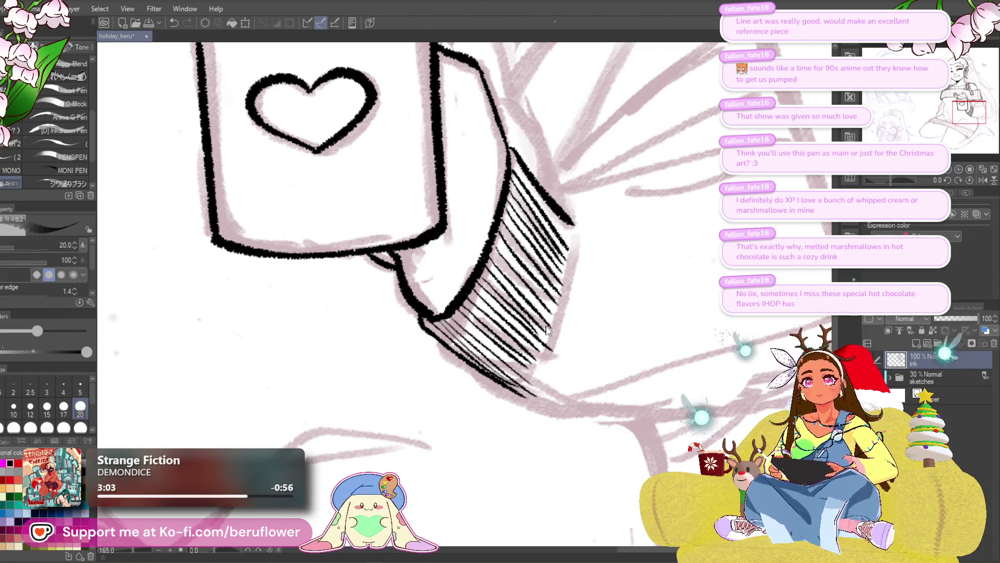
{"action": "scroll", "coordinate": [559, 360], "scroll_direction": "down", "scroll_amount": 2}
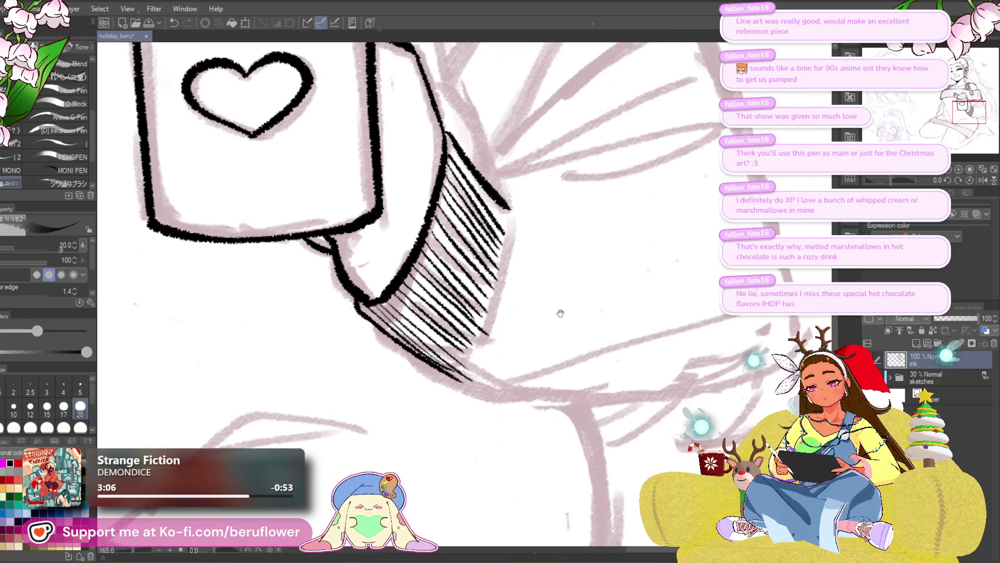
{"action": "scroll", "coordinate": [559, 360], "scroll_direction": "down", "scroll_amount": 2}
{"action": "scroll", "coordinate": [547, 312], "scroll_direction": "down", "scroll_amount": 2}
{"action": "scroll", "coordinate": [526, 248], "scroll_direction": "up", "scroll_amount": 6}
- Ink two long fold lines out from the sleeve and the long line down its outer edge
{"action": "left_click_drag", "start_coordinate": [526, 249], "coordinate": [554, 281]}
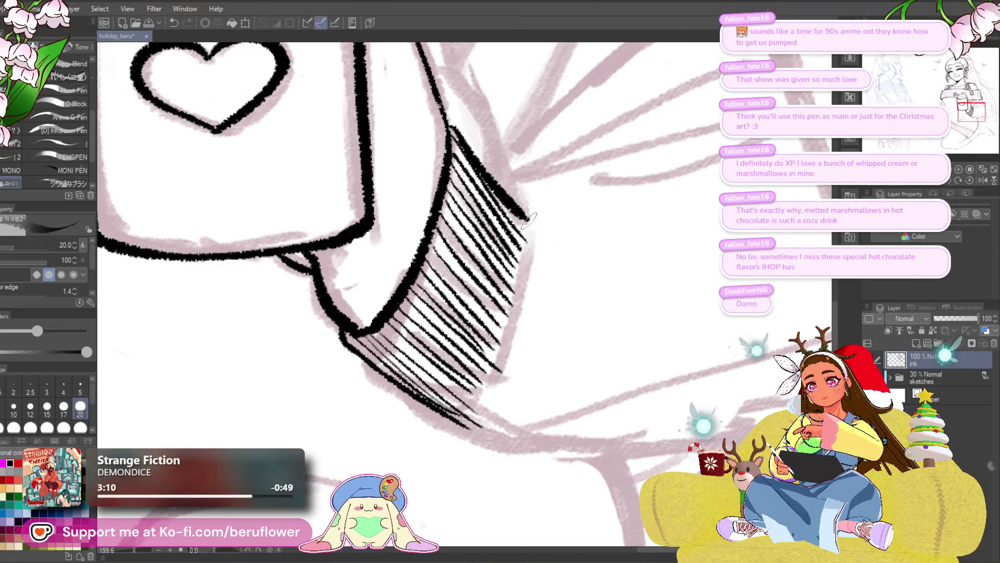
{"action": "scroll", "coordinate": [539, 235], "scroll_direction": "down", "scroll_amount": 2}
{"action": "scroll", "coordinate": [546, 231], "scroll_direction": "down", "scroll_amount": 2}
{"action": "scroll", "coordinate": [544, 229], "scroll_direction": "up", "scroll_amount": 3}
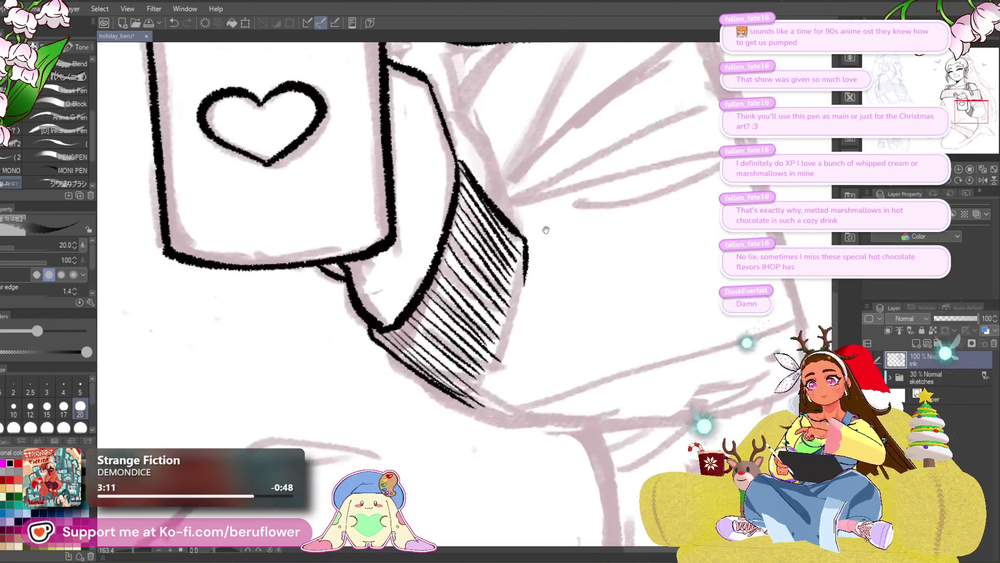
{"action": "scroll", "coordinate": [594, 233], "scroll_direction": "up", "scroll_amount": 1}
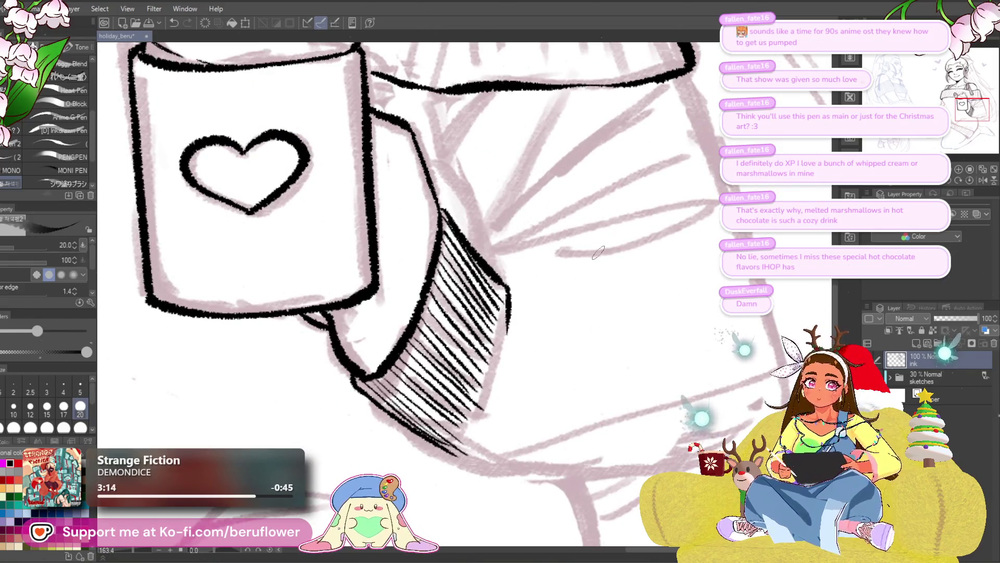
{"action": "left_click_drag", "start_coordinate": [597, 254], "coordinate": [622, 277]}
{"action": "left_click_drag", "start_coordinate": [540, 267], "coordinate": [723, 225]}
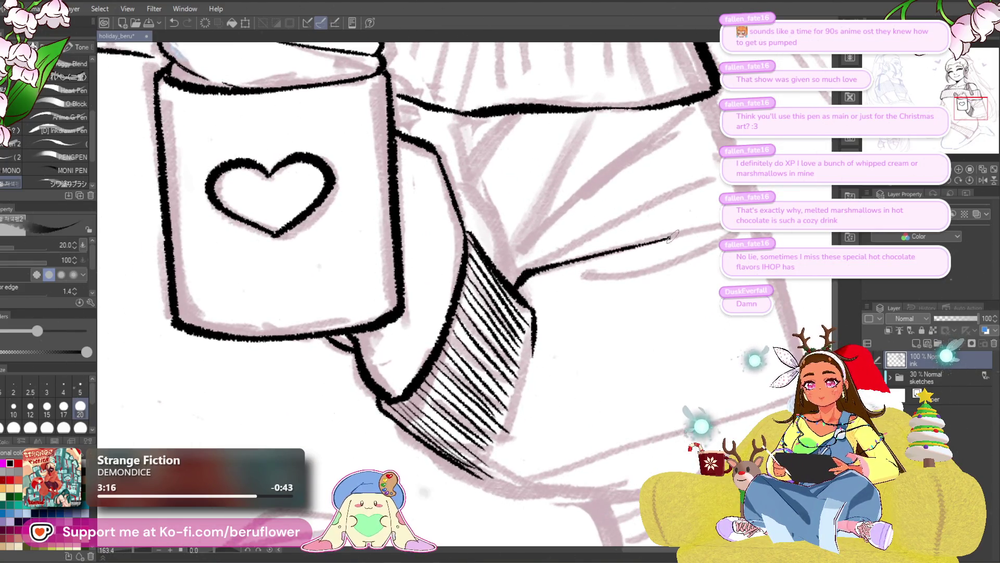
{"action": "left_click_drag", "start_coordinate": [569, 259], "coordinate": [708, 238]}
{"action": "key", "text": "ctrl+minus"}
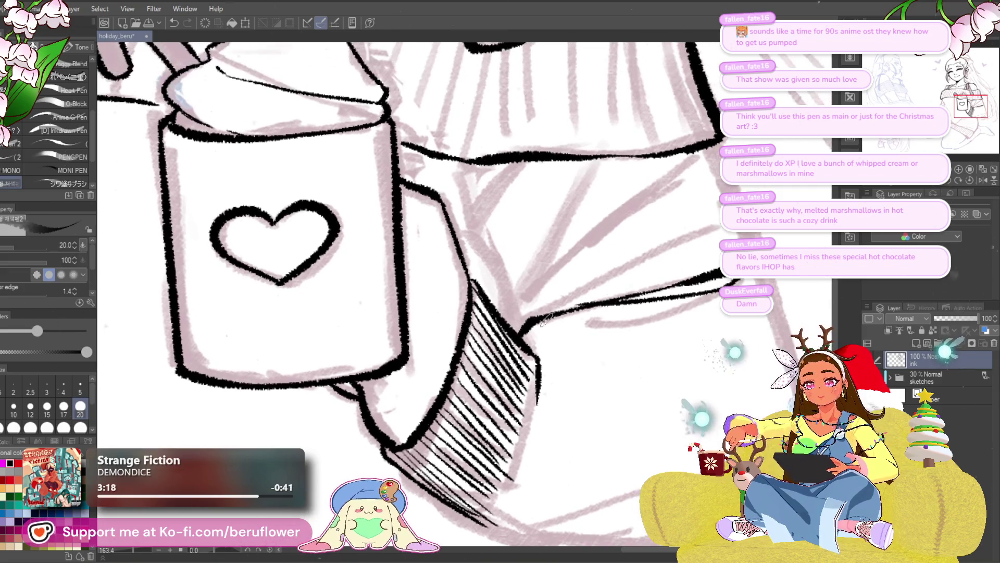
{"action": "key", "text": "ctrl+minus"}
{"action": "scroll", "coordinate": [562, 181], "scroll_direction": "up", "scroll_amount": 5}
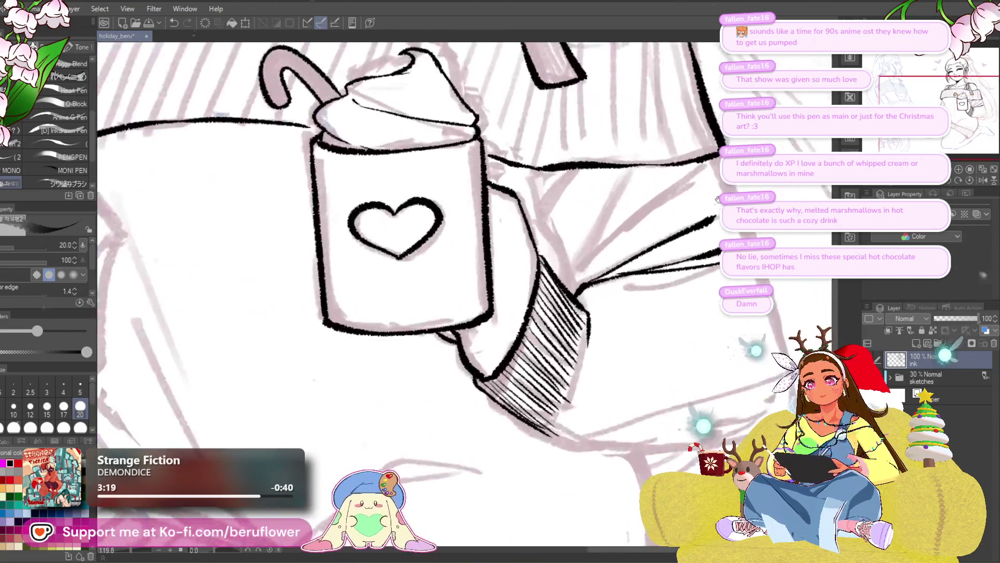
{"action": "left_click_drag", "start_coordinate": [568, 195], "coordinate": [637, 398]}
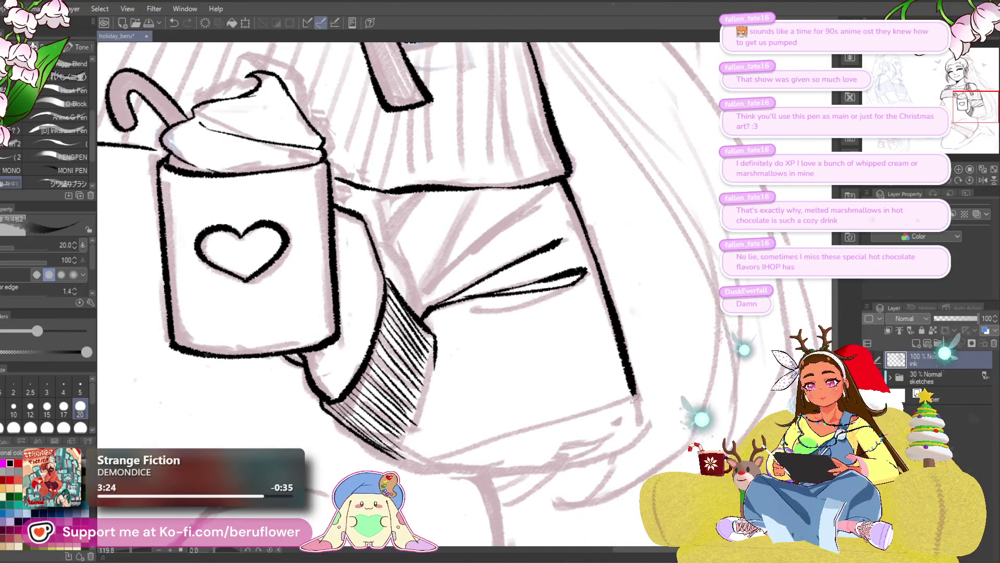
{"action": "scroll", "coordinate": [446, 293], "scroll_direction": "down", "scroll_amount": 3}
{"action": "scroll", "coordinate": [469, 293], "scroll_direction": "up", "scroll_amount": 3}
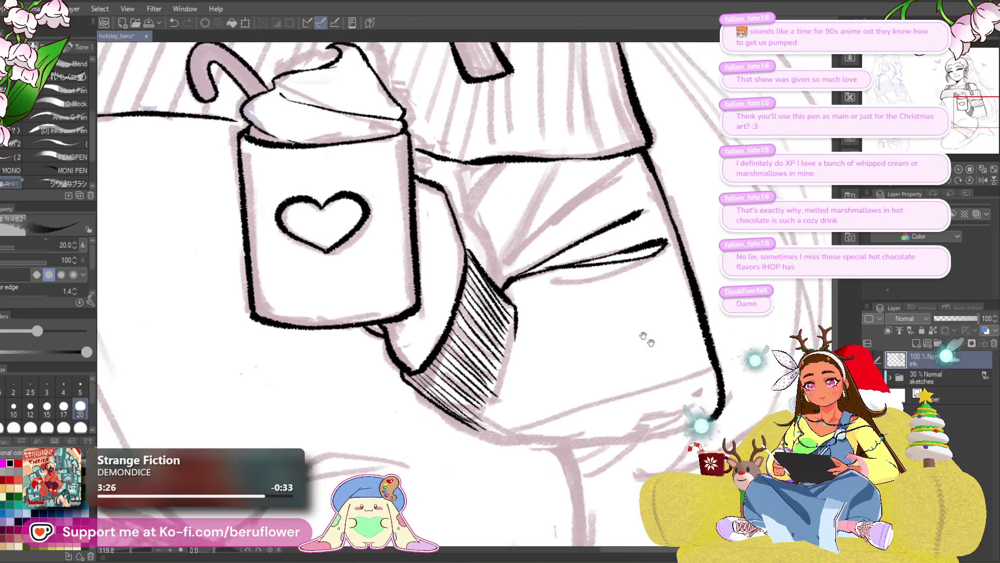
{"action": "scroll", "coordinate": [468, 294], "scroll_direction": "up", "scroll_amount": 2}
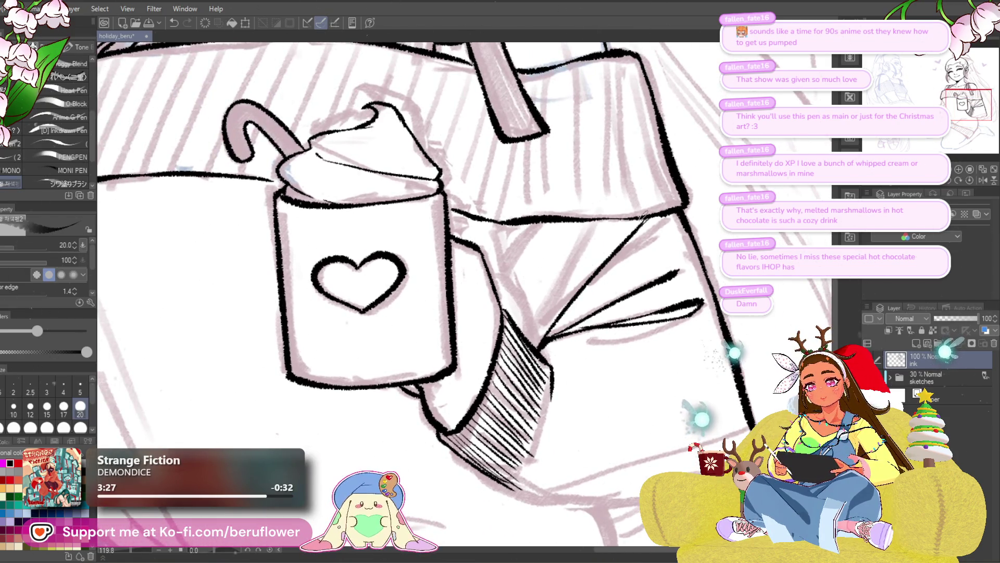
{"action": "scroll", "coordinate": [521, 249], "scroll_direction": "up", "scroll_amount": 1}
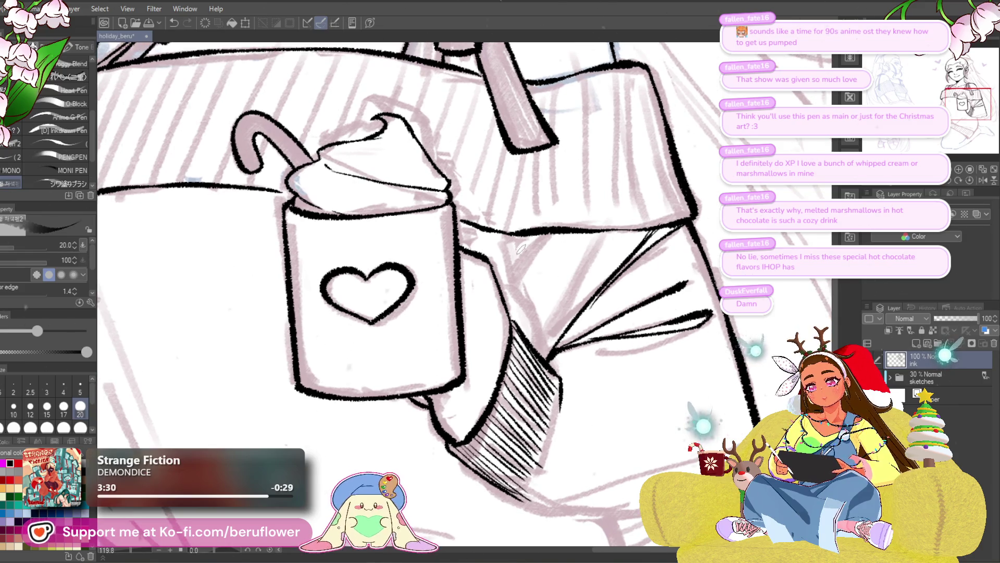
{"action": "scroll", "coordinate": [522, 248], "scroll_direction": "down", "scroll_amount": 5}
{"action": "scroll", "coordinate": [542, 339], "scroll_direction": "up", "scroll_amount": 4}
- Add short strokes along the sleeve edge, undoing and redrawing the faint first attempt
{"action": "mouse_move", "coordinate": [539, 340]}
{"action": "left_mouse_down"}
{"action": "mouse_move", "coordinate": [547, 296]}
{"action": "mouse_move", "coordinate": [596, 225]}
{"action": "left_mouse_up"}
{"action": "key", "text": "ctrl+z"}
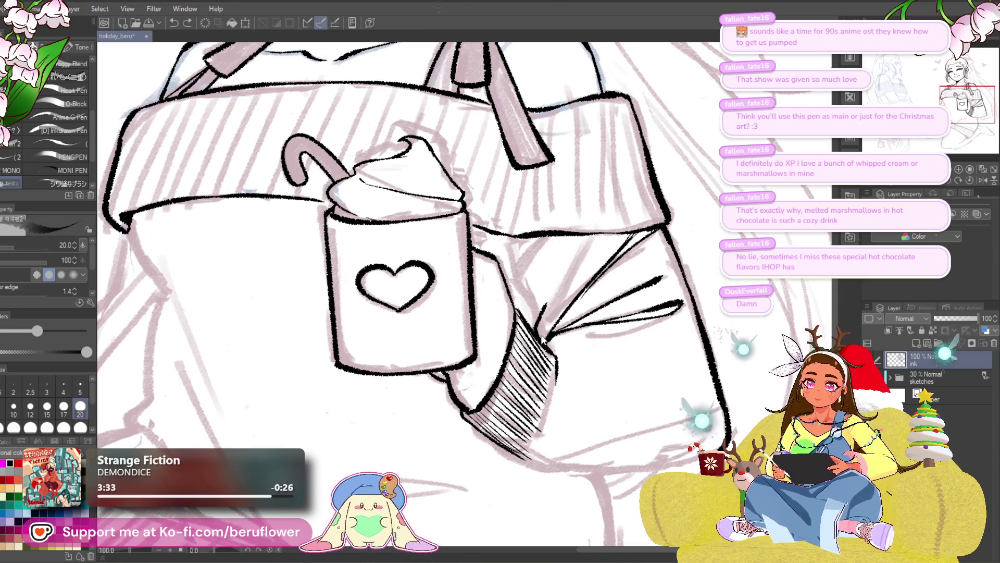
{"action": "mouse_move", "coordinate": [541, 343]}
{"action": "left_mouse_down"}
{"action": "mouse_move", "coordinate": [548, 306]}
{"action": "mouse_move", "coordinate": [570, 287]}
{"action": "mouse_move", "coordinate": [592, 230]}
{"action": "left_mouse_up"}
{"action": "left_click_drag", "start_coordinate": [578, 365], "coordinate": [559, 361]}
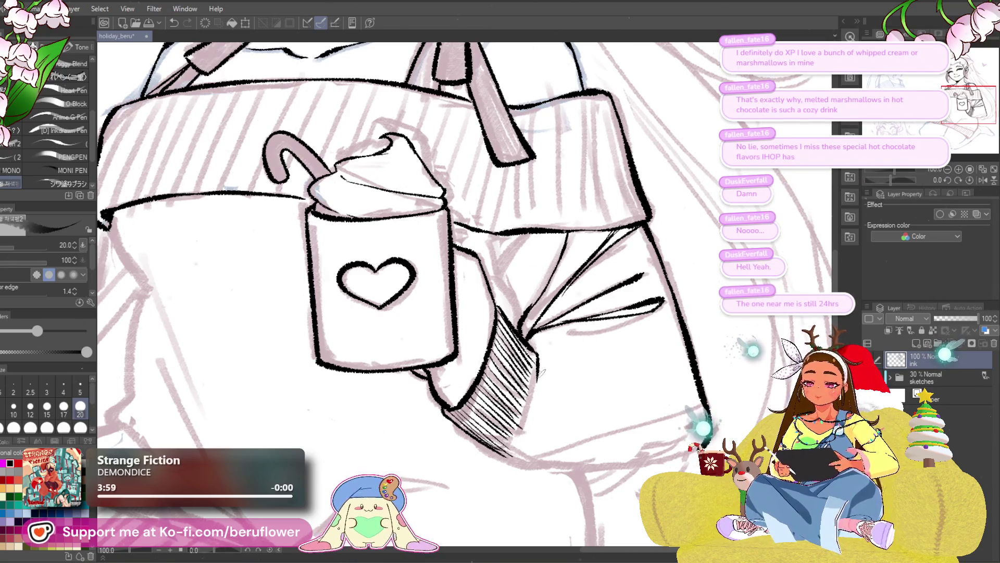
{"action": "scroll", "coordinate": [460, 296], "scroll_direction": "down", "scroll_amount": 2}
{"action": "scroll", "coordinate": [456, 356], "scroll_direction": "down", "scroll_amount": 2}
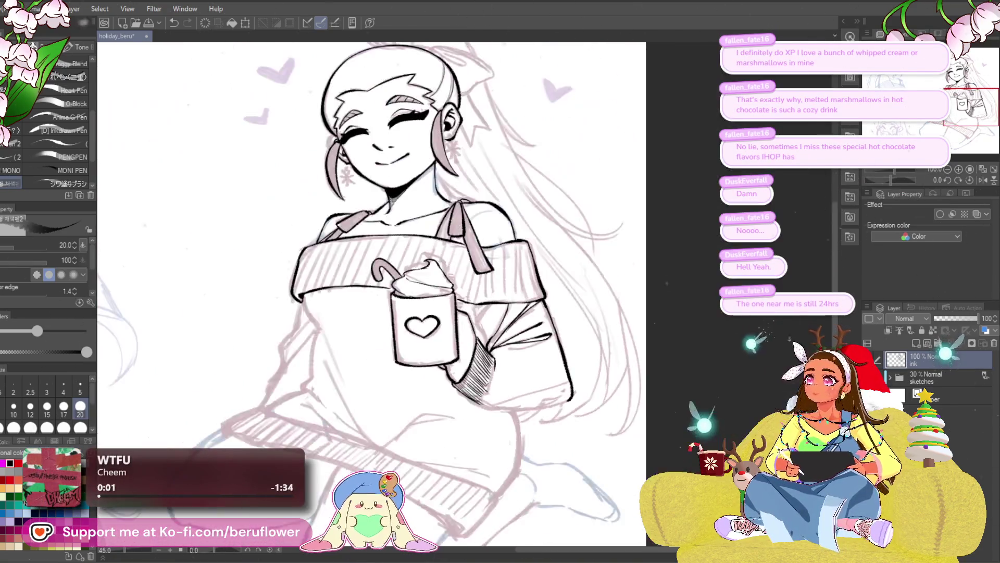
{"action": "scroll", "coordinate": [486, 385], "scroll_direction": "up", "scroll_amount": 2}
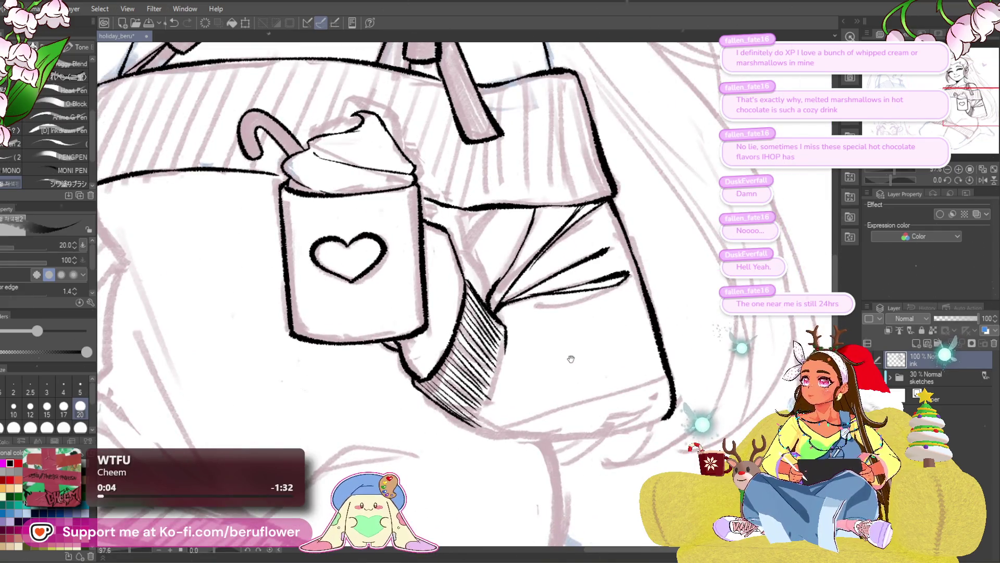
- Rotate the canvas and ink a long stroke down the sleeve's right edge
{"action": "left_click_drag", "start_coordinate": [570, 359], "coordinate": [535, 356]}
{"action": "scroll", "coordinate": [479, 340], "scroll_direction": "up", "scroll_amount": 1}
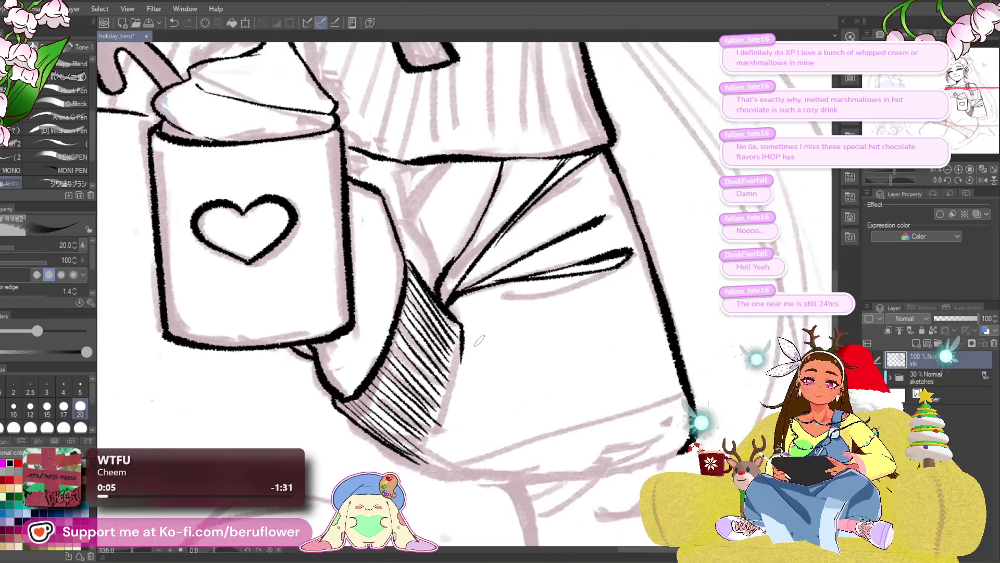
{"action": "left_click_drag", "start_coordinate": [479, 340], "coordinate": [502, 293]}
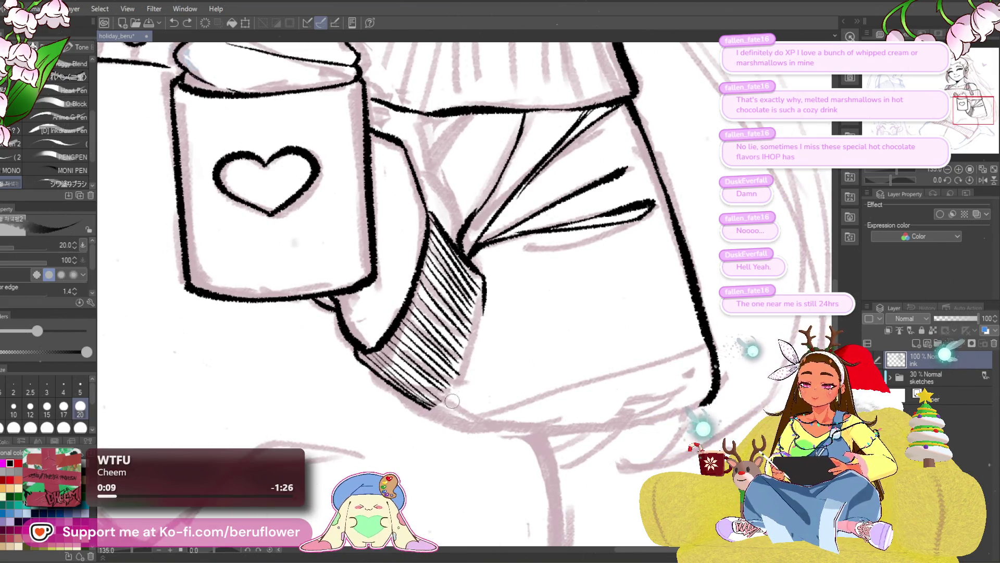
{"action": "left_click_drag", "start_coordinate": [479, 415], "coordinate": [469, 380]}
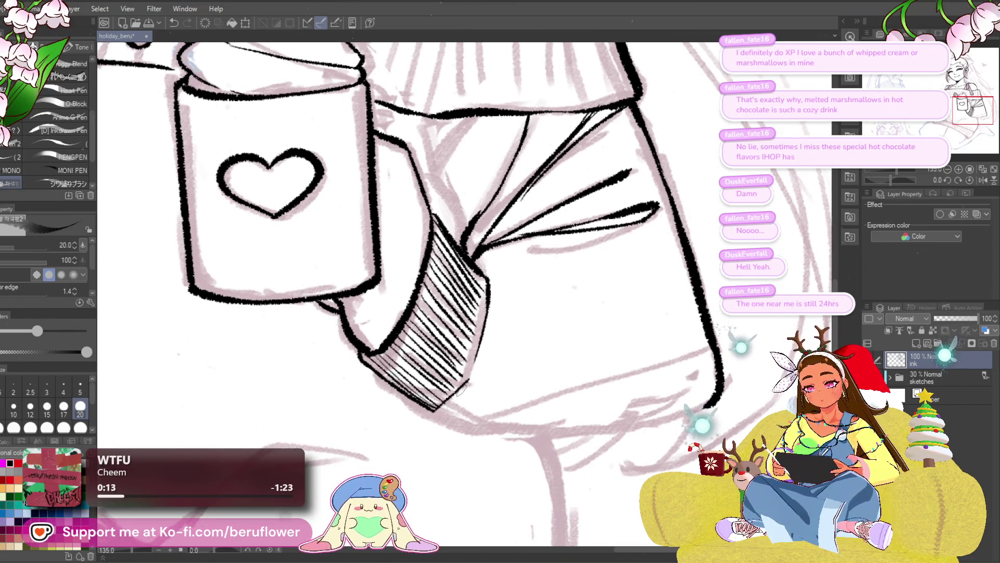
{"action": "key", "text": "ctrl+0"}
{"action": "scroll", "coordinate": [461, 390], "scroll_direction": "up", "scroll_amount": 5}
{"action": "scroll", "coordinate": [459, 343], "scroll_direction": "down", "scroll_amount": 3}
{"action": "key", "text": "ctrl+0"}
{"action": "scroll", "coordinate": [459, 344], "scroll_direction": "up", "scroll_amount": 5}
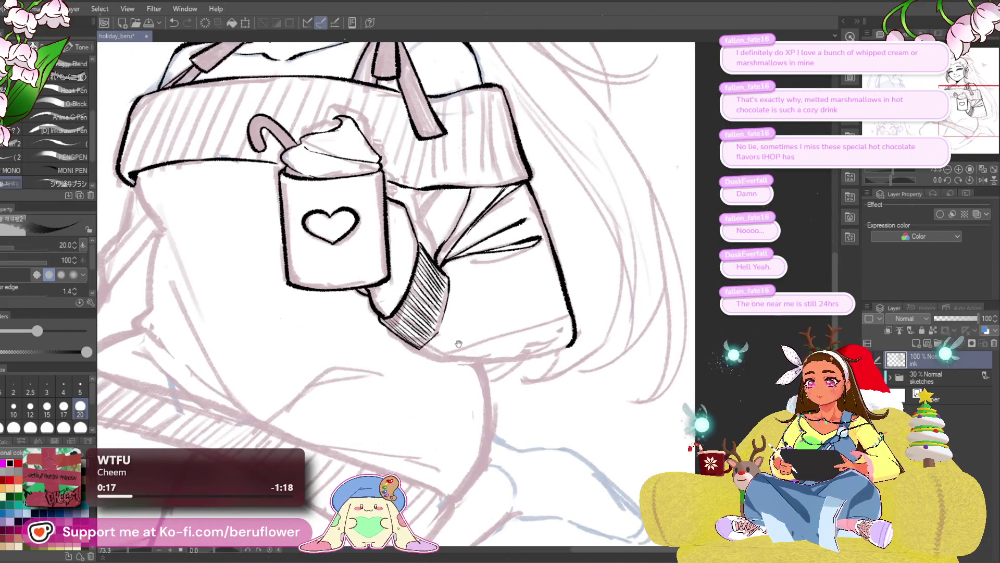
{"action": "scroll", "coordinate": [459, 344], "scroll_direction": "up", "scroll_amount": 2}
{"action": "scroll", "coordinate": [458, 344], "scroll_direction": "up", "scroll_amount": 1}
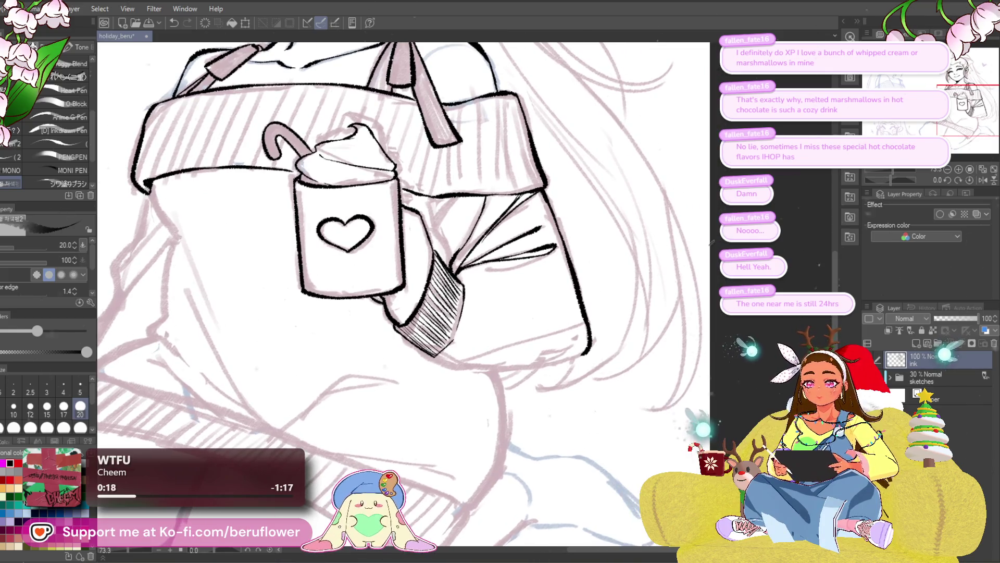
{"action": "left_click_drag", "start_coordinate": [891, 178], "coordinate": [882, 173]}
{"action": "scroll", "coordinate": [567, 253], "scroll_direction": "up", "scroll_amount": 3}
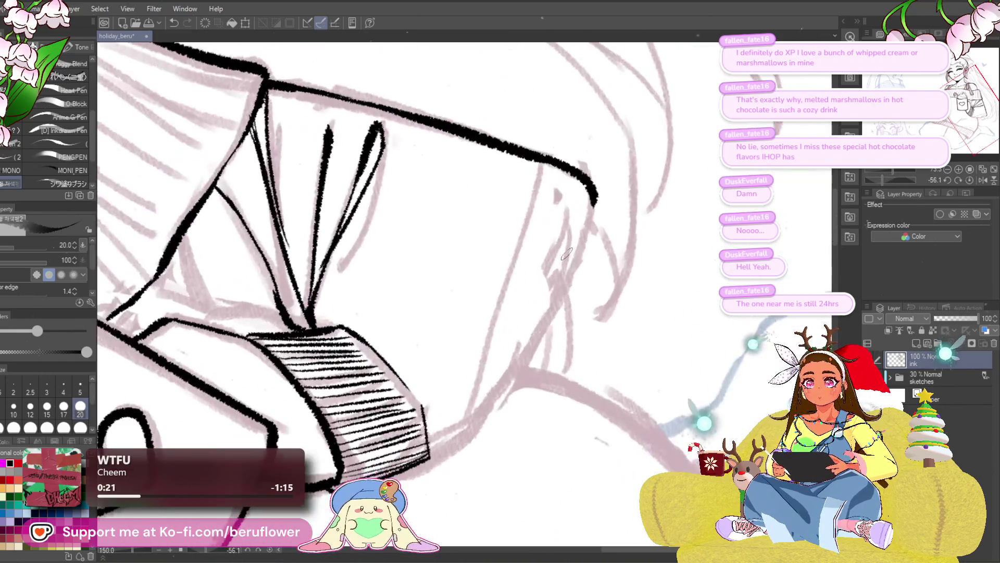
{"action": "mouse_move", "coordinate": [585, 185]}
{"action": "left_mouse_down"}
{"action": "mouse_move", "coordinate": [550, 296]}
{"action": "mouse_move", "coordinate": [425, 454]}
{"action": "left_mouse_up"}
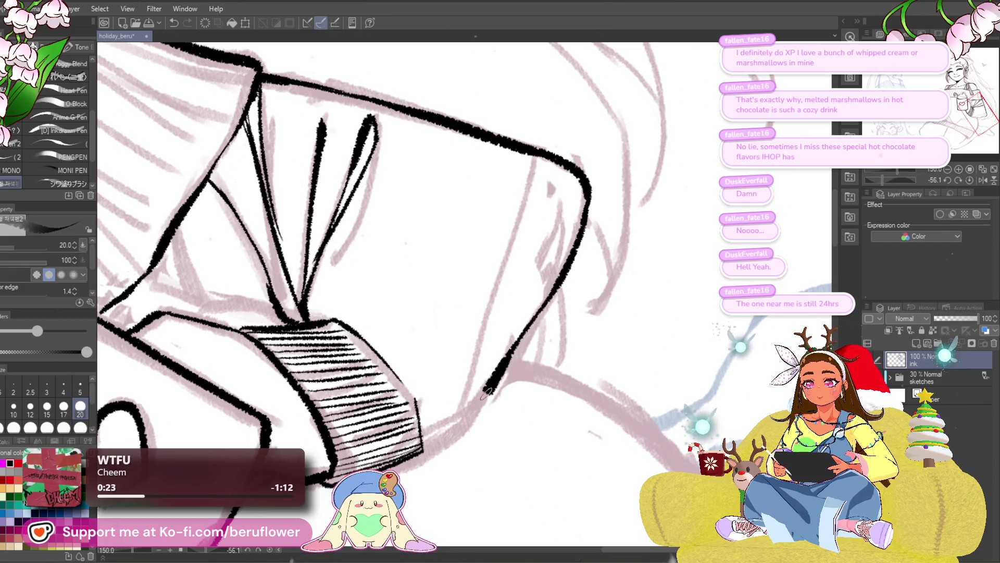
{"action": "left_click_drag", "start_coordinate": [487, 390], "coordinate": [480, 400]}
- Undo a thin fold line, reset rotation upright, and ink the sleeve's left and upper-left edges
{"action": "mouse_move", "coordinate": [436, 425]}
{"action": "left_mouse_down"}
{"action": "mouse_move", "coordinate": [582, 185]}
{"action": "mouse_move", "coordinate": [465, 401]}
{"action": "mouse_move", "coordinate": [526, 248]}
{"action": "left_mouse_up"}
{"action": "key", "text": "ctrl+z"}
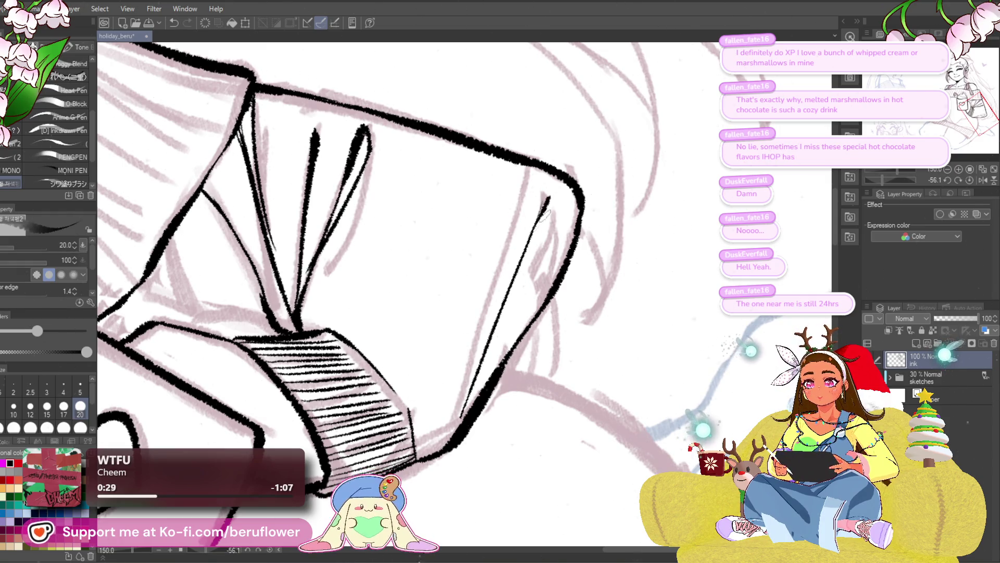
{"action": "left_click", "coordinate": [960, 181]}
{"action": "scroll", "coordinate": [560, 366], "scroll_direction": "down", "scroll_amount": 5}
{"action": "scroll", "coordinate": [560, 366], "scroll_direction": "up", "scroll_amount": 3}
{"action": "scroll", "coordinate": [561, 367], "scroll_direction": "down", "scroll_amount": 1}
{"action": "scroll", "coordinate": [560, 367], "scroll_direction": "down", "scroll_amount": 1}
{"action": "scroll", "coordinate": [547, 368], "scroll_direction": "up", "scroll_amount": 3}
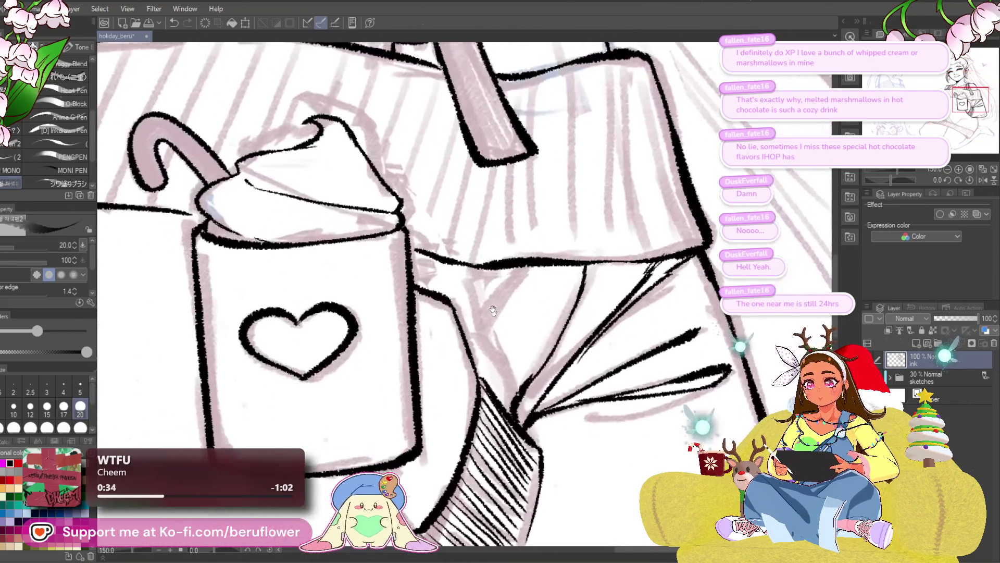
{"action": "mouse_move", "coordinate": [510, 387]}
{"action": "left_mouse_down"}
{"action": "mouse_move", "coordinate": [479, 328]}
{"action": "mouse_move", "coordinate": [528, 257]}
{"action": "left_mouse_up"}
{"action": "left_click_drag", "start_coordinate": [484, 334], "coordinate": [468, 275]}
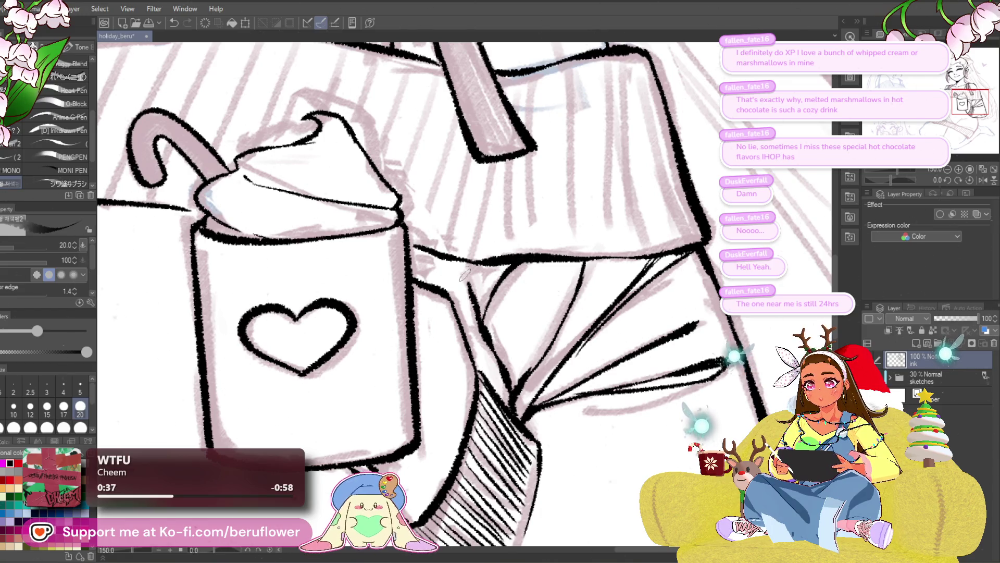
{"action": "scroll", "coordinate": [484, 332], "scroll_direction": "down", "scroll_amount": 2}
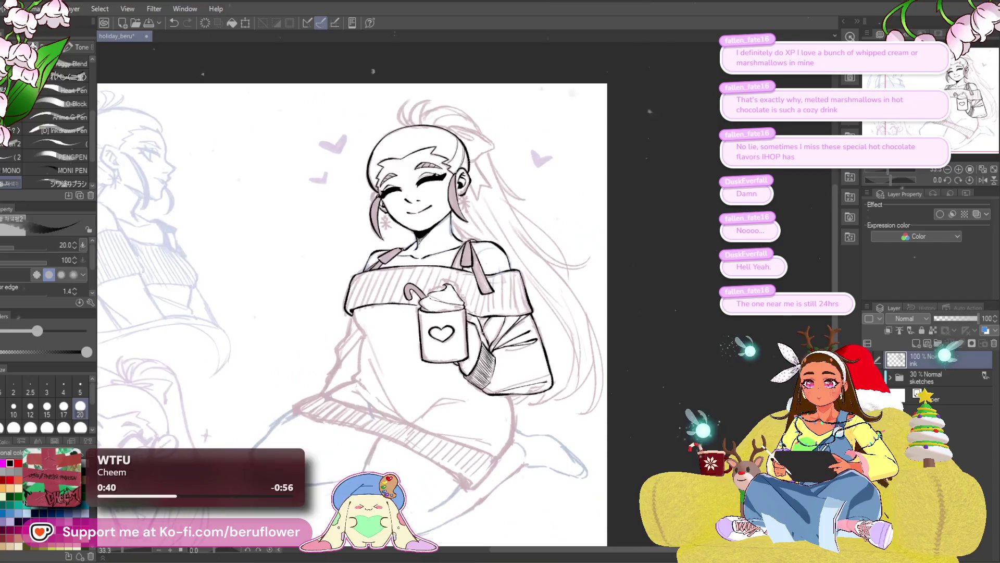
{"action": "scroll", "coordinate": [484, 332], "scroll_direction": "up", "scroll_amount": 2}
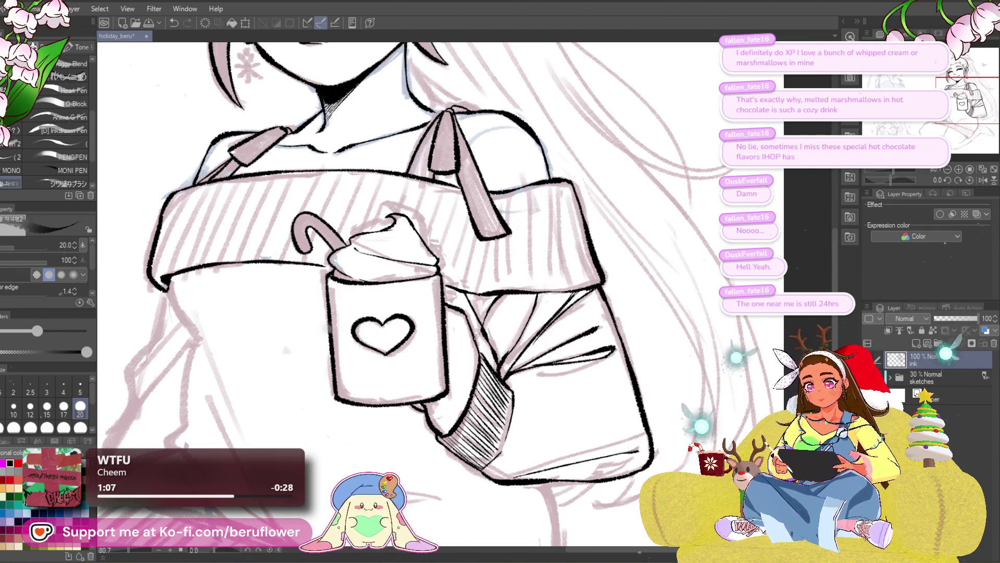
{"action": "scroll", "coordinate": [446, 282], "scroll_direction": "up", "scroll_amount": 5}
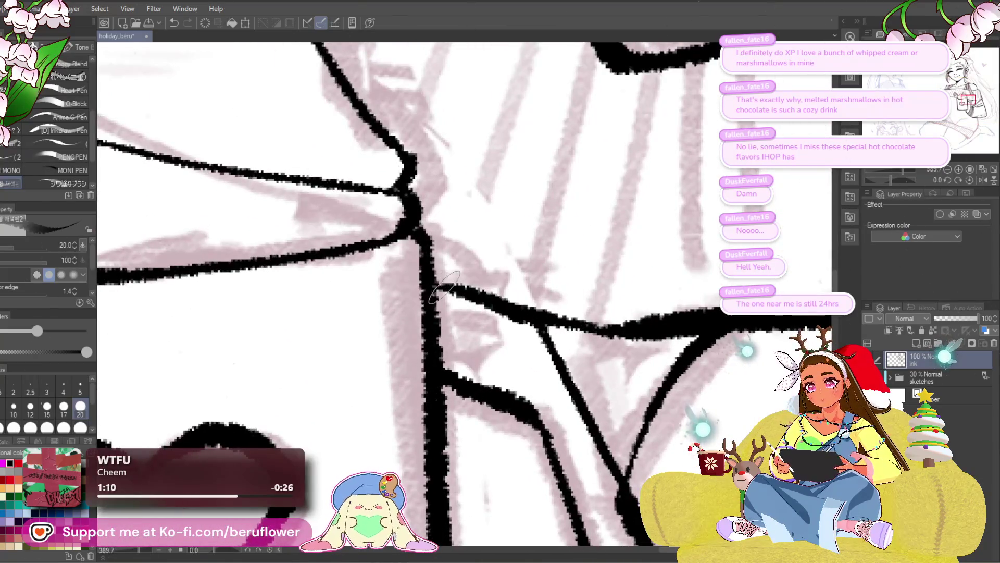
{"action": "scroll", "coordinate": [461, 289], "scroll_direction": "down", "scroll_amount": 2}
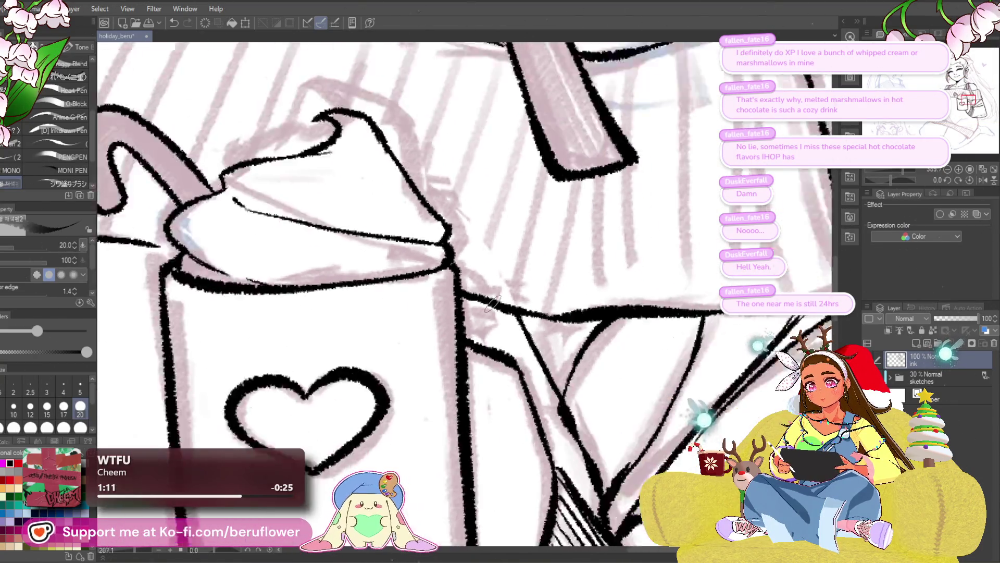
{"action": "scroll", "coordinate": [461, 289], "scroll_direction": "down", "scroll_amount": 2}
{"action": "scroll", "coordinate": [613, 187], "scroll_direction": "down", "scroll_amount": 1}
{"action": "scroll", "coordinate": [547, 250], "scroll_direction": "up", "scroll_amount": 2}
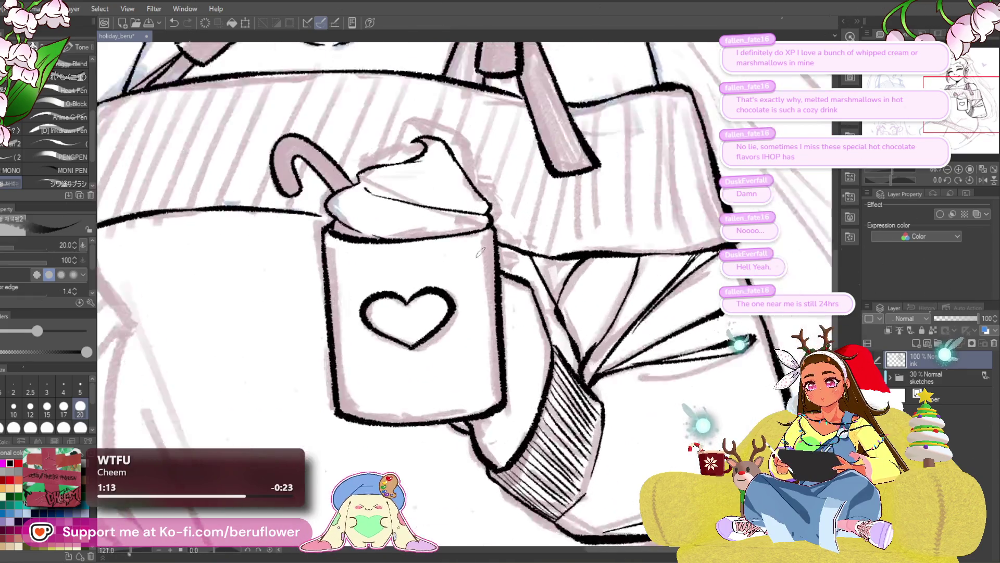
{"action": "scroll", "coordinate": [542, 255], "scroll_direction": "up", "scroll_amount": 2}
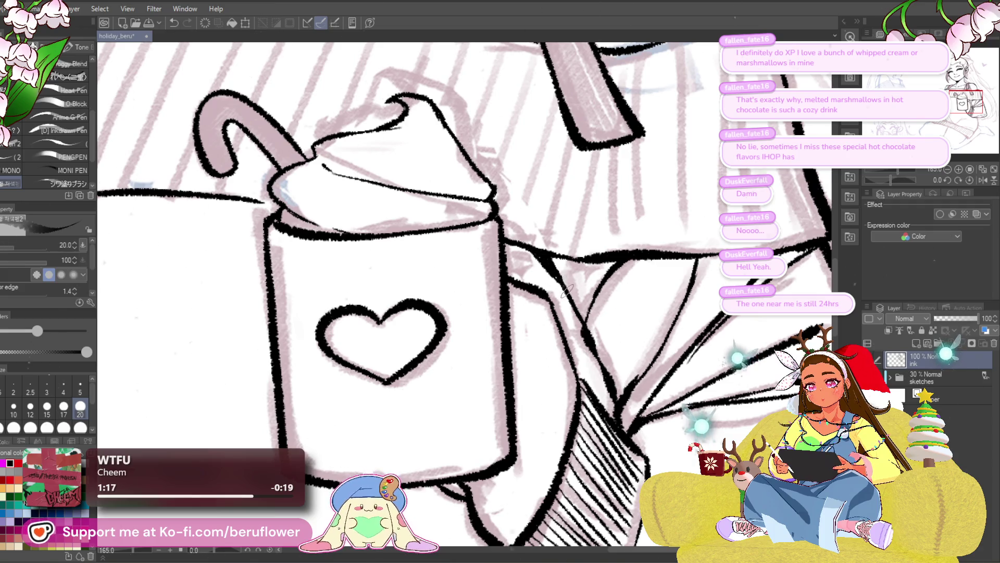
{"action": "scroll", "coordinate": [567, 291], "scroll_direction": "down", "scroll_amount": 2}
- Ink a black line running down from the sweater collar toward the lap
{"action": "left_click_drag", "start_coordinate": [567, 292], "coordinate": [548, 141]}
{"action": "scroll", "coordinate": [523, 254], "scroll_direction": "up", "scroll_amount": 2}
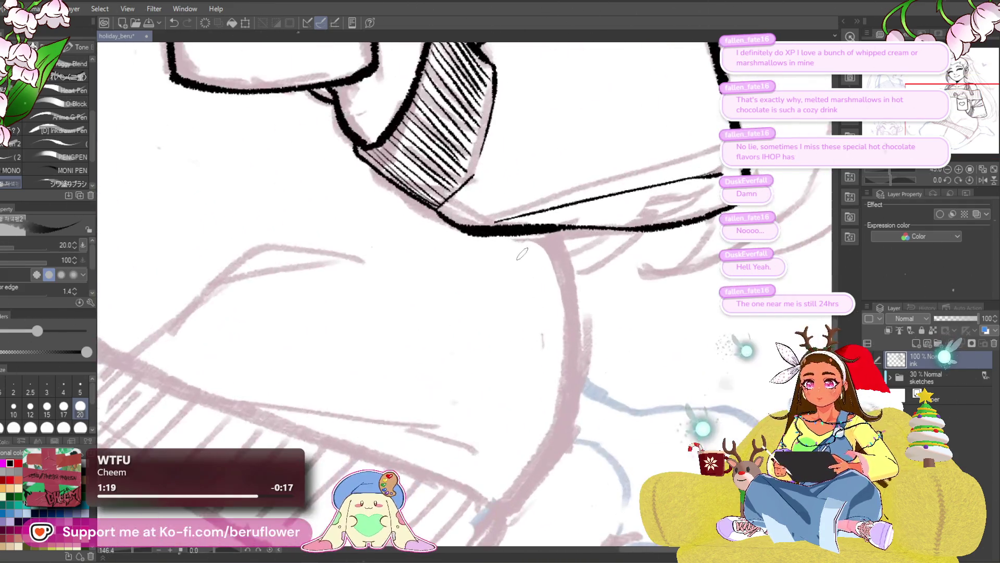
{"action": "left_click_drag", "start_coordinate": [522, 253], "coordinate": [531, 188]}
{"action": "mouse_move", "coordinate": [514, 180]}
{"action": "left_mouse_down"}
{"action": "mouse_move", "coordinate": [541, 269]}
{"action": "mouse_move", "coordinate": [516, 400]}
{"action": "mouse_move", "coordinate": [483, 364]}
{"action": "left_mouse_up"}
{"action": "scroll", "coordinate": [478, 449], "scroll_direction": "down", "scroll_amount": 5}
{"action": "scroll", "coordinate": [479, 406], "scroll_direction": "up", "scroll_amount": 2}
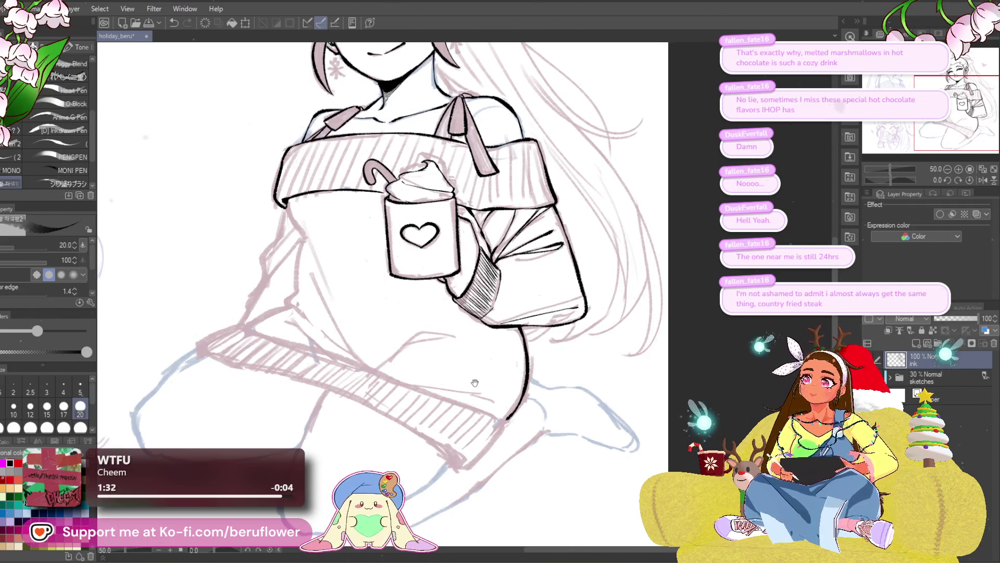
{"action": "scroll", "coordinate": [480, 385], "scroll_direction": "up", "scroll_amount": 1}
{"action": "scroll", "coordinate": [449, 354], "scroll_direction": "up", "scroll_amount": 2}
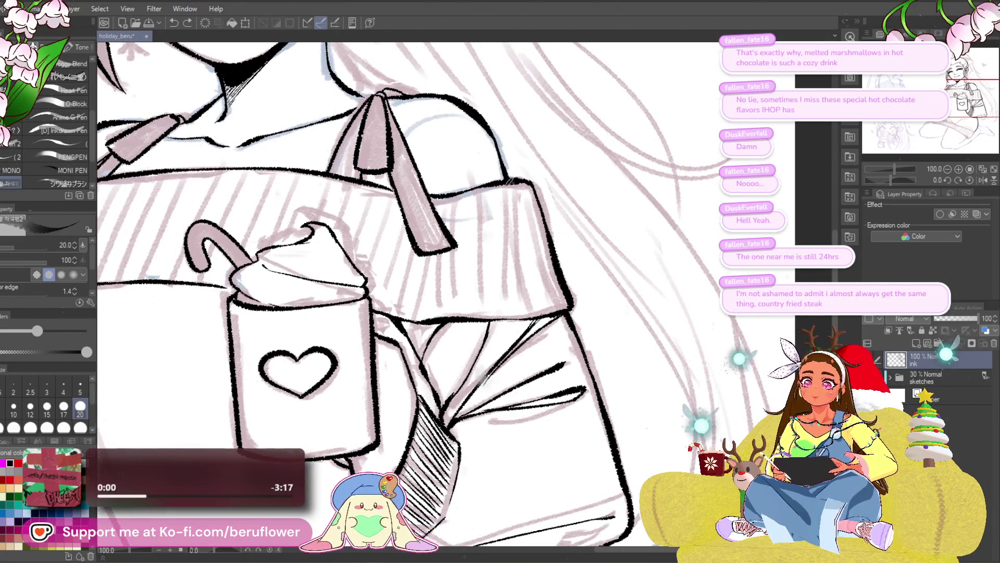
{"action": "scroll", "coordinate": [507, 314], "scroll_direction": "down", "scroll_amount": 3}
{"action": "scroll", "coordinate": [507, 314], "scroll_direction": "up", "scroll_amount": 2}
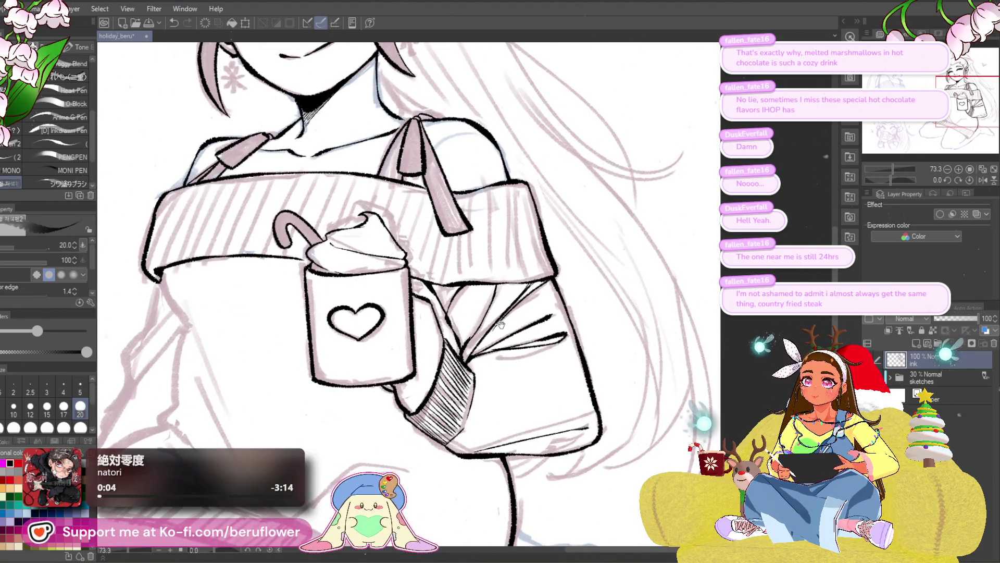
- Ink a black stroke running down-right from the off-shoulder collar corner
{"action": "left_click_drag", "start_coordinate": [612, 296], "coordinate": [636, 246]}
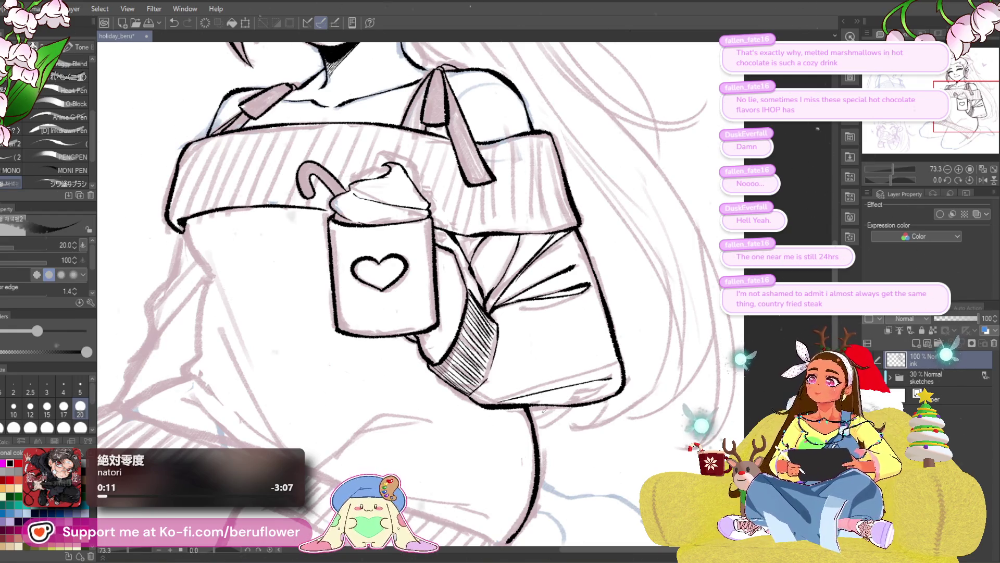
{"action": "left_click_drag", "start_coordinate": [557, 90], "coordinate": [361, 228]}
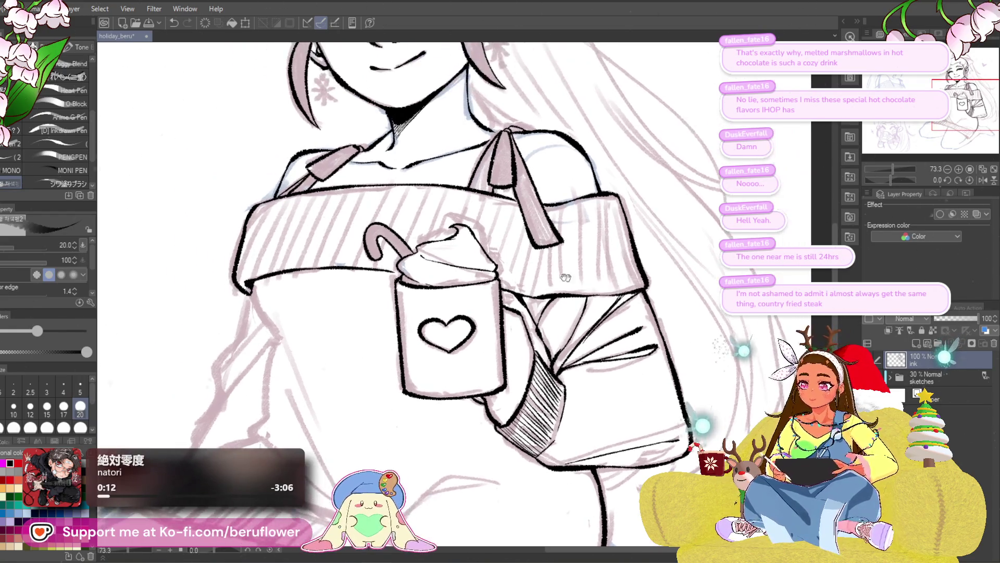
{"action": "scroll", "coordinate": [354, 242], "scroll_direction": "up", "scroll_amount": 3}
{"action": "mouse_move", "coordinate": [411, 192]}
{"action": "left_mouse_down"}
{"action": "mouse_move", "coordinate": [475, 318]}
{"action": "mouse_move", "coordinate": [491, 235]}
{"action": "left_mouse_up"}
{"action": "scroll", "coordinate": [479, 327], "scroll_direction": "down", "scroll_amount": 3}
{"action": "scroll", "coordinate": [447, 259], "scroll_direction": "up", "scroll_amount": 2}
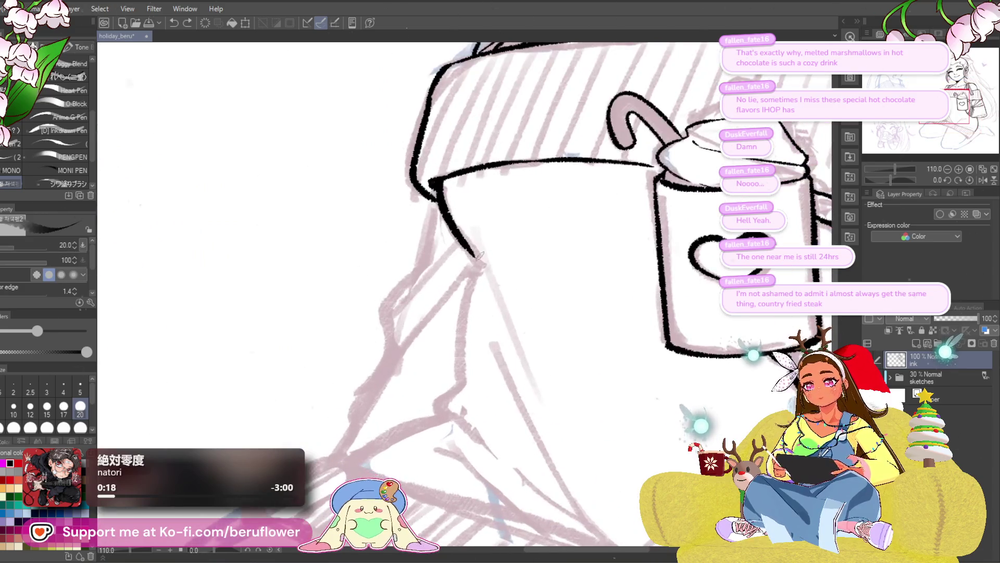
- Ink the sweater fold lines down from the collar, adding marks at the fold joint and a line down-left from it
{"action": "left_click_drag", "start_coordinate": [473, 293], "coordinate": [470, 228]}
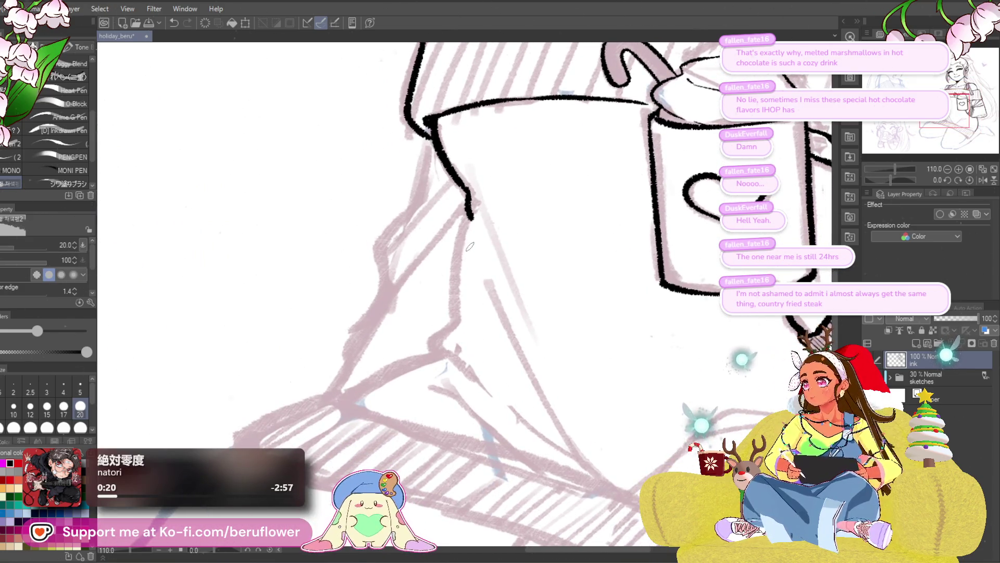
{"action": "mouse_move", "coordinate": [469, 225]}
{"action": "left_mouse_down"}
{"action": "mouse_move", "coordinate": [473, 207]}
{"action": "mouse_move", "coordinate": [462, 239]}
{"action": "left_mouse_up"}
{"action": "left_click_drag", "start_coordinate": [459, 298], "coordinate": [483, 210]}
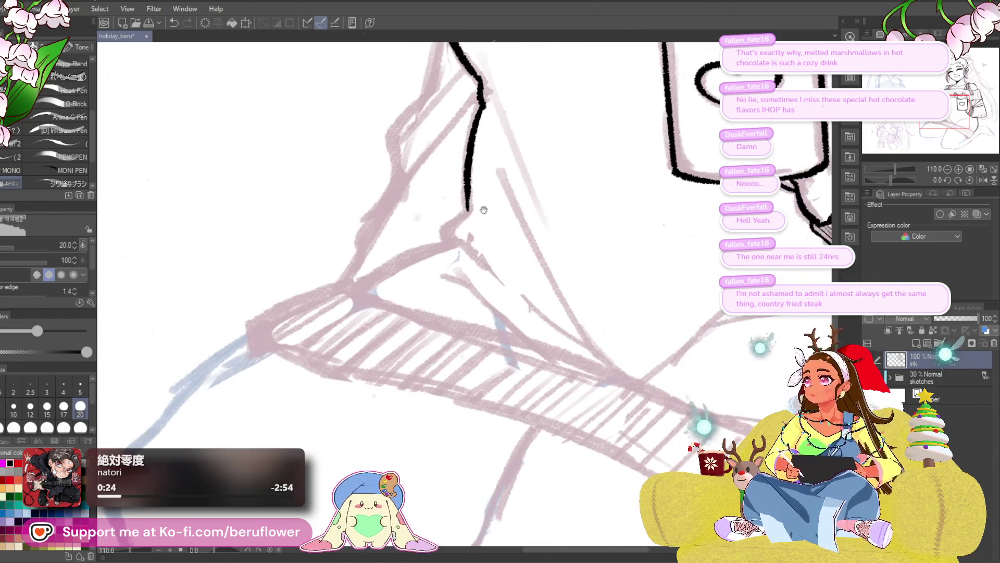
{"action": "scroll", "coordinate": [432, 230], "scroll_direction": "up", "scroll_amount": 3}
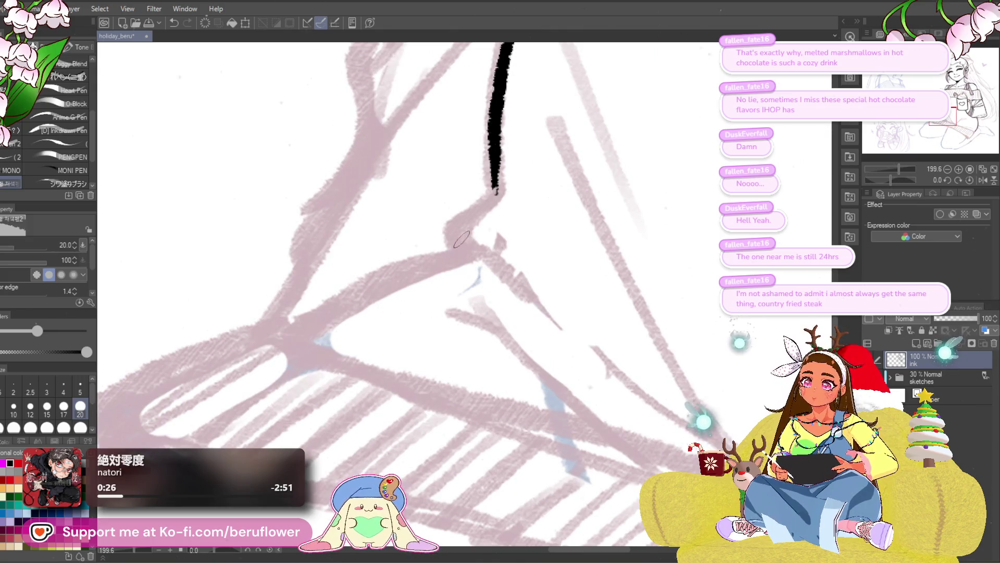
{"action": "mouse_move", "coordinate": [466, 243]}
{"action": "left_mouse_down"}
{"action": "mouse_move", "coordinate": [446, 288]}
{"action": "mouse_move", "coordinate": [473, 235]}
{"action": "left_mouse_up"}
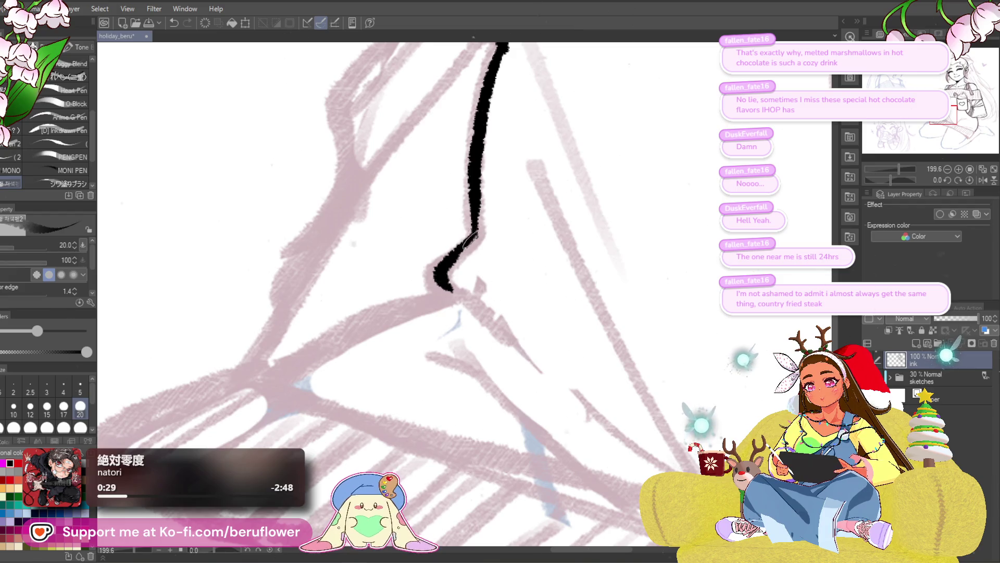
{"action": "scroll", "coordinate": [461, 286], "scroll_direction": "down", "scroll_amount": 4}
{"action": "scroll", "coordinate": [461, 285], "scroll_direction": "up", "scroll_amount": 2}
{"action": "left_click_drag", "start_coordinate": [453, 285], "coordinate": [500, 320]}
{"action": "left_click_drag", "start_coordinate": [541, 361], "coordinate": [617, 305]}
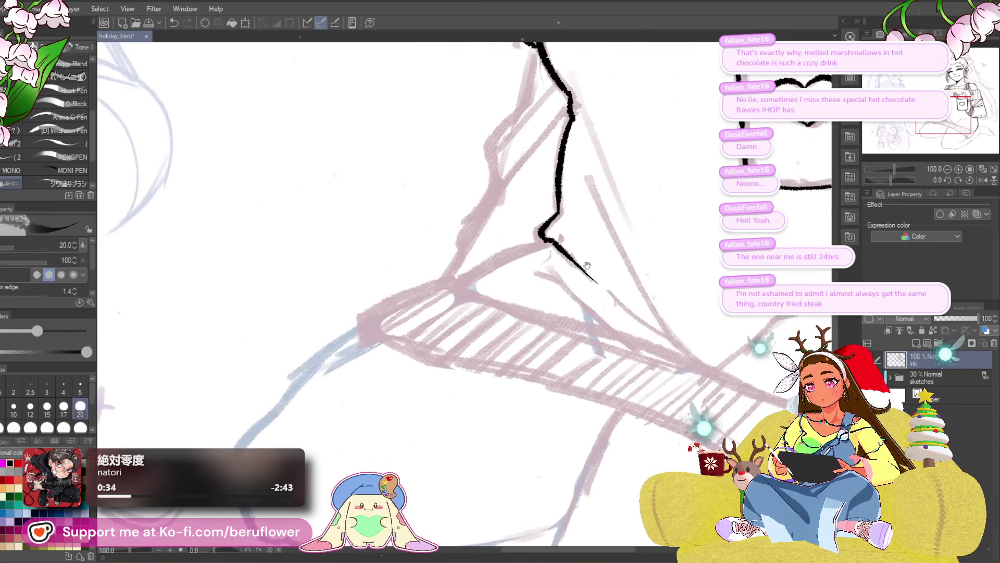
{"action": "scroll", "coordinate": [593, 237], "scroll_direction": "up", "scroll_amount": 2}
{"action": "left_click_drag", "start_coordinate": [631, 205], "coordinate": [454, 289]}
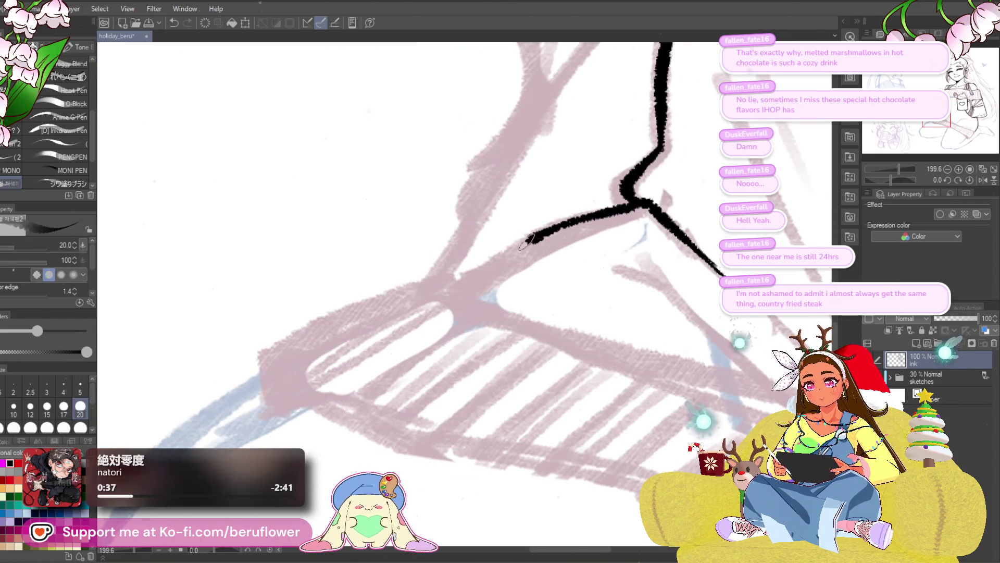
{"action": "scroll", "coordinate": [454, 289], "scroll_direction": "down", "scroll_amount": 4}
{"action": "mouse_move", "coordinate": [512, 328]}
{"action": "left_mouse_down"}
{"action": "mouse_move", "coordinate": [552, 373]}
{"action": "mouse_move", "coordinate": [524, 387]}
{"action": "left_mouse_up"}
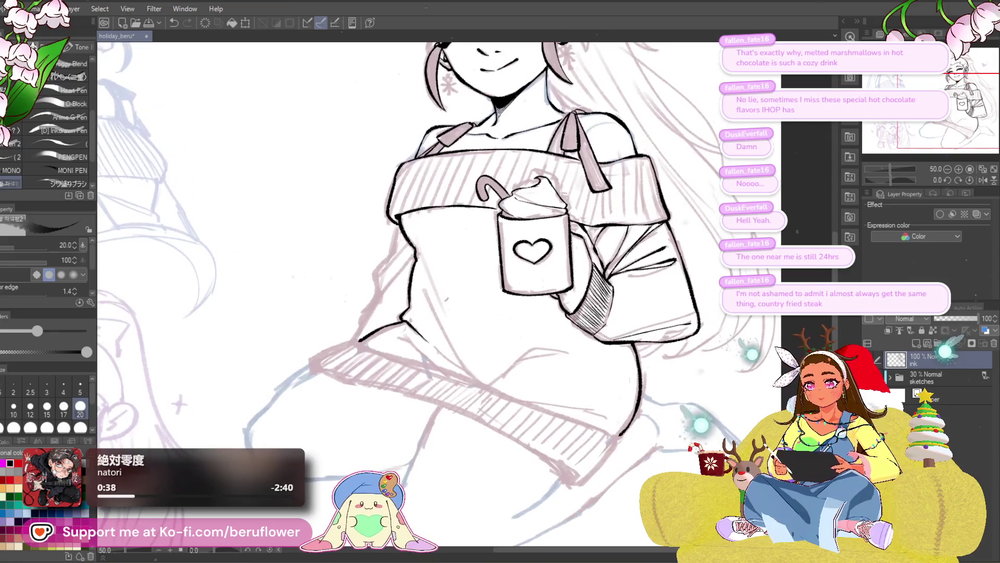
{"action": "scroll", "coordinate": [469, 360], "scroll_direction": "up", "scroll_amount": 2}
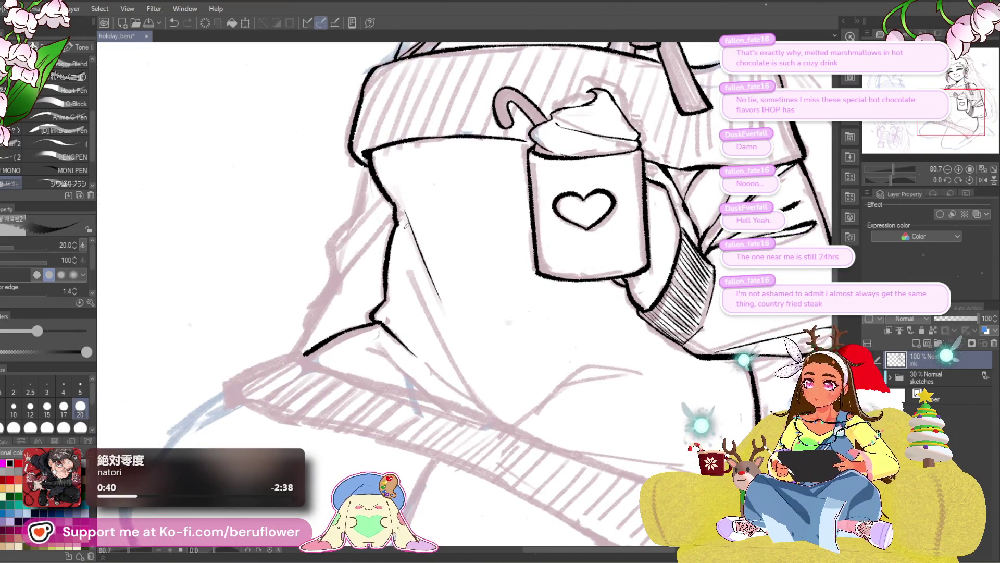
{"action": "left_click_drag", "start_coordinate": [405, 217], "coordinate": [377, 199]}
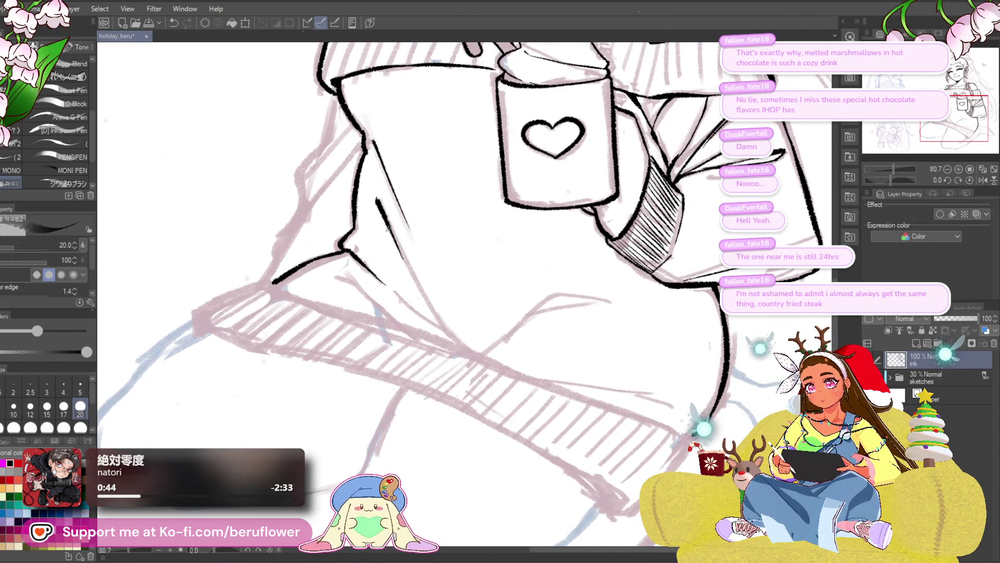
{"action": "scroll", "coordinate": [464, 363], "scroll_direction": "down", "scroll_amount": 4}
{"action": "scroll", "coordinate": [463, 364], "scroll_direction": "up", "scroll_amount": 2}
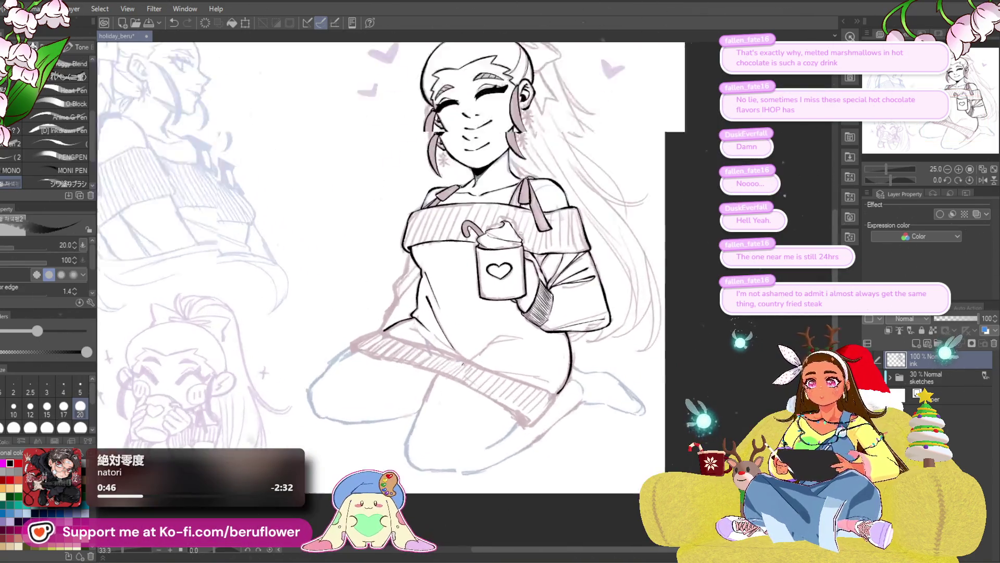
{"action": "scroll", "coordinate": [463, 364], "scroll_direction": "up", "scroll_amount": 2}
{"action": "scroll", "coordinate": [508, 399], "scroll_direction": "up", "scroll_amount": 1}
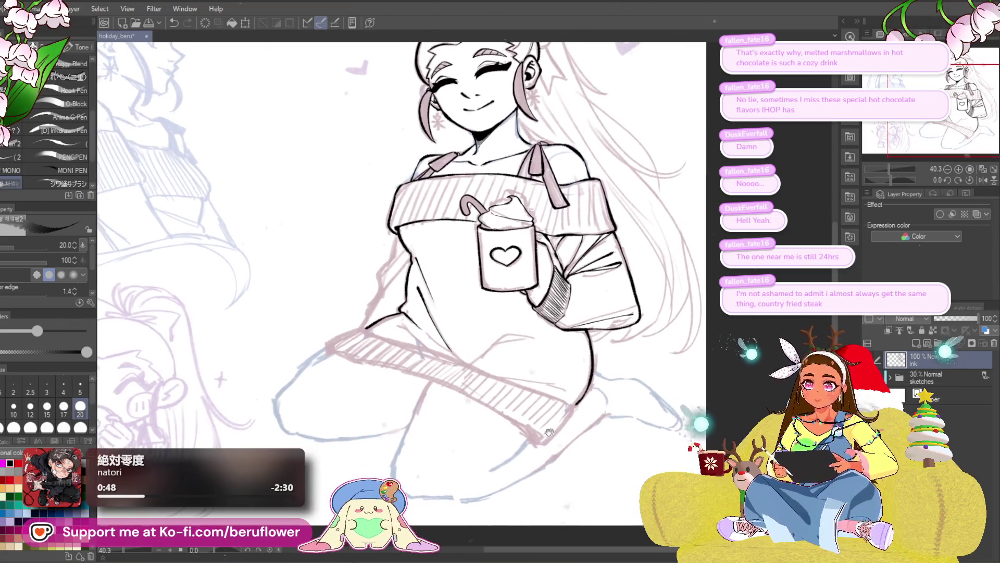
{"action": "scroll", "coordinate": [508, 375], "scroll_direction": "up", "scroll_amount": 1}
{"action": "scroll", "coordinate": [444, 274], "scroll_direction": "up", "scroll_amount": 1}
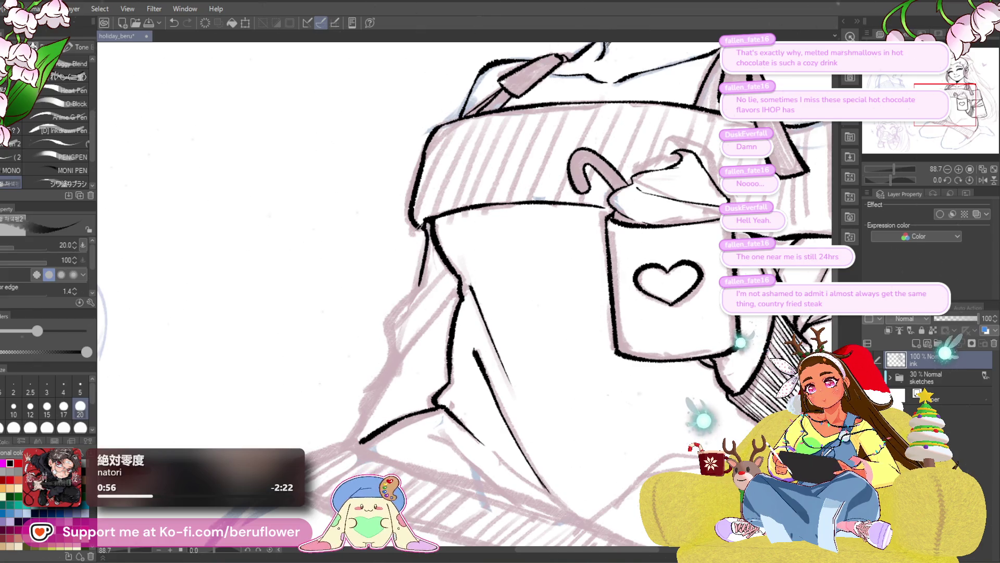
{"action": "scroll", "coordinate": [570, 297], "scroll_direction": "up", "scroll_amount": 1}
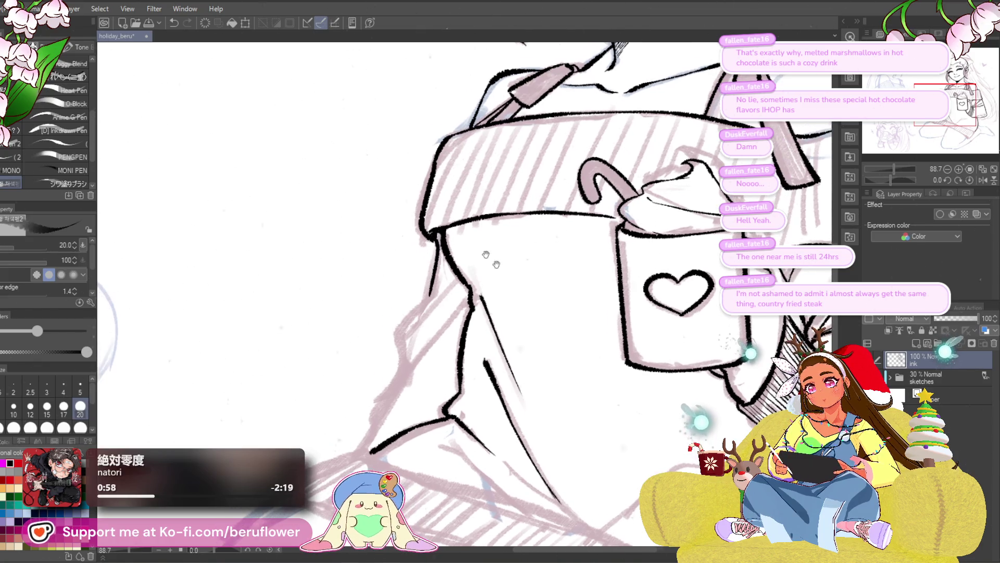
{"action": "scroll", "coordinate": [500, 297], "scroll_direction": "down", "scroll_amount": 2}
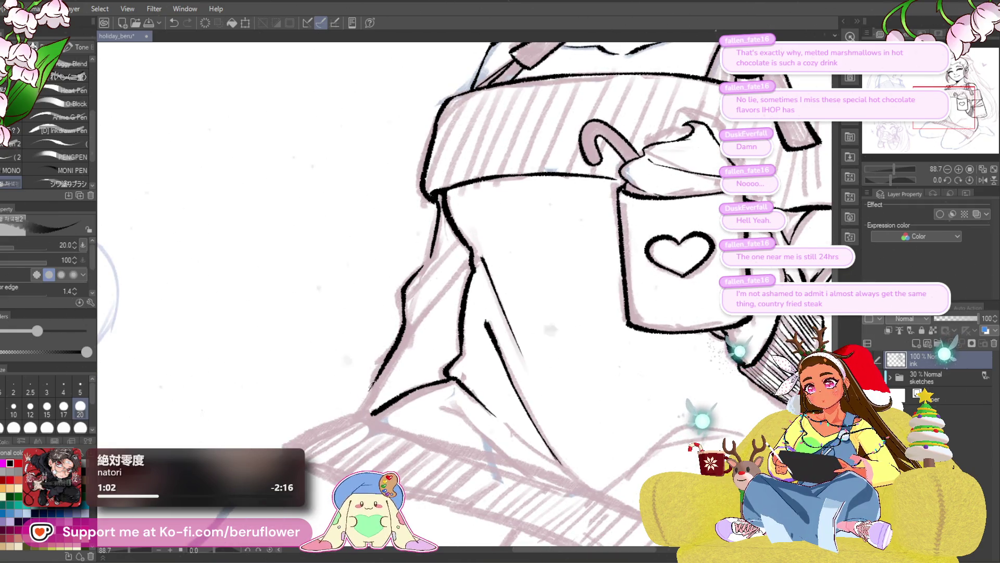
- Ink the sweater's left edge, redrawing it as a thick black line after an undo
{"action": "left_click_drag", "start_coordinate": [461, 262], "coordinate": [402, 340]}
{"action": "left_click_drag", "start_coordinate": [459, 243], "coordinate": [406, 297]}
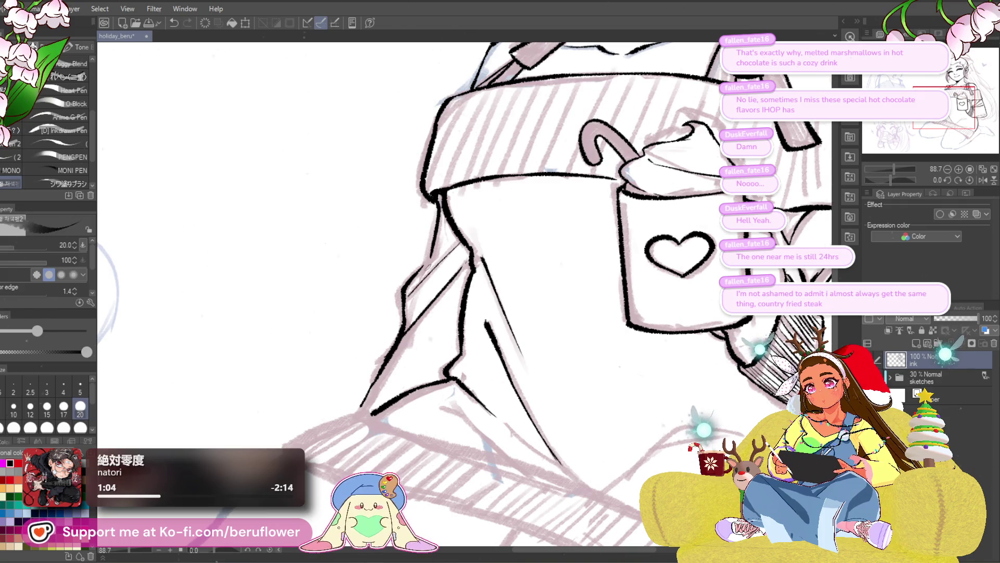
{"action": "key", "text": "ctrl+z"}
{"action": "left_click_drag", "start_coordinate": [459, 240], "coordinate": [406, 313]}
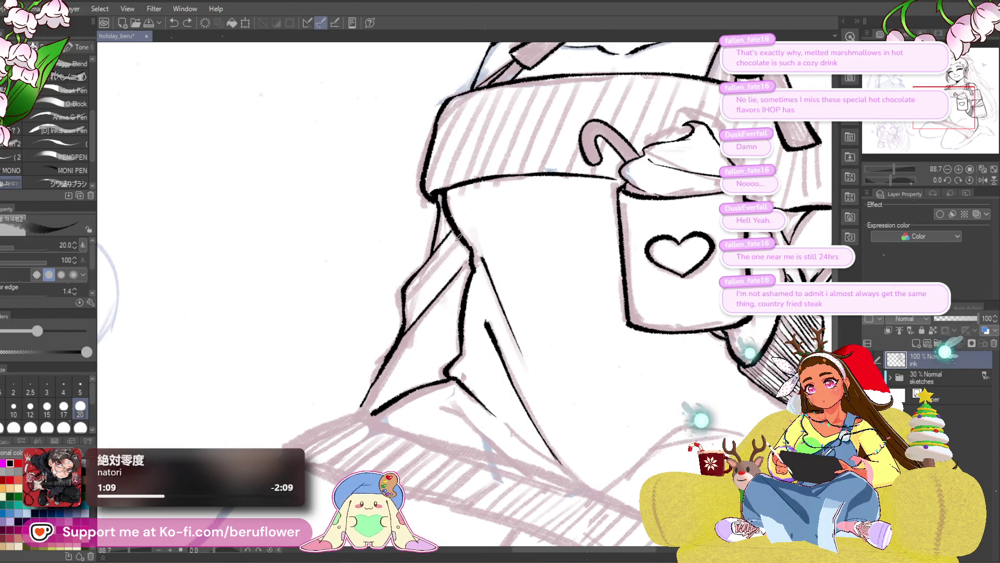
{"action": "left_click_drag", "start_coordinate": [416, 371], "coordinate": [428, 329]}
{"action": "scroll", "coordinate": [428, 328], "scroll_direction": "down", "scroll_amount": 1}
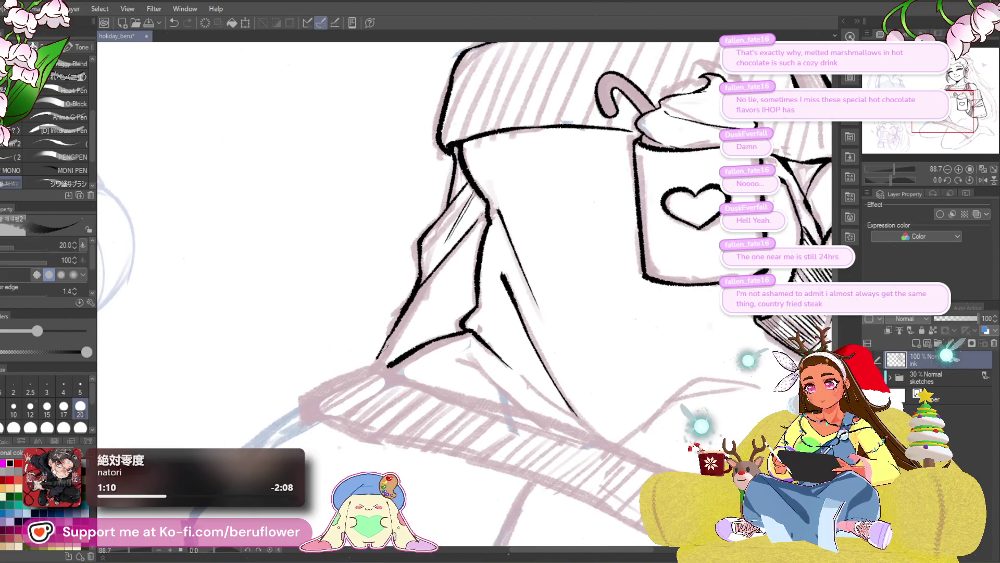
{"action": "scroll", "coordinate": [429, 330], "scroll_direction": "down", "scroll_amount": 3}
{"action": "scroll", "coordinate": [428, 329], "scroll_direction": "down", "scroll_amount": 5}
{"action": "scroll", "coordinate": [428, 329], "scroll_direction": "up", "scroll_amount": 5}
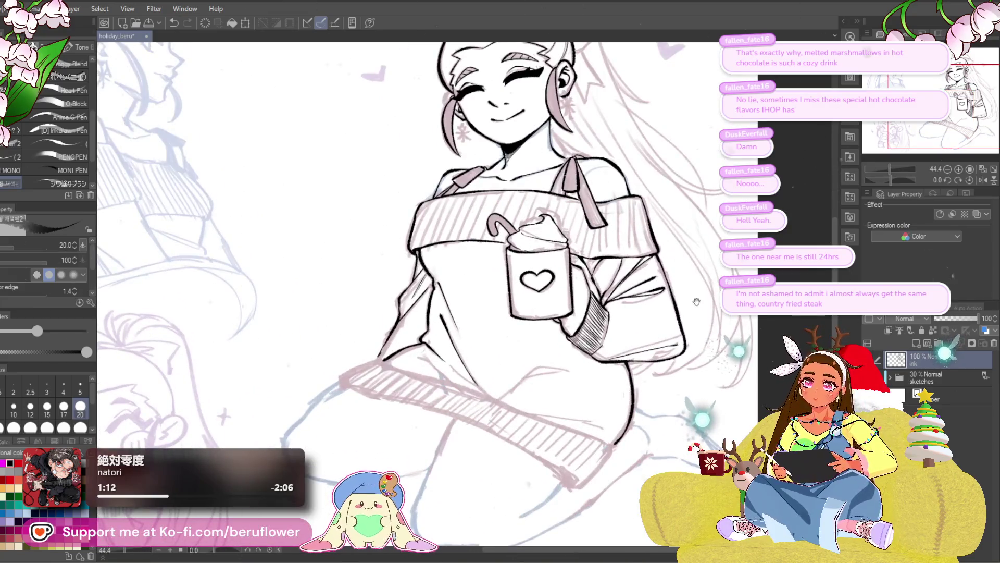
{"action": "left_click_drag", "start_coordinate": [694, 310], "coordinate": [620, 376]}
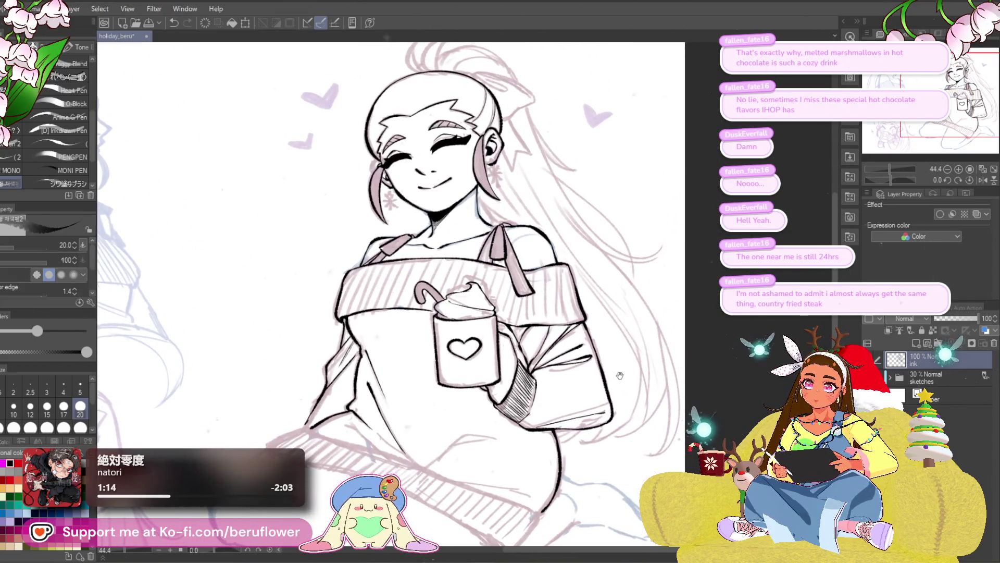
{"action": "left_click_drag", "start_coordinate": [619, 376], "coordinate": [634, 402]}
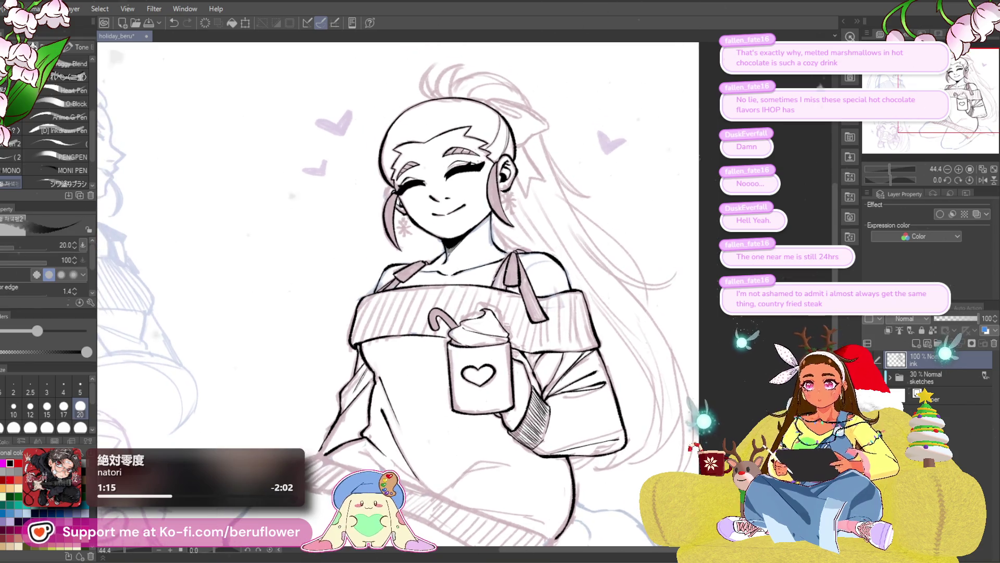
{"action": "scroll", "coordinate": [399, 297], "scroll_direction": "up", "scroll_amount": 1}
{"action": "scroll", "coordinate": [398, 297], "scroll_direction": "up", "scroll_amount": 1}
{"action": "scroll", "coordinate": [399, 297], "scroll_direction": "down", "scroll_amount": 3}
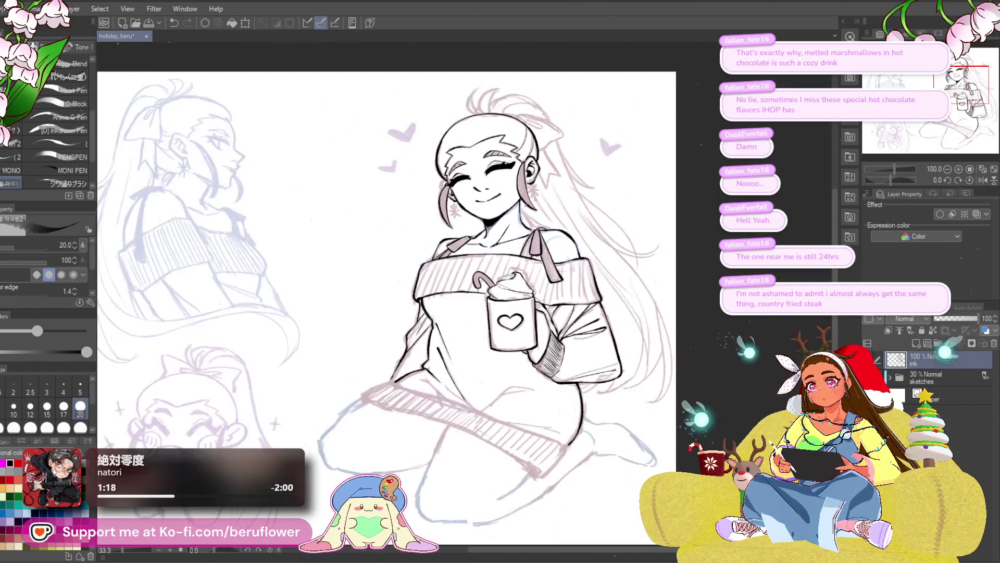
{"action": "scroll", "coordinate": [383, 312], "scroll_direction": "down", "scroll_amount": 1}
{"action": "scroll", "coordinate": [383, 313], "scroll_direction": "down", "scroll_amount": 1}
{"action": "scroll", "coordinate": [384, 313], "scroll_direction": "down", "scroll_amount": 1}
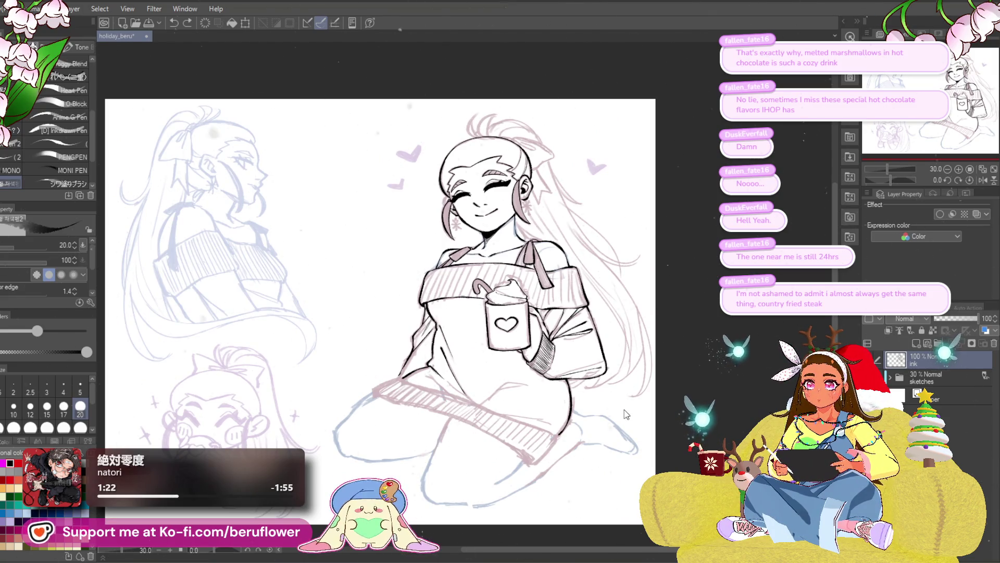
{"action": "scroll", "coordinate": [498, 241], "scroll_direction": "up", "scroll_amount": 3}
{"action": "scroll", "coordinate": [497, 241], "scroll_direction": "up", "scroll_amount": 1}
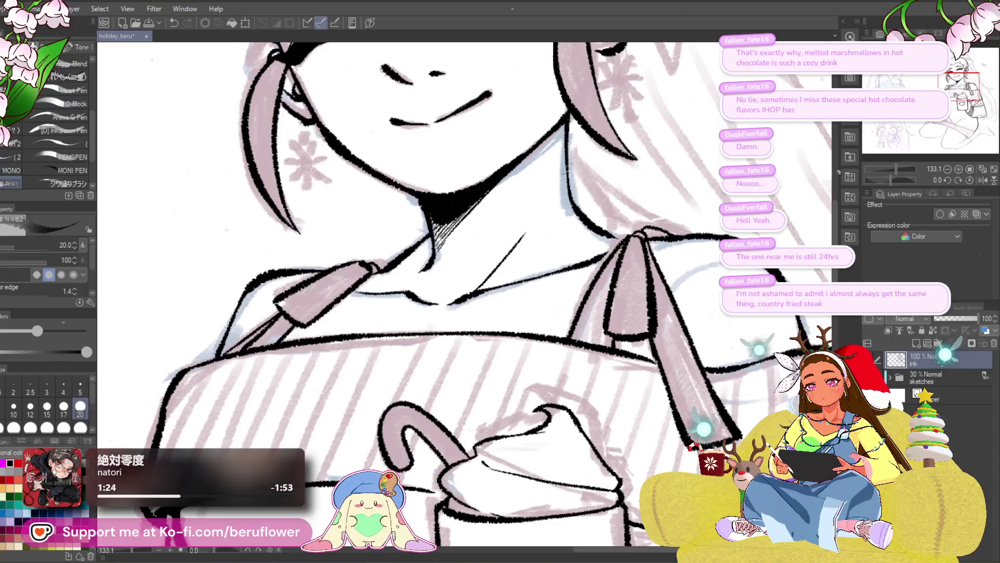
- Ink a thin collarbone line and a small dark wedge at its end, trimming the wedge with an undo
{"action": "left_click_drag", "start_coordinate": [512, 243], "coordinate": [463, 296]}
{"action": "left_click_drag", "start_coordinate": [510, 250], "coordinate": [467, 295]}
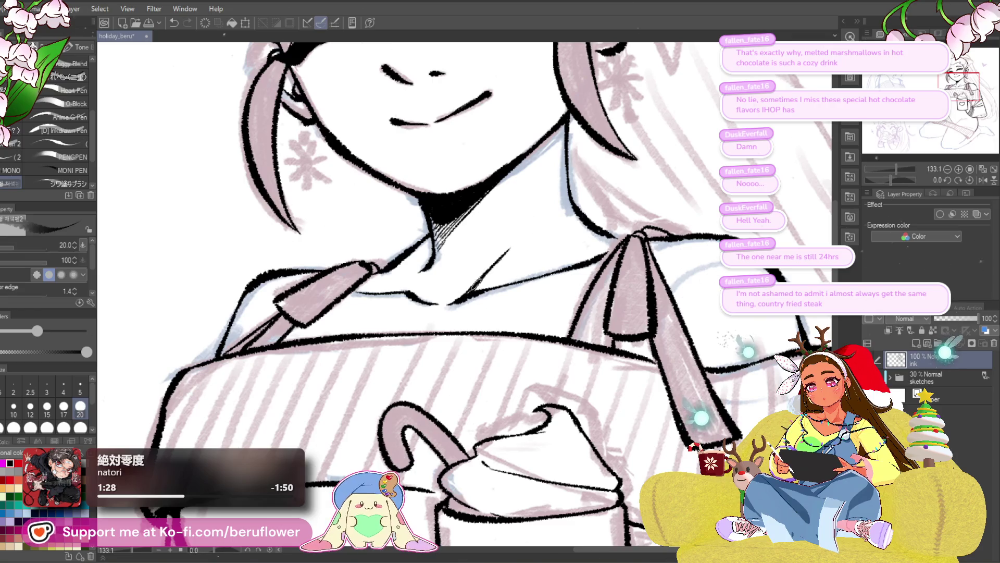
{"action": "scroll", "coordinate": [477, 282], "scroll_direction": "down", "scroll_amount": 5}
{"action": "scroll", "coordinate": [477, 281], "scroll_direction": "up", "scroll_amount": 1}
{"action": "scroll", "coordinate": [473, 321], "scroll_direction": "up", "scroll_amount": 1}
{"action": "scroll", "coordinate": [472, 321], "scroll_direction": "up", "scroll_amount": 3}
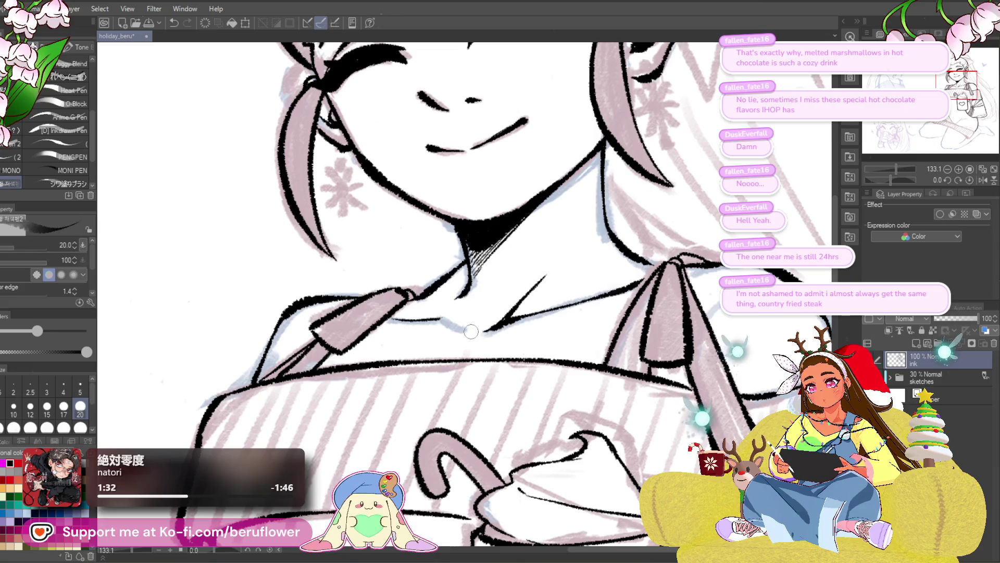
{"action": "scroll", "coordinate": [461, 320], "scroll_direction": "up", "scroll_amount": 1}
{"action": "scroll", "coordinate": [459, 302], "scroll_direction": "up", "scroll_amount": 1}
{"action": "left_click_drag", "start_coordinate": [439, 317], "coordinate": [448, 350]}
{"action": "key", "text": "ctrl+z"}
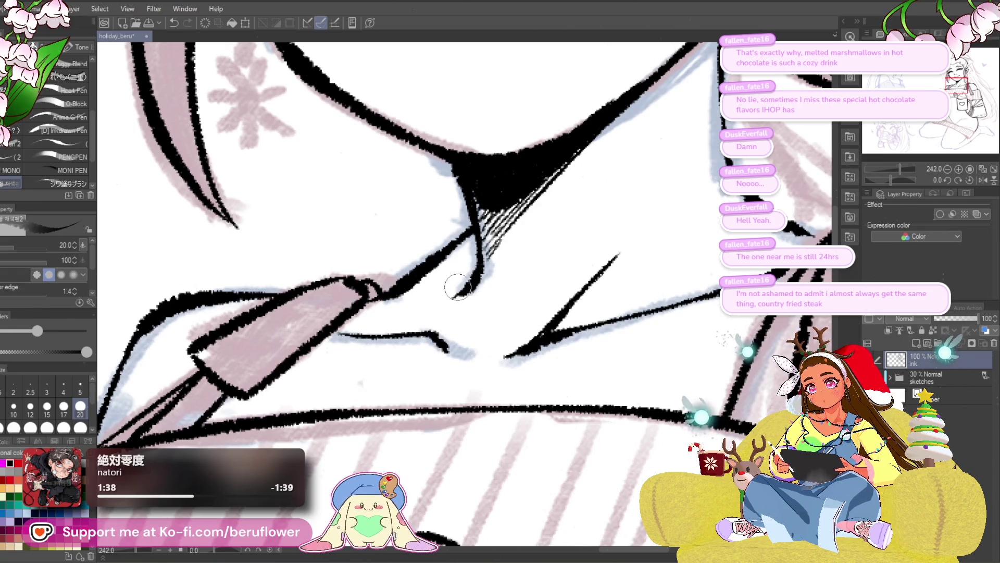
{"action": "scroll", "coordinate": [470, 297], "scroll_direction": "down", "scroll_amount": 5}
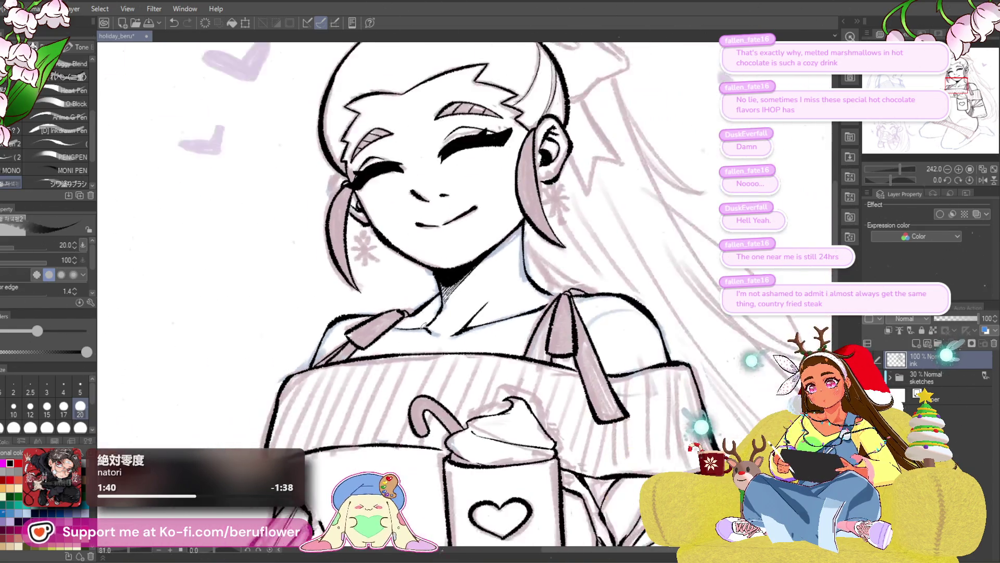
{"action": "scroll", "coordinate": [424, 324], "scroll_direction": "up", "scroll_amount": 2}
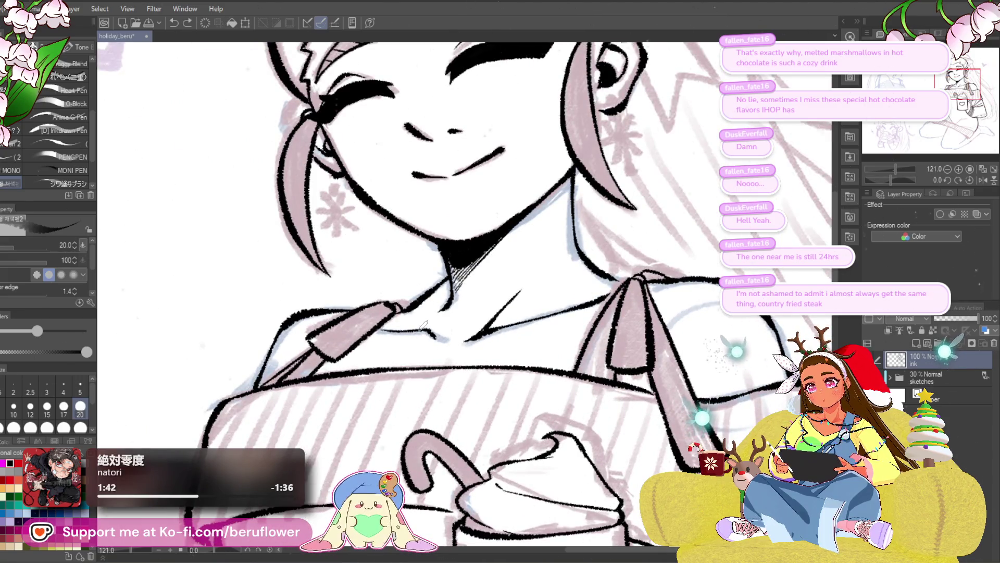
{"action": "scroll", "coordinate": [424, 324], "scroll_direction": "down", "scroll_amount": 4}
{"action": "mouse_move", "coordinate": [625, 336]}
{"action": "left_mouse_down"}
{"action": "mouse_move", "coordinate": [623, 308]}
{"action": "mouse_move", "coordinate": [646, 246]}
{"action": "left_mouse_up"}
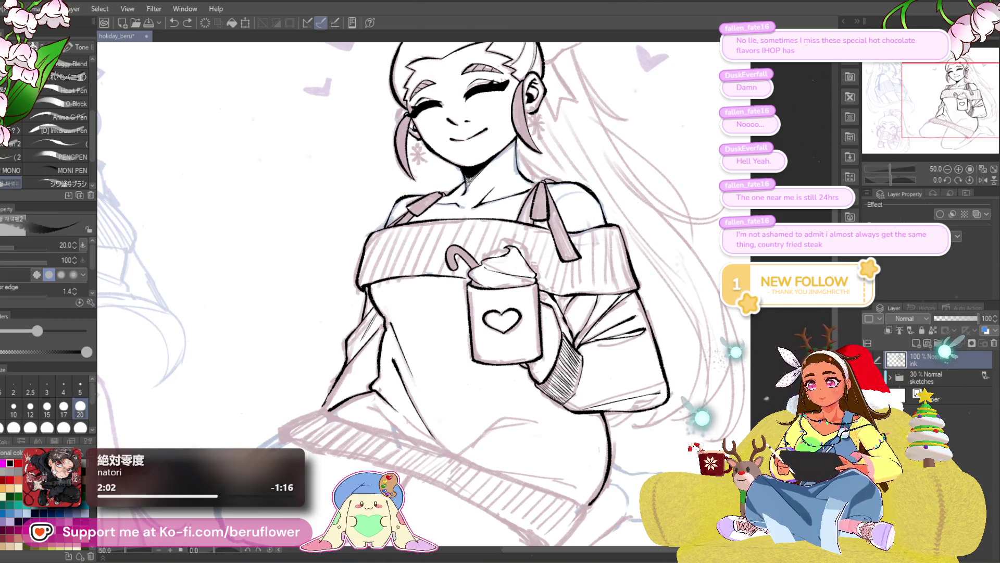
{"action": "scroll", "coordinate": [481, 286], "scroll_direction": "up", "scroll_amount": 4}
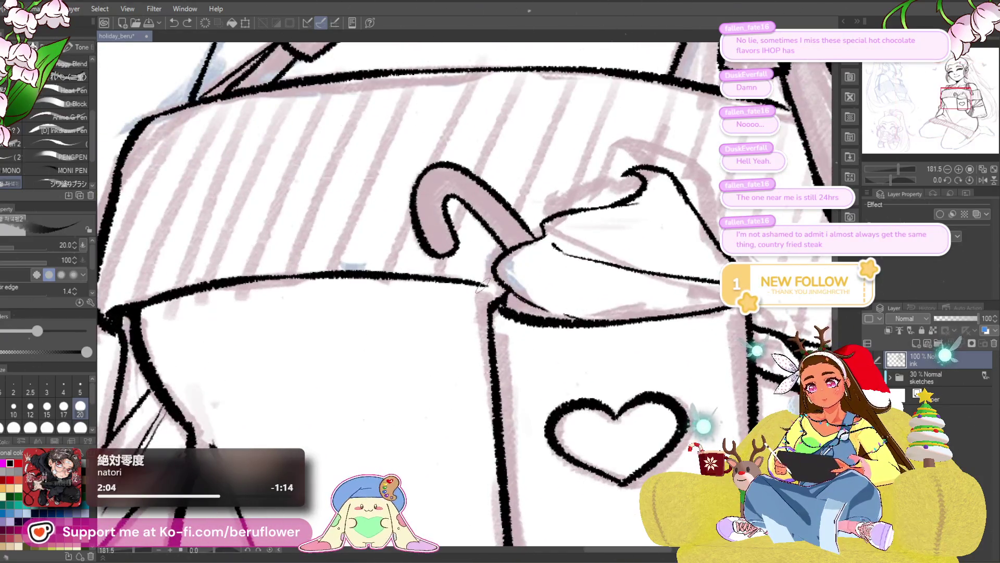
{"action": "scroll", "coordinate": [507, 290], "scroll_direction": "down", "scroll_amount": 5}
{"action": "scroll", "coordinate": [516, 288], "scroll_direction": "up", "scroll_amount": 1}
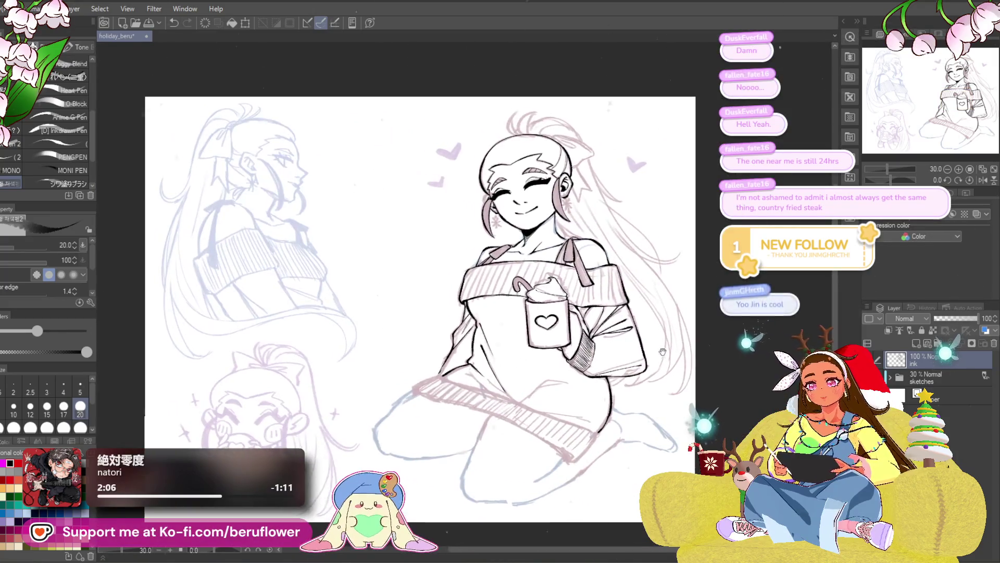
{"action": "scroll", "coordinate": [534, 284], "scroll_direction": "up", "scroll_amount": 2}
{"action": "left_click_drag", "start_coordinate": [530, 283], "coordinate": [600, 322]}
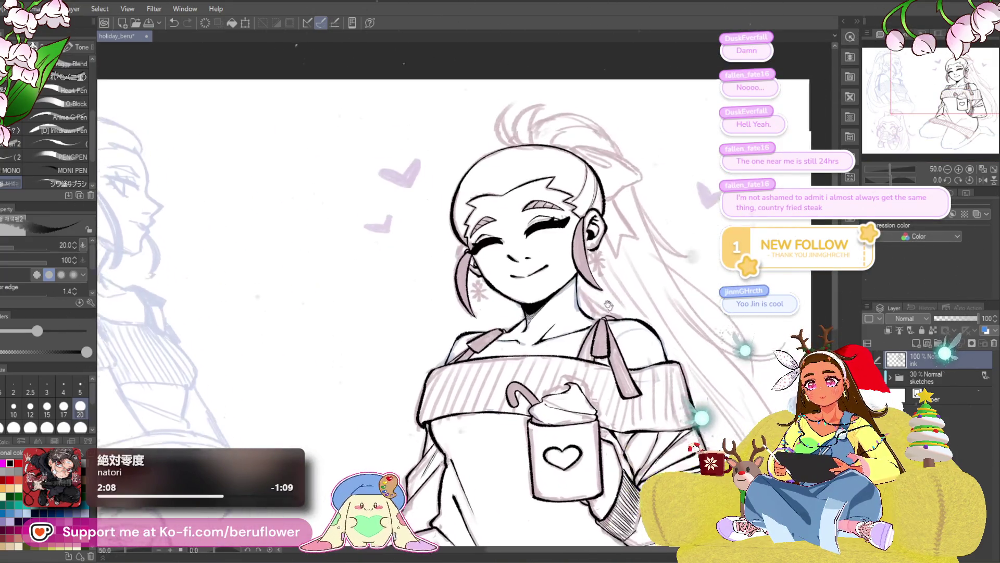
{"action": "left_click_drag", "start_coordinate": [599, 322], "coordinate": [743, 316]}
{"action": "scroll", "coordinate": [524, 356], "scroll_direction": "down", "scroll_amount": 3}
{"action": "scroll", "coordinate": [524, 356], "scroll_direction": "up", "scroll_amount": 1}
{"action": "scroll", "coordinate": [520, 351], "scroll_direction": "up", "scroll_amount": 1}
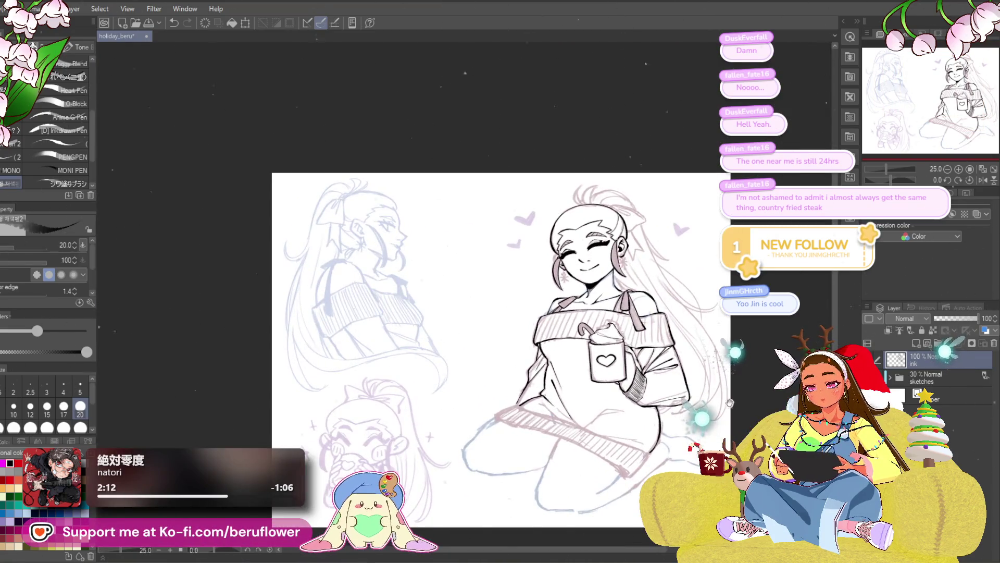
{"action": "scroll", "coordinate": [500, 343], "scroll_direction": "up", "scroll_amount": 1}
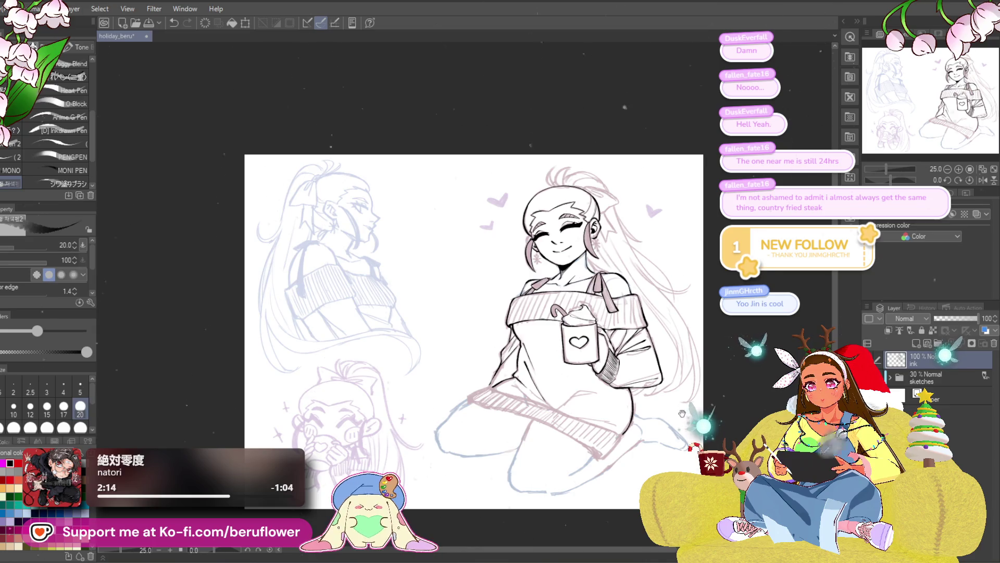
{"action": "scroll", "coordinate": [683, 403], "scroll_direction": "up", "scroll_amount": 1}
{"action": "scroll", "coordinate": [689, 387], "scroll_direction": "up", "scroll_amount": 1}
{"action": "scroll", "coordinate": [696, 368], "scroll_direction": "up", "scroll_amount": 1}
{"action": "scroll", "coordinate": [696, 367], "scroll_direction": "up", "scroll_amount": 1}
{"action": "scroll", "coordinate": [609, 375], "scroll_direction": "up", "scroll_amount": 1}
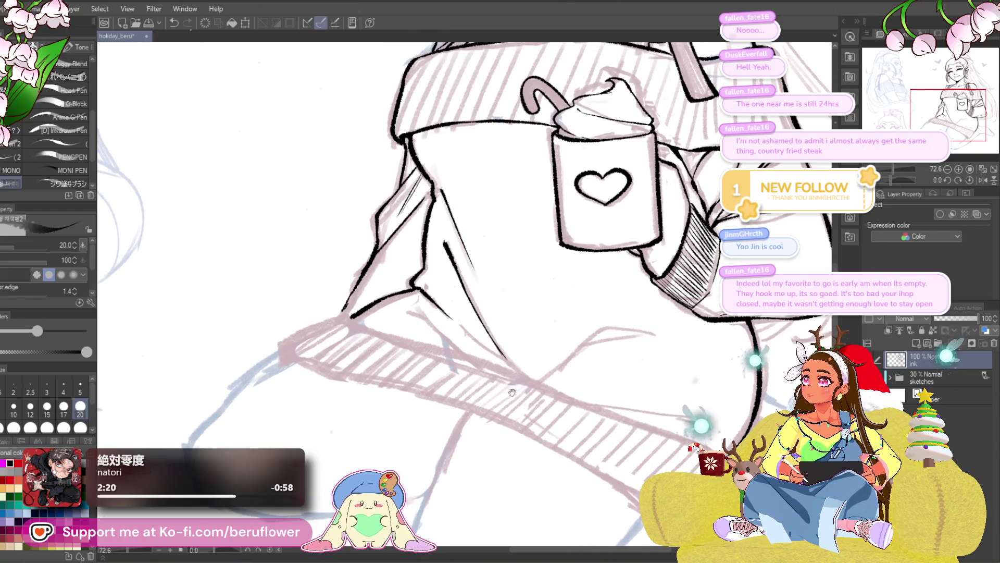
- Nudge the view over the lower sweater and zoom out to check the whole figure
{"action": "left_click_drag", "start_coordinate": [512, 393], "coordinate": [510, 396]}
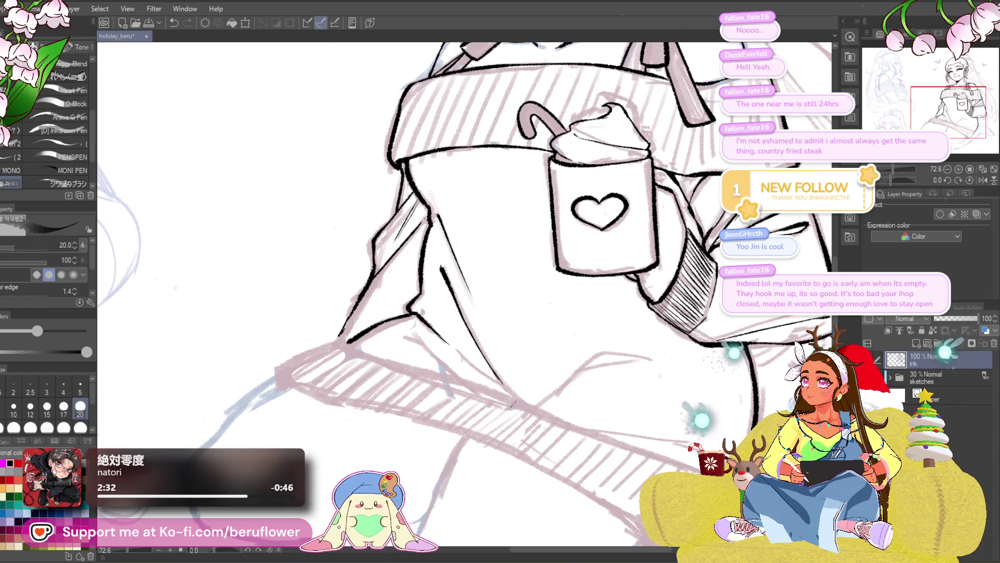
{"action": "key", "text": "ctrl+minus"}
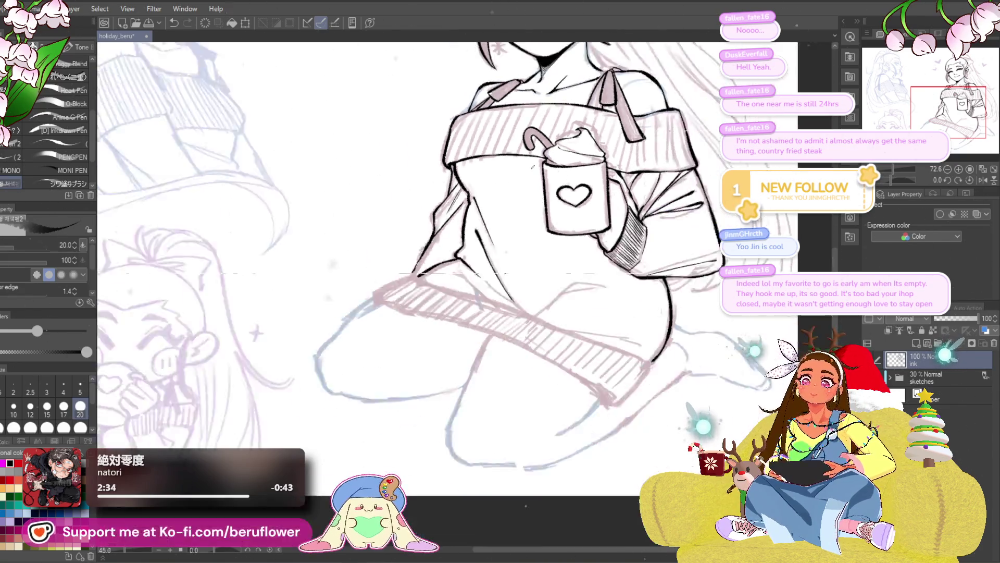
{"action": "key", "text": "ctrl+minus"}
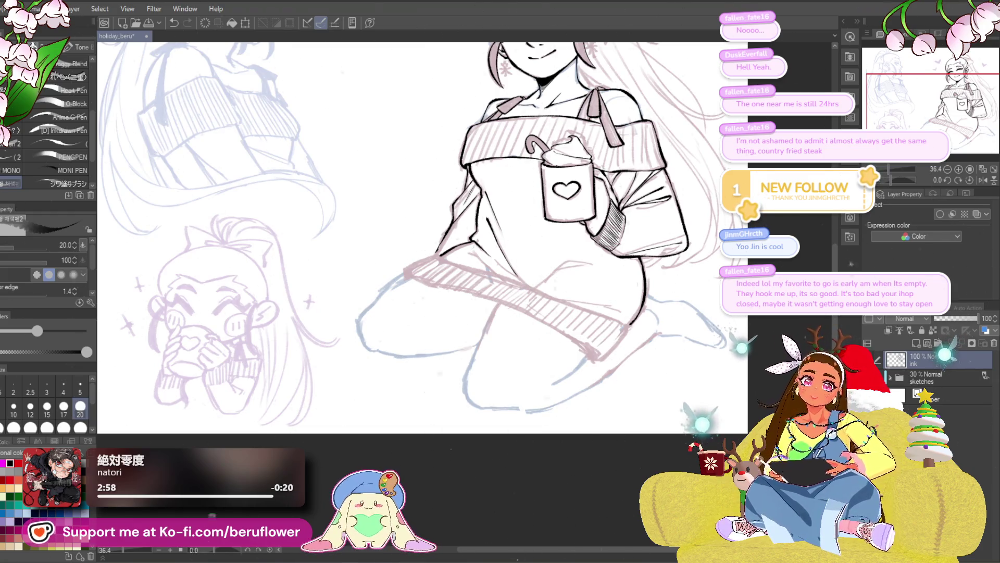
- Rotate the canvas and ink the sweater fold above the hem, continuing its line downward
{"action": "left_click_drag", "start_coordinate": [899, 179], "coordinate": [886, 180]}
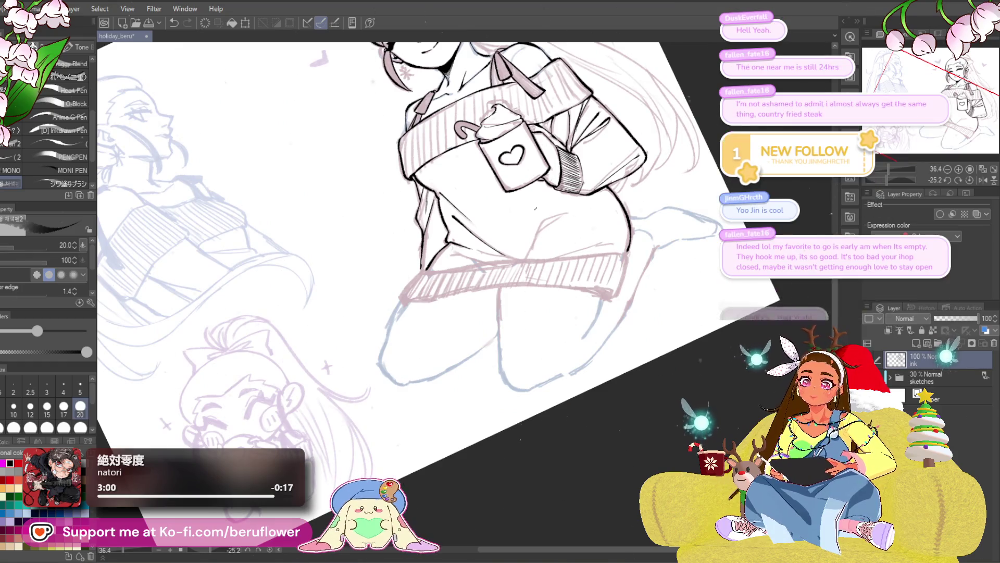
{"action": "scroll", "coordinate": [535, 208], "scroll_direction": "up", "scroll_amount": 5}
{"action": "mouse_move", "coordinate": [491, 290]}
{"action": "left_mouse_down"}
{"action": "mouse_move", "coordinate": [593, 281]}
{"action": "mouse_move", "coordinate": [620, 262]}
{"action": "left_mouse_up"}
{"action": "scroll", "coordinate": [608, 224], "scroll_direction": "up", "scroll_amount": 2}
{"action": "left_click_drag", "start_coordinate": [673, 162], "coordinate": [525, 219]}
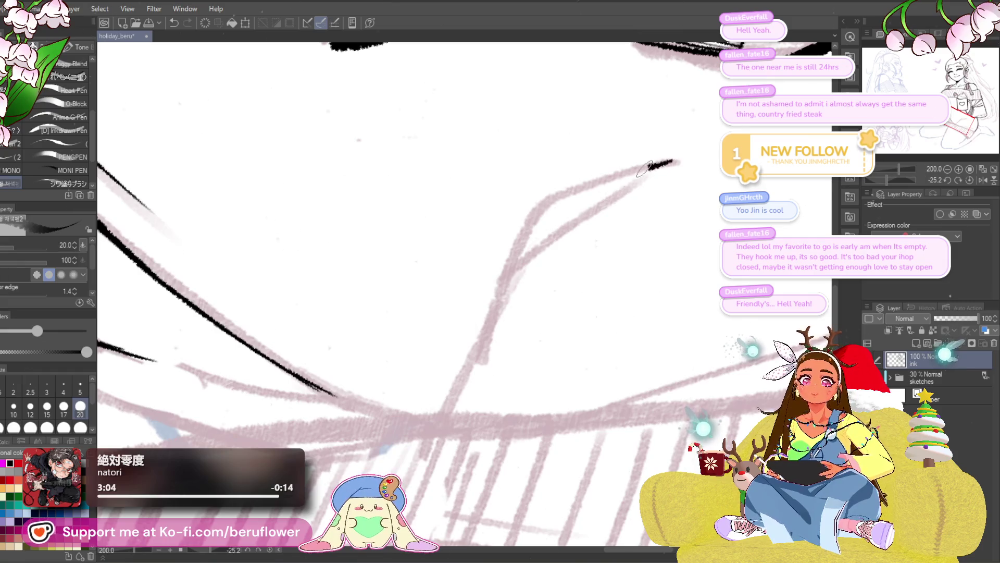
{"action": "left_click_drag", "start_coordinate": [498, 291], "coordinate": [463, 391]}
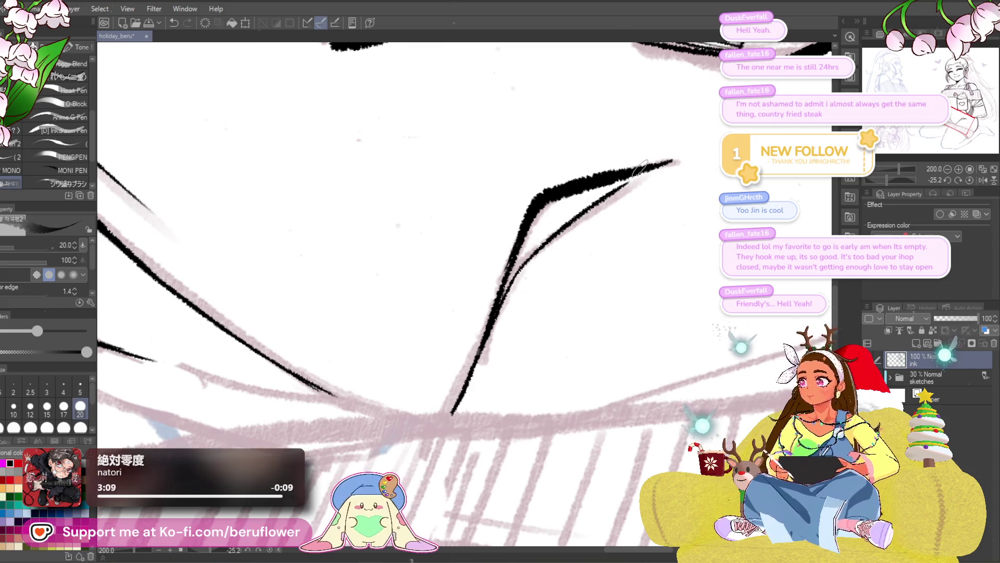
{"action": "scroll", "coordinate": [500, 297], "scroll_direction": "down", "scroll_amount": 5}
{"action": "scroll", "coordinate": [692, 321], "scroll_direction": "up", "scroll_amount": 1}
{"action": "scroll", "coordinate": [693, 322], "scroll_direction": "up", "scroll_amount": 1}
{"action": "scroll", "coordinate": [692, 322], "scroll_direction": "up", "scroll_amount": 1}
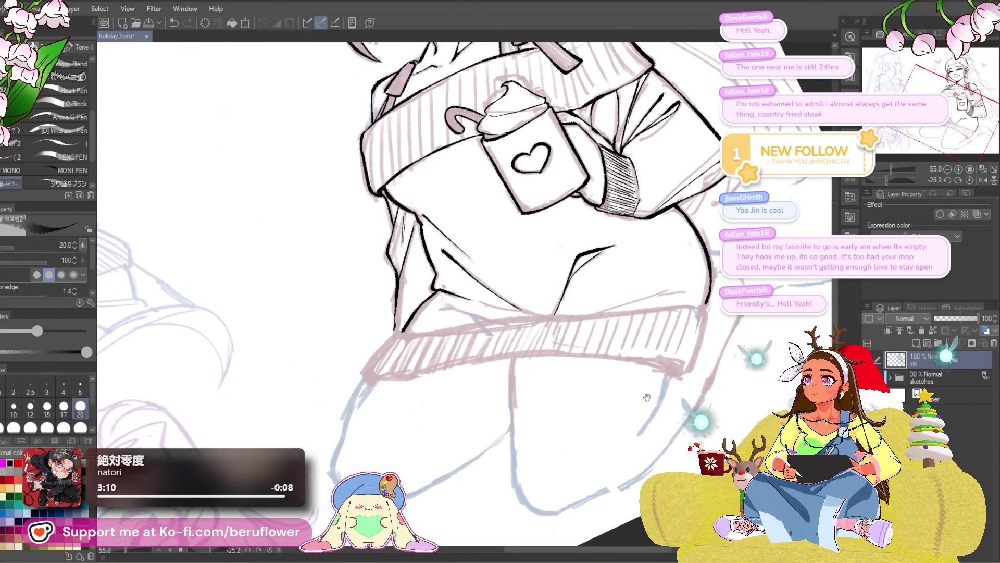
{"action": "scroll", "coordinate": [693, 322], "scroll_direction": "up", "scroll_amount": 1}
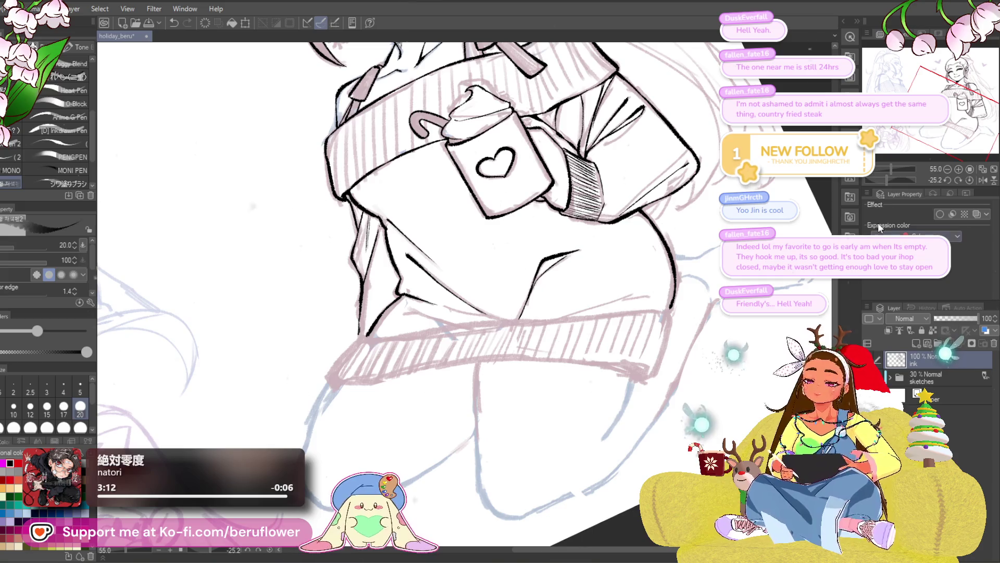
- Rotate further and ink the left edge of the striped hem band
{"action": "left_click_drag", "start_coordinate": [889, 179], "coordinate": [884, 179]}
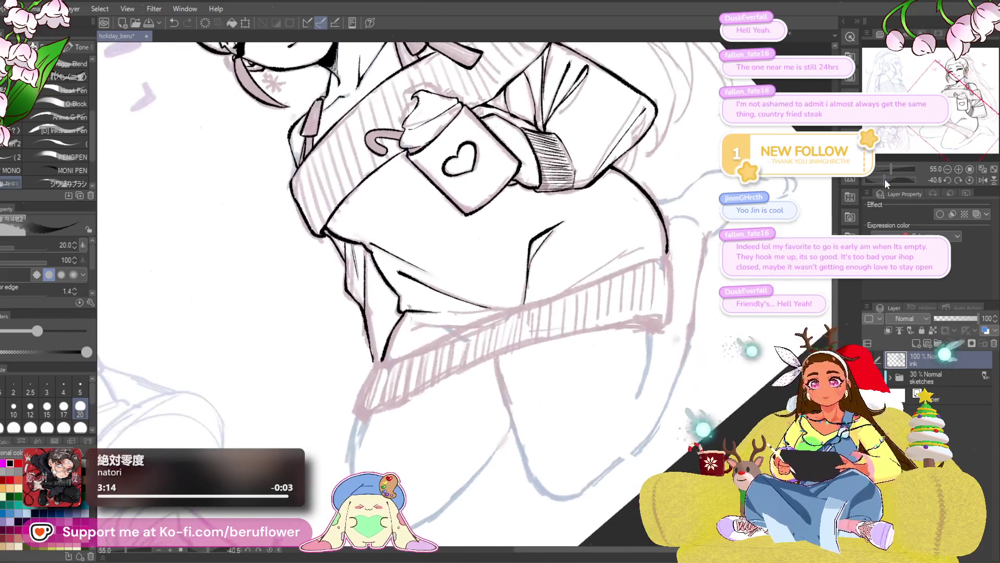
{"action": "scroll", "coordinate": [622, 293], "scroll_direction": "up", "scroll_amount": 1}
{"action": "scroll", "coordinate": [623, 293], "scroll_direction": "up", "scroll_amount": 1}
{"action": "scroll", "coordinate": [623, 293], "scroll_direction": "up", "scroll_amount": 2}
{"action": "left_click_drag", "start_coordinate": [622, 293], "coordinate": [729, 325]}
{"action": "mouse_move", "coordinate": [444, 356]}
{"action": "left_mouse_down"}
{"action": "mouse_move", "coordinate": [422, 434]}
{"action": "mouse_move", "coordinate": [474, 422]}
{"action": "mouse_move", "coordinate": [522, 379]}
{"action": "left_mouse_up"}
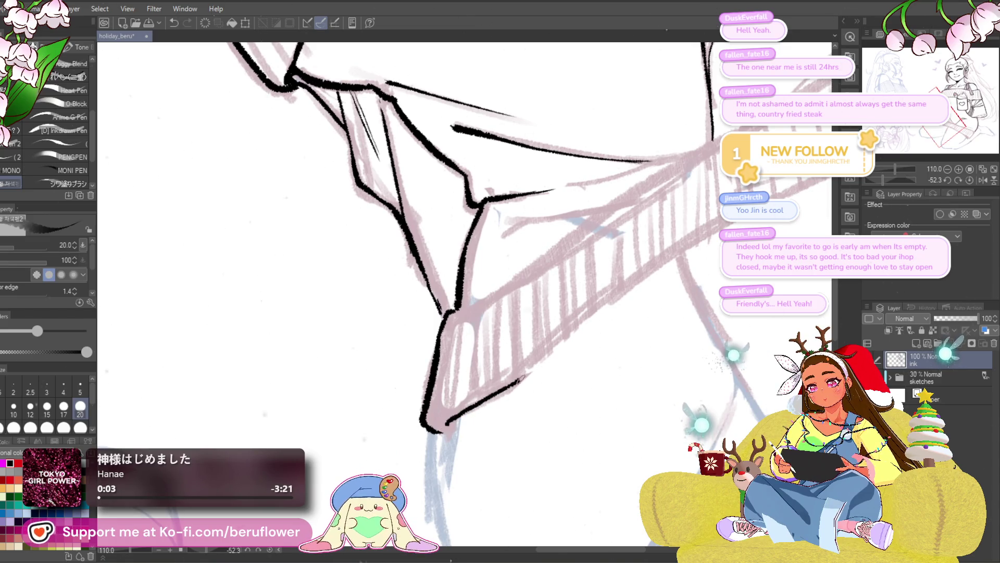
- Ink the hem band's top edge in several strokes, panning along it to the right
{"action": "mouse_move", "coordinate": [703, 234]}
{"action": "left_mouse_down"}
{"action": "mouse_move", "coordinate": [568, 326]}
{"action": "mouse_move", "coordinate": [639, 274]}
{"action": "left_mouse_up"}
{"action": "left_click_drag", "start_coordinate": [550, 337], "coordinate": [510, 345]}
{"action": "left_click_drag", "start_coordinate": [547, 312], "coordinate": [480, 391]}
{"action": "left_click_drag", "start_coordinate": [557, 320], "coordinate": [719, 256]}
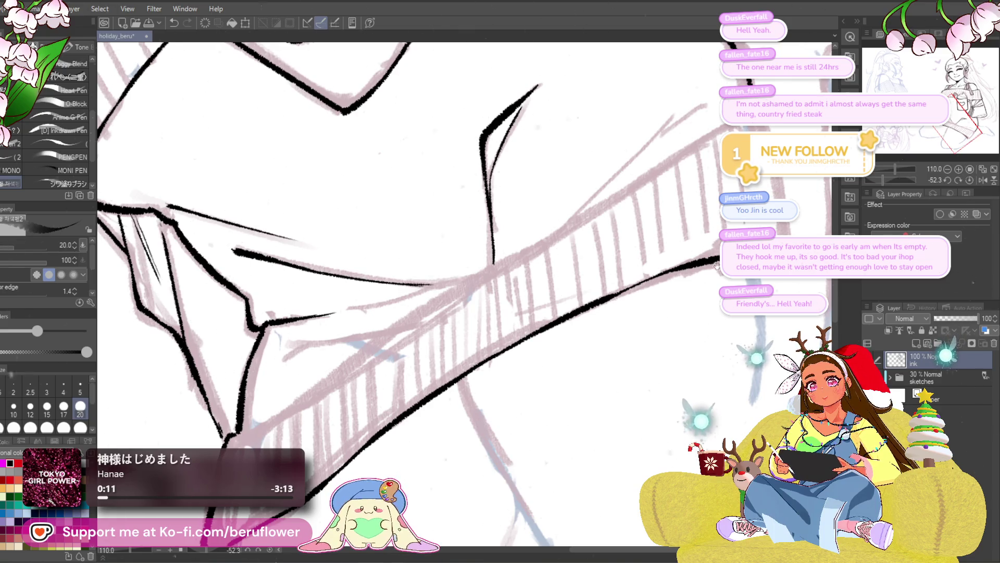
{"action": "mouse_move", "coordinate": [225, 430]}
{"action": "left_mouse_down"}
{"action": "mouse_move", "coordinate": [384, 392]}
{"action": "mouse_move", "coordinate": [585, 249]}
{"action": "mouse_move", "coordinate": [719, 184]}
{"action": "left_mouse_up"}
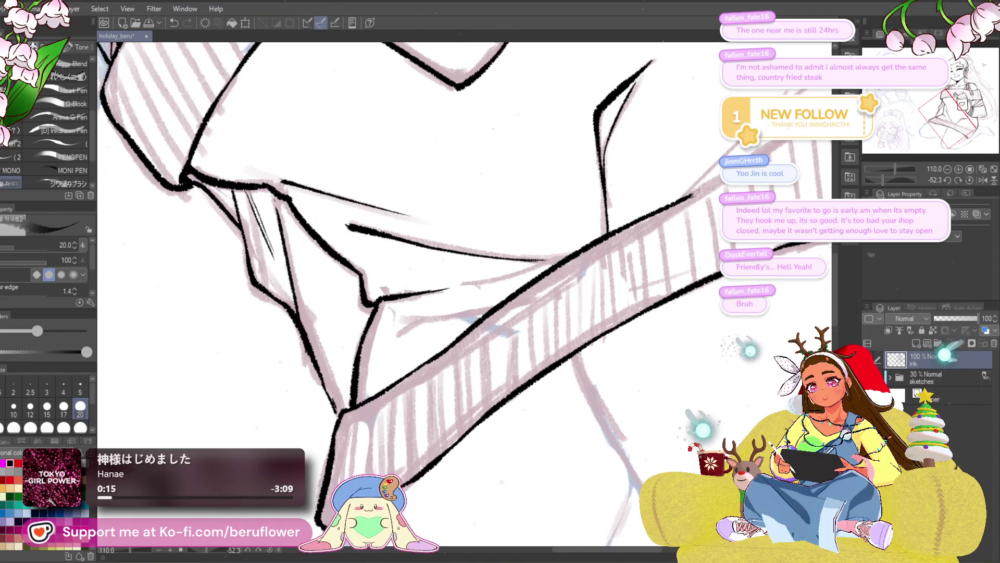
{"action": "left_click_drag", "start_coordinate": [670, 204], "coordinate": [513, 312]}
{"action": "left_click_drag", "start_coordinate": [574, 286], "coordinate": [664, 227]}
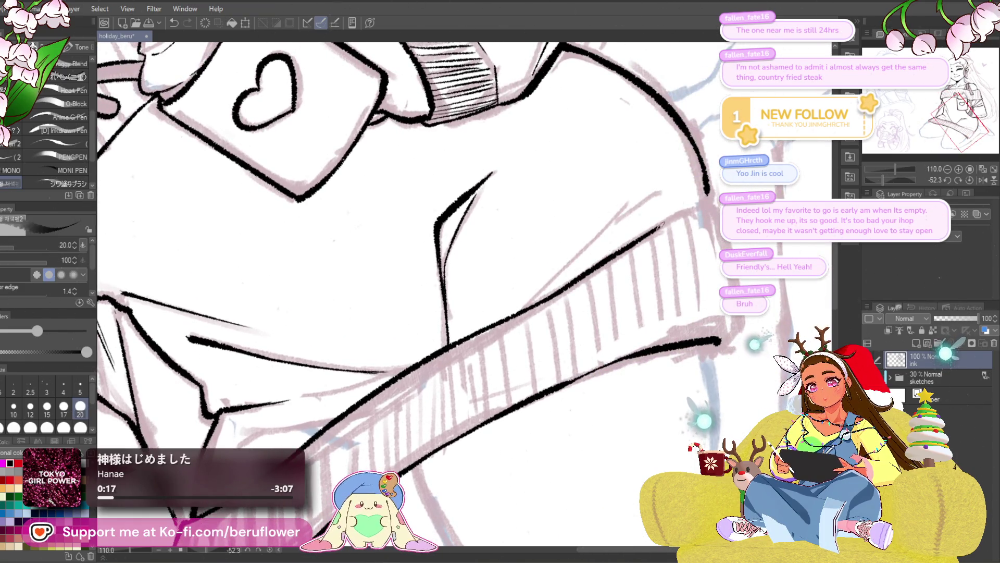
{"action": "left_click_drag", "start_coordinate": [578, 313], "coordinate": [500, 313]}
- Reset rotation upright and ink the hem's lower edge from its corner, thickening the line below it
{"action": "key", "text": "ctrl+alt+0"}
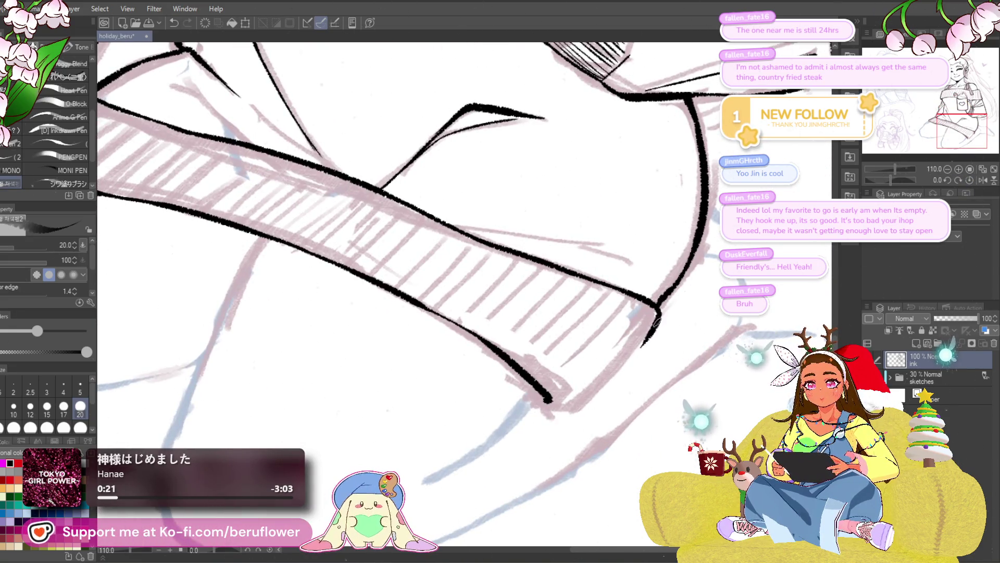
{"action": "left_click_drag", "start_coordinate": [657, 308], "coordinate": [607, 379]}
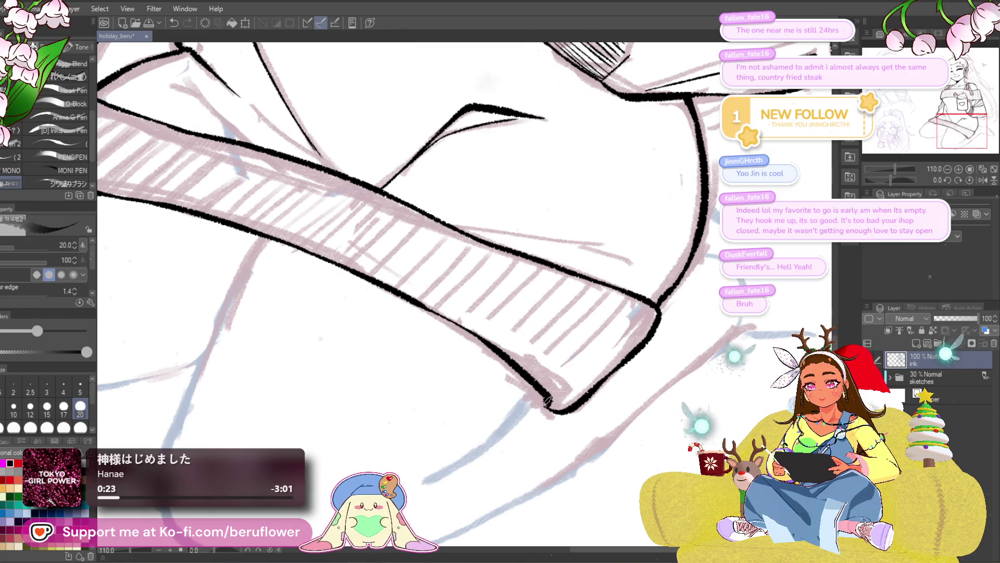
{"action": "mouse_move", "coordinate": [545, 400]}
{"action": "left_mouse_down"}
{"action": "mouse_move", "coordinate": [608, 310]}
{"action": "mouse_move", "coordinate": [512, 374]}
{"action": "left_mouse_up"}
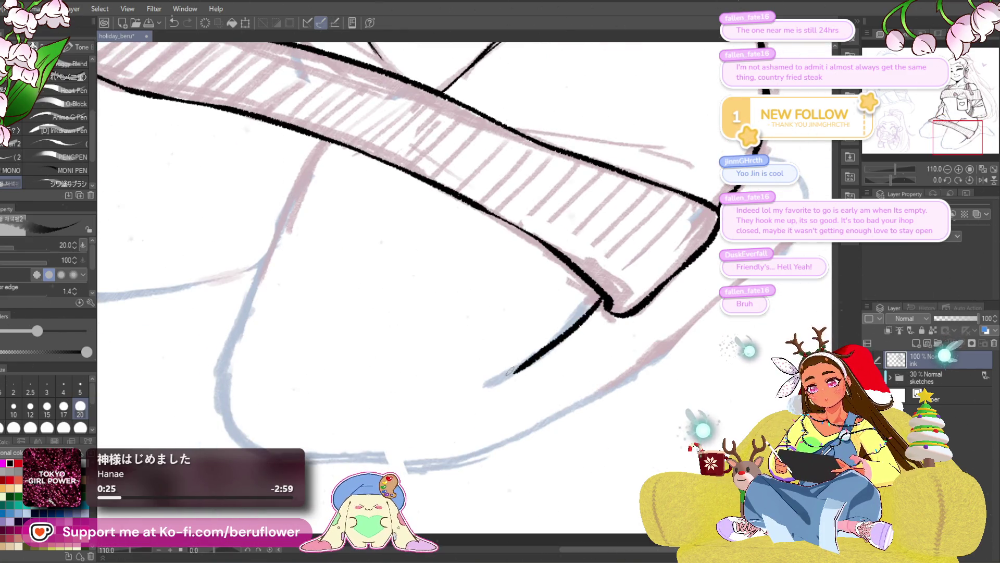
{"action": "left_click_drag", "start_coordinate": [600, 298], "coordinate": [574, 324]}
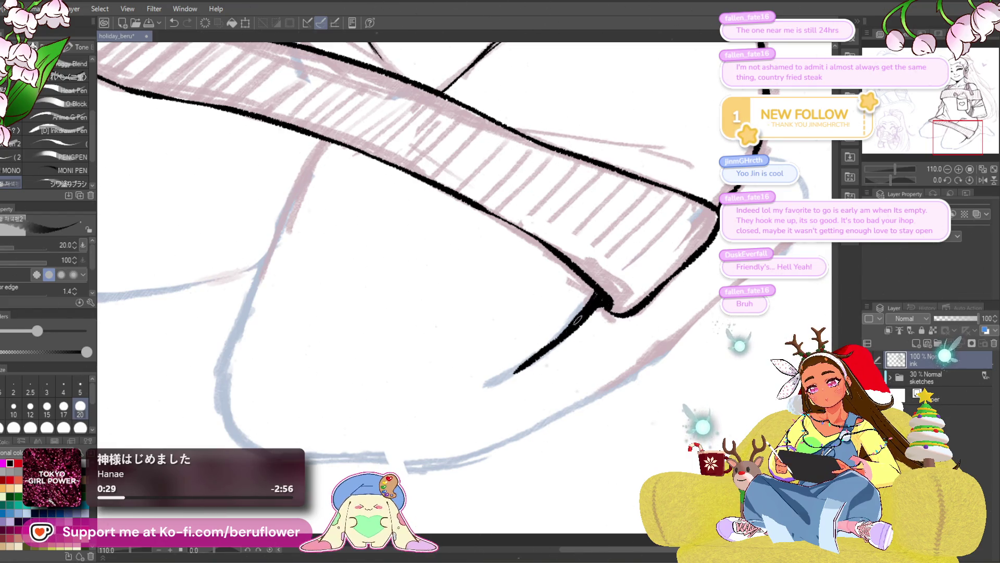
{"action": "scroll", "coordinate": [475, 398], "scroll_direction": "down", "scroll_amount": 3}
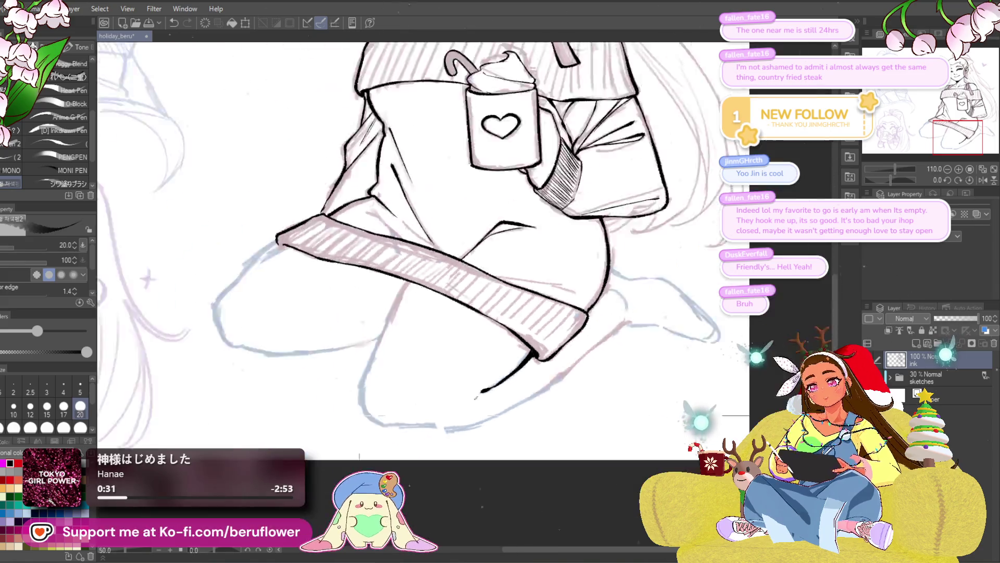
{"action": "scroll", "coordinate": [475, 397], "scroll_direction": "down", "scroll_amount": 3}
{"action": "scroll", "coordinate": [481, 430], "scroll_direction": "up", "scroll_amount": 1}
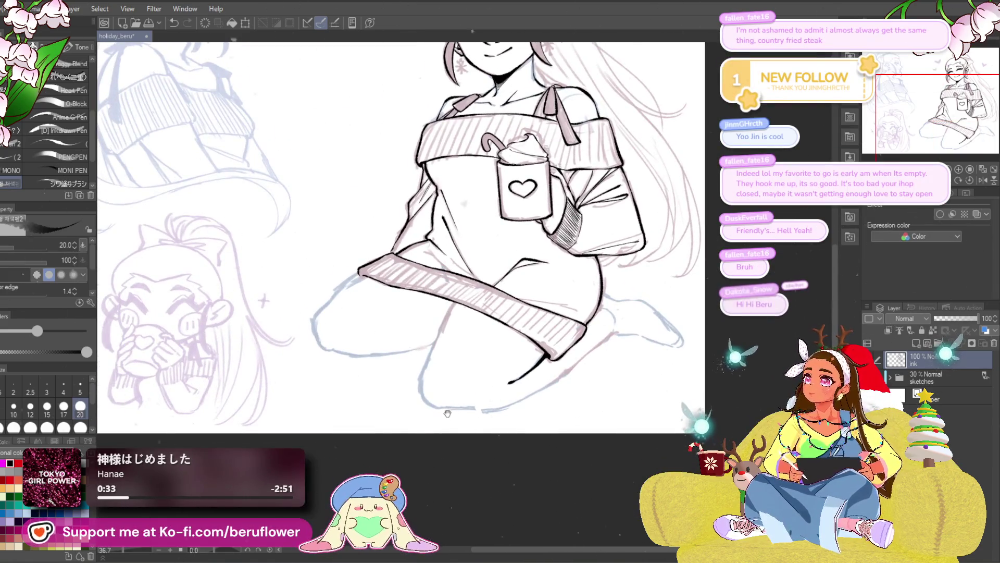
- Ink the thigh line beneath the hem and extend it down the pink sketch line
{"action": "left_click_drag", "start_coordinate": [445, 481], "coordinate": [467, 478]}
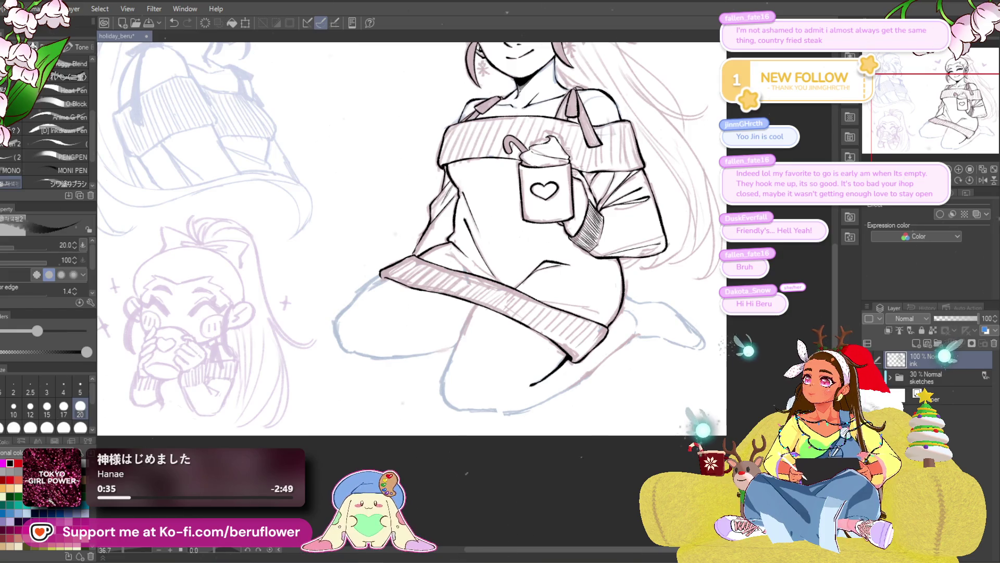
{"action": "scroll", "coordinate": [459, 464], "scroll_direction": "up", "scroll_amount": 3}
{"action": "scroll", "coordinate": [484, 312], "scroll_direction": "down", "scroll_amount": 1}
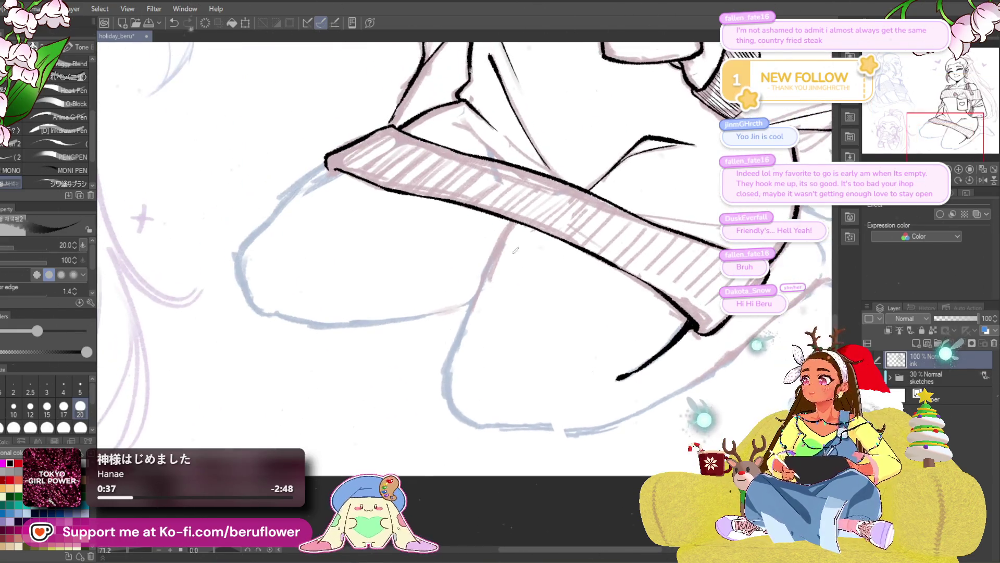
{"action": "scroll", "coordinate": [494, 242], "scroll_direction": "up", "scroll_amount": 3}
{"action": "scroll", "coordinate": [494, 242], "scroll_direction": "up", "scroll_amount": 1}
{"action": "left_click_drag", "start_coordinate": [567, 132], "coordinate": [498, 233]}
{"action": "scroll", "coordinate": [500, 233], "scroll_direction": "down", "scroll_amount": 1}
{"action": "scroll", "coordinate": [453, 267], "scroll_direction": "down", "scroll_amount": 1}
{"action": "scroll", "coordinate": [454, 267], "scroll_direction": "down", "scroll_amount": 1}
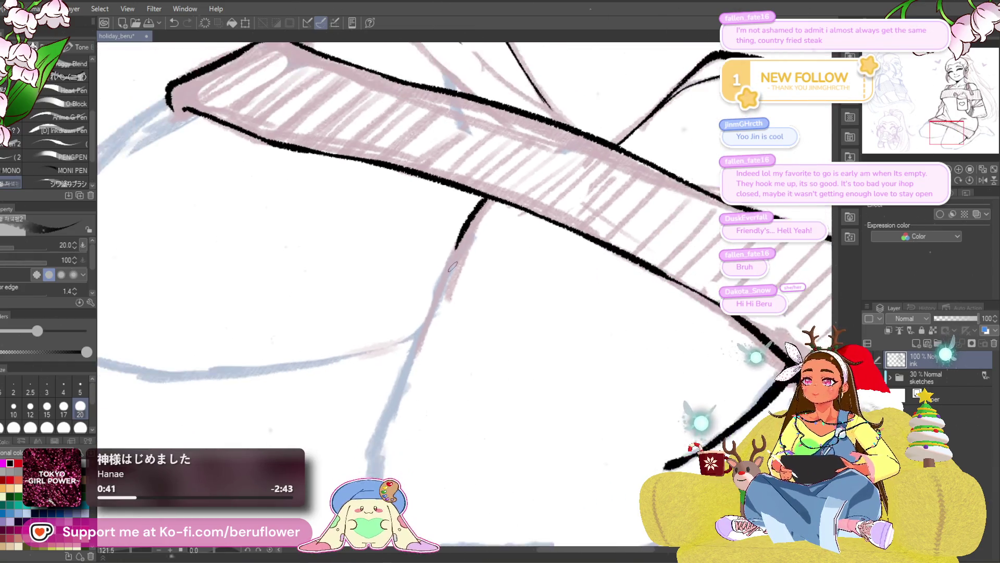
{"action": "scroll", "coordinate": [453, 267], "scroll_direction": "down", "scroll_amount": 1}
{"action": "left_click_drag", "start_coordinate": [453, 266], "coordinate": [591, 297]}
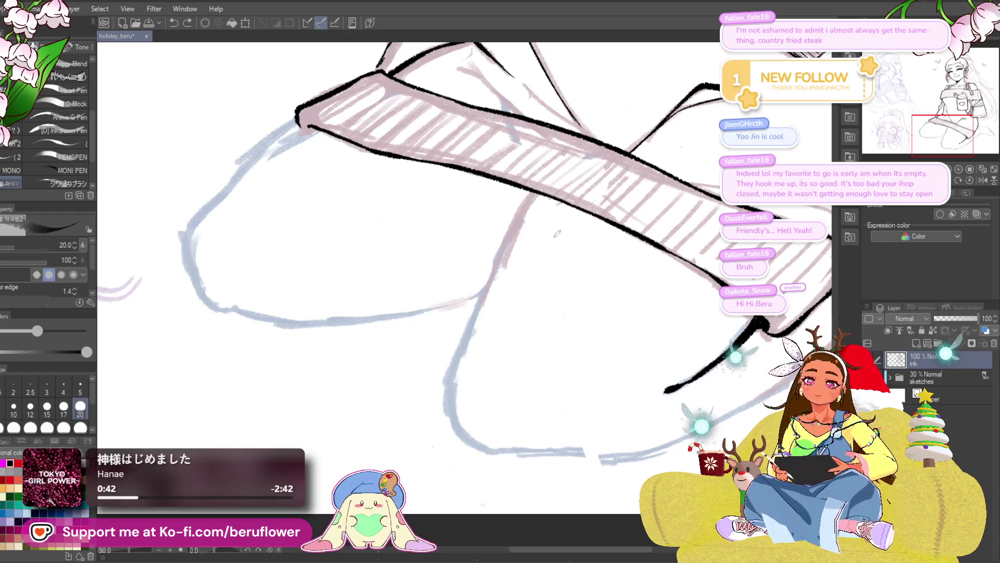
{"action": "scroll", "coordinate": [557, 234], "scroll_direction": "up", "scroll_amount": 1}
{"action": "scroll", "coordinate": [533, 176], "scroll_direction": "up", "scroll_amount": 1}
{"action": "left_click_drag", "start_coordinate": [545, 116], "coordinate": [465, 267]}
{"action": "left_click_drag", "start_coordinate": [496, 348], "coordinate": [511, 281]}
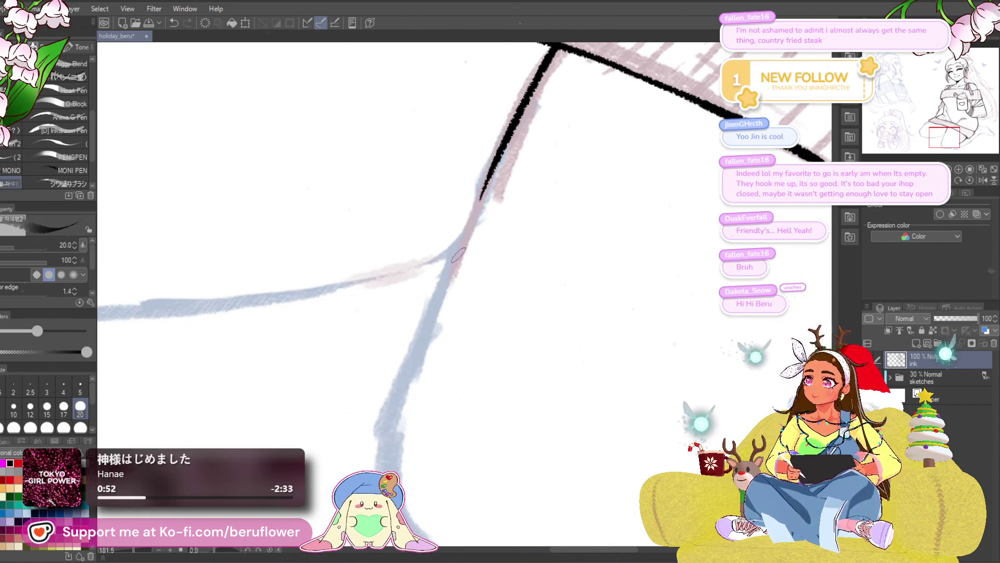
- Continue the ink contour down the leg and around its bottom curve
{"action": "mouse_move", "coordinate": [464, 393]}
{"action": "left_mouse_down"}
{"action": "mouse_move", "coordinate": [451, 256]}
{"action": "mouse_move", "coordinate": [452, 282]}
{"action": "left_mouse_up"}
{"action": "mouse_move", "coordinate": [438, 202]}
{"action": "left_mouse_down"}
{"action": "mouse_move", "coordinate": [341, 469]}
{"action": "mouse_move", "coordinate": [337, 274]}
{"action": "mouse_move", "coordinate": [356, 338]}
{"action": "mouse_move", "coordinate": [441, 380]}
{"action": "left_mouse_up"}
{"action": "left_click_drag", "start_coordinate": [597, 347], "coordinate": [495, 343]}
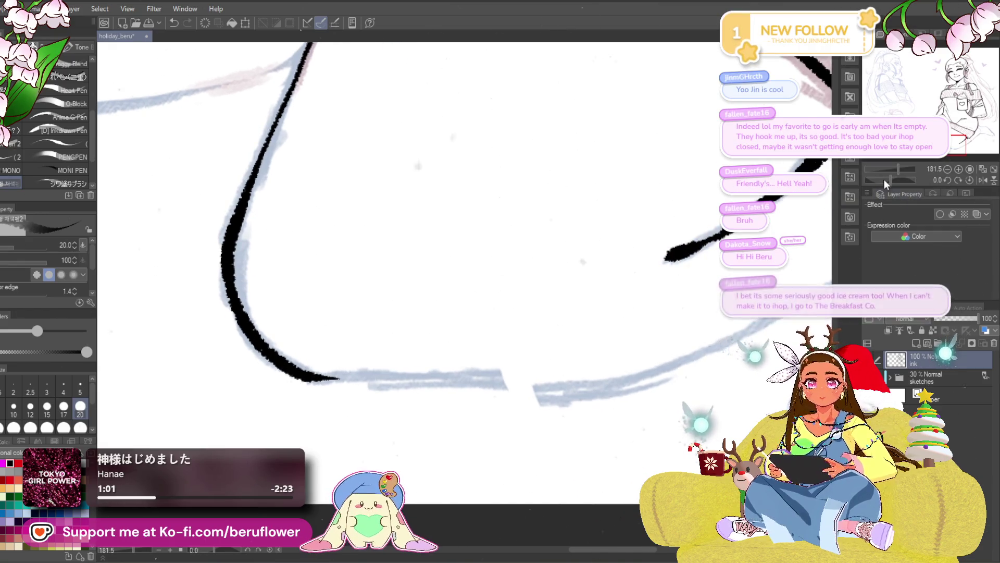
{"action": "scroll", "coordinate": [884, 179], "scroll_direction": "down", "scroll_amount": 3}
{"action": "scroll", "coordinate": [884, 174], "scroll_direction": "down", "scroll_amount": 3}
- Ink the foot contour and the long line running up beside it over the pink sketch
{"action": "left_click_drag", "start_coordinate": [885, 178], "coordinate": [897, 179]}
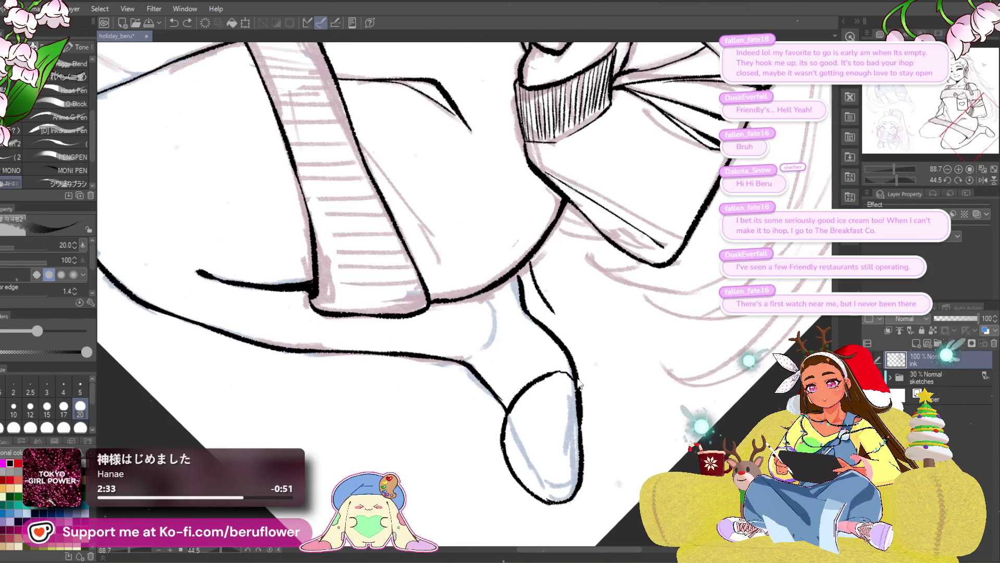
{"action": "left_click_drag", "start_coordinate": [557, 305], "coordinate": [551, 267]}
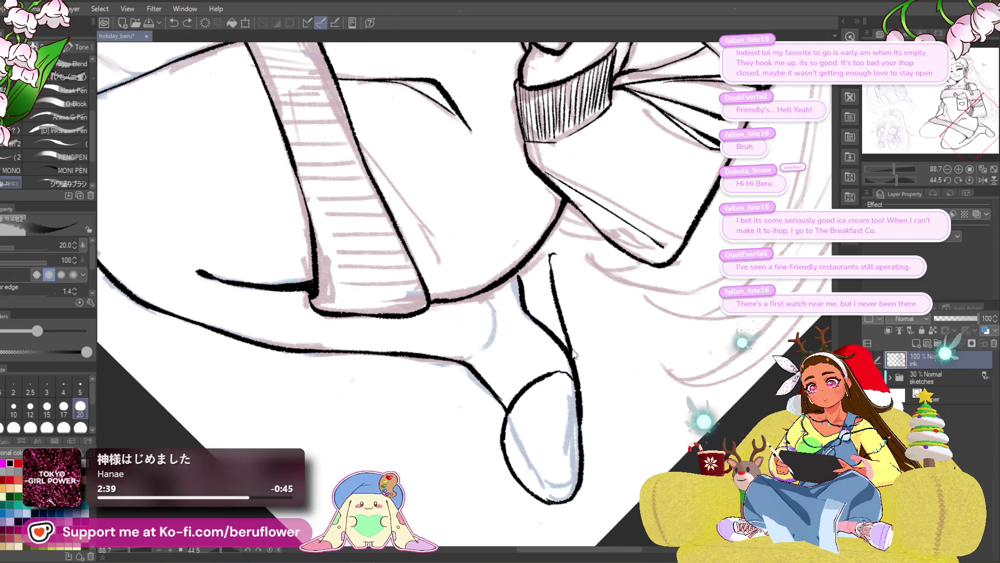
{"action": "left_click_drag", "start_coordinate": [578, 497], "coordinate": [561, 464]}
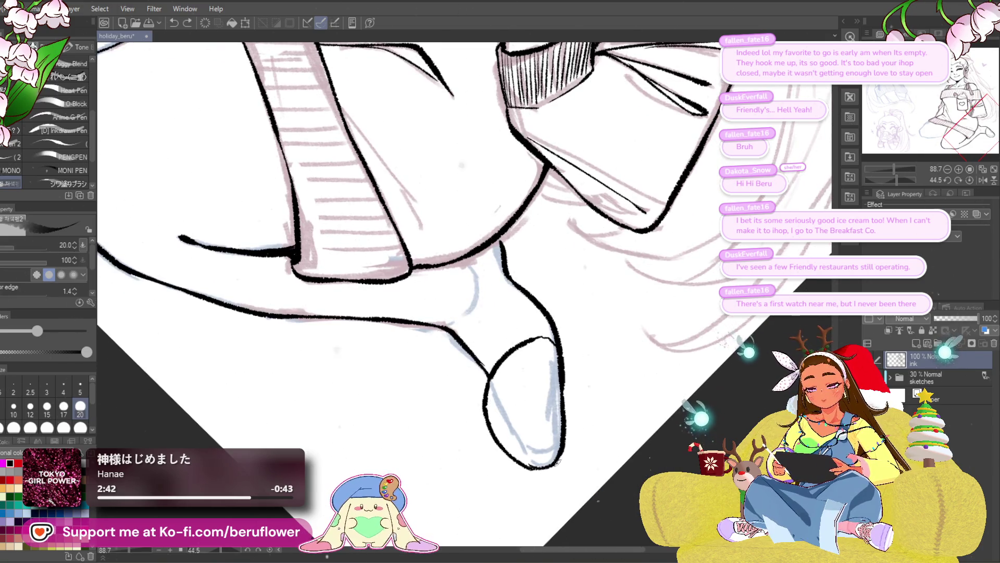
{"action": "mouse_move", "coordinate": [570, 451]}
{"action": "left_mouse_down"}
{"action": "mouse_move", "coordinate": [555, 248]}
{"action": "mouse_move", "coordinate": [538, 220]}
{"action": "left_mouse_up"}
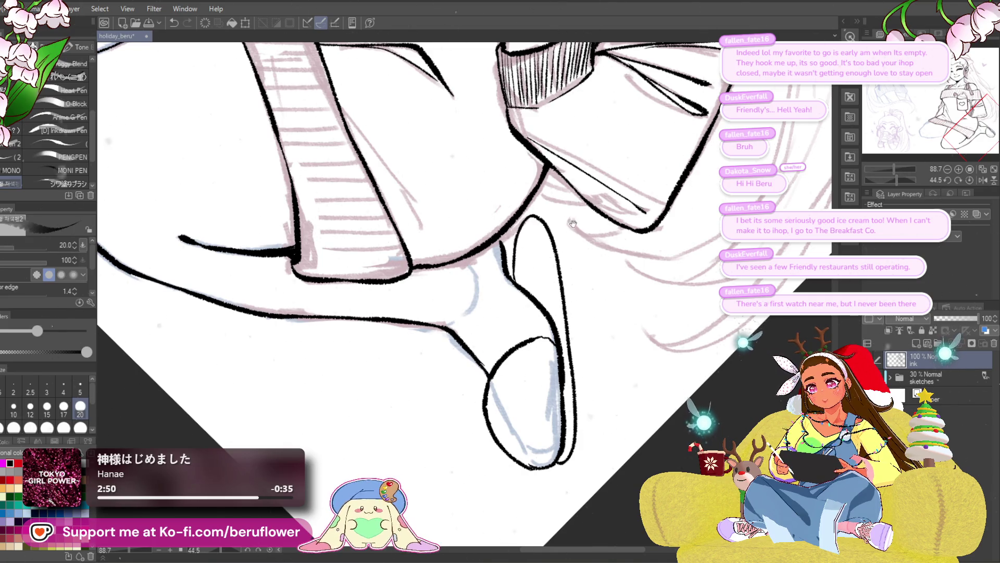
- Ink the thin elongated outline of the slipper sole beside the foot
{"action": "left_click_drag", "start_coordinate": [572, 224], "coordinate": [571, 224]}
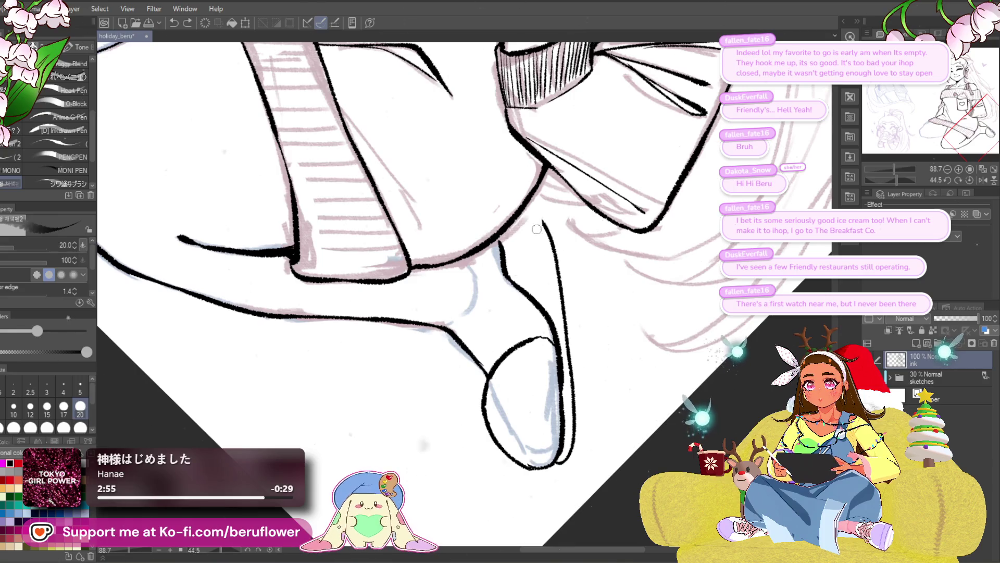
{"action": "mouse_move", "coordinate": [549, 231]}
{"action": "left_mouse_down"}
{"action": "mouse_move", "coordinate": [559, 328]}
{"action": "mouse_move", "coordinate": [550, 288]}
{"action": "left_mouse_up"}
{"action": "left_click_drag", "start_coordinate": [543, 255], "coordinate": [546, 223]}
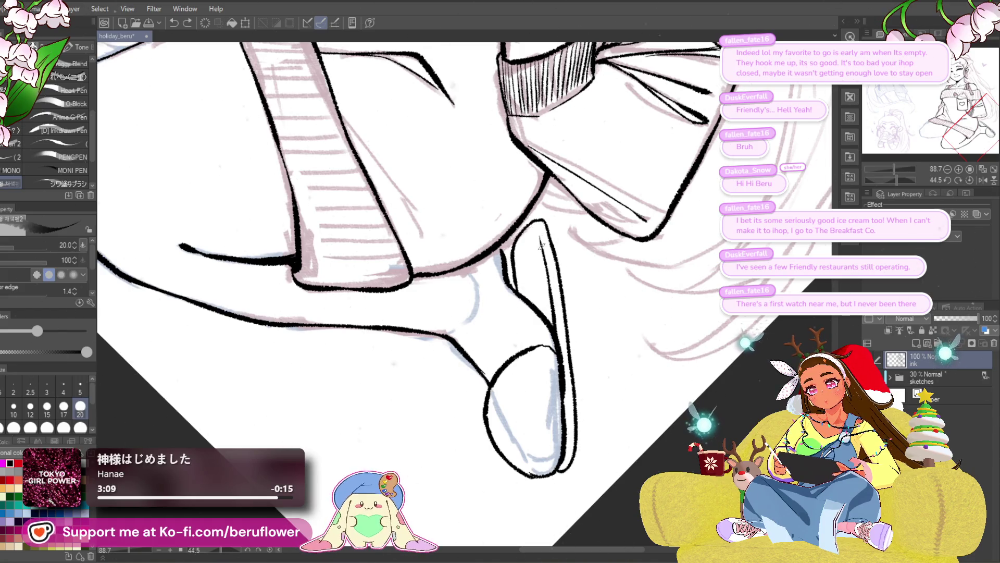
{"action": "scroll", "coordinate": [549, 246], "scroll_direction": "down", "scroll_amount": 3}
{"action": "scroll", "coordinate": [548, 246], "scroll_direction": "down", "scroll_amount": 3}
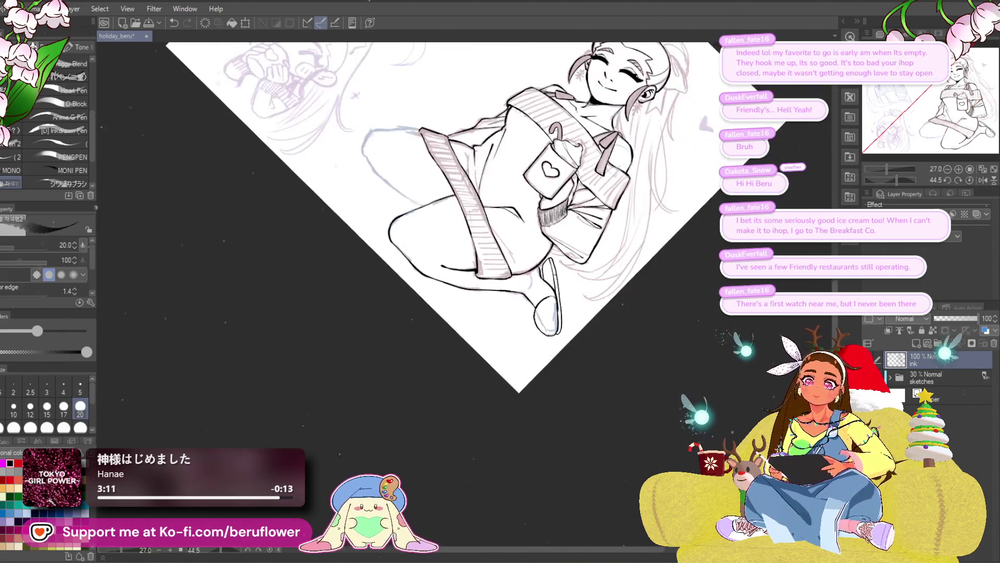
{"action": "scroll", "coordinate": [549, 246], "scroll_direction": "up", "scroll_amount": 2}
- Erase the rough ink of the slipper's toe outline with the canvas rotated, then set it back upright
{"action": "left_click", "coordinate": [970, 180]}
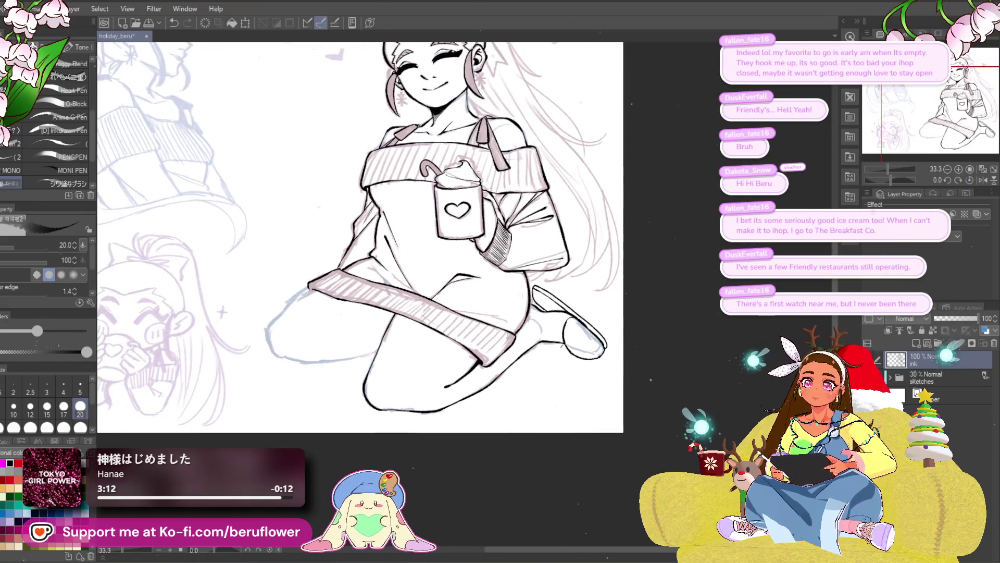
{"action": "scroll", "coordinate": [547, 329], "scroll_direction": "up", "scroll_amount": 2}
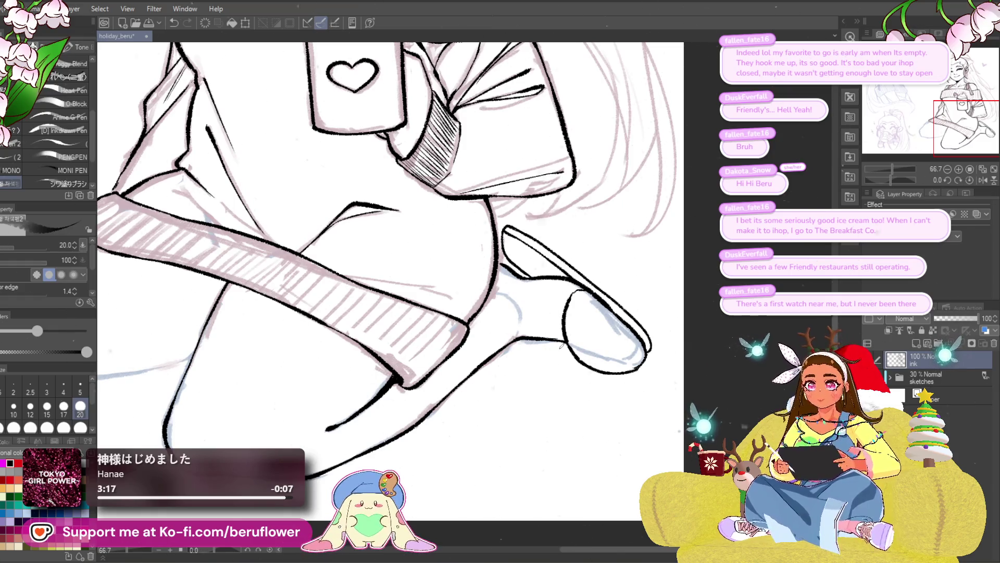
{"action": "left_click_drag", "start_coordinate": [892, 181], "coordinate": [905, 182]}
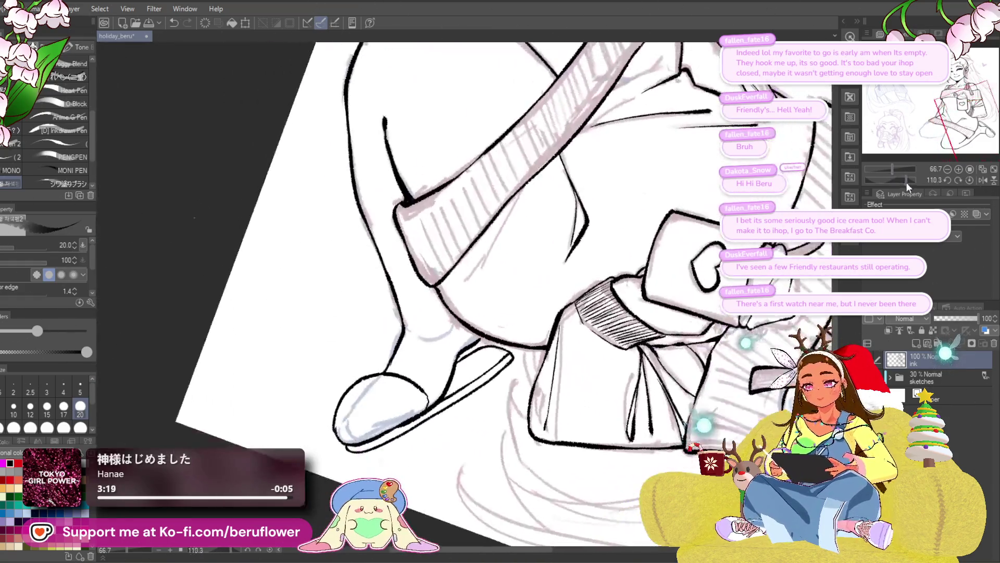
{"action": "left_click_drag", "start_coordinate": [434, 375], "coordinate": [390, 357]}
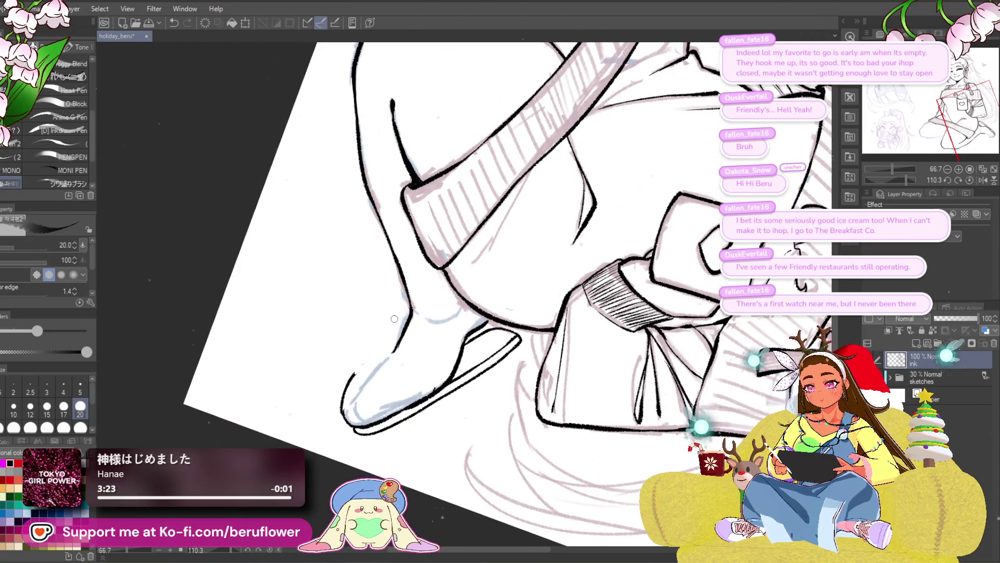
{"action": "left_click_drag", "start_coordinate": [906, 180], "coordinate": [892, 180]}
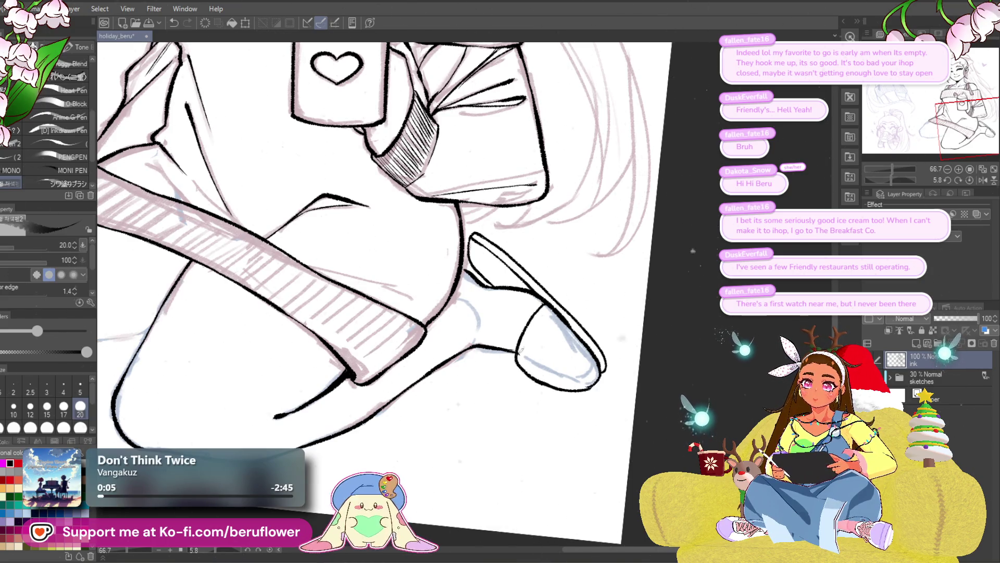
{"action": "left_click_drag", "start_coordinate": [534, 336], "coordinate": [531, 347]}
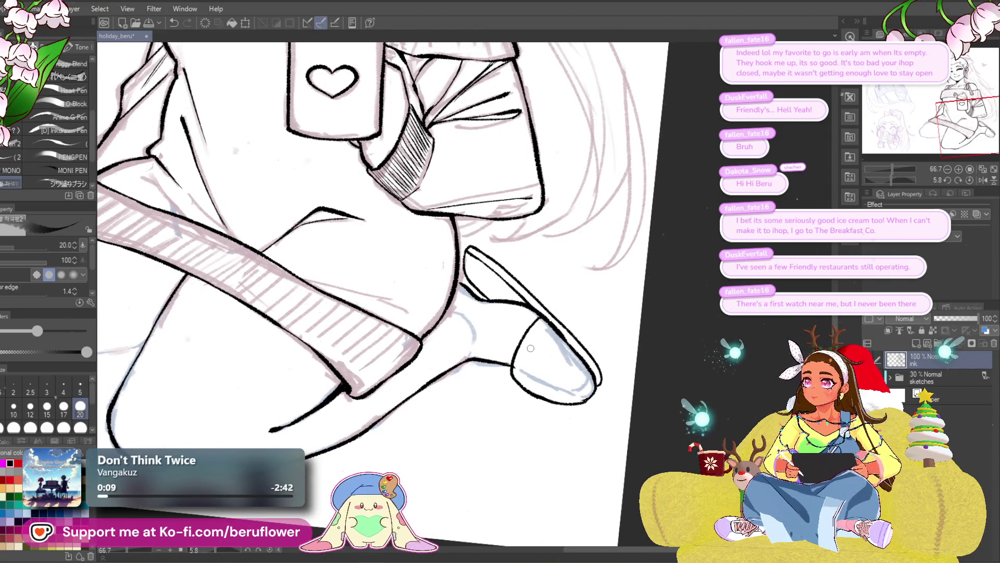
{"action": "left_click_drag", "start_coordinate": [626, 310], "coordinate": [488, 338]}
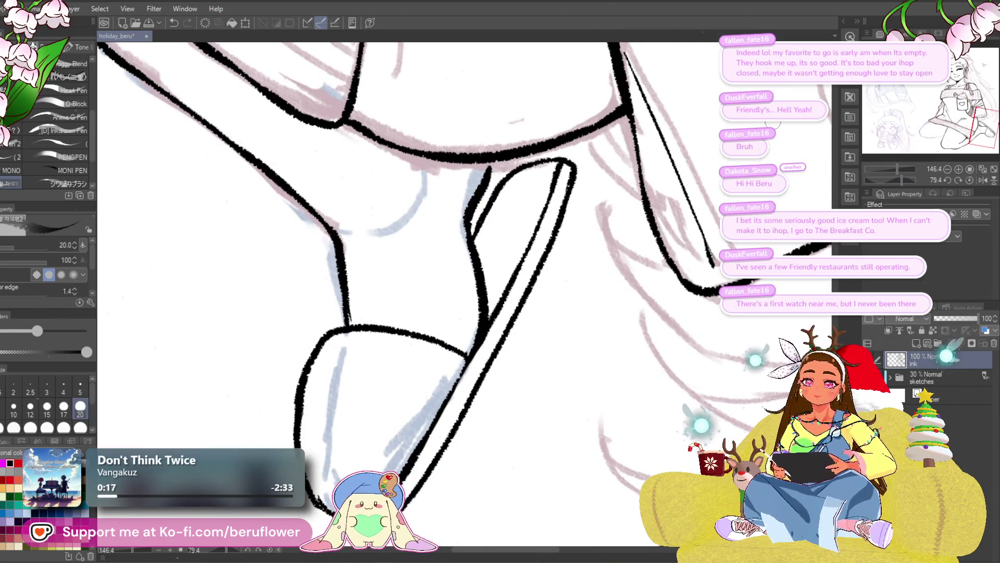
- Ink a hook-shaped stroke for the bear ear on the slipper toe, undoing a misplaced first try
{"action": "left_click", "coordinate": [968, 180]}
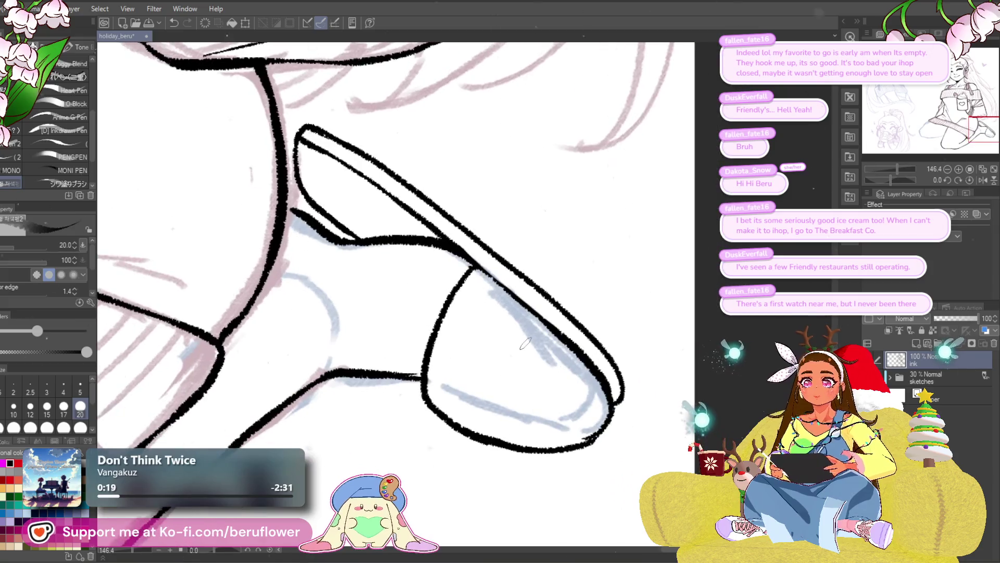
{"action": "left_click_drag", "start_coordinate": [527, 344], "coordinate": [443, 357]}
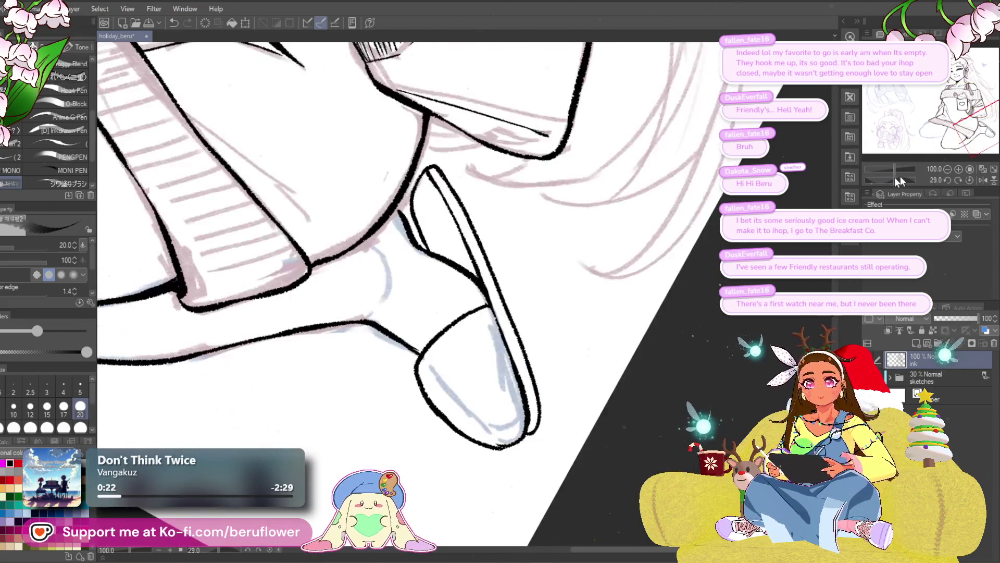
{"action": "scroll", "coordinate": [442, 357], "scroll_direction": "up", "scroll_amount": 3}
{"action": "scroll", "coordinate": [442, 357], "scroll_direction": "up", "scroll_amount": 2}
{"action": "mouse_move", "coordinate": [478, 290]}
{"action": "left_mouse_down"}
{"action": "mouse_move", "coordinate": [522, 266]}
{"action": "mouse_move", "coordinate": [557, 312]}
{"action": "left_mouse_up"}
{"action": "key", "text": "ctrl+z"}
{"action": "mouse_move", "coordinate": [516, 267]}
{"action": "left_mouse_down"}
{"action": "mouse_move", "coordinate": [555, 239]}
{"action": "mouse_move", "coordinate": [600, 270]}
{"action": "mouse_move", "coordinate": [563, 317]}
{"action": "left_mouse_up"}
{"action": "left_click_drag", "start_coordinate": [542, 256], "coordinate": [564, 299]}
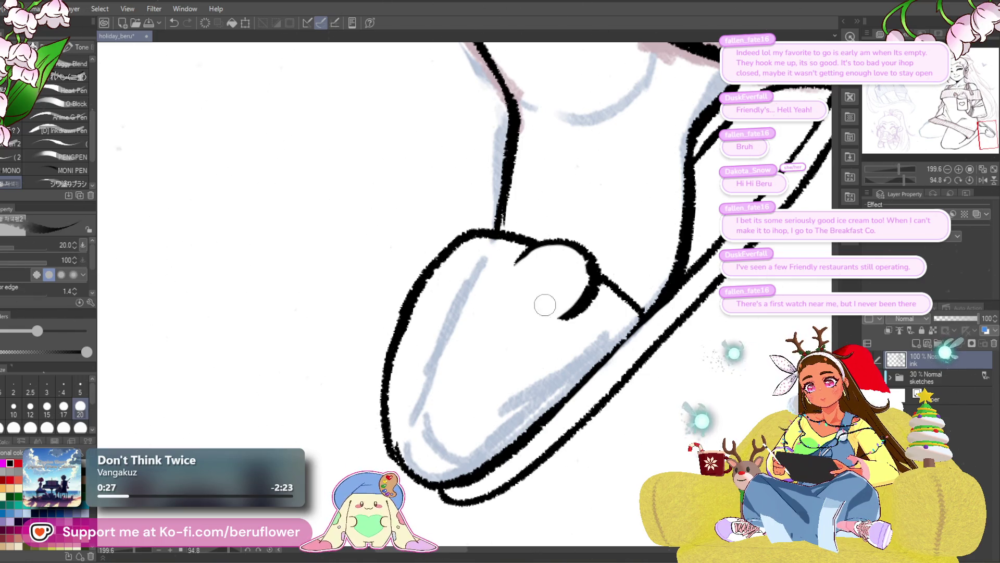
- Ink the bear's eye loop and thicken the ear and top outline of the slipper
{"action": "mouse_move", "coordinate": [536, 276]}
{"action": "left_mouse_down"}
{"action": "mouse_move", "coordinate": [536, 303]}
{"action": "mouse_move", "coordinate": [564, 291]}
{"action": "mouse_move", "coordinate": [547, 306]}
{"action": "mouse_move", "coordinate": [571, 318]}
{"action": "left_mouse_up"}
{"action": "left_click_drag", "start_coordinate": [470, 254], "coordinate": [420, 288]}
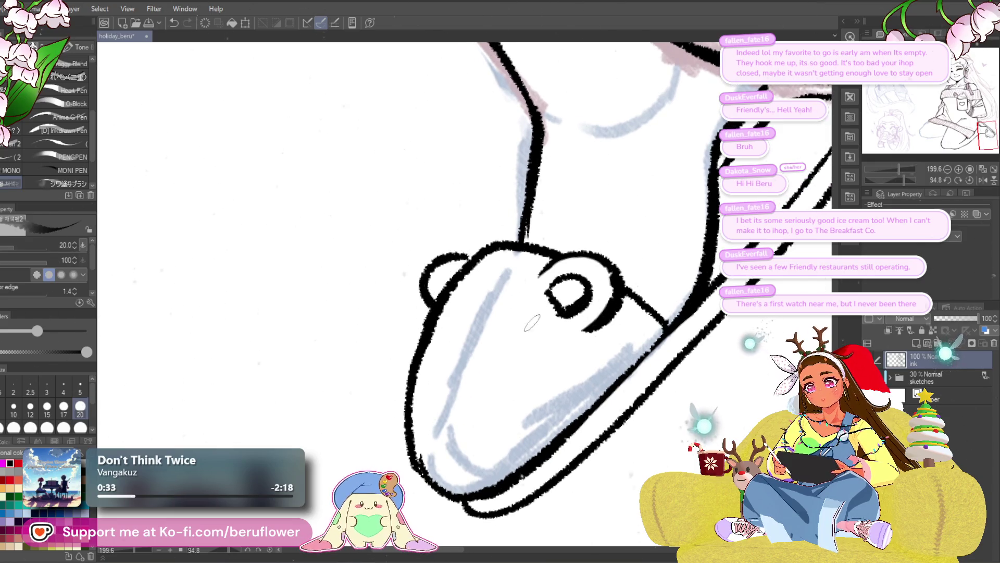
{"action": "left_click_drag", "start_coordinate": [531, 322], "coordinate": [552, 253]}
{"action": "key", "text": "ctrl+z"}
{"action": "left_click_drag", "start_coordinate": [485, 200], "coordinate": [445, 254]}
{"action": "left_click_drag", "start_coordinate": [615, 253], "coordinate": [621, 266]}
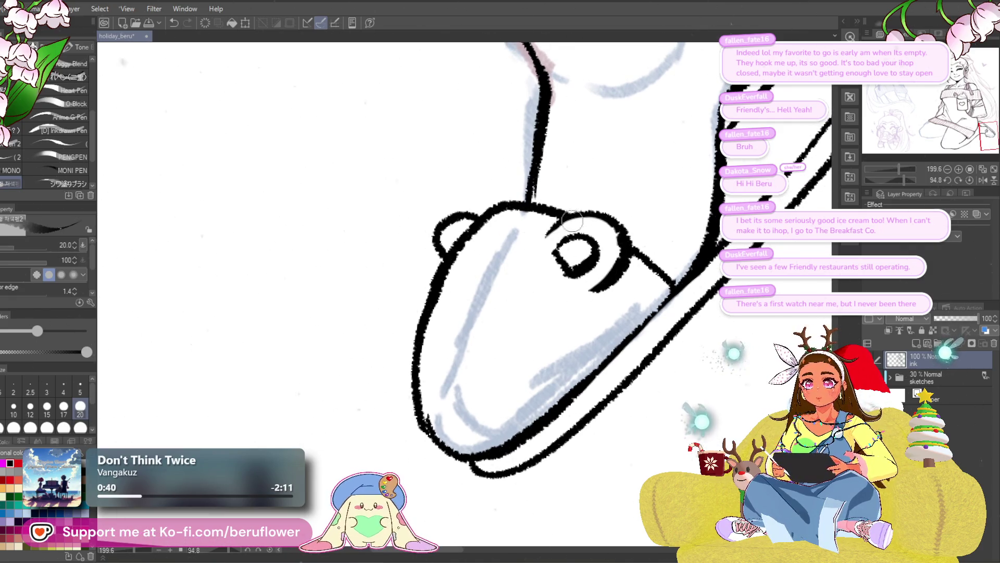
{"action": "left_click_drag", "start_coordinate": [547, 207], "coordinate": [599, 214]}
- Add a short stroke along the ear and try a fuller mouth curve, undoing it
{"action": "left_click_drag", "start_coordinate": [532, 285], "coordinate": [527, 280]}
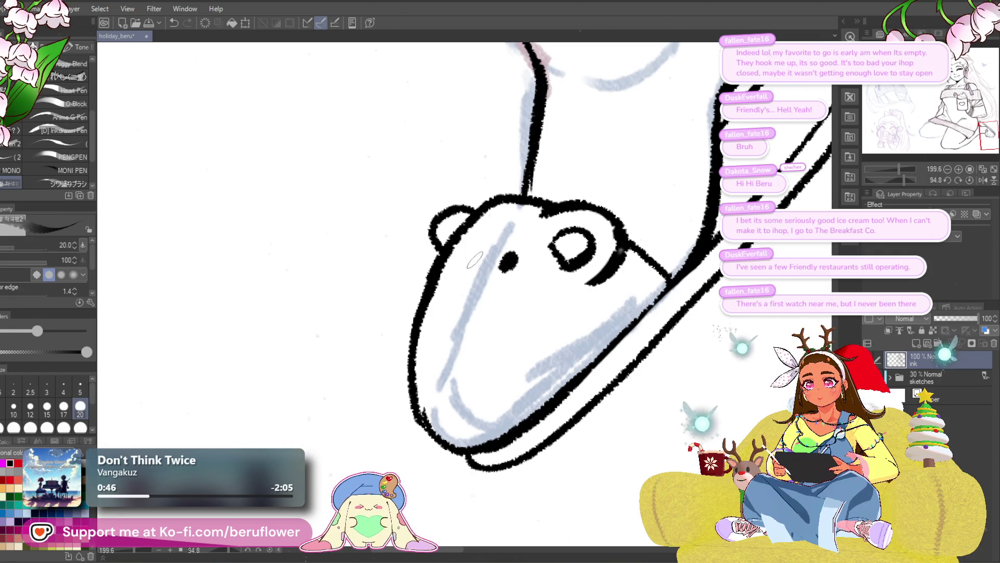
{"action": "left_click_drag", "start_coordinate": [456, 250], "coordinate": [450, 260]}
{"action": "left_click_drag", "start_coordinate": [569, 289], "coordinate": [573, 291]}
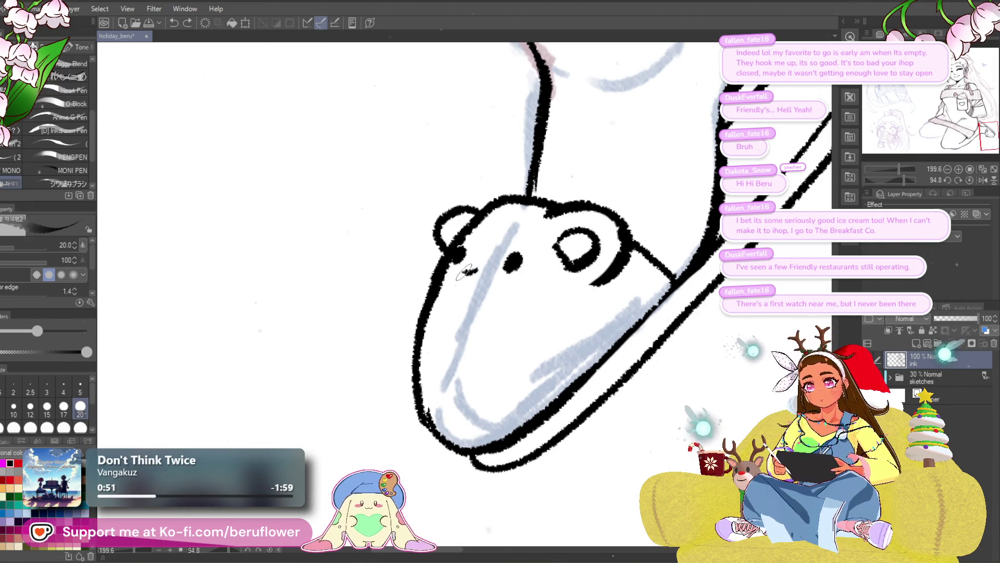
{"action": "left_click_drag", "start_coordinate": [477, 267], "coordinate": [489, 275]}
{"action": "key", "text": "ctrl+z"}
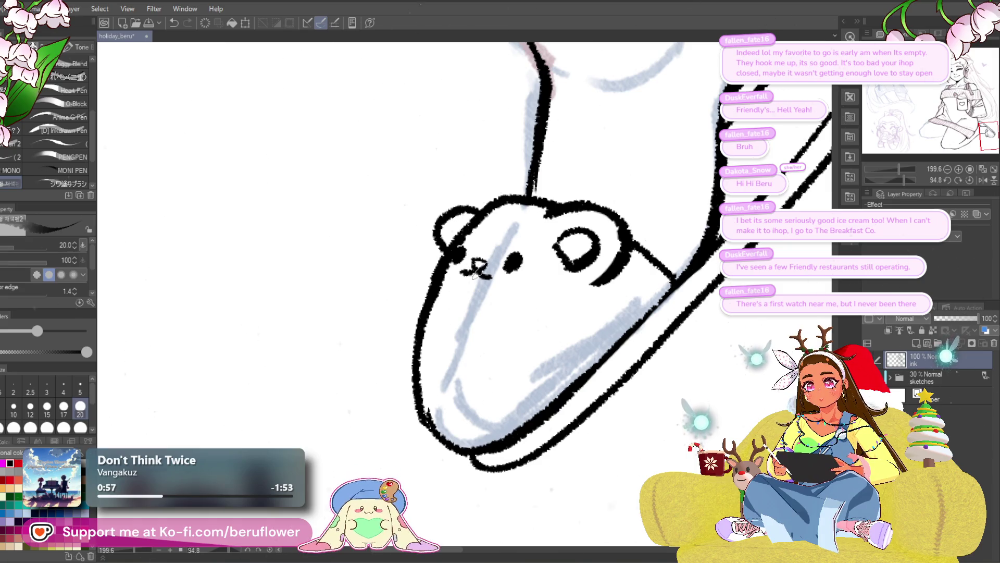
{"action": "scroll", "coordinate": [483, 280], "scroll_direction": "down", "scroll_amount": 5}
{"action": "scroll", "coordinate": [481, 293], "scroll_direction": "up", "scroll_amount": 2}
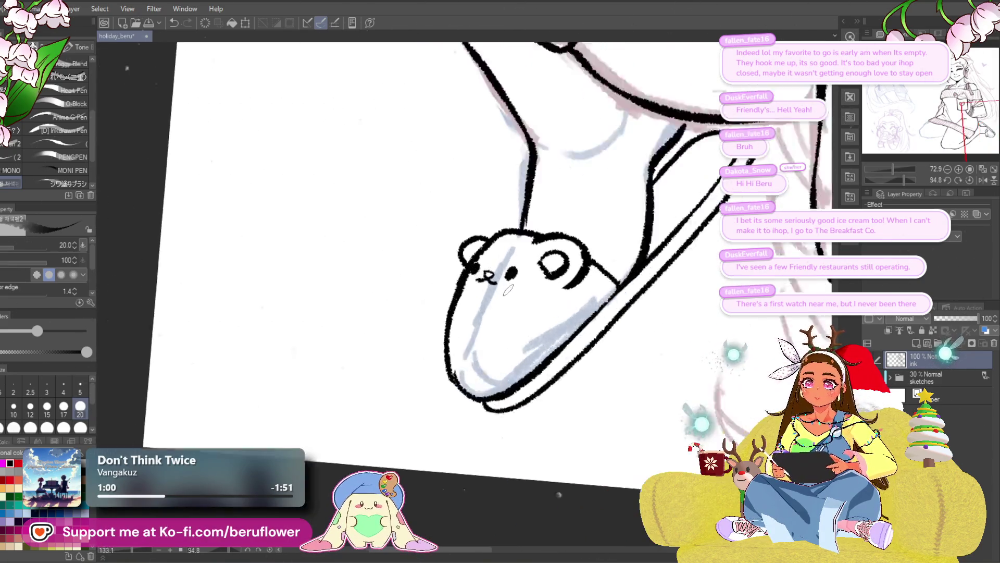
{"action": "scroll", "coordinate": [480, 300], "scroll_direction": "up", "scroll_amount": 1}
{"action": "scroll", "coordinate": [480, 310], "scroll_direction": "up", "scroll_amount": 1}
{"action": "scroll", "coordinate": [481, 311], "scroll_direction": "up", "scroll_amount": 2}
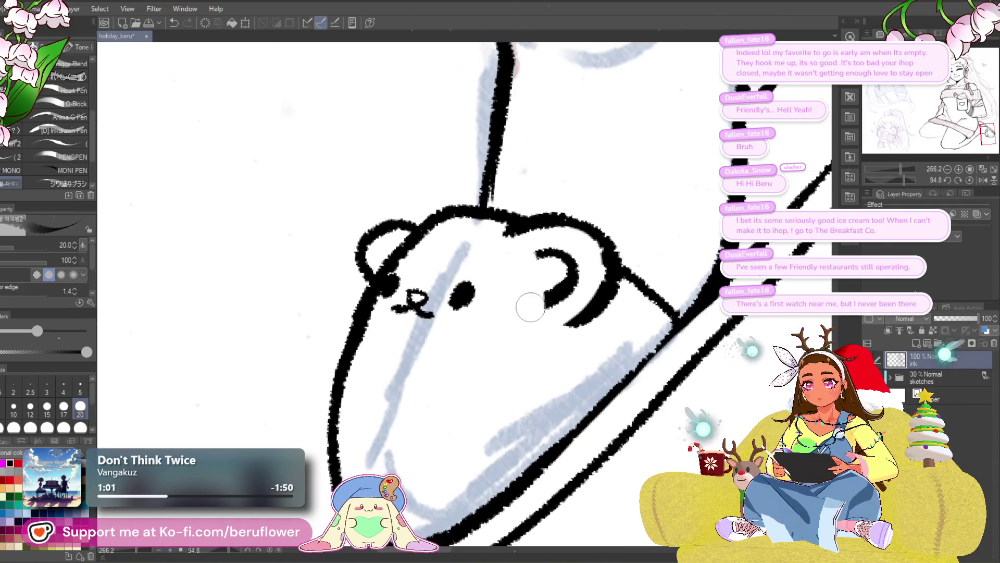
- Erase the stray ink below the bear's ear and the head's right outline
{"action": "left_click_drag", "start_coordinate": [582, 313], "coordinate": [607, 283]}
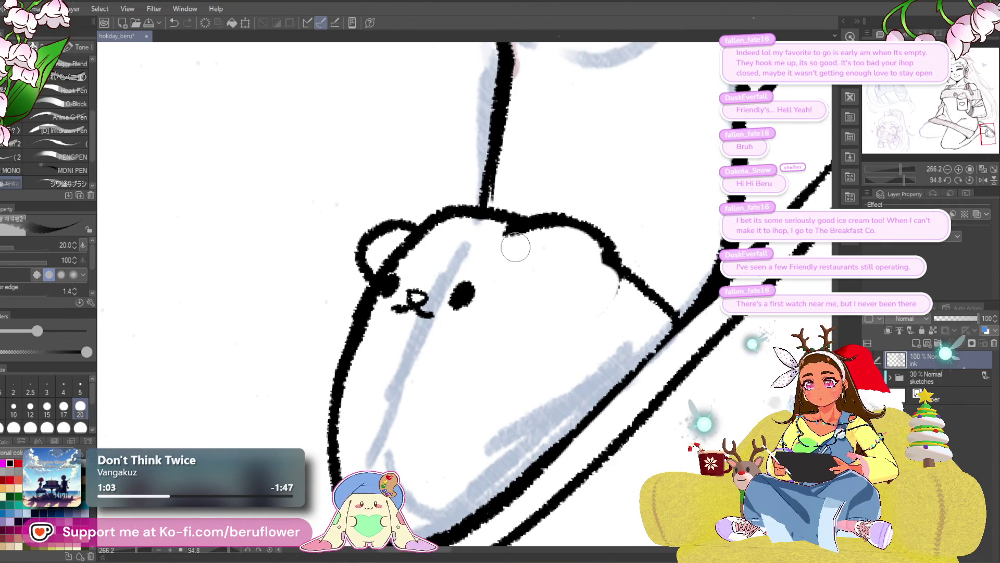
{"action": "mouse_move", "coordinate": [547, 227]}
{"action": "left_mouse_down"}
{"action": "mouse_move", "coordinate": [581, 224]}
{"action": "mouse_move", "coordinate": [625, 253]}
{"action": "mouse_move", "coordinate": [618, 270]}
{"action": "left_mouse_up"}
{"action": "mouse_move", "coordinate": [609, 217]}
{"action": "left_mouse_down"}
{"action": "mouse_move", "coordinate": [592, 280]}
{"action": "mouse_move", "coordinate": [621, 364]}
{"action": "left_mouse_up"}
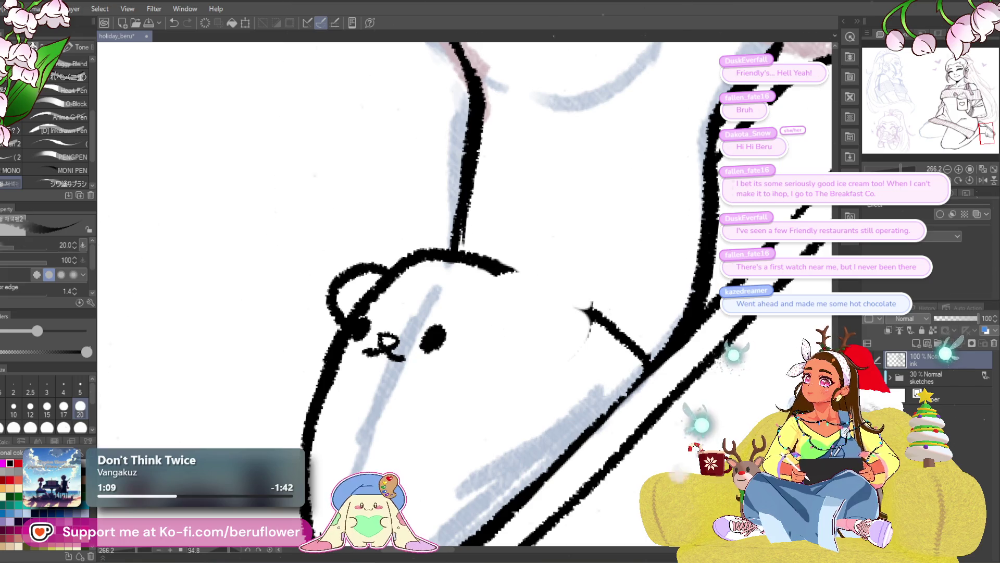
{"action": "mouse_move", "coordinate": [500, 298]}
{"action": "left_mouse_down"}
{"action": "mouse_move", "coordinate": [448, 360]}
{"action": "mouse_move", "coordinate": [547, 226]}
{"action": "left_mouse_up"}
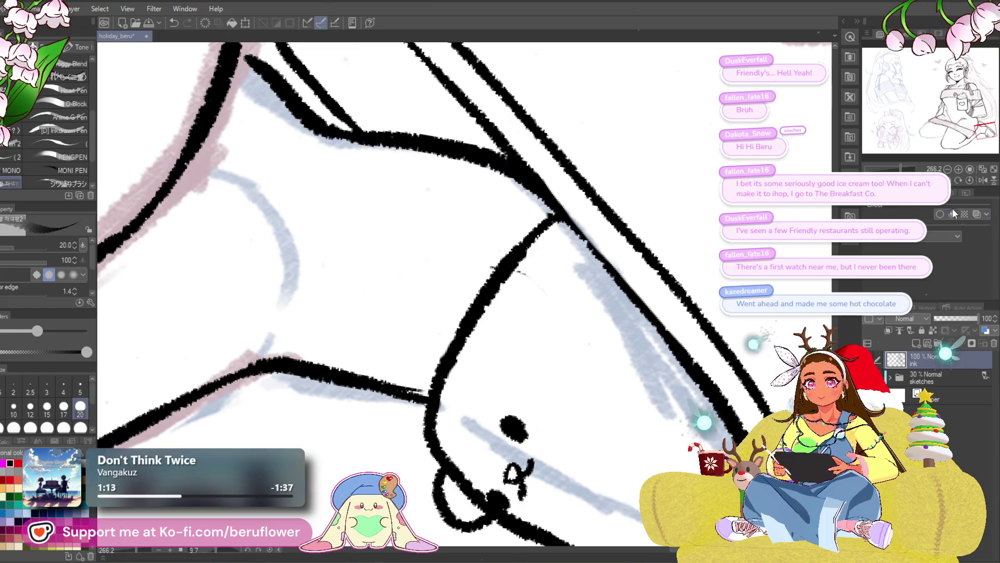
{"action": "left_click", "coordinate": [970, 180]}
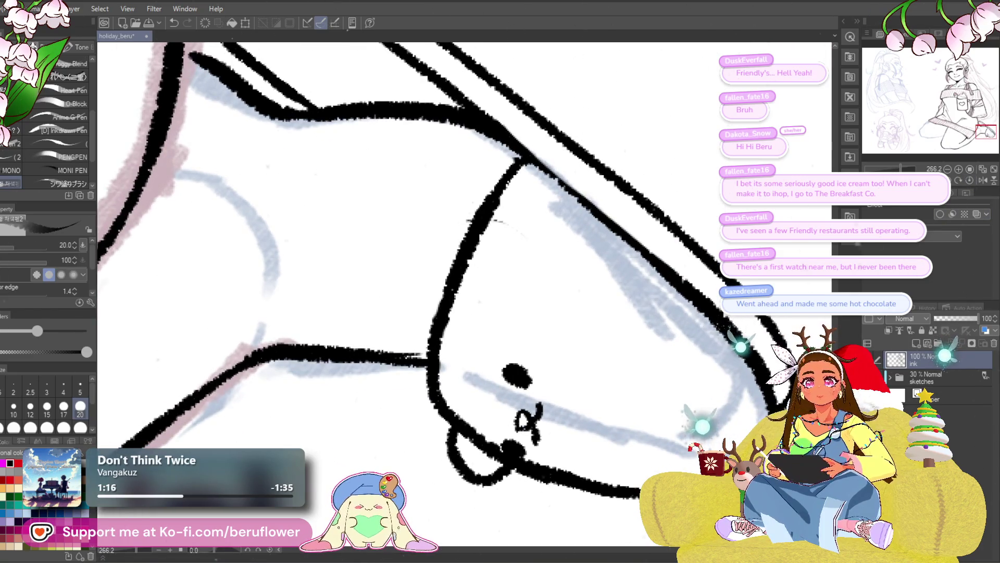
{"action": "left_click", "coordinate": [970, 179]}
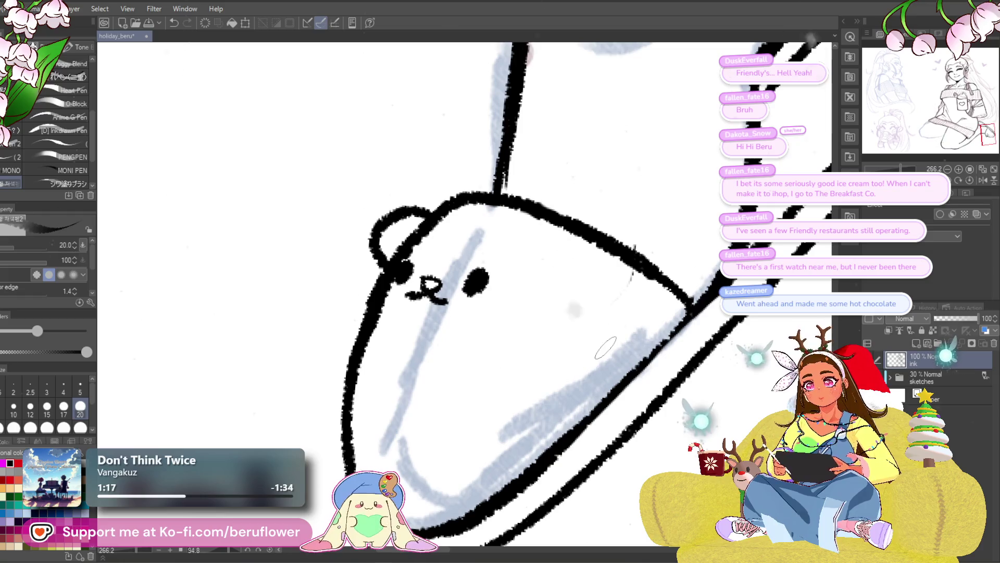
{"action": "scroll", "coordinate": [606, 348], "scroll_direction": "up", "scroll_amount": 2}
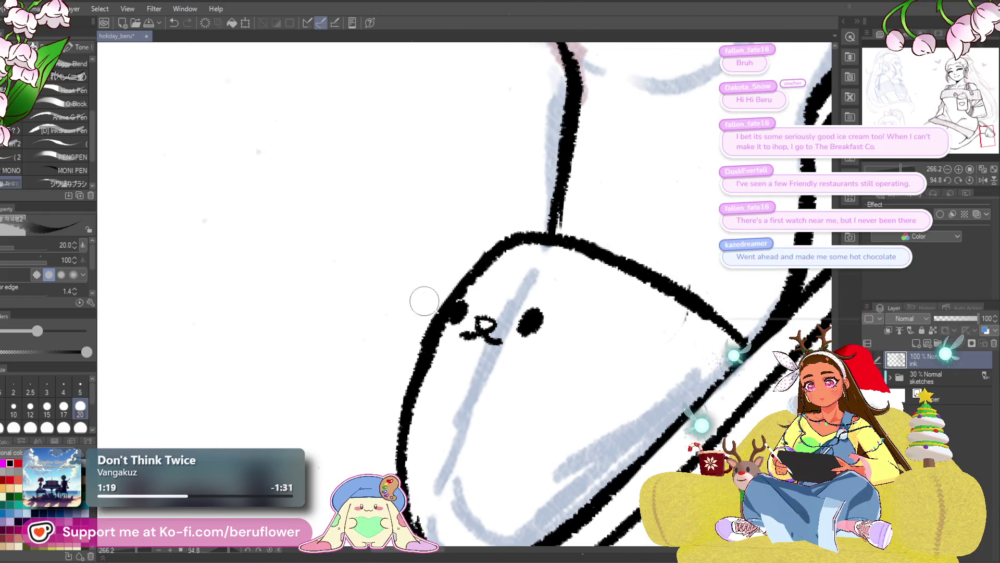
{"action": "scroll", "coordinate": [480, 219], "scroll_direction": "down", "scroll_amount": 2}
{"action": "scroll", "coordinate": [480, 219], "scroll_direction": "up", "scroll_amount": 1}
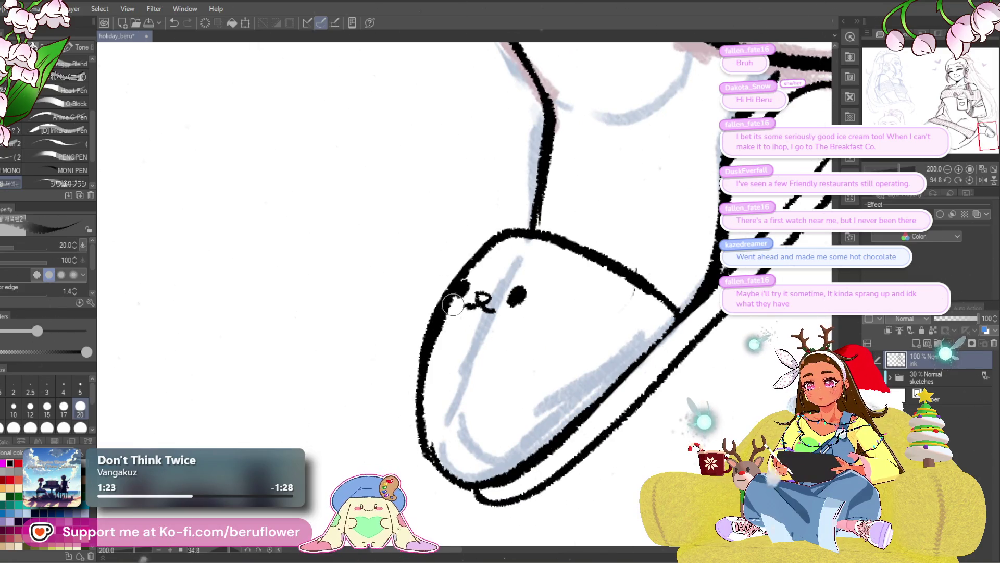
- Erase the stray dot beside the left eye and thin the slipper's left outline edge
{"action": "left_click_drag", "start_coordinate": [459, 291], "coordinate": [468, 283]}
{"action": "left_click_drag", "start_coordinate": [437, 341], "coordinate": [423, 357]}
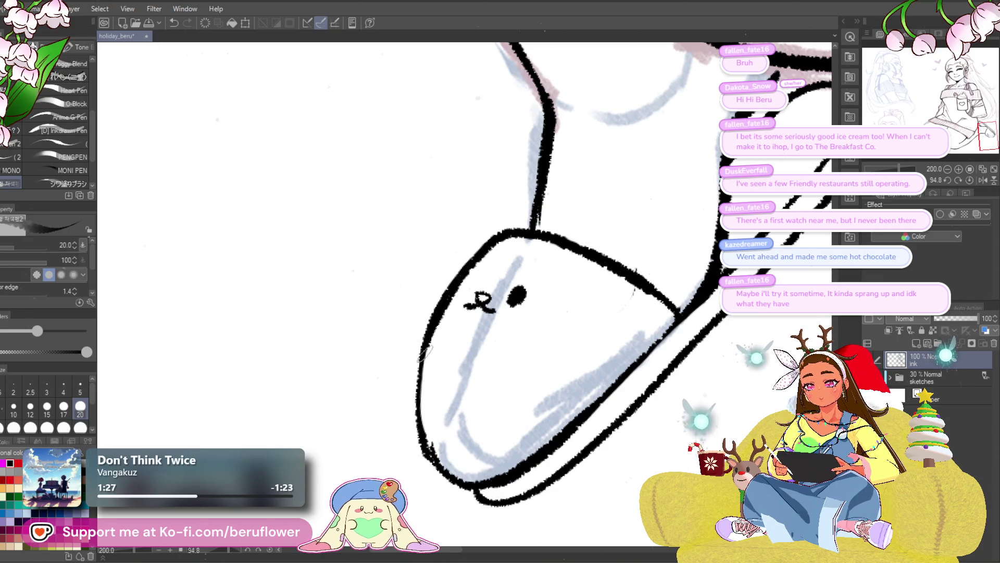
{"action": "left_click_drag", "start_coordinate": [473, 306], "coordinate": [479, 326]}
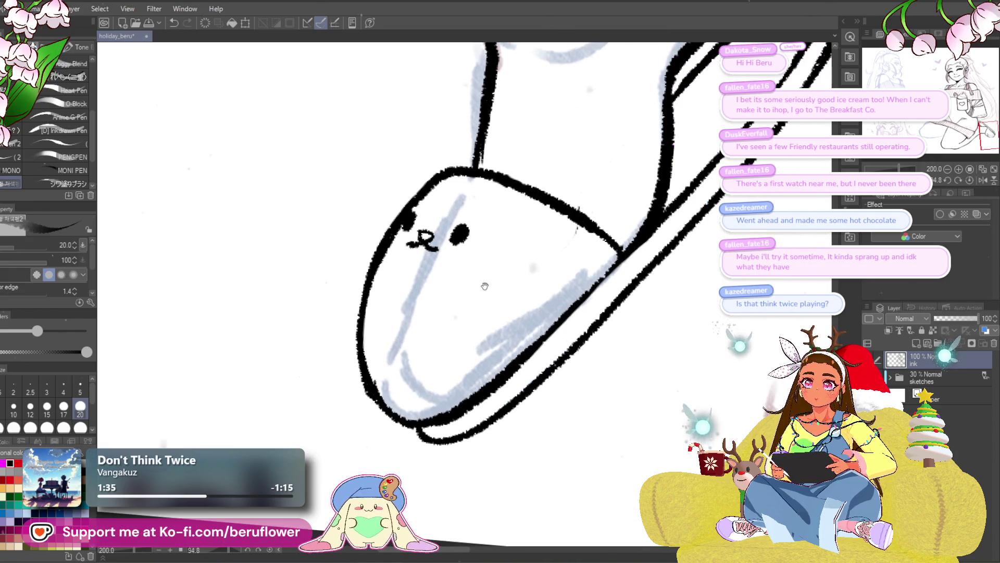
{"action": "left_click_drag", "start_coordinate": [586, 372], "coordinate": [582, 240]}
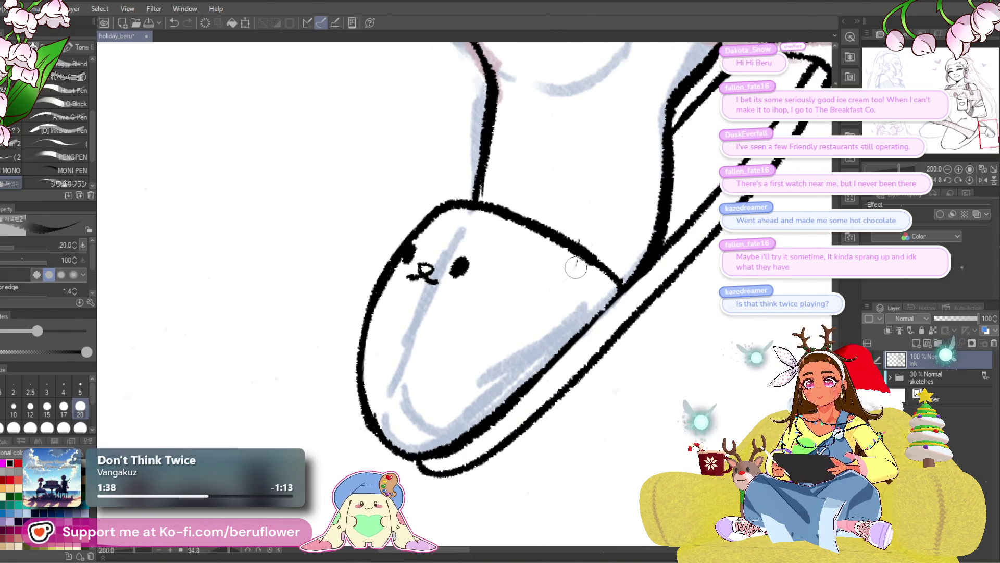
{"action": "left_click_drag", "start_coordinate": [576, 277], "coordinate": [569, 314]}
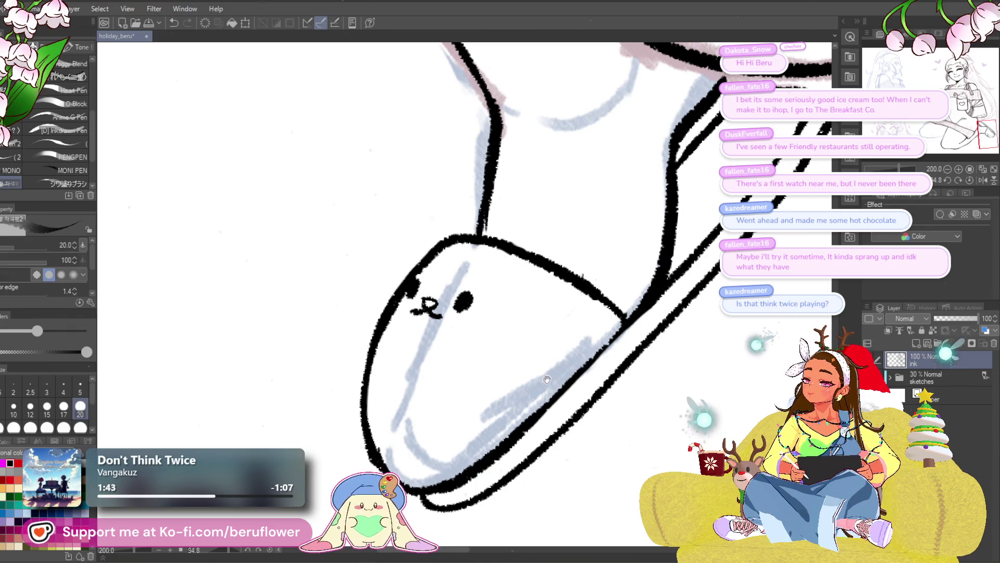
{"action": "left_click_drag", "start_coordinate": [547, 380], "coordinate": [535, 360]}
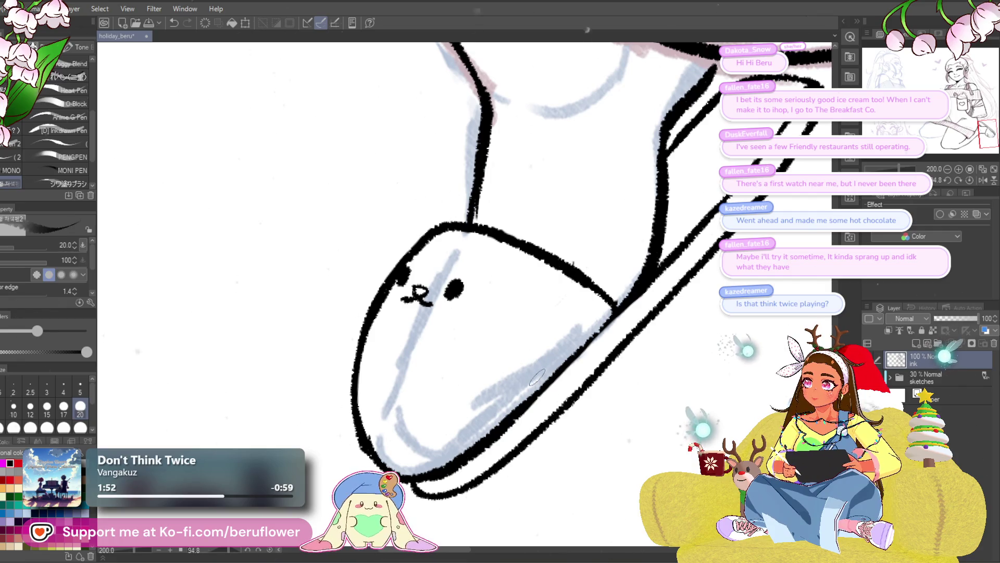
{"action": "scroll", "coordinate": [548, 294], "scroll_direction": "down", "scroll_amount": 1}
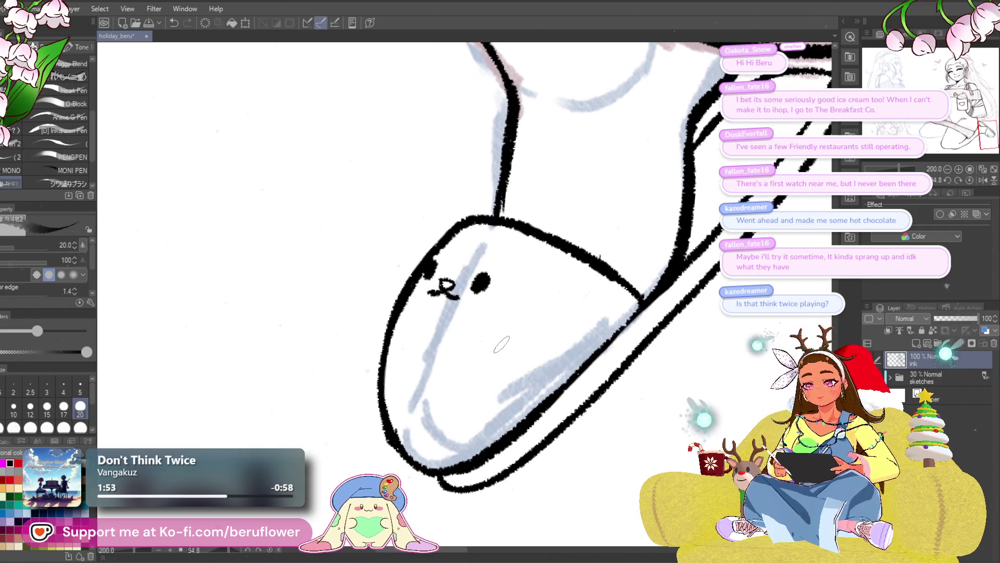
{"action": "scroll", "coordinate": [547, 294], "scroll_direction": "down", "scroll_amount": 1}
{"action": "scroll", "coordinate": [501, 344], "scroll_direction": "up", "scroll_amount": 3}
{"action": "left_click_drag", "start_coordinate": [501, 343], "coordinate": [446, 313]}
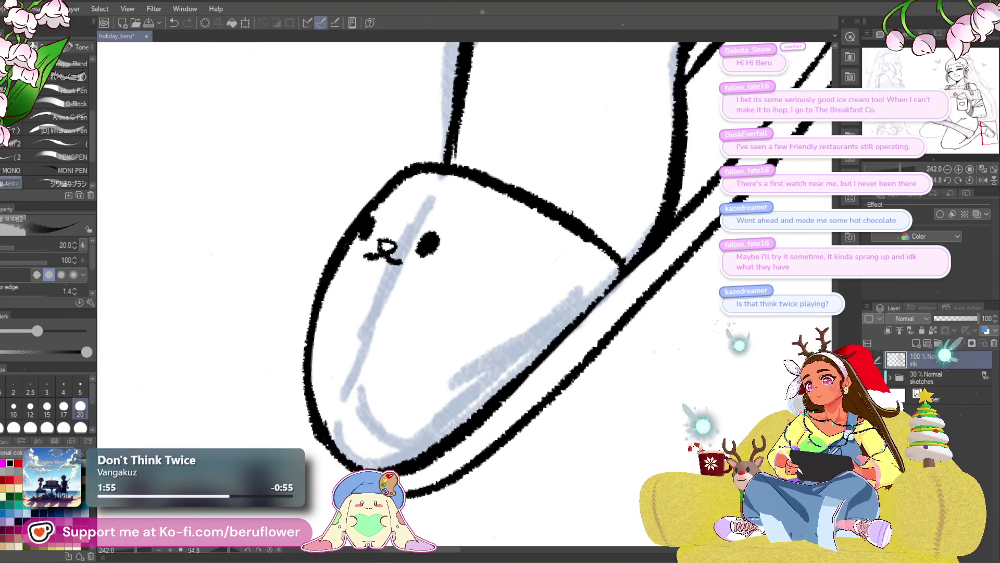
- Lasso the slipper's nose-and-mouth mark and start transforming it, rotating slightly clockwise
{"action": "key", "text": "m"}
{"action": "left_click_drag", "start_coordinate": [485, 262], "coordinate": [510, 288]}
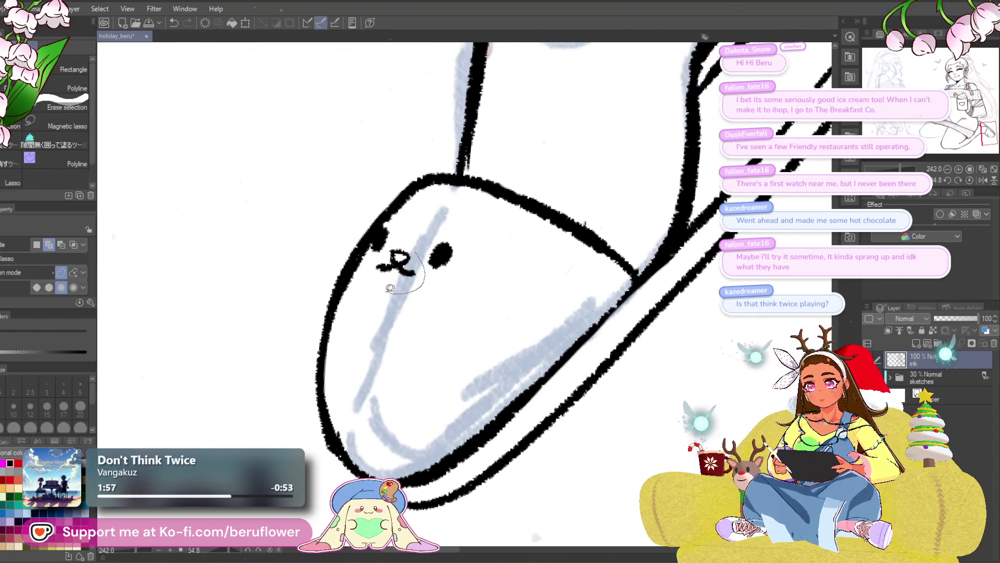
{"action": "left_click_drag", "start_coordinate": [385, 252], "coordinate": [400, 238]}
{"action": "key", "text": "ctrl+t"}
{"action": "left_click_drag", "start_coordinate": [574, 215], "coordinate": [564, 244]}
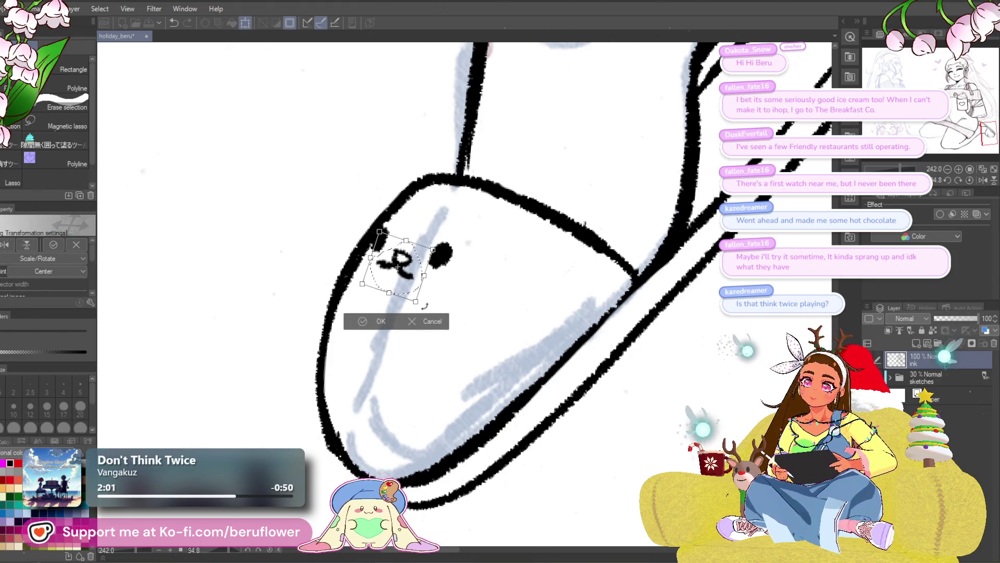
- Stretch and widen the nose mark, nudge it left, commit the transform and deselect
{"action": "left_click_drag", "start_coordinate": [418, 301], "coordinate": [421, 318]}
{"action": "left_click_drag", "start_coordinate": [441, 249], "coordinate": [447, 248]}
{"action": "left_click_drag", "start_coordinate": [427, 291], "coordinate": [424, 292]}
{"action": "key", "text": "Return"}
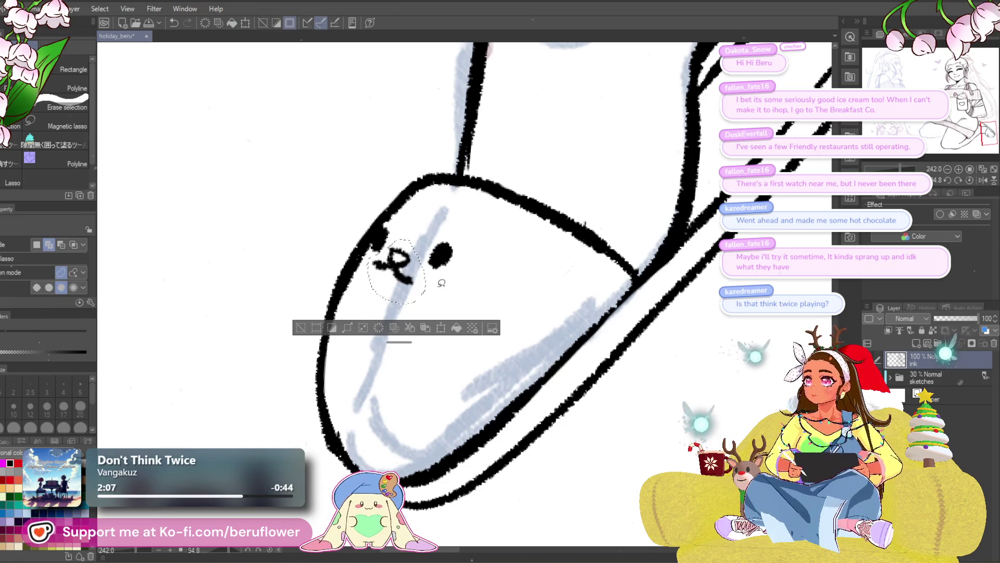
{"action": "key", "text": "ctrl+d"}
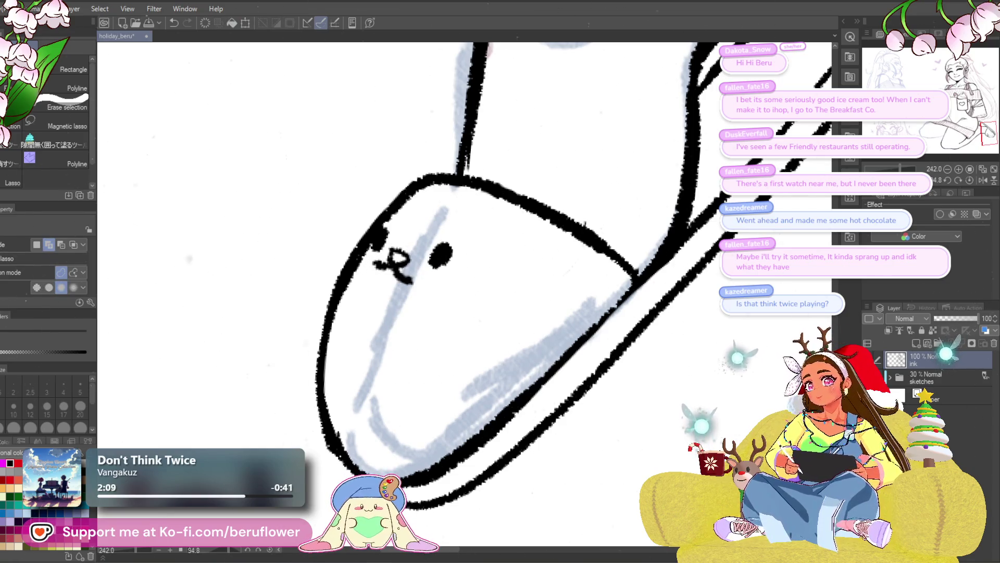
{"action": "key", "text": "p"}
{"action": "scroll", "coordinate": [567, 214], "scroll_direction": "down", "scroll_amount": 3}
{"action": "scroll", "coordinate": [569, 214], "scroll_direction": "up", "scroll_amount": 2}
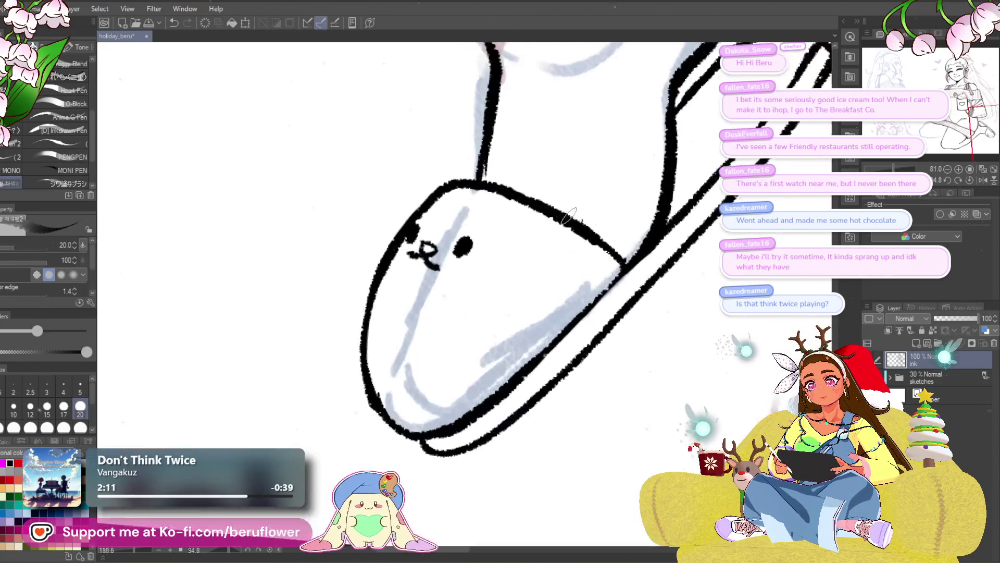
{"action": "scroll", "coordinate": [509, 261], "scroll_direction": "up", "scroll_amount": 1}
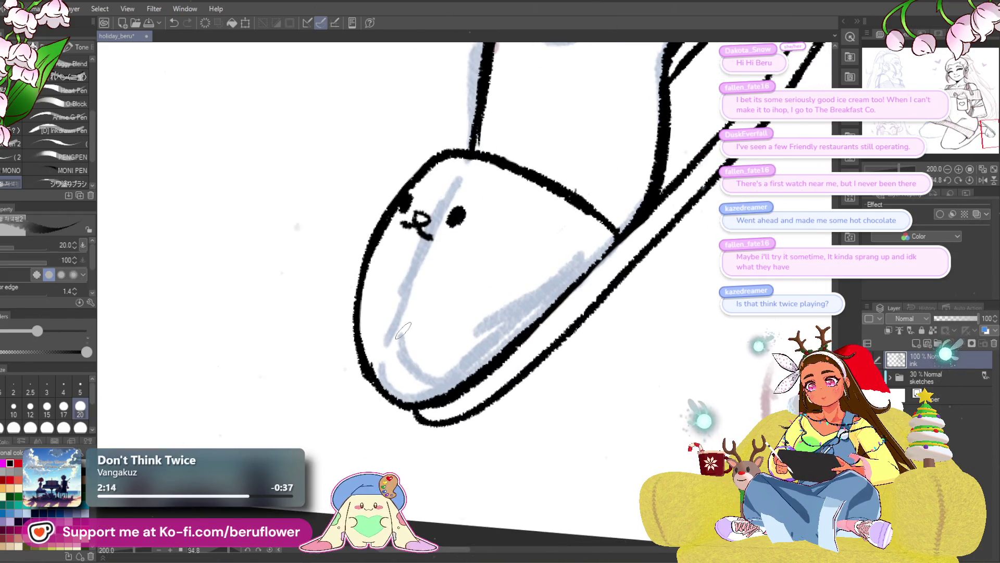
- Lasso the slipper's whole face, move and tilt it down-left toward the toe edge, commit and deselect
{"action": "key", "text": "m"}
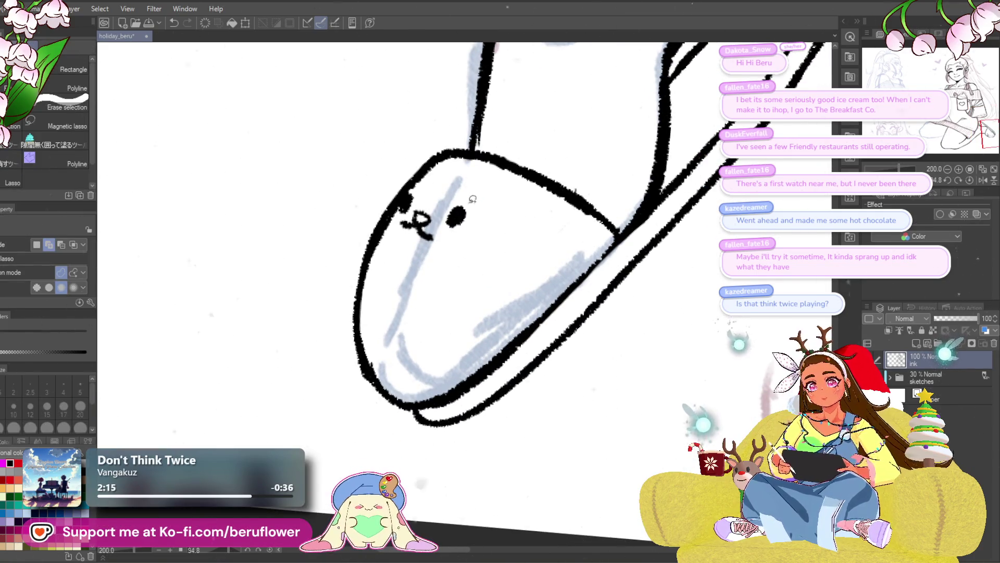
{"action": "left_click_drag", "start_coordinate": [485, 198], "coordinate": [480, 202]}
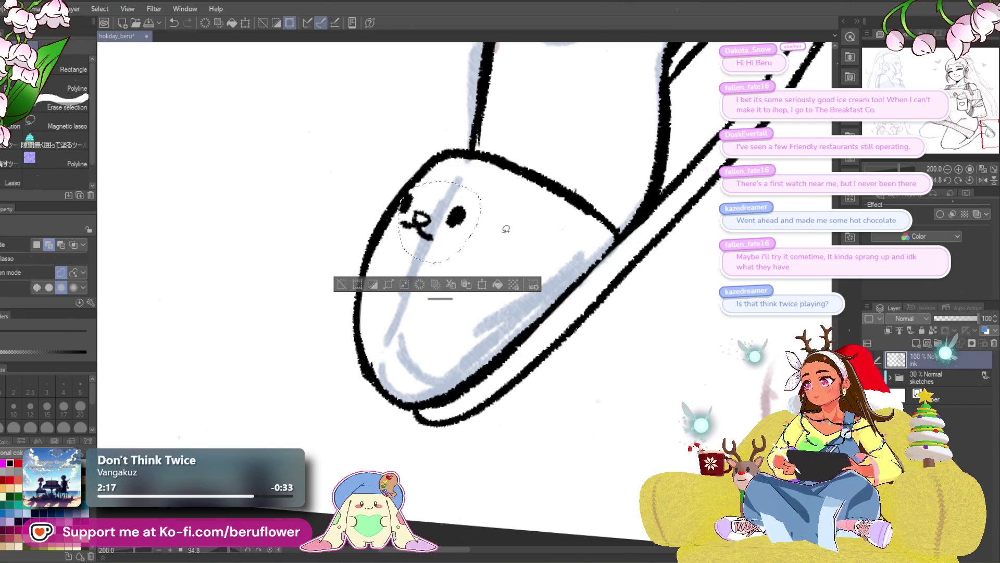
{"action": "key", "text": "ctrl+t"}
{"action": "mouse_move", "coordinate": [460, 261]}
{"action": "left_mouse_down"}
{"action": "mouse_move", "coordinate": [440, 283]}
{"action": "mouse_move", "coordinate": [454, 266]}
{"action": "left_mouse_up"}
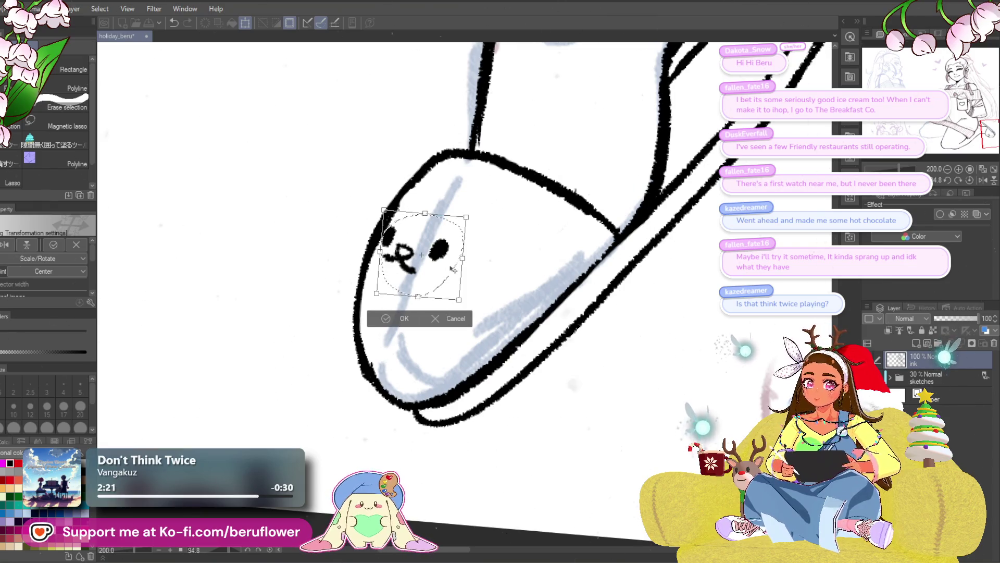
{"action": "mouse_move", "coordinate": [452, 269]}
{"action": "left_mouse_down"}
{"action": "mouse_move", "coordinate": [444, 273]}
{"action": "mouse_move", "coordinate": [465, 314]}
{"action": "left_mouse_up"}
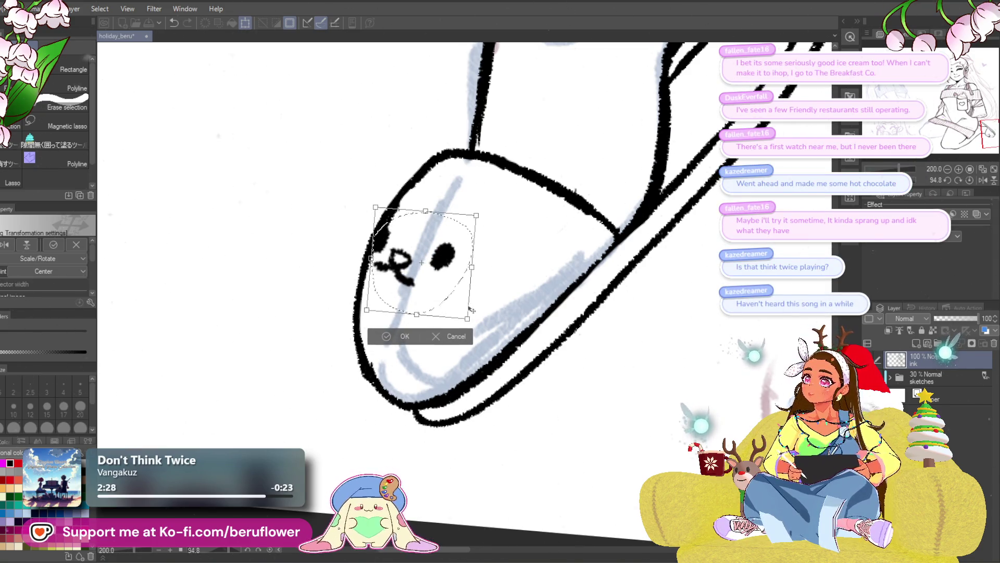
{"action": "key", "text": "Return"}
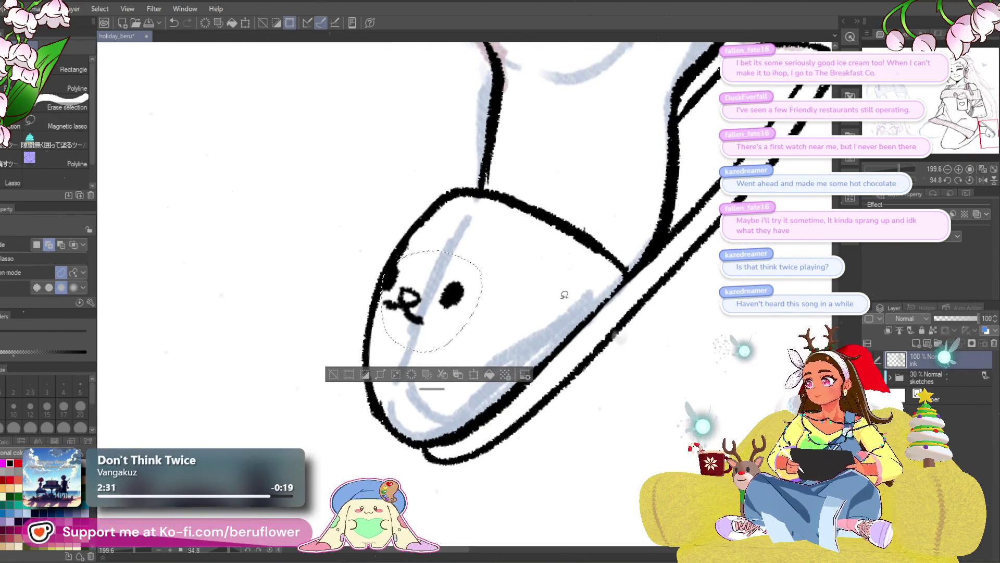
{"action": "key", "text": "ctrl+d"}
{"action": "key", "text": "p"}
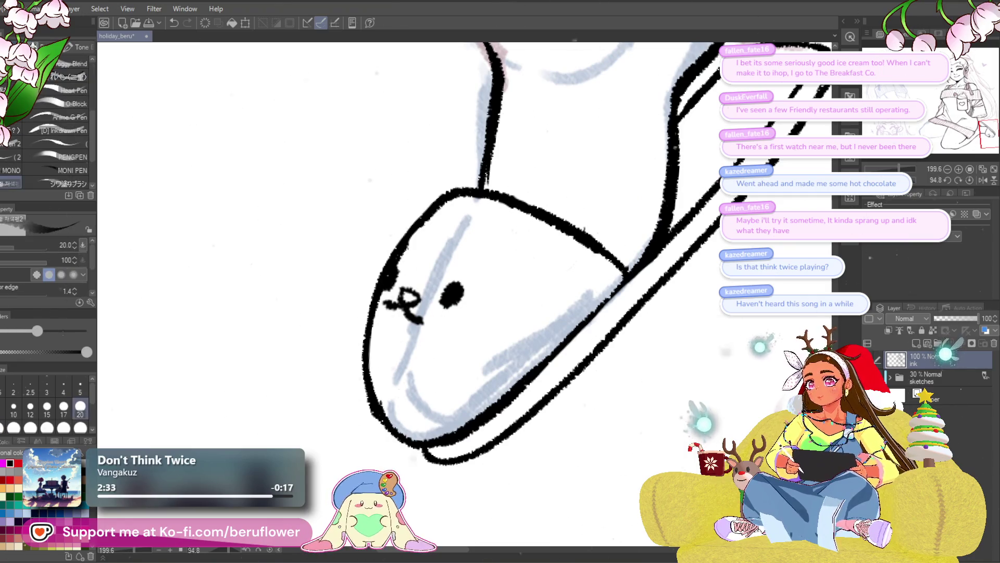
- Rework the slipper's nose and mouth strokes and try a thinner cheek arc, undoing it
{"action": "left_click_drag", "start_coordinate": [397, 299], "coordinate": [402, 306]}
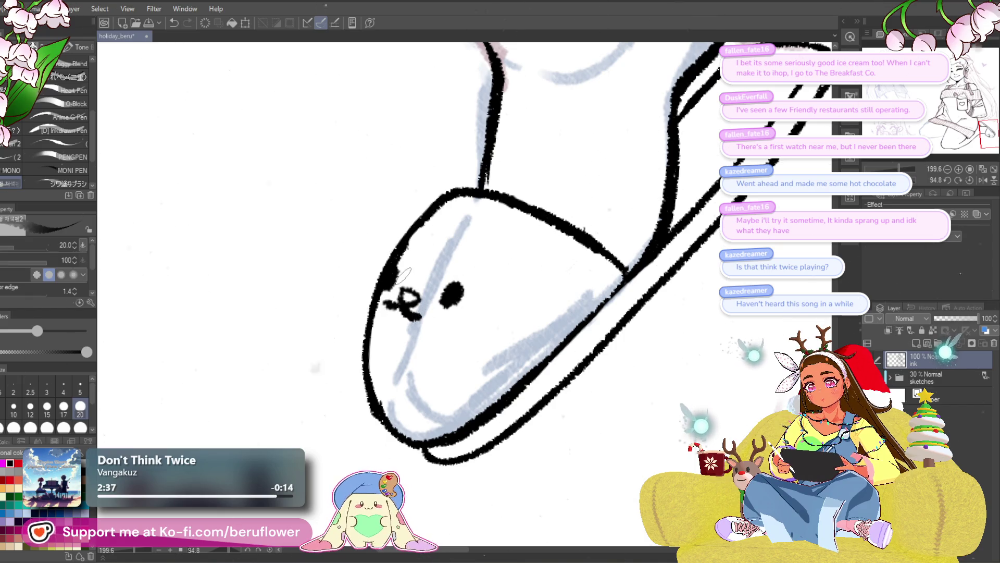
{"action": "scroll", "coordinate": [415, 313], "scroll_direction": "down", "scroll_amount": 5}
{"action": "scroll", "coordinate": [404, 272], "scroll_direction": "up", "scroll_amount": 4}
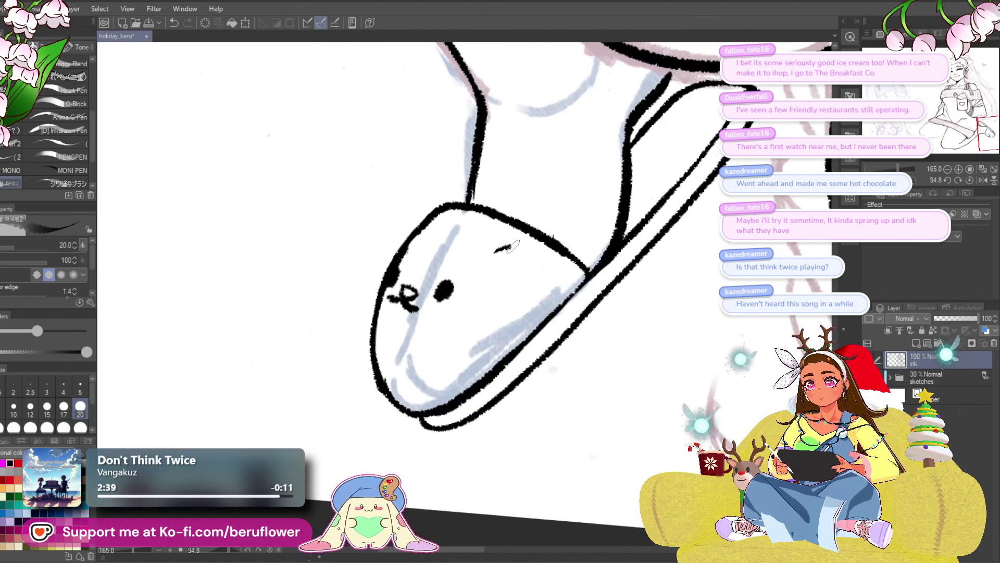
{"action": "key", "text": "ctrl+z"}
{"action": "left_click_drag", "start_coordinate": [497, 251], "coordinate": [500, 296]}
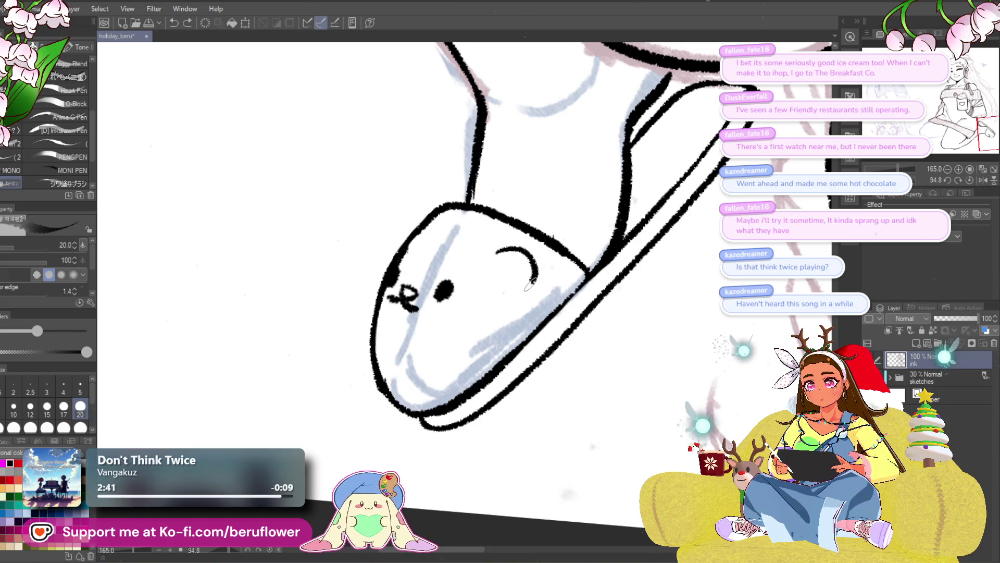
{"action": "left_click_drag", "start_coordinate": [511, 261], "coordinate": [506, 277]}
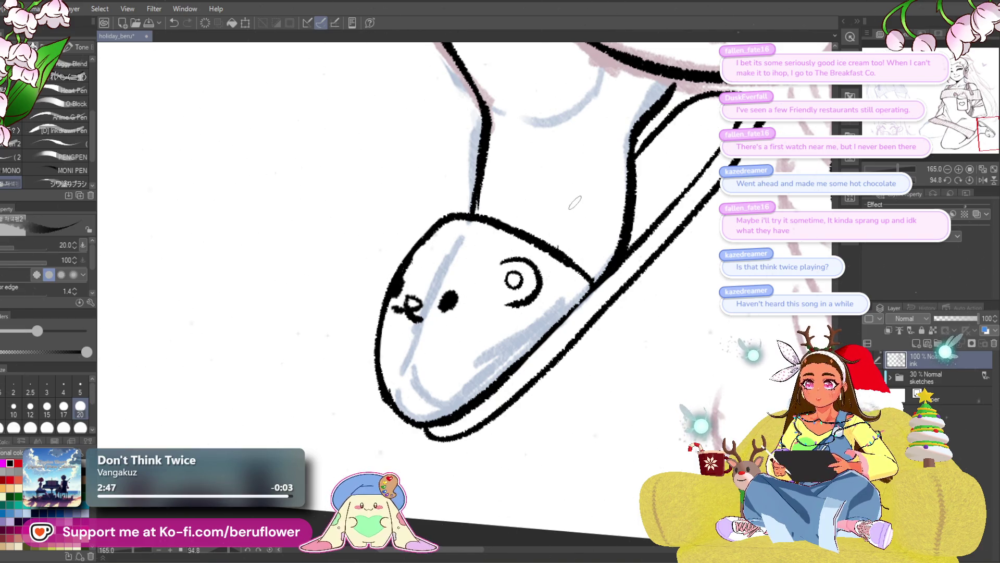
{"action": "scroll", "coordinate": [563, 244], "scroll_direction": "down", "scroll_amount": 2}
{"action": "scroll", "coordinate": [548, 297], "scroll_direction": "down", "scroll_amount": 3}
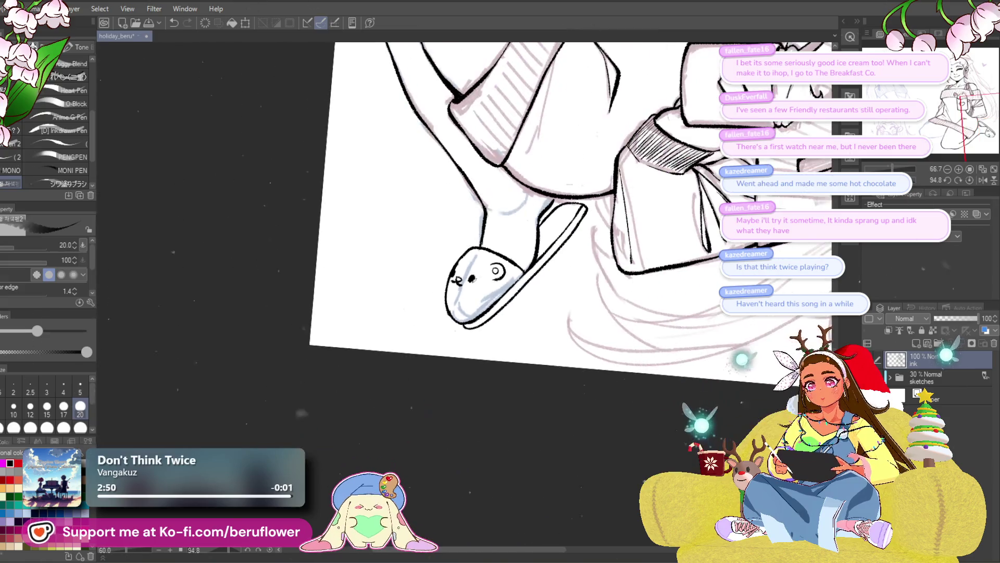
{"action": "left_click_drag", "start_coordinate": [527, 354], "coordinate": [501, 415]}
{"action": "scroll", "coordinate": [438, 323], "scroll_direction": "up", "scroll_amount": 4}
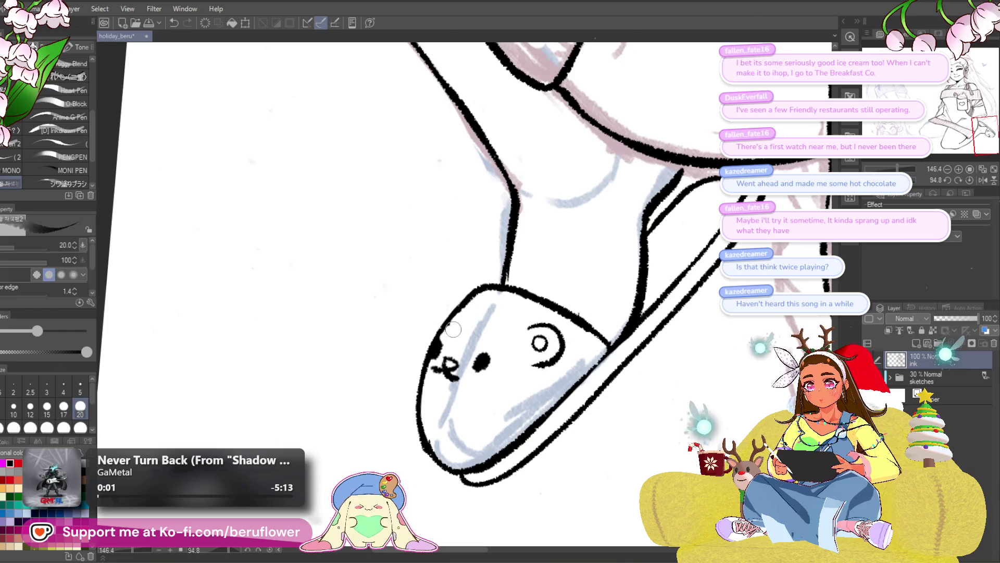
{"action": "scroll", "coordinate": [498, 280], "scroll_direction": "down", "scroll_amount": 3}
{"action": "scroll", "coordinate": [497, 280], "scroll_direction": "up", "scroll_amount": 4}
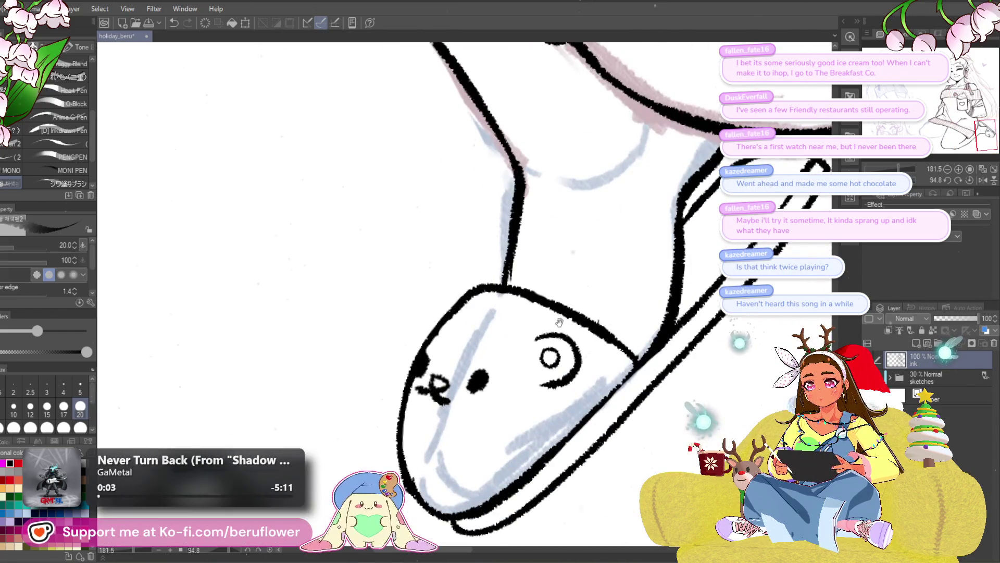
{"action": "scroll", "coordinate": [498, 280], "scroll_direction": "up", "scroll_amount": 1}
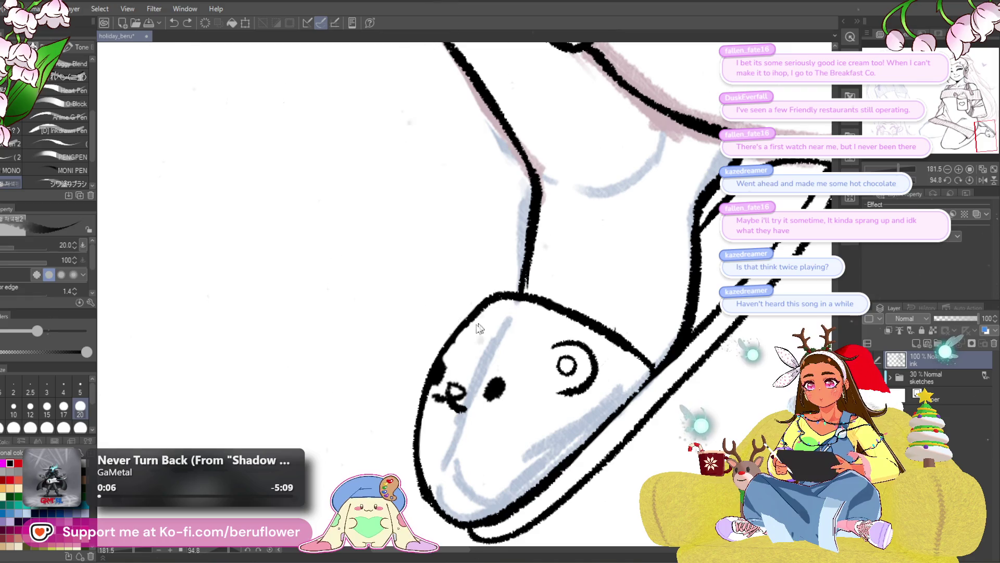
{"action": "scroll", "coordinate": [602, 371], "scroll_direction": "down", "scroll_amount": 2}
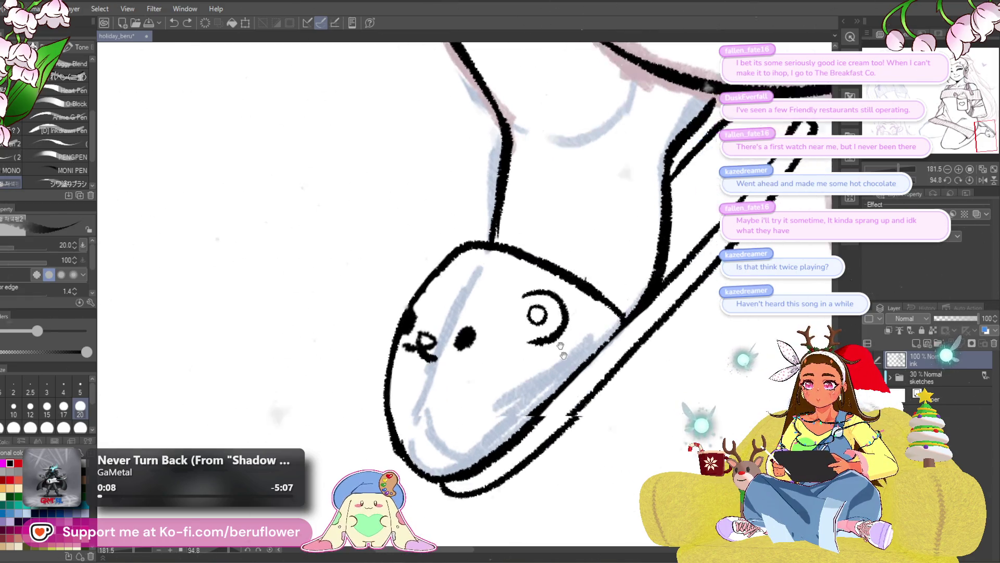
{"action": "scroll", "coordinate": [579, 360], "scroll_direction": "down", "scroll_amount": 1}
{"action": "scroll", "coordinate": [547, 345], "scroll_direction": "down", "scroll_amount": 2}
{"action": "scroll", "coordinate": [498, 323], "scroll_direction": "up", "scroll_amount": 1}
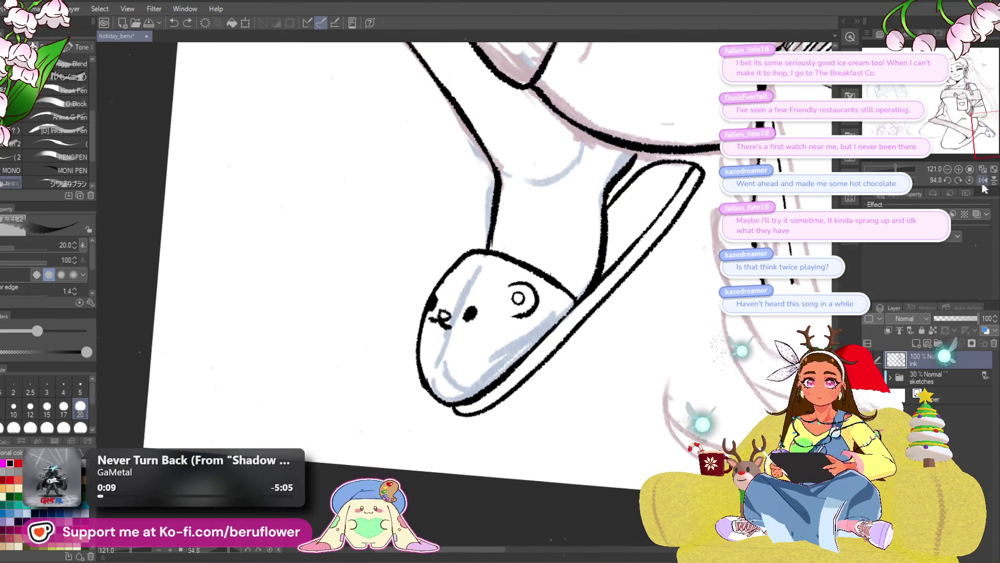
{"action": "left_click", "coordinate": [968, 179]}
{"action": "scroll", "coordinate": [480, 290], "scroll_direction": "down", "scroll_amount": 3}
{"action": "scroll", "coordinate": [481, 291], "scroll_direction": "up", "scroll_amount": 1}
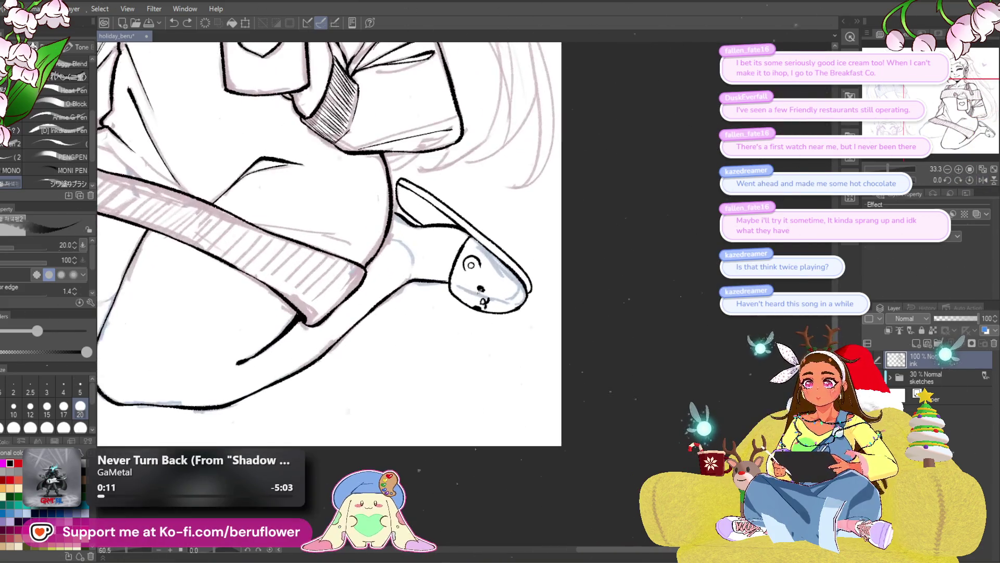
{"action": "scroll", "coordinate": [473, 324], "scroll_direction": "down", "scroll_amount": 1}
{"action": "scroll", "coordinate": [487, 376], "scroll_direction": "up", "scroll_amount": 4}
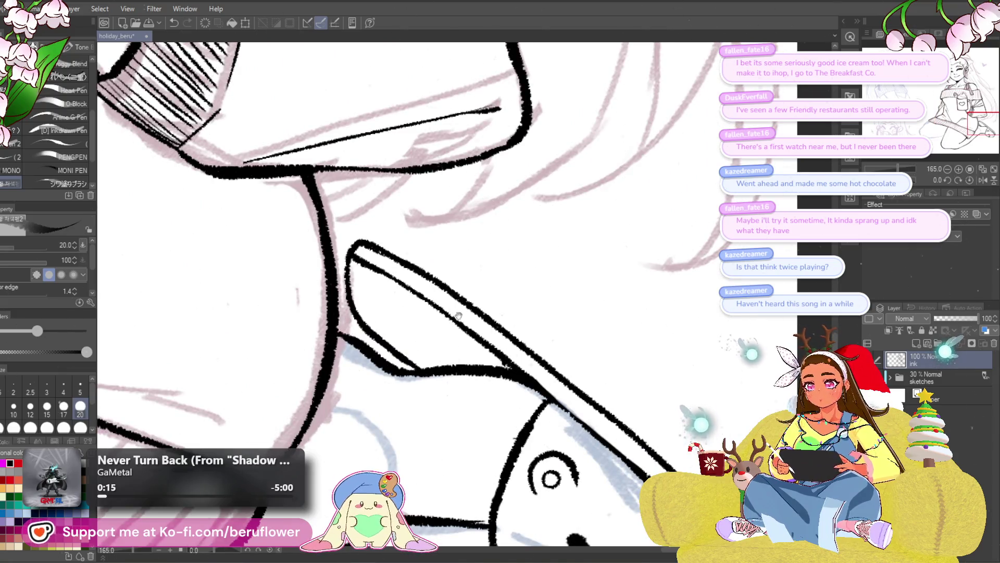
- Lasso the strap's rounded end at the shin, resize and reshape it, commit and deselect
{"action": "left_click_drag", "start_coordinate": [492, 337], "coordinate": [514, 343]}
{"action": "key", "text": "m"}
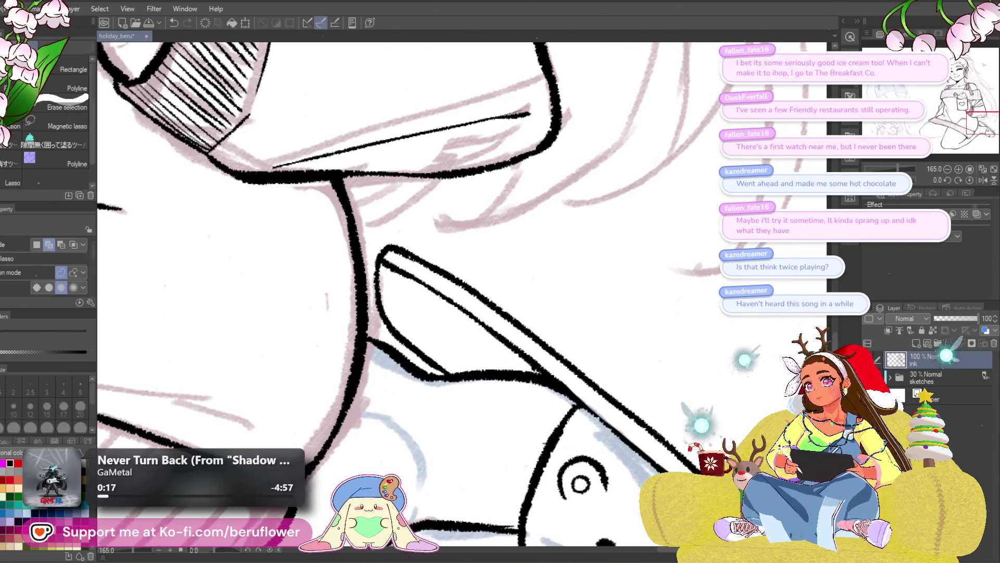
{"action": "left_click", "coordinate": [430, 256]}
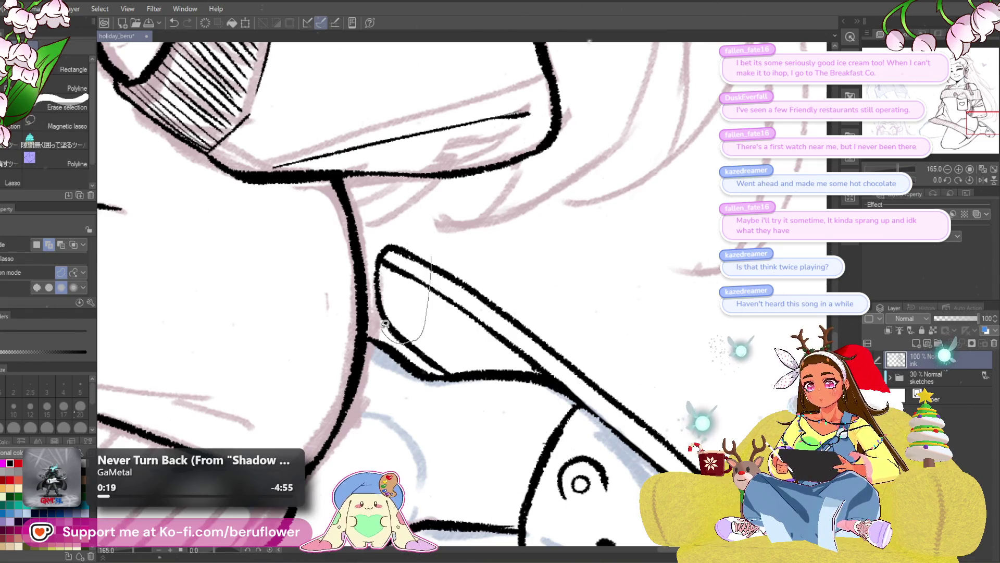
{"action": "left_click_drag", "start_coordinate": [385, 324], "coordinate": [394, 235]}
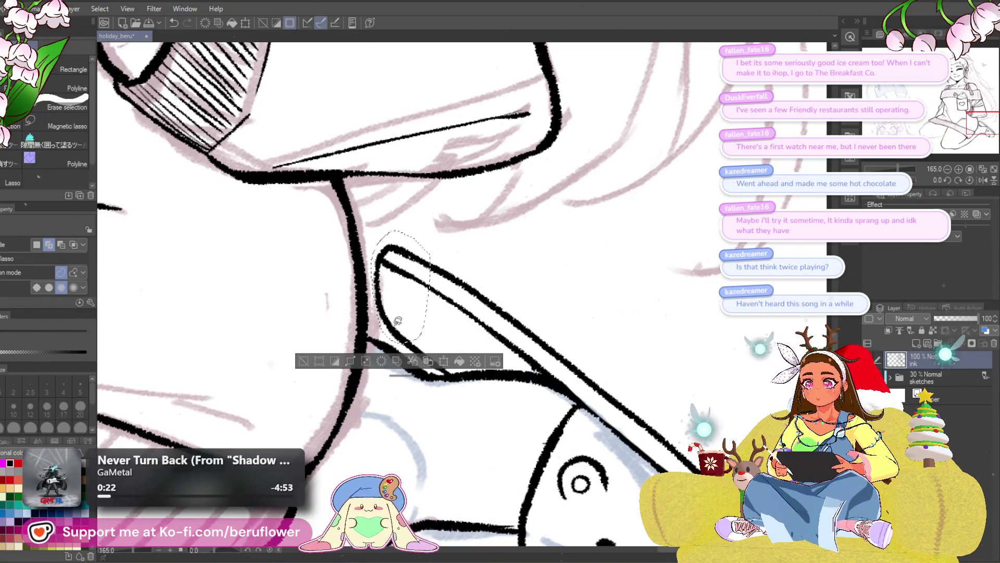
{"action": "key", "text": "ctrl+t"}
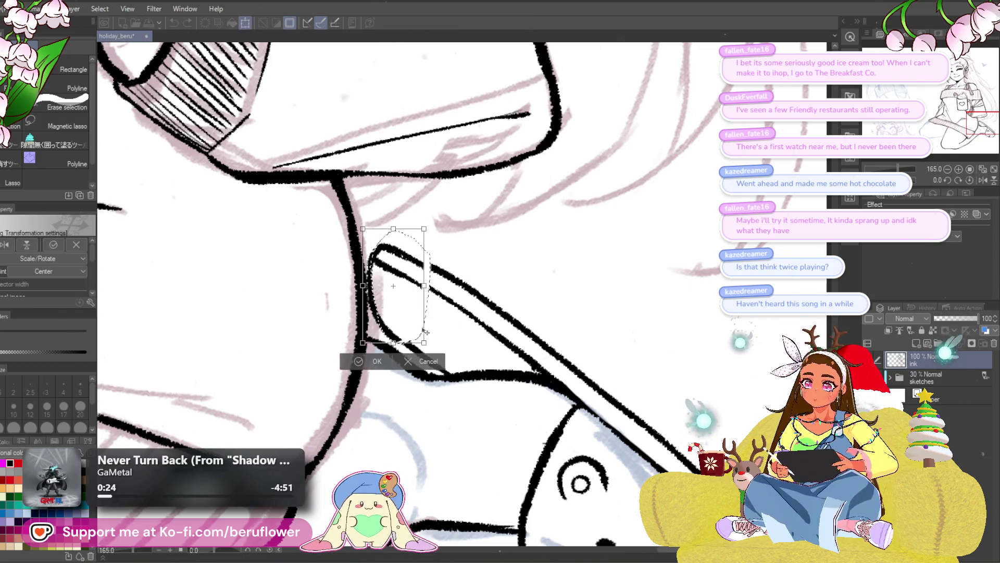
{"action": "scroll", "coordinate": [425, 332], "scroll_direction": "down", "scroll_amount": 3}
{"action": "scroll", "coordinate": [425, 325], "scroll_direction": "down", "scroll_amount": 2}
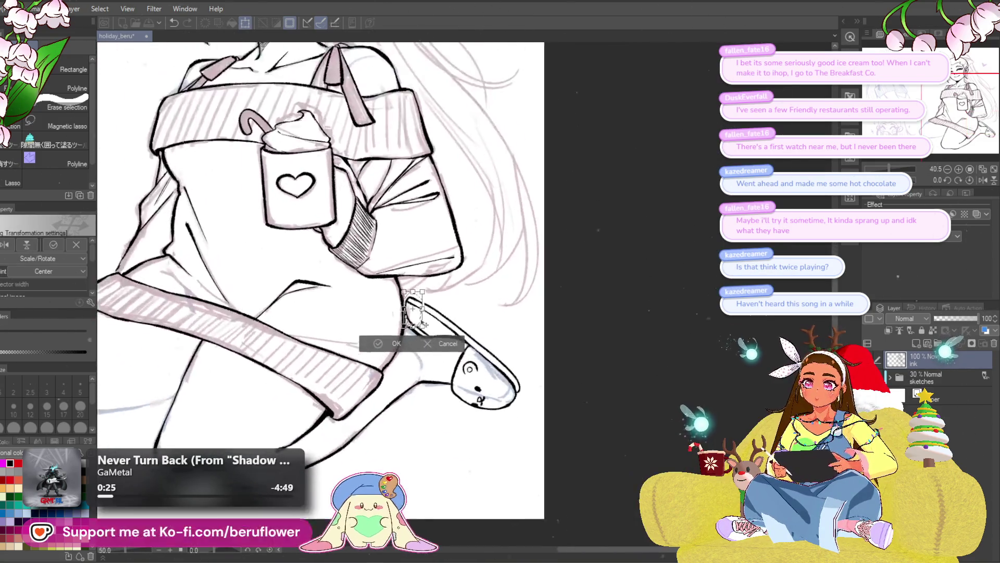
{"action": "scroll", "coordinate": [425, 325], "scroll_direction": "up", "scroll_amount": 1}
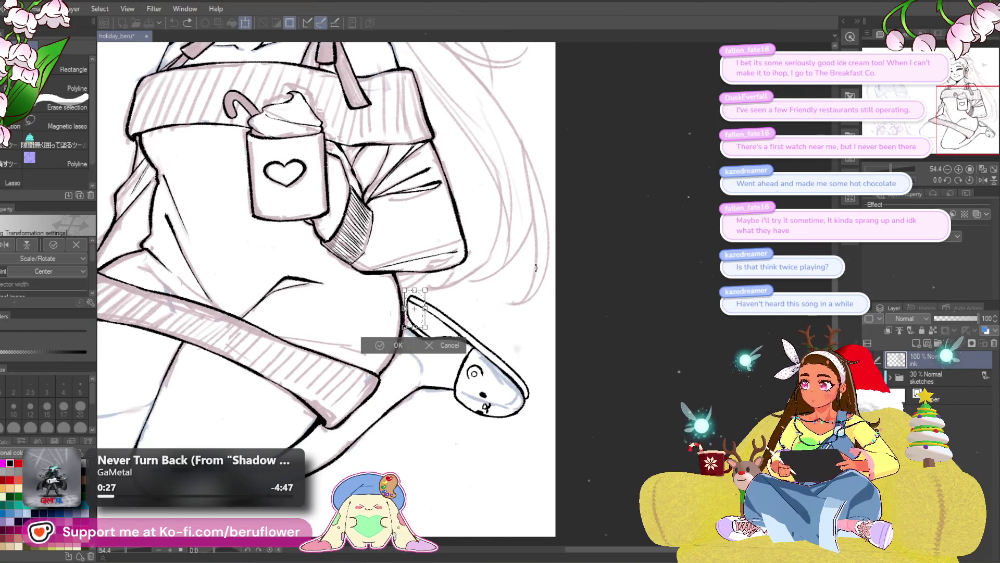
{"action": "key", "text": "Return"}
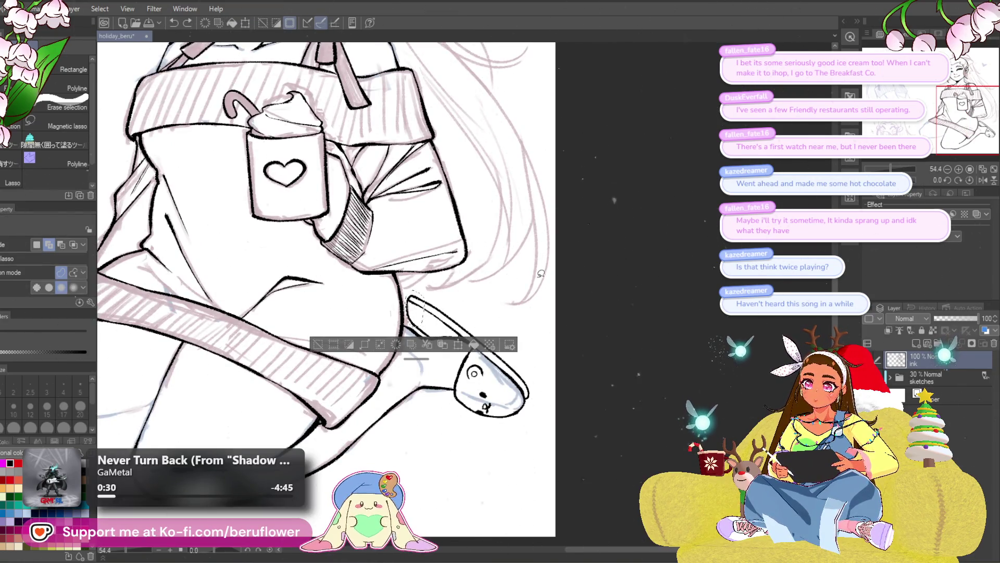
{"action": "key", "text": "ctrl+d"}
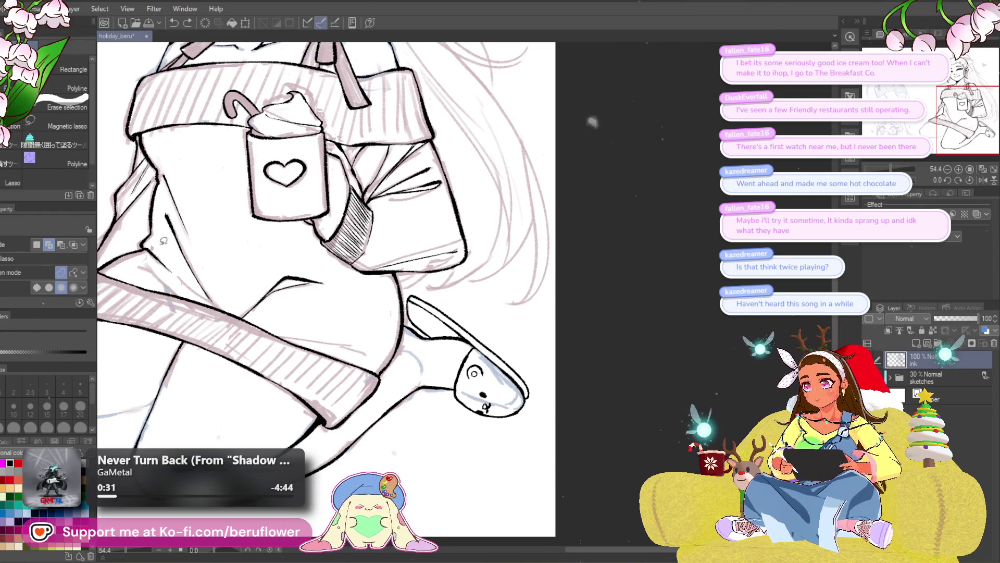
{"action": "key", "text": "p"}
{"action": "scroll", "coordinate": [498, 347], "scroll_direction": "up", "scroll_amount": 4}
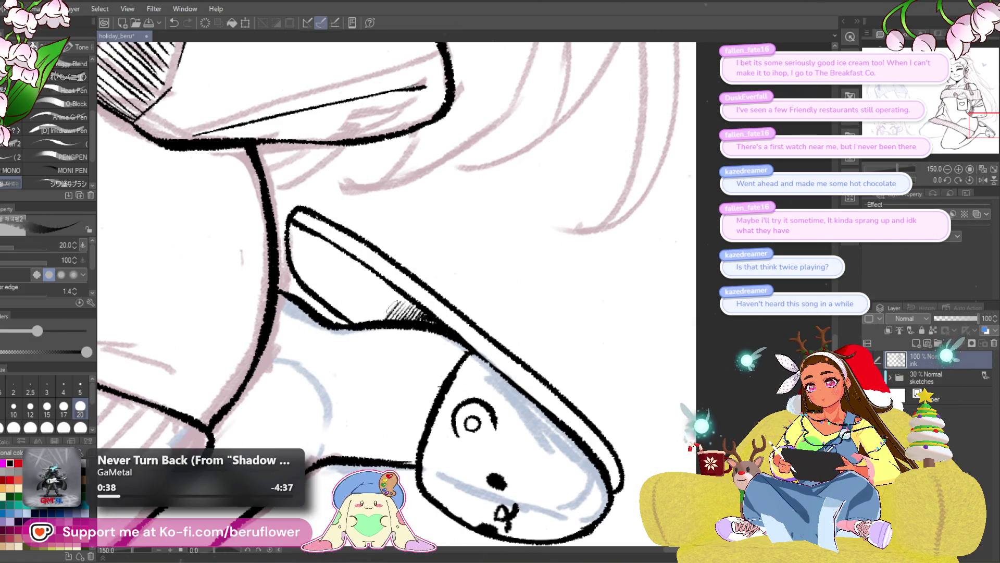
- Hatch under the slipper strap, then fit the drawing to the window and bring the sleeve cuff into view
{"action": "left_click_drag", "start_coordinate": [393, 320], "coordinate": [408, 292]}
{"action": "scroll", "coordinate": [363, 319], "scroll_direction": "down", "scroll_amount": 4}
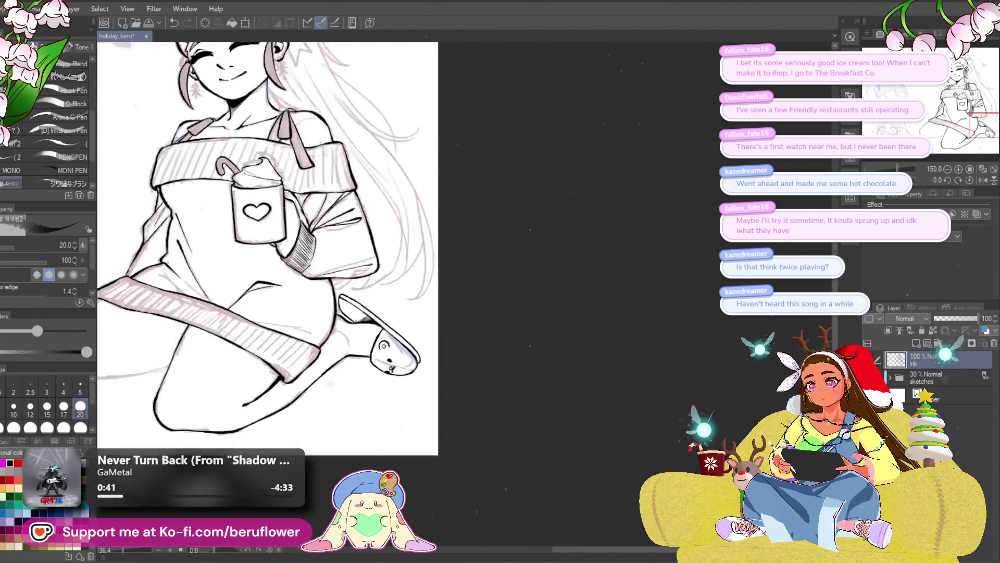
{"action": "left_click_drag", "start_coordinate": [582, 353], "coordinate": [626, 359]}
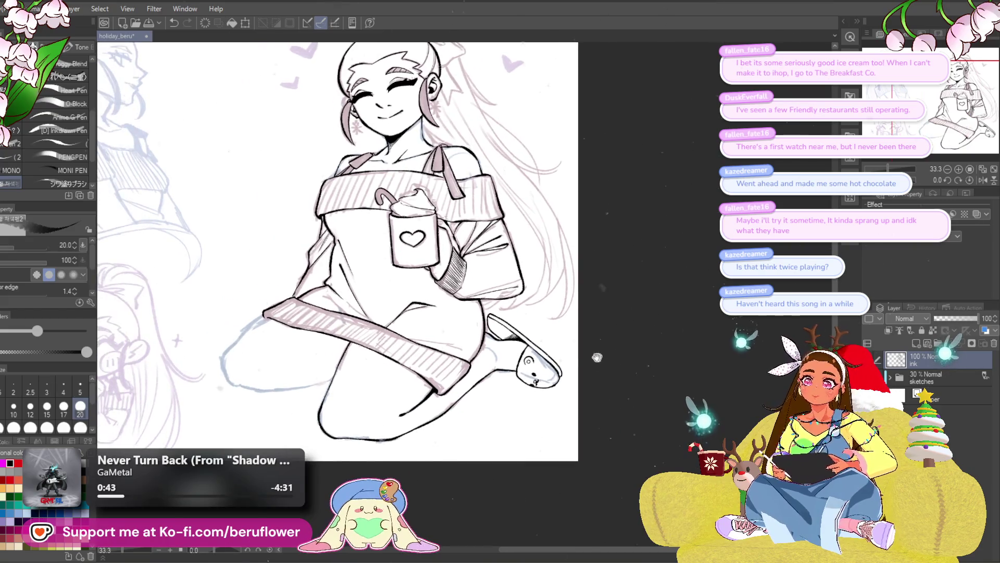
{"action": "scroll", "coordinate": [410, 336], "scroll_direction": "up", "scroll_amount": 1}
{"action": "scroll", "coordinate": [411, 337], "scroll_direction": "down", "scroll_amount": 1}
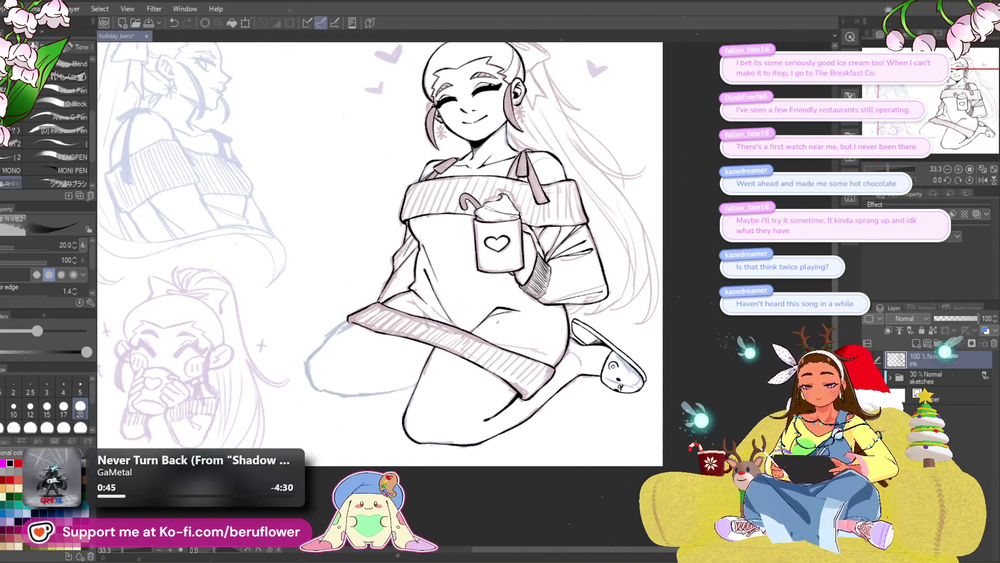
{"action": "scroll", "coordinate": [410, 336], "scroll_direction": "up", "scroll_amount": 3}
{"action": "left_click_drag", "start_coordinate": [411, 337], "coordinate": [469, 235]}
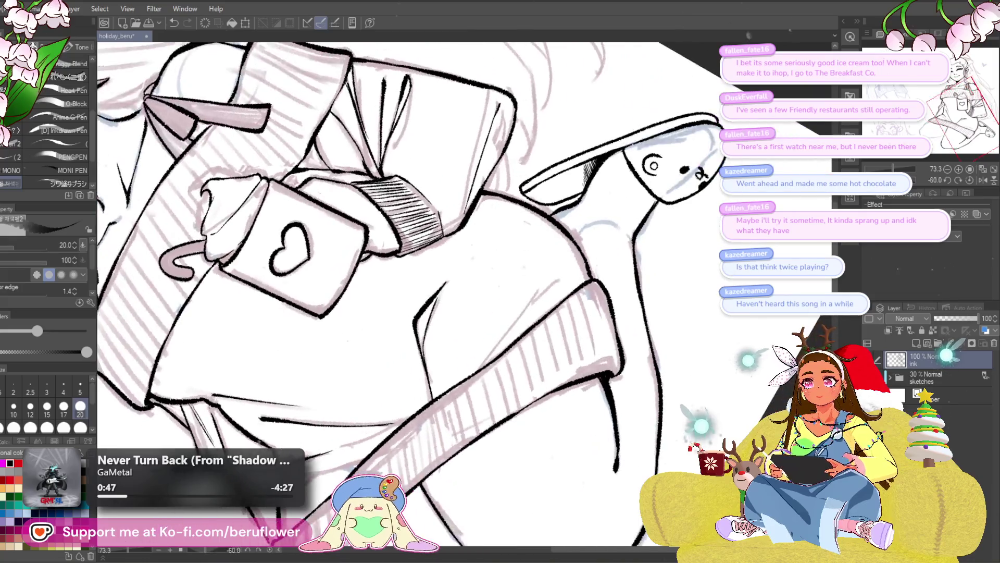
{"action": "scroll", "coordinate": [583, 399], "scroll_direction": "up", "scroll_amount": 3}
{"action": "left_click_drag", "start_coordinate": [582, 399], "coordinate": [653, 467]}
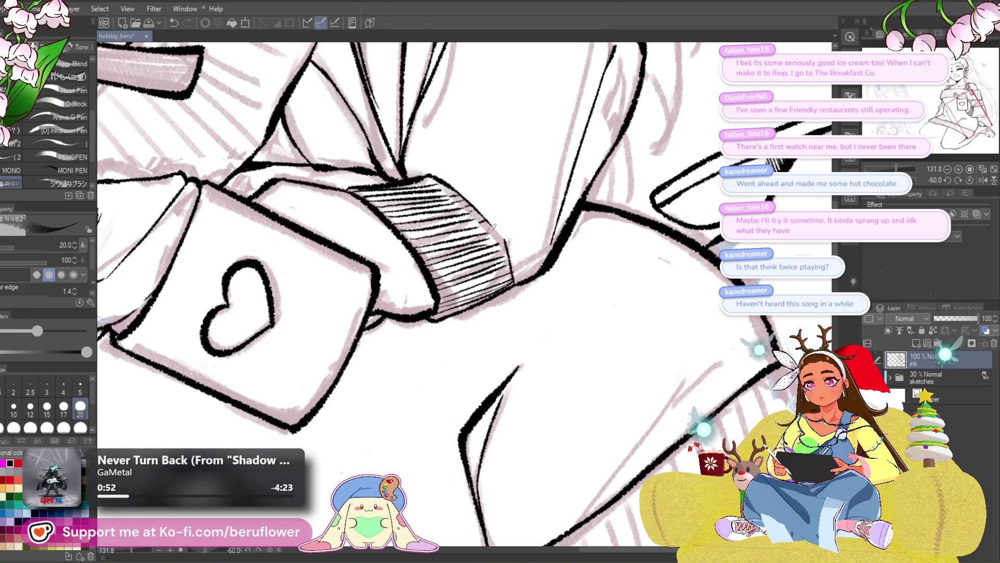
{"action": "scroll", "coordinate": [485, 224], "scroll_direction": "up", "scroll_amount": 1}
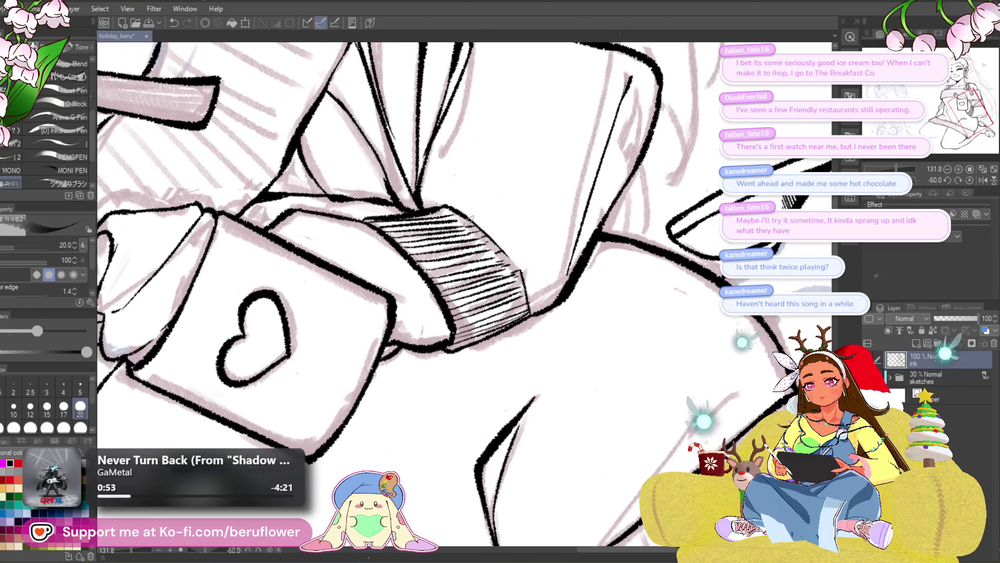
{"action": "key", "text": "ctrl+0"}
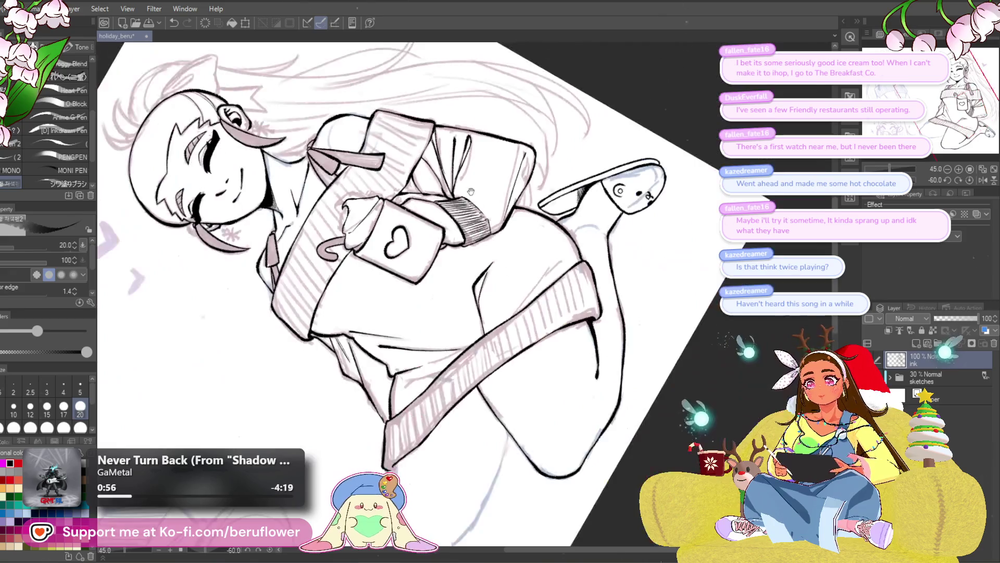
{"action": "scroll", "coordinate": [586, 282], "scroll_direction": "up", "scroll_amount": 3}
{"action": "left_click_drag", "start_coordinate": [437, 298], "coordinate": [548, 328]}
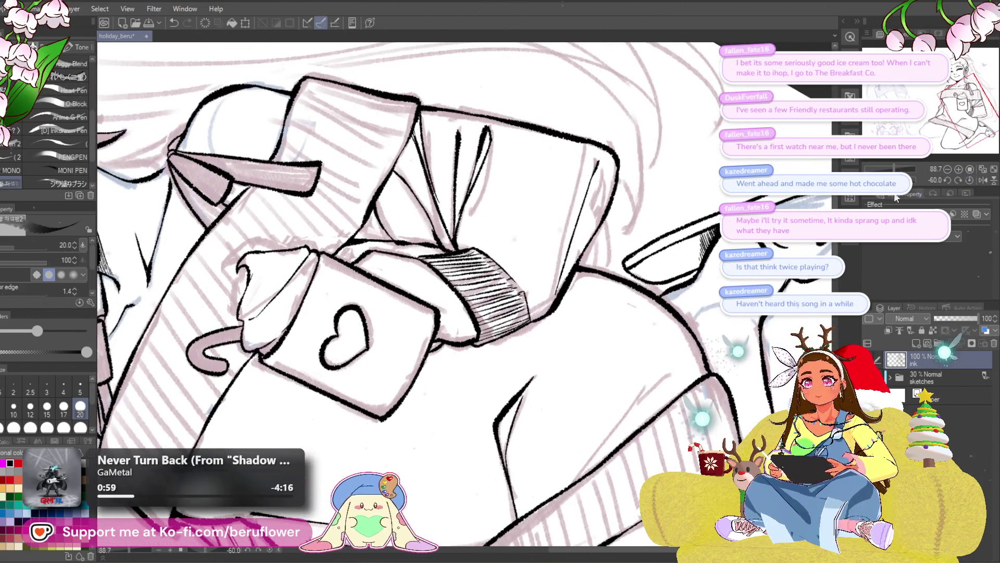
{"action": "left_click", "coordinate": [968, 179]}
{"action": "scroll", "coordinate": [477, 290], "scroll_direction": "up", "scroll_amount": 5}
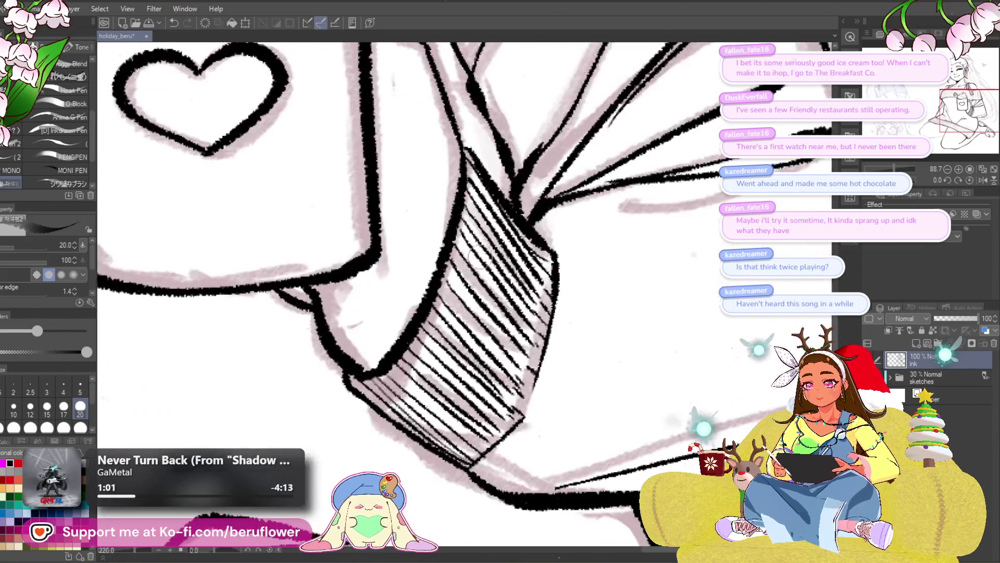
- Erase the dense cuff hatching and redraw it as four sparser hatch strokes
{"action": "mouse_move", "coordinate": [413, 359]}
{"action": "left_mouse_down"}
{"action": "mouse_move", "coordinate": [455, 439]}
{"action": "mouse_move", "coordinate": [543, 270]}
{"action": "mouse_move", "coordinate": [492, 215]}
{"action": "mouse_move", "coordinate": [508, 297]}
{"action": "mouse_move", "coordinate": [496, 239]}
{"action": "mouse_move", "coordinate": [482, 251]}
{"action": "mouse_move", "coordinate": [488, 367]}
{"action": "mouse_move", "coordinate": [458, 410]}
{"action": "mouse_move", "coordinate": [414, 390]}
{"action": "mouse_move", "coordinate": [480, 422]}
{"action": "mouse_move", "coordinate": [517, 383]}
{"action": "left_mouse_up"}
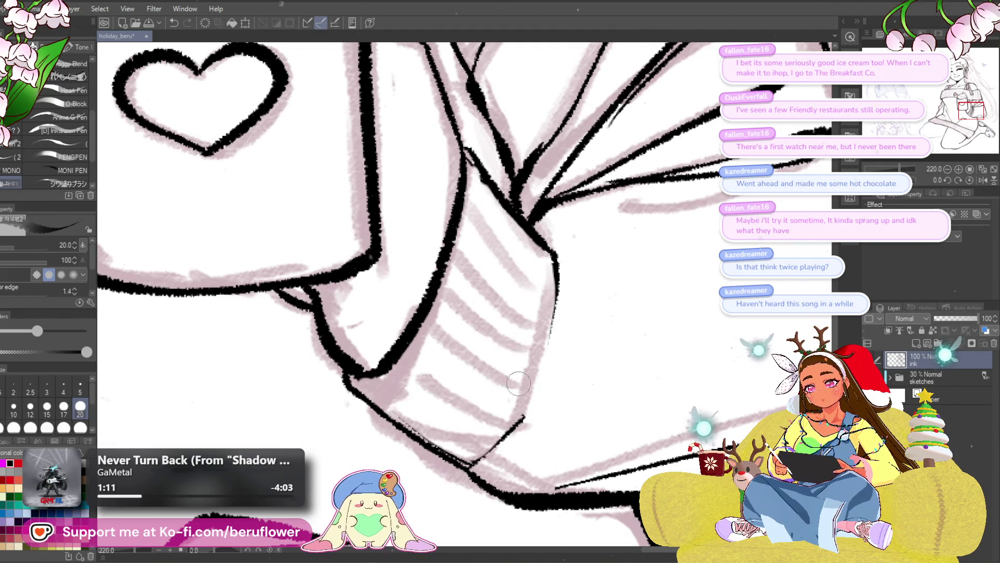
{"action": "left_click_drag", "start_coordinate": [441, 289], "coordinate": [478, 316]}
{"action": "left_click_drag", "start_coordinate": [453, 250], "coordinate": [481, 274]}
{"action": "left_click_drag", "start_coordinate": [467, 204], "coordinate": [486, 227]}
{"action": "left_click_drag", "start_coordinate": [429, 315], "coordinate": [450, 333]}
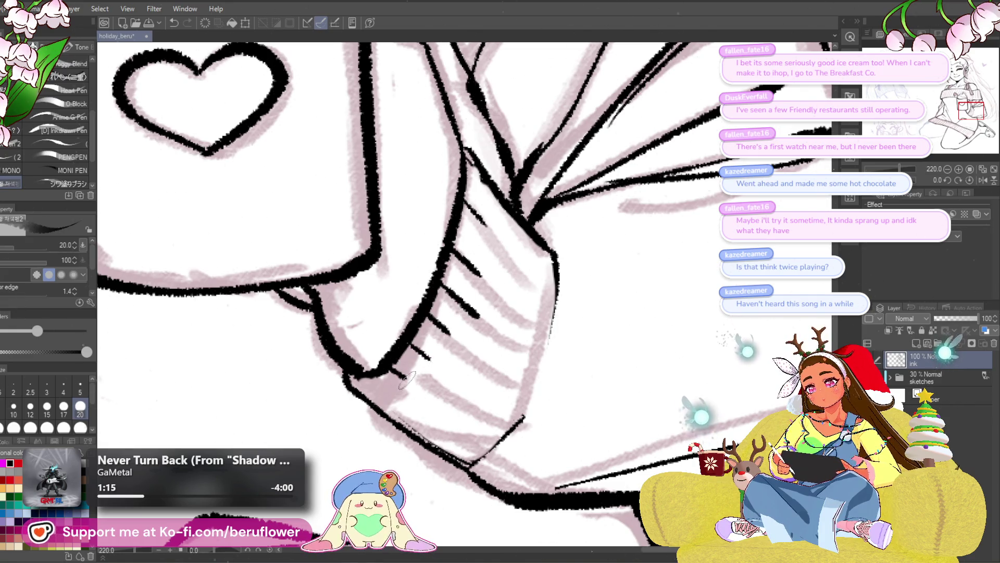
{"action": "scroll", "coordinate": [538, 533], "scroll_direction": "down", "scroll_amount": 5}
{"action": "scroll", "coordinate": [537, 534], "scroll_direction": "up", "scroll_amount": 4}
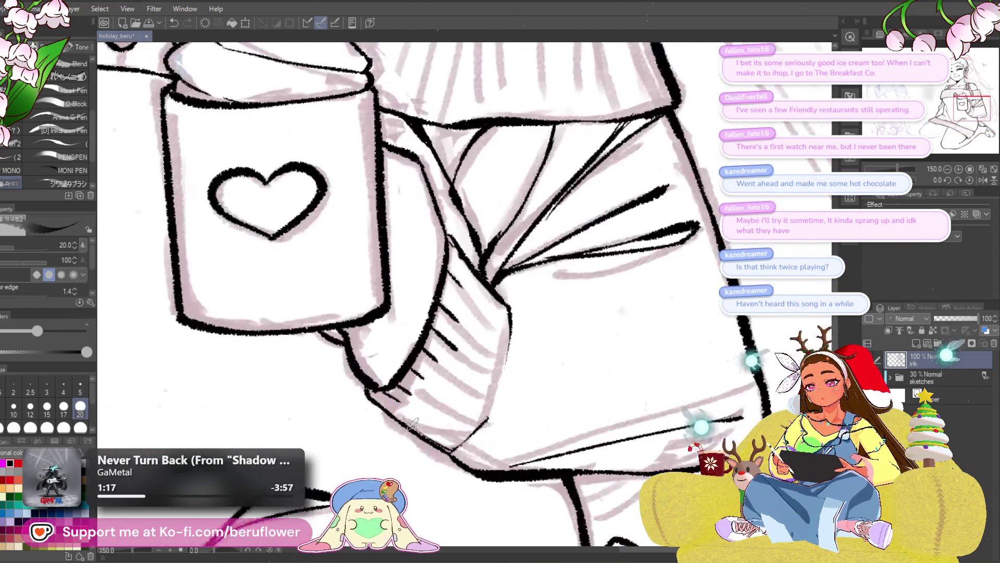
- Pan down the sleeve below the mug and centre the full figure in view
{"action": "left_click_drag", "start_coordinate": [554, 330], "coordinate": [556, 286]}
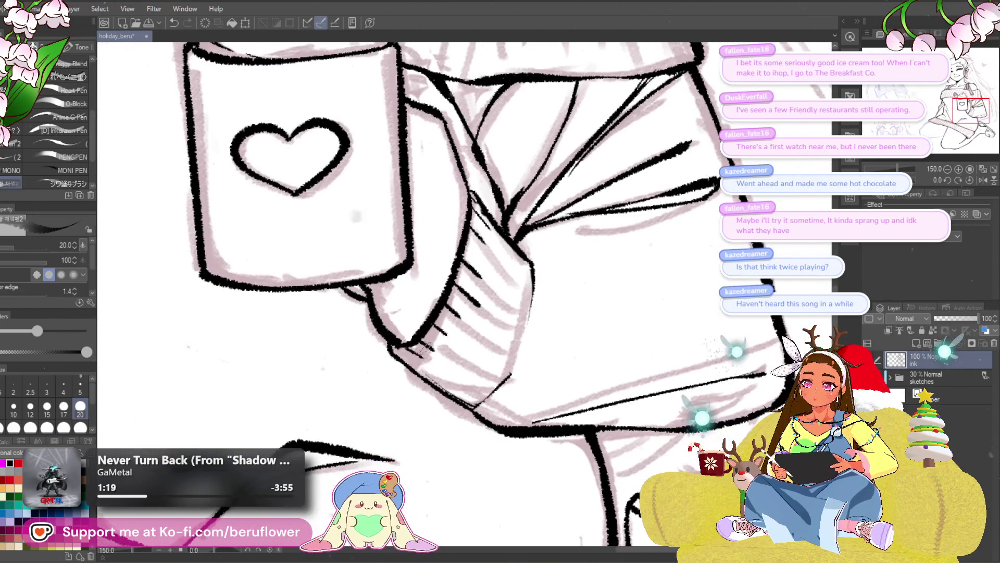
{"action": "left_click_drag", "start_coordinate": [537, 406], "coordinate": [540, 370]}
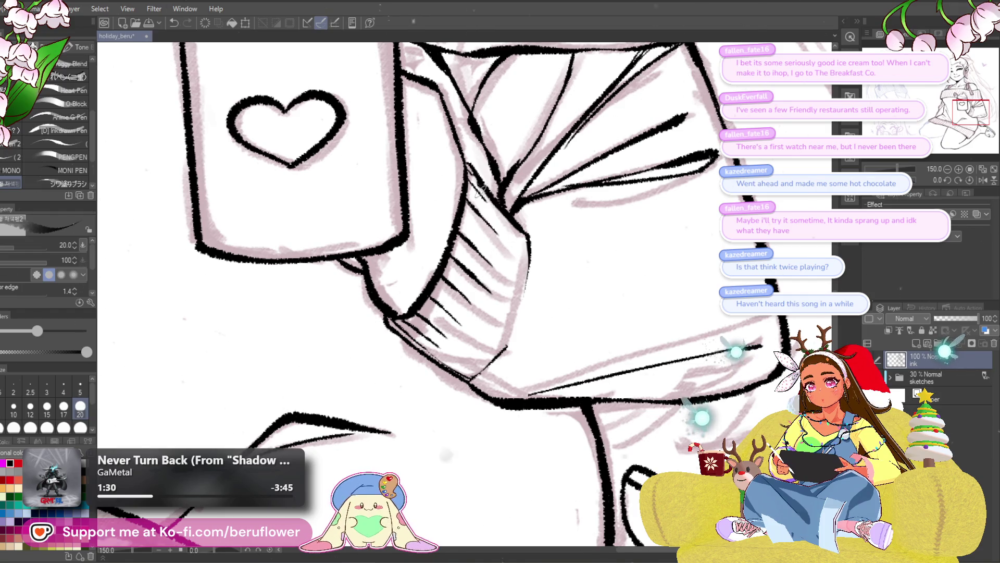
{"action": "scroll", "coordinate": [521, 255], "scroll_direction": "down", "scroll_amount": 5}
{"action": "left_click_drag", "start_coordinate": [665, 417], "coordinate": [682, 444]}
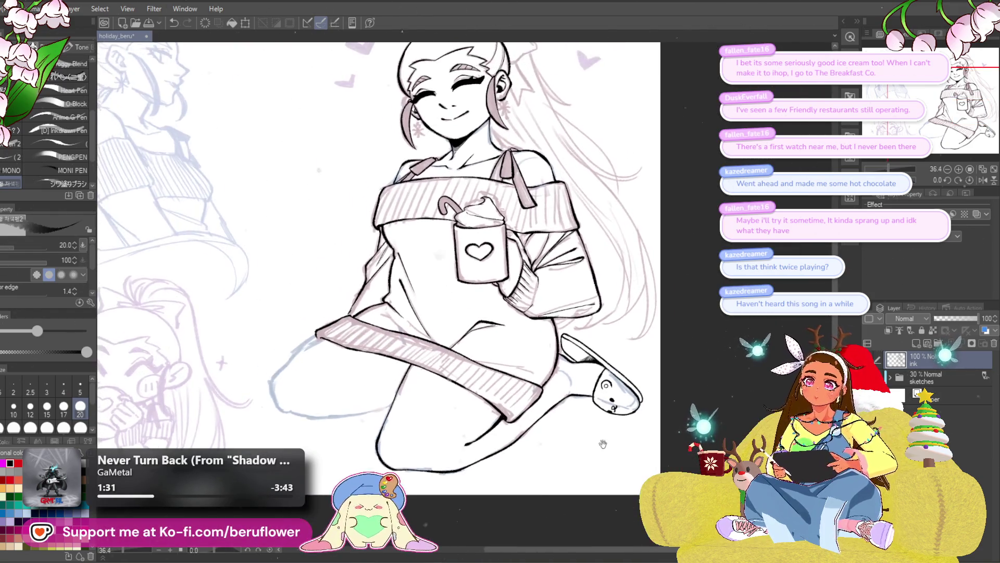
- Check the line art without the sketch, then ink a diagonal fold line and a hem line on the sweater
{"action": "key", "text": "ctrl+h"}
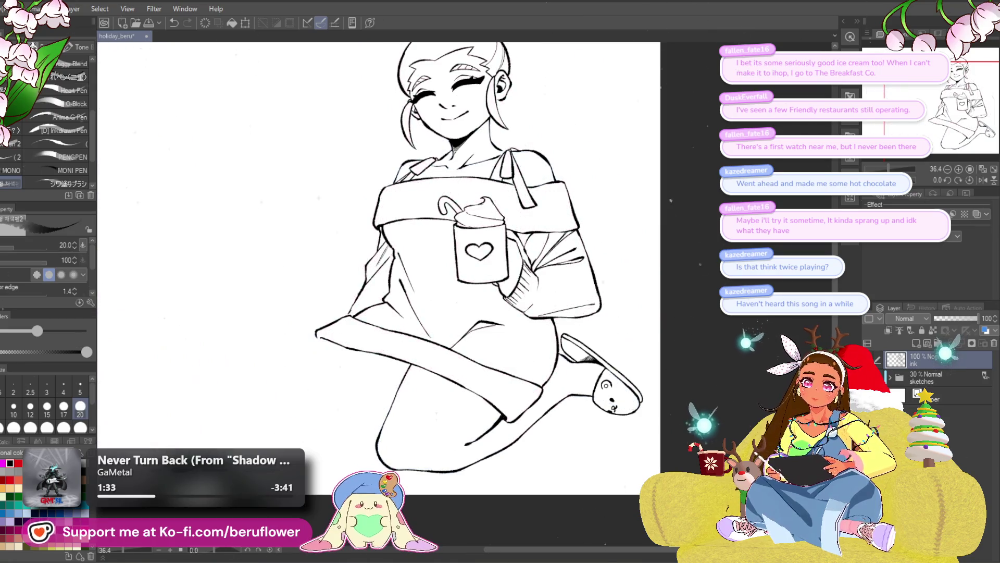
{"action": "key", "text": "ctrl+h"}
{"action": "scroll", "coordinate": [520, 350], "scroll_direction": "up", "scroll_amount": 2}
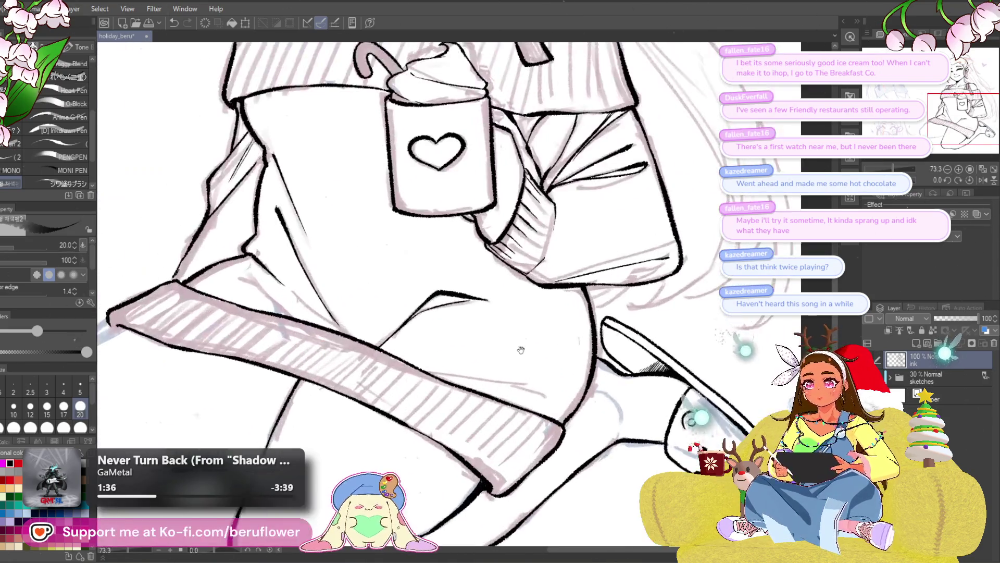
{"action": "scroll", "coordinate": [473, 427], "scroll_direction": "up", "scroll_amount": 1}
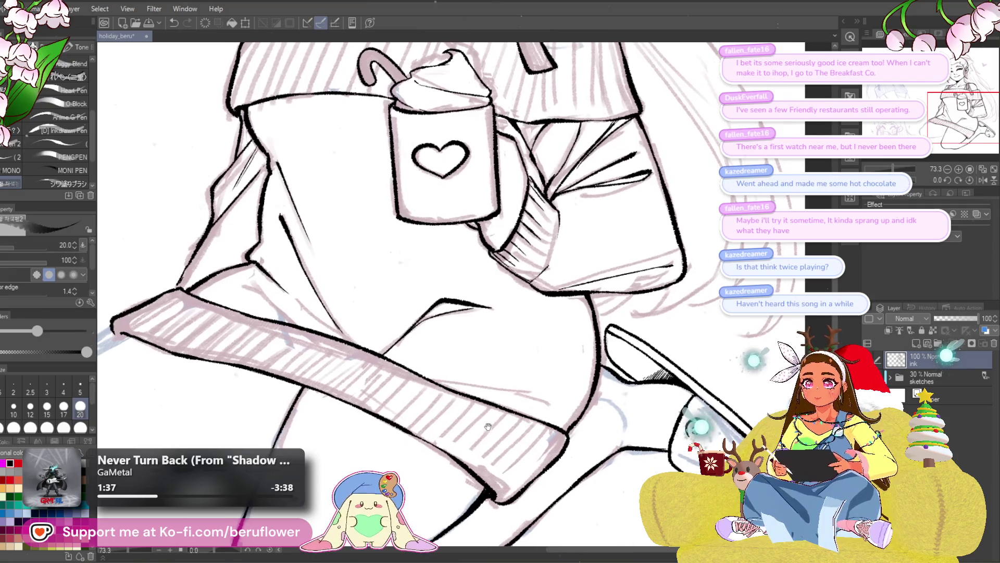
{"action": "left_click_drag", "start_coordinate": [479, 424], "coordinate": [589, 294]}
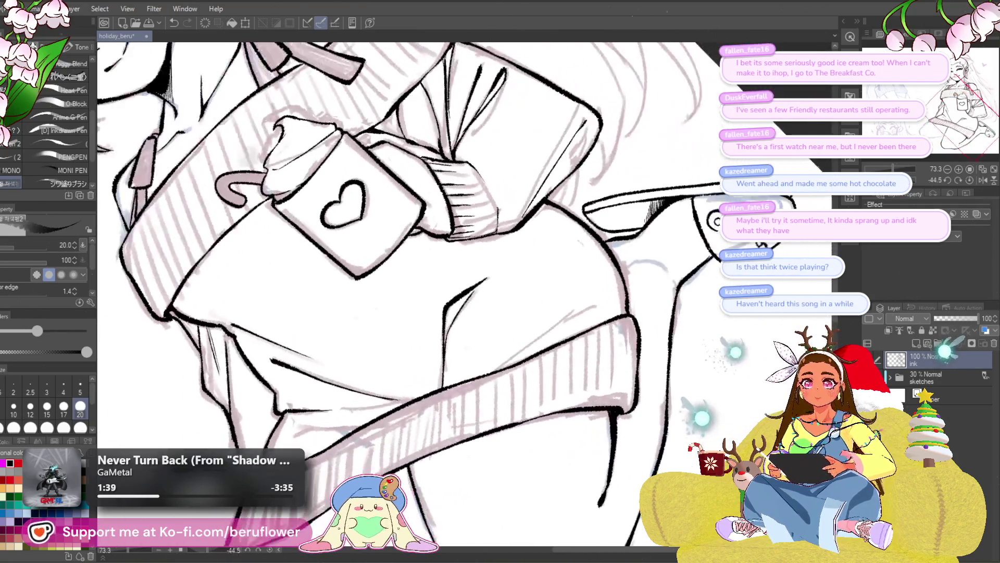
{"action": "scroll", "coordinate": [516, 336], "scroll_direction": "up", "scroll_amount": 3}
{"action": "left_click_drag", "start_coordinate": [478, 367], "coordinate": [614, 269]}
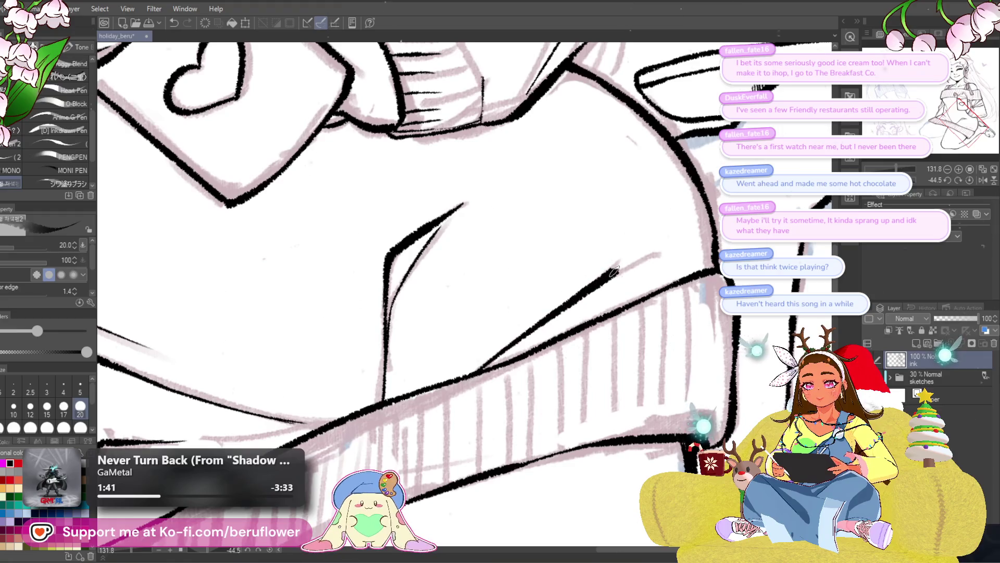
{"action": "left_click_drag", "start_coordinate": [382, 394], "coordinate": [606, 340]}
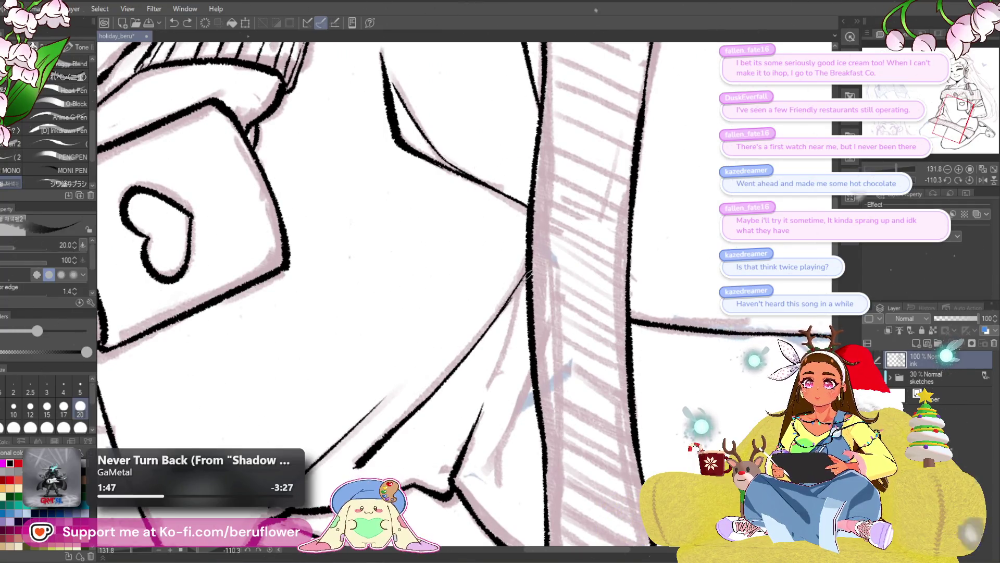
{"action": "left_click_drag", "start_coordinate": [527, 272], "coordinate": [519, 238]}
{"action": "mouse_move", "coordinate": [481, 342]}
{"action": "left_mouse_down"}
{"action": "mouse_move", "coordinate": [477, 310]}
{"action": "mouse_move", "coordinate": [490, 365]}
{"action": "left_mouse_up"}
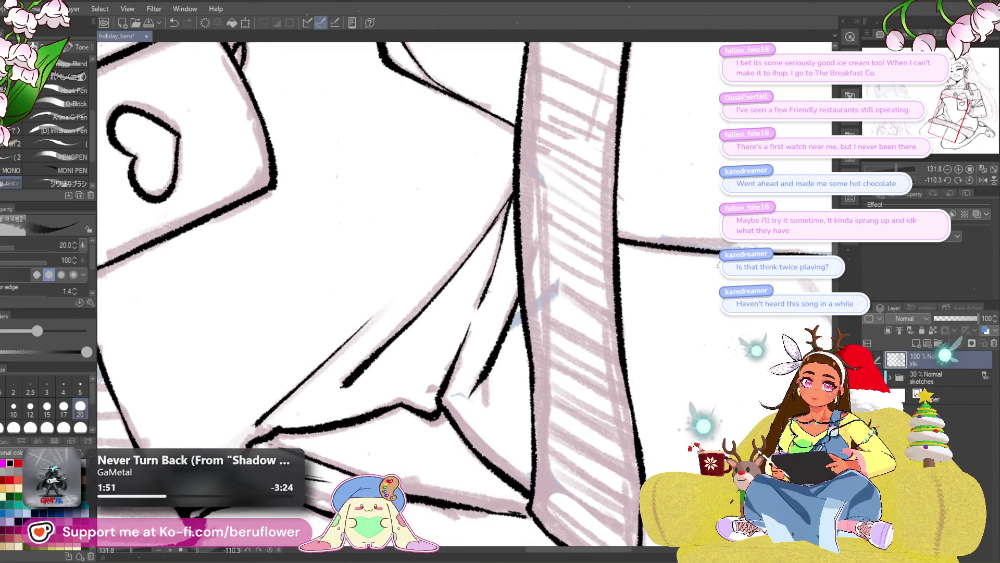
- Ink the line from the hem corner toward the knee, then undo and redraw the right leg's outline
{"action": "left_click", "coordinate": [973, 179]}
{"action": "key", "text": "ctrl+0"}
{"action": "scroll", "coordinate": [406, 443], "scroll_direction": "up", "scroll_amount": 3}
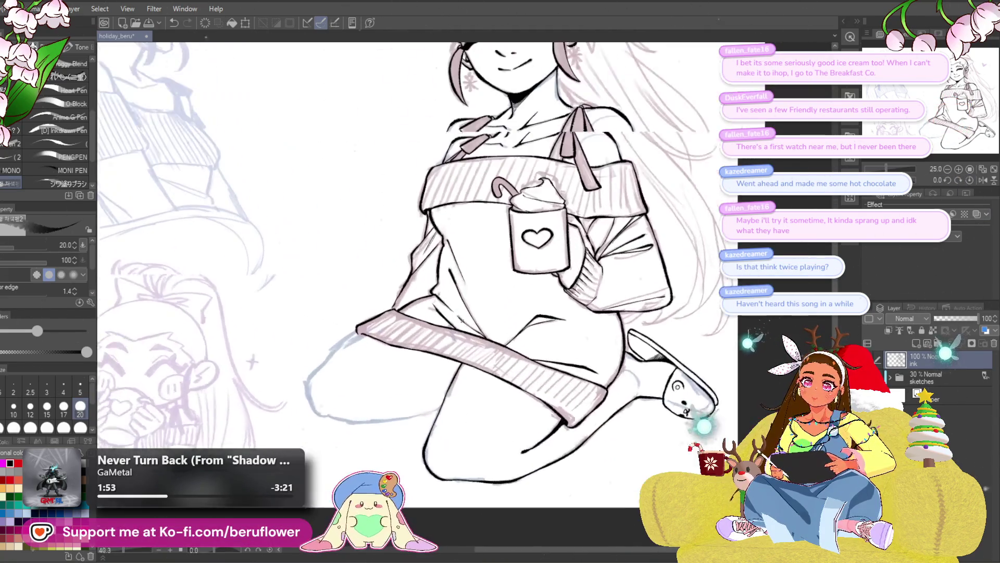
{"action": "scroll", "coordinate": [447, 398], "scroll_direction": "up", "scroll_amount": 2}
{"action": "scroll", "coordinate": [486, 353], "scroll_direction": "up", "scroll_amount": 2}
{"action": "scroll", "coordinate": [526, 309], "scroll_direction": "up", "scroll_amount": 2}
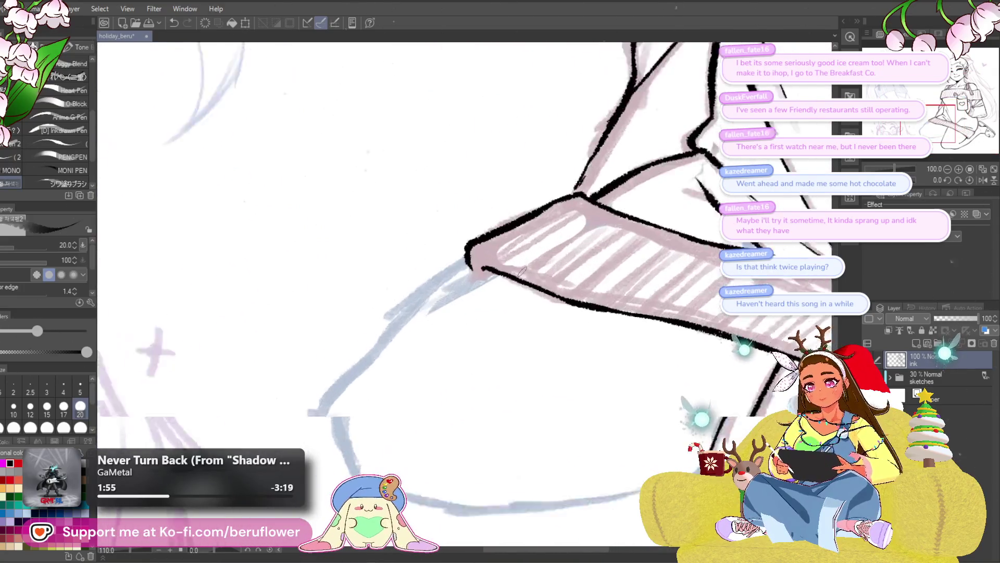
{"action": "scroll", "coordinate": [565, 264], "scroll_direction": "up", "scroll_amount": 2}
{"action": "left_click_drag", "start_coordinate": [536, 258], "coordinate": [438, 320]}
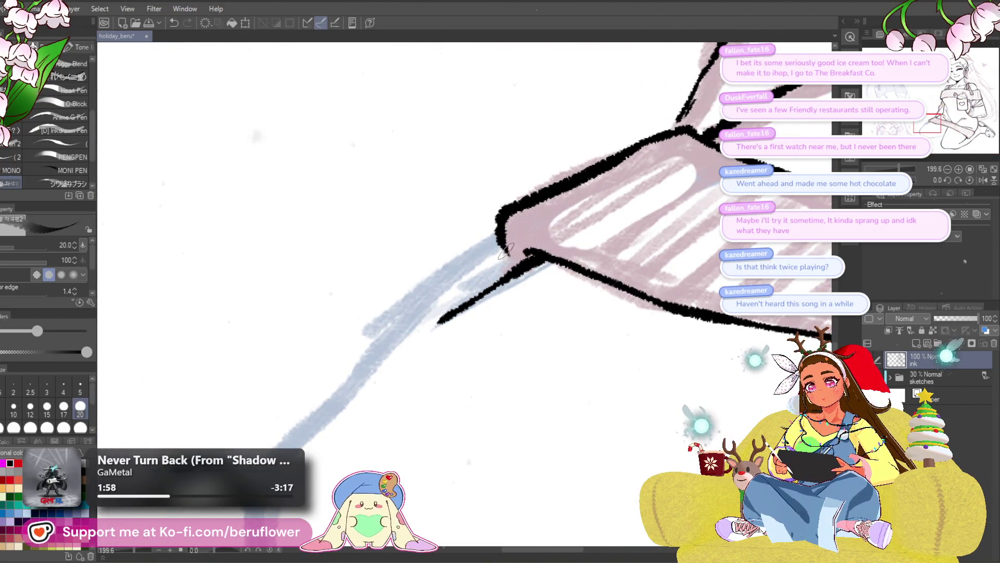
{"action": "scroll", "coordinate": [526, 255], "scroll_direction": "down", "scroll_amount": 5}
{"action": "mouse_move", "coordinate": [590, 364]}
{"action": "left_mouse_down"}
{"action": "mouse_move", "coordinate": [535, 368]}
{"action": "mouse_move", "coordinate": [532, 357]}
{"action": "left_mouse_up"}
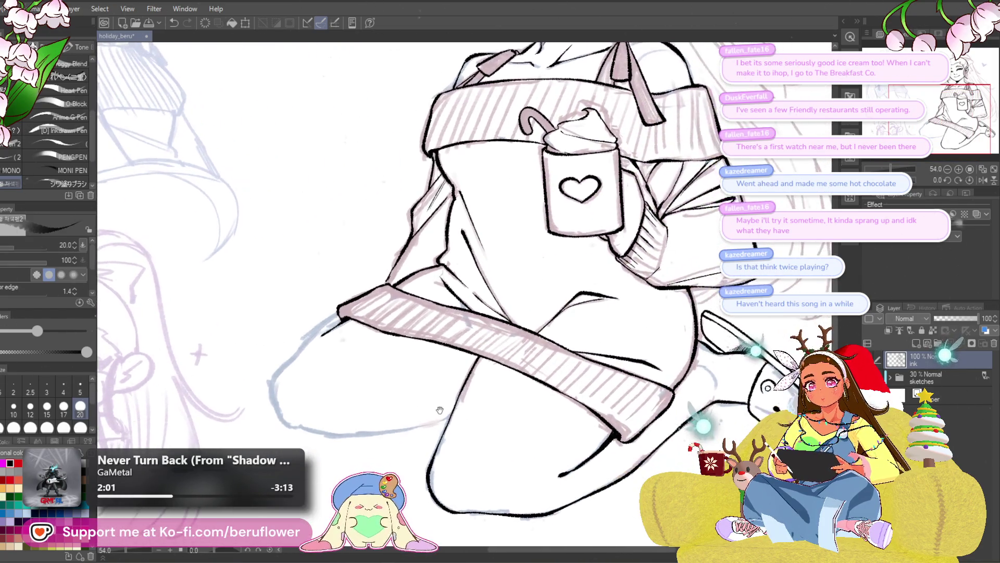
{"action": "scroll", "coordinate": [532, 357], "scroll_direction": "up", "scroll_amount": 4}
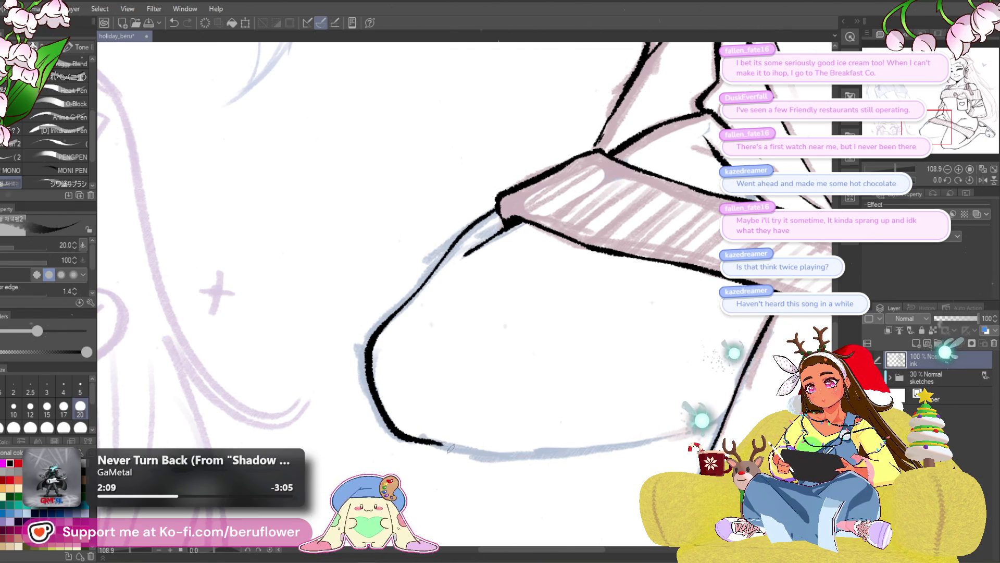
{"action": "left_click_drag", "start_coordinate": [677, 367], "coordinate": [657, 263]}
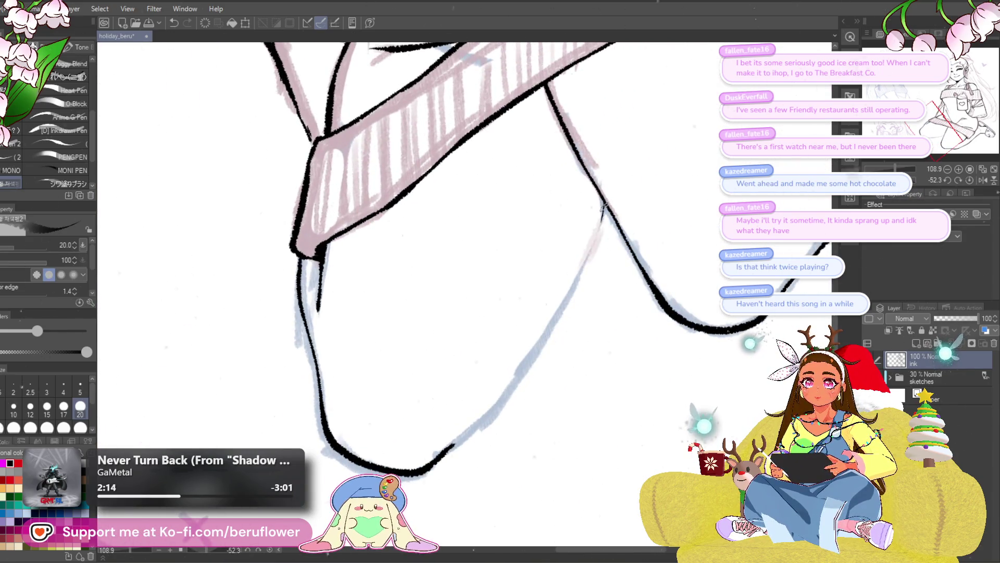
{"action": "key", "text": "ctrl+z"}
{"action": "left_click_drag", "start_coordinate": [609, 205], "coordinate": [537, 342]}
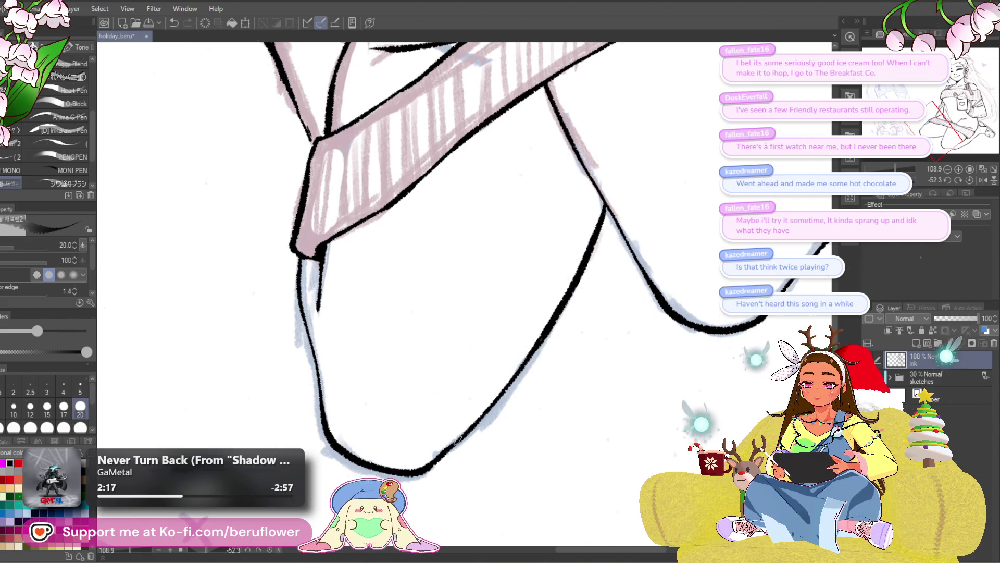
- Straighten the canvas and zoom in and out to review the leg, torso and face
{"action": "key", "text": "ctrl+minus"}
{"action": "key", "text": "ctrl+minus"}
{"action": "key", "text": "ctrl+minus"}
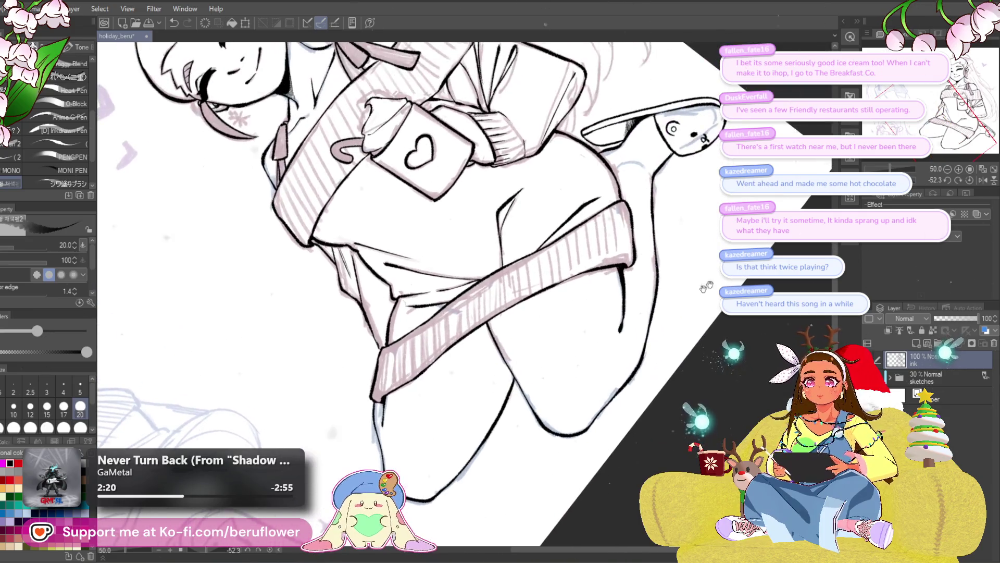
{"action": "left_click", "coordinate": [969, 181]}
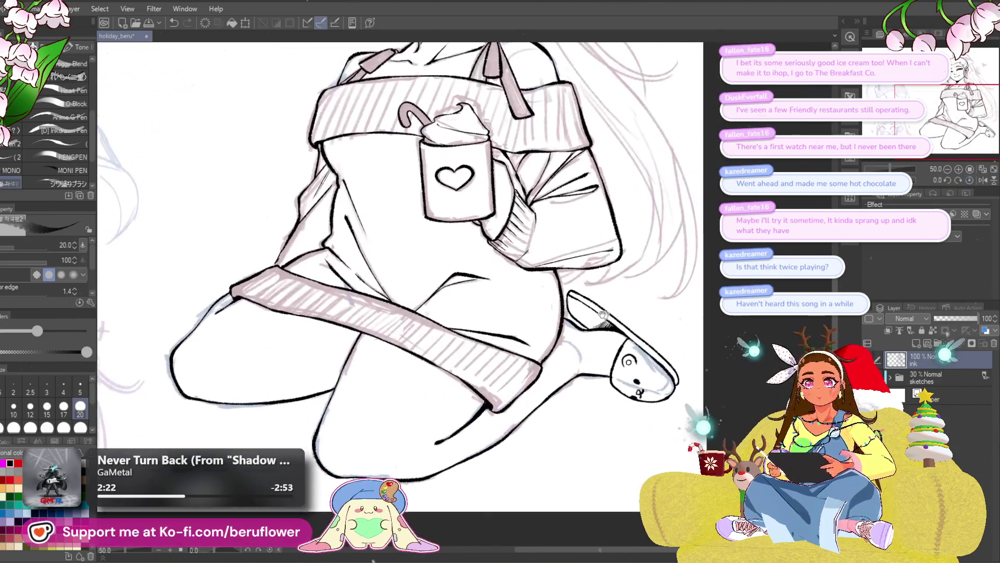
{"action": "key", "text": "ctrl+plus"}
{"action": "key", "text": "ctrl+plus"}
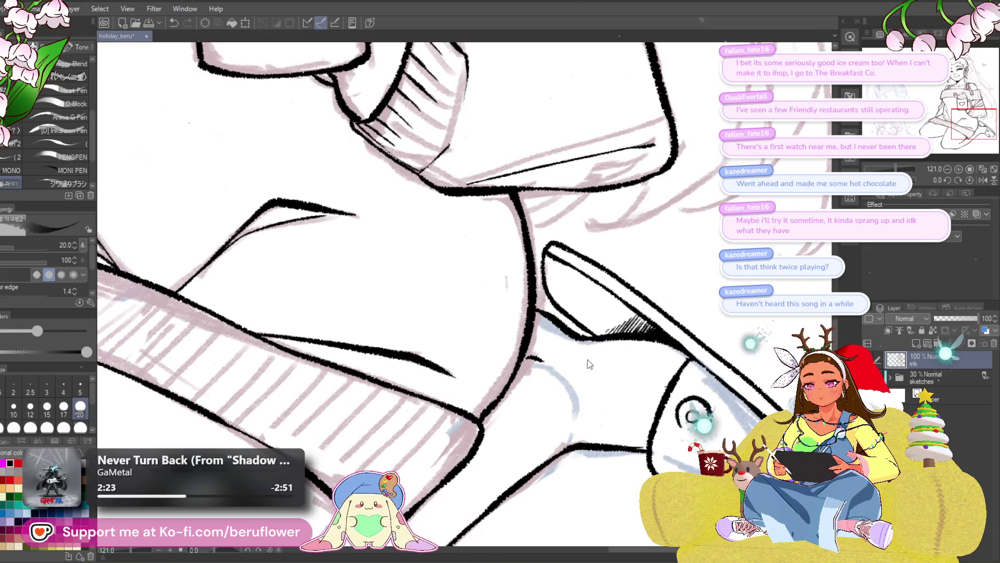
{"action": "key", "text": "ctrl+minus"}
{"action": "key", "text": "ctrl+minus"}
{"action": "key", "text": "ctrl+minus"}
{"action": "key", "text": "ctrl+plus"}
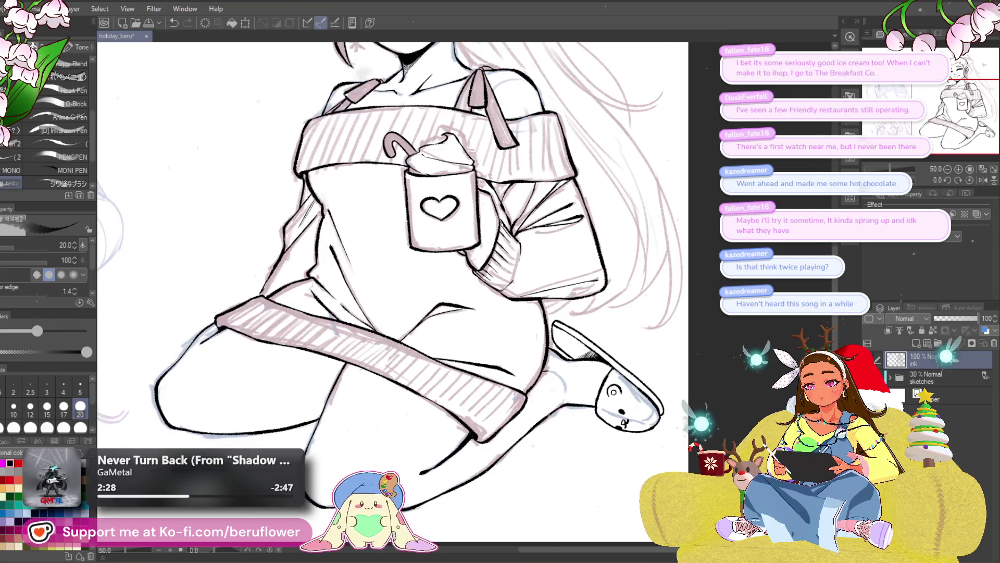
{"action": "left_click_drag", "start_coordinate": [391, 289], "coordinate": [436, 268]}
{"action": "left_click_drag", "start_coordinate": [389, 462], "coordinate": [430, 464]}
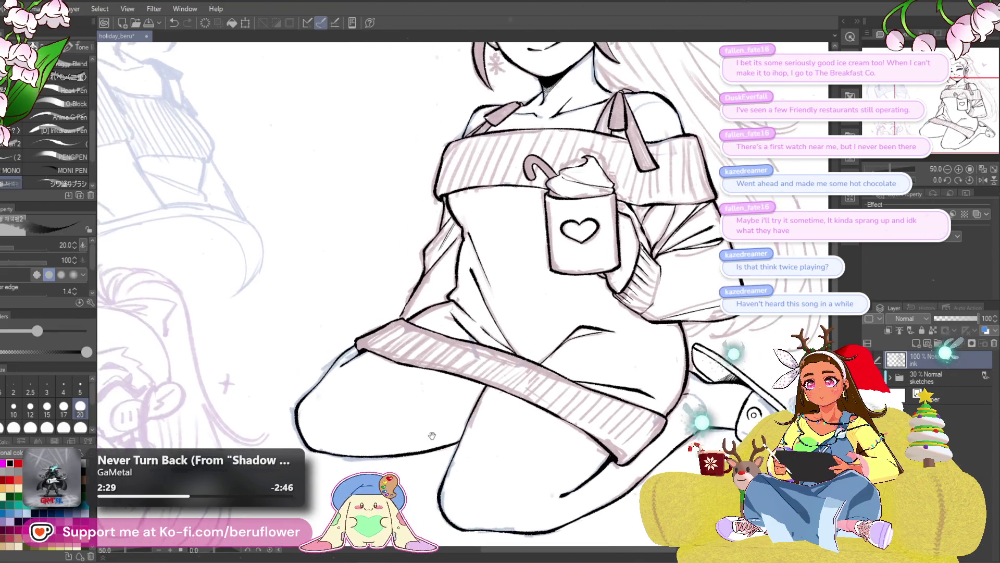
{"action": "key", "text": "ctrl+minus"}
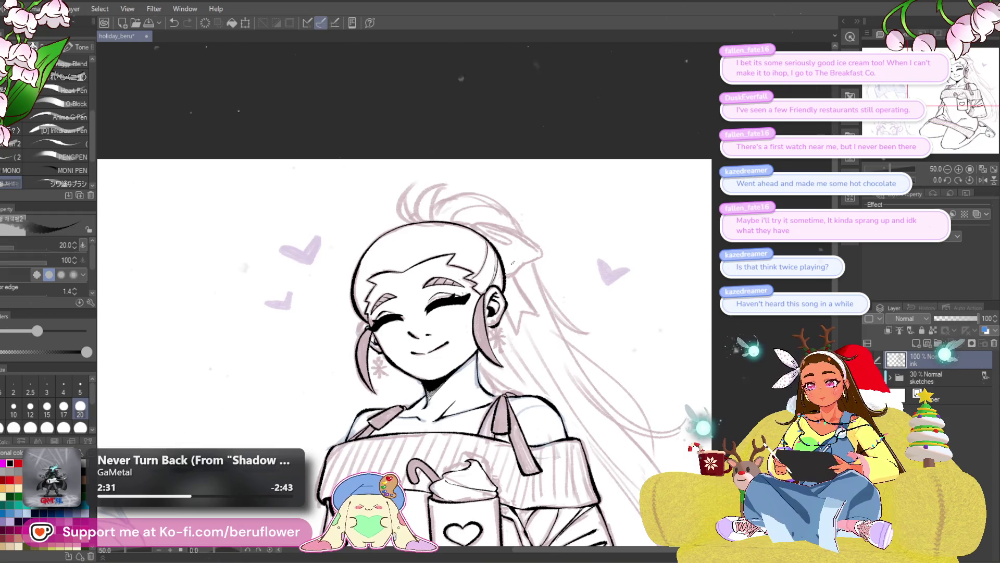
{"action": "key", "text": "ctrl+plus"}
- Try a thin line inside the sweater's left edge and undo it
{"action": "mouse_move", "coordinate": [532, 291]}
{"action": "left_mouse_down"}
{"action": "mouse_move", "coordinate": [560, 188]}
{"action": "mouse_move", "coordinate": [596, 222]}
{"action": "left_mouse_up"}
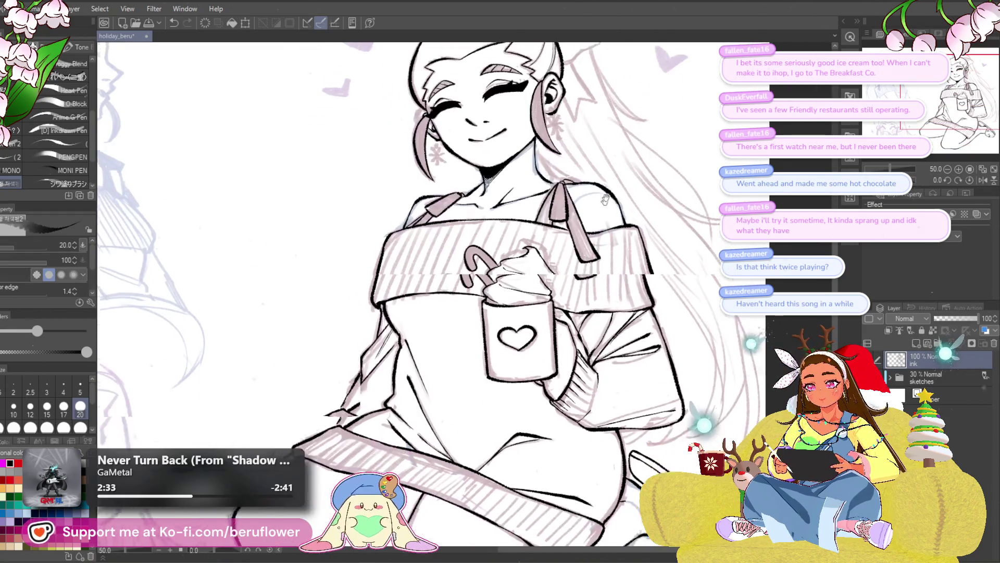
{"action": "scroll", "coordinate": [597, 223], "scroll_direction": "up", "scroll_amount": 2}
{"action": "scroll", "coordinate": [509, 219], "scroll_direction": "up", "scroll_amount": 2}
{"action": "scroll", "coordinate": [444, 212], "scroll_direction": "up", "scroll_amount": 2}
{"action": "mouse_move", "coordinate": [450, 207]}
{"action": "left_mouse_down"}
{"action": "mouse_move", "coordinate": [366, 430]}
{"action": "mouse_move", "coordinate": [465, 202]}
{"action": "left_mouse_up"}
{"action": "key", "text": "ctrl+z"}
{"action": "key", "text": "ctrl+z"}
{"action": "mouse_move", "coordinate": [574, 262]}
{"action": "left_mouse_down"}
{"action": "mouse_move", "coordinate": [517, 250]}
{"action": "mouse_move", "coordinate": [522, 218]}
{"action": "left_mouse_up"}
- Add a new layer above the ink and draw the first long diagonal hatch lines across the sweater band
{"action": "left_click", "coordinate": [914, 340]}
{"action": "left_click_drag", "start_coordinate": [422, 356], "coordinate": [636, 161]}
{"action": "left_click_drag", "start_coordinate": [559, 164], "coordinate": [357, 363]}
{"action": "mouse_move", "coordinate": [505, 148]}
{"action": "left_mouse_down"}
{"action": "mouse_move", "coordinate": [506, 207]}
{"action": "mouse_move", "coordinate": [351, 371]}
{"action": "left_mouse_up"}
{"action": "mouse_move", "coordinate": [469, 200]}
{"action": "left_mouse_down"}
{"action": "mouse_move", "coordinate": [317, 361]}
{"action": "mouse_move", "coordinate": [391, 361]}
{"action": "left_mouse_up"}
{"action": "left_click_drag", "start_coordinate": [500, 192], "coordinate": [336, 374]}
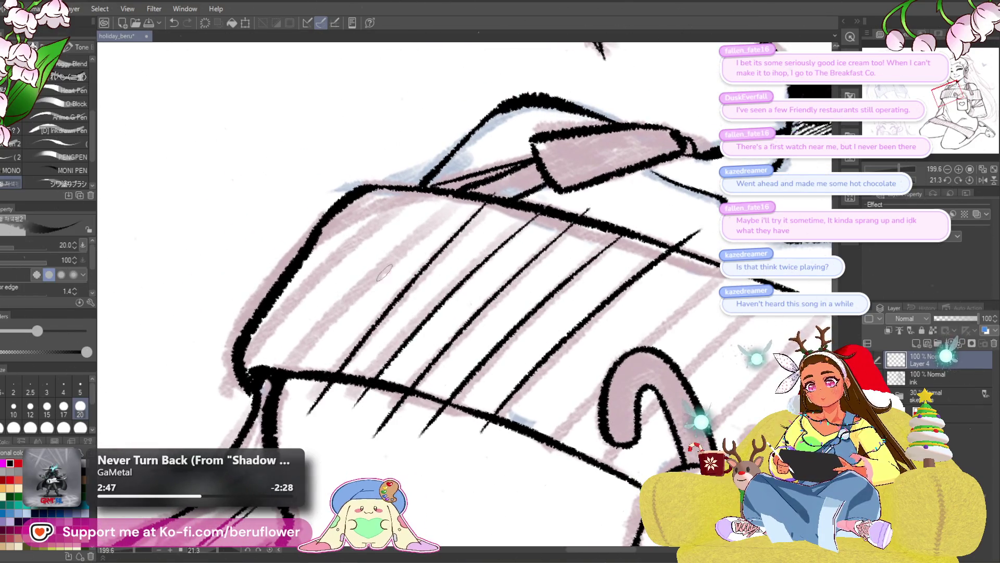
{"action": "left_click_drag", "start_coordinate": [445, 207], "coordinate": [270, 419]}
{"action": "left_click_drag", "start_coordinate": [391, 274], "coordinate": [434, 297]}
{"action": "mouse_move", "coordinate": [469, 202]}
{"action": "left_mouse_down"}
{"action": "mouse_move", "coordinate": [291, 397]}
{"action": "mouse_move", "coordinate": [337, 297]}
{"action": "left_mouse_up"}
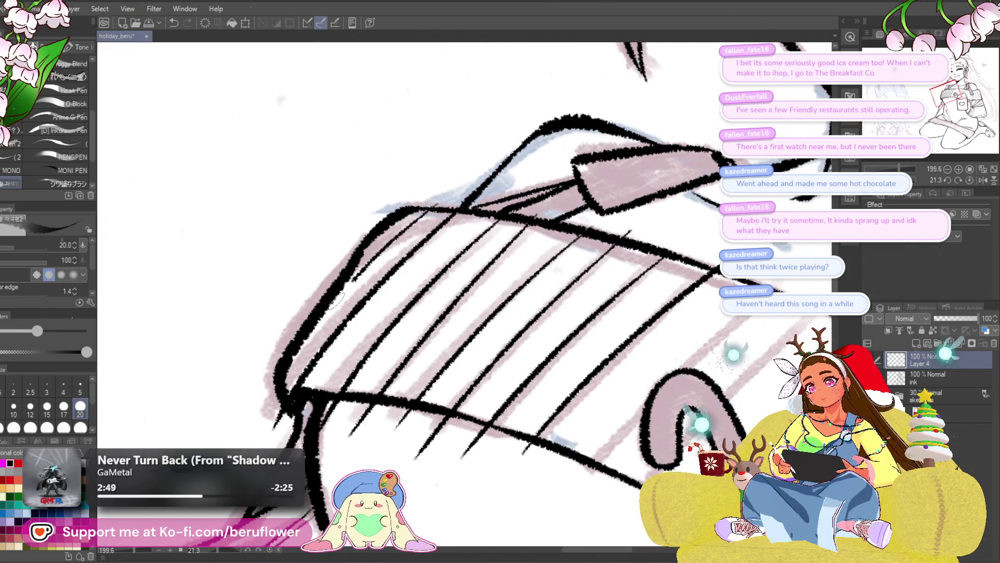
- Hatch the band near its right end and along its middle with more diagonal strokes
{"action": "left_click_drag", "start_coordinate": [640, 431], "coordinate": [391, 331]}
{"action": "mouse_move", "coordinate": [558, 198]}
{"action": "left_mouse_down"}
{"action": "mouse_move", "coordinate": [449, 297]}
{"action": "mouse_move", "coordinate": [414, 297]}
{"action": "left_mouse_up"}
{"action": "mouse_move", "coordinate": [550, 227]}
{"action": "left_mouse_down"}
{"action": "mouse_move", "coordinate": [484, 286]}
{"action": "mouse_move", "coordinate": [425, 285]}
{"action": "left_mouse_up"}
{"action": "mouse_move", "coordinate": [555, 269]}
{"action": "left_mouse_down"}
{"action": "mouse_move", "coordinate": [507, 257]}
{"action": "mouse_move", "coordinate": [372, 399]}
{"action": "mouse_move", "coordinate": [492, 343]}
{"action": "left_mouse_up"}
{"action": "mouse_move", "coordinate": [483, 354]}
{"action": "left_mouse_down"}
{"action": "mouse_move", "coordinate": [409, 439]}
{"action": "mouse_move", "coordinate": [375, 301]}
{"action": "left_mouse_up"}
{"action": "left_click_drag", "start_coordinate": [481, 245], "coordinate": [380, 372]}
{"action": "left_click_drag", "start_coordinate": [381, 367], "coordinate": [328, 436]}
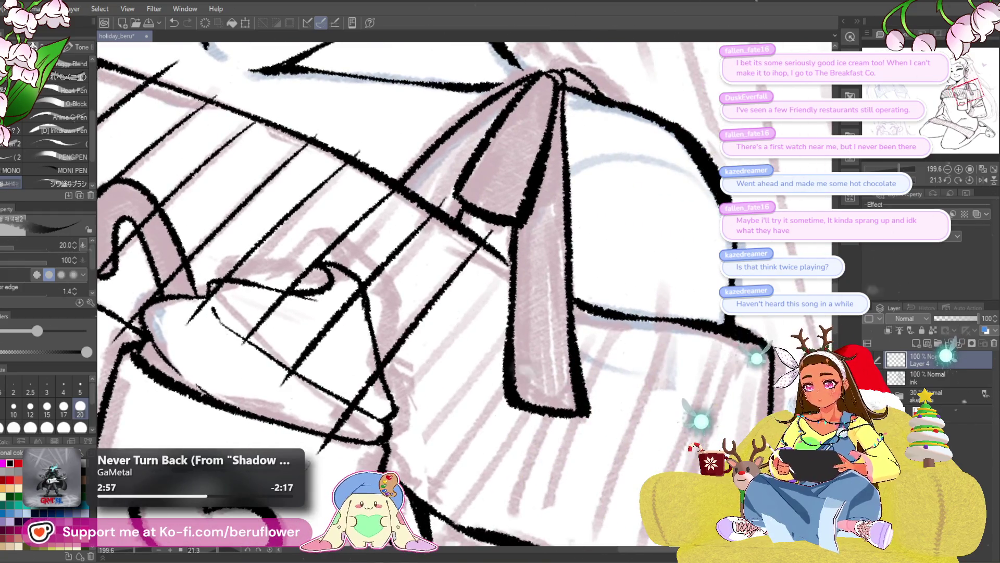
{"action": "scroll", "coordinate": [422, 297], "scroll_direction": "down", "scroll_amount": 2}
- Continue the dense diagonal hatching across the left part of the sweater band
{"action": "left_click_drag", "start_coordinate": [493, 264], "coordinate": [391, 391]}
{"action": "left_click_drag", "start_coordinate": [580, 234], "coordinate": [515, 317]}
{"action": "left_click_drag", "start_coordinate": [506, 321], "coordinate": [464, 374]}
{"action": "left_click_drag", "start_coordinate": [469, 234], "coordinate": [469, 312]}
{"action": "left_click_drag", "start_coordinate": [482, 283], "coordinate": [365, 416]}
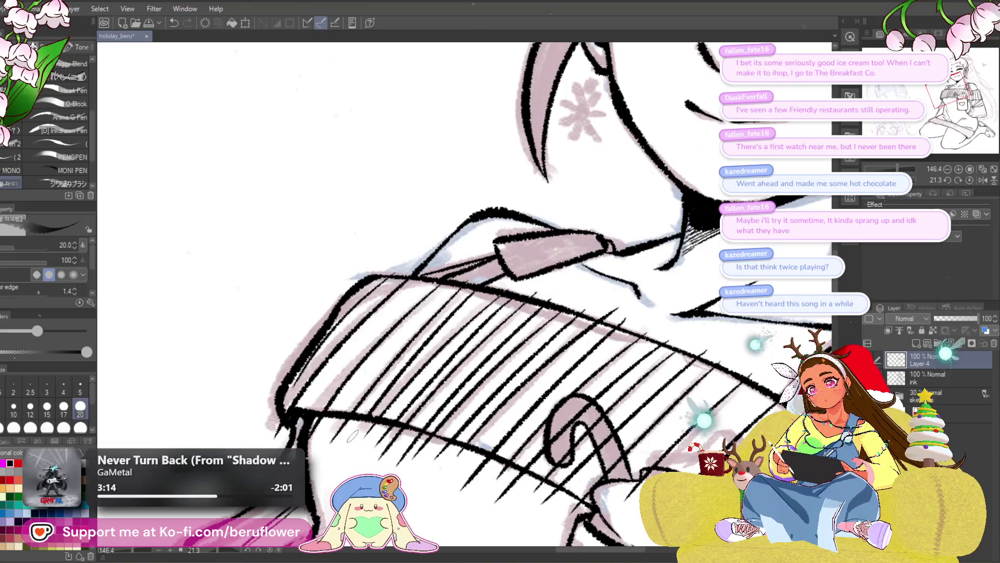
{"action": "mouse_move", "coordinate": [453, 277]}
{"action": "left_mouse_down"}
{"action": "mouse_move", "coordinate": [341, 411]}
{"action": "mouse_move", "coordinate": [311, 410]}
{"action": "left_mouse_up"}
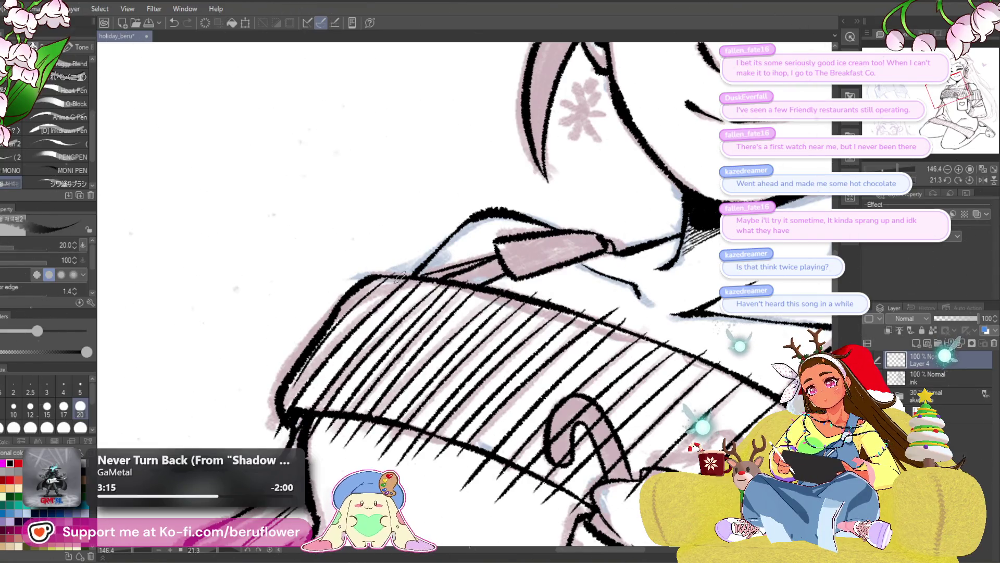
{"action": "left_click_drag", "start_coordinate": [405, 272], "coordinate": [285, 406]}
- Hatch the sweater cuff beside the shoulder strap, redoing its right-side stroke until it sits right
{"action": "left_click_drag", "start_coordinate": [684, 384], "coordinate": [508, 291]}
{"action": "left_click_drag", "start_coordinate": [573, 293], "coordinate": [439, 396]}
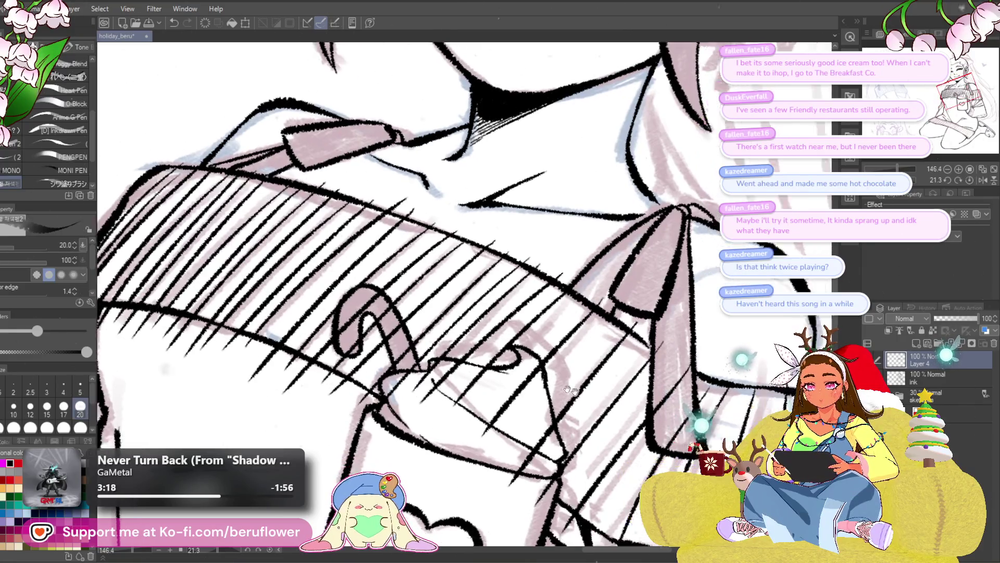
{"action": "left_click_drag", "start_coordinate": [447, 361], "coordinate": [357, 330]}
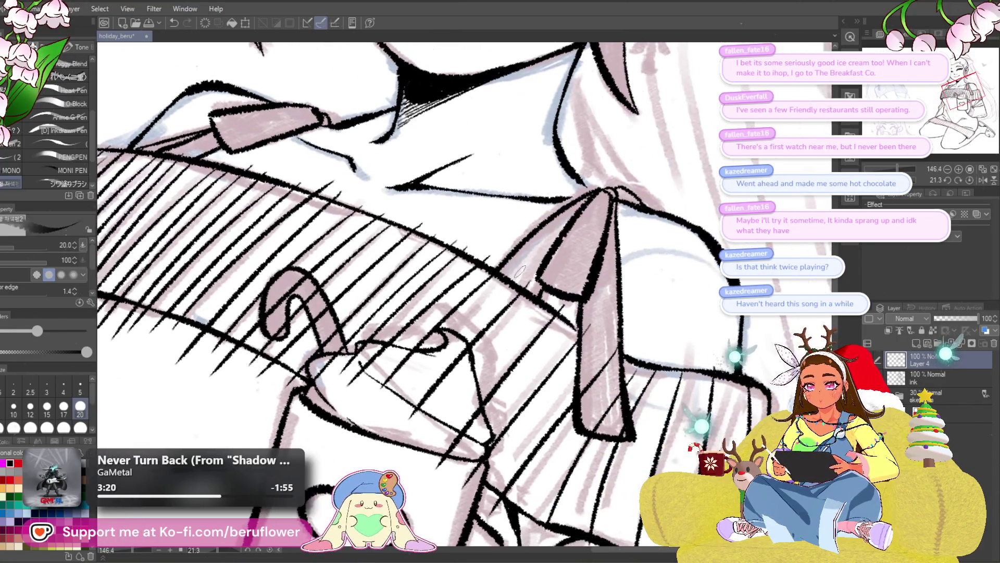
{"action": "left_click_drag", "start_coordinate": [478, 399], "coordinate": [431, 397]}
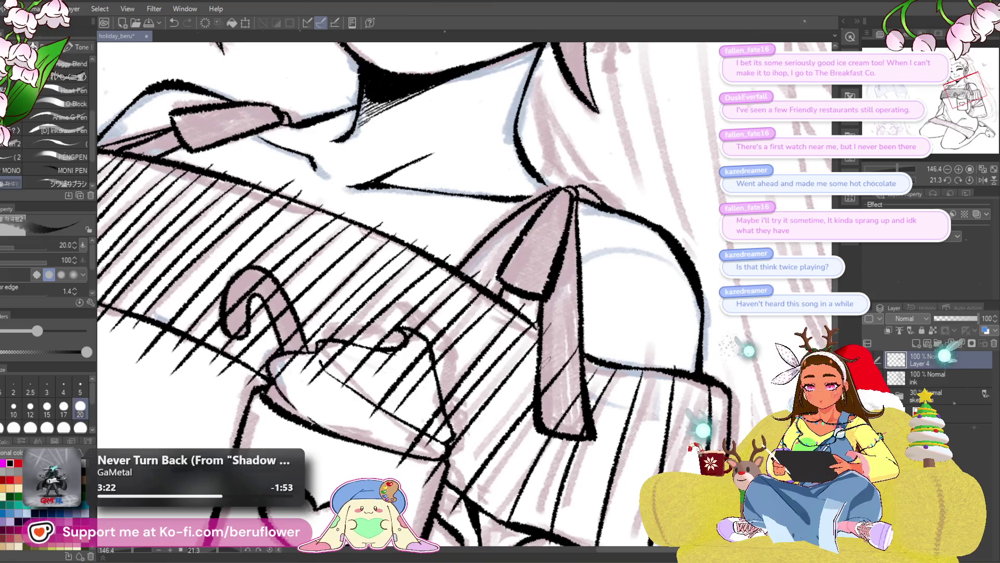
{"action": "mouse_move", "coordinate": [551, 433]}
{"action": "left_mouse_down"}
{"action": "mouse_move", "coordinate": [481, 359]}
{"action": "mouse_move", "coordinate": [441, 378]}
{"action": "left_mouse_up"}
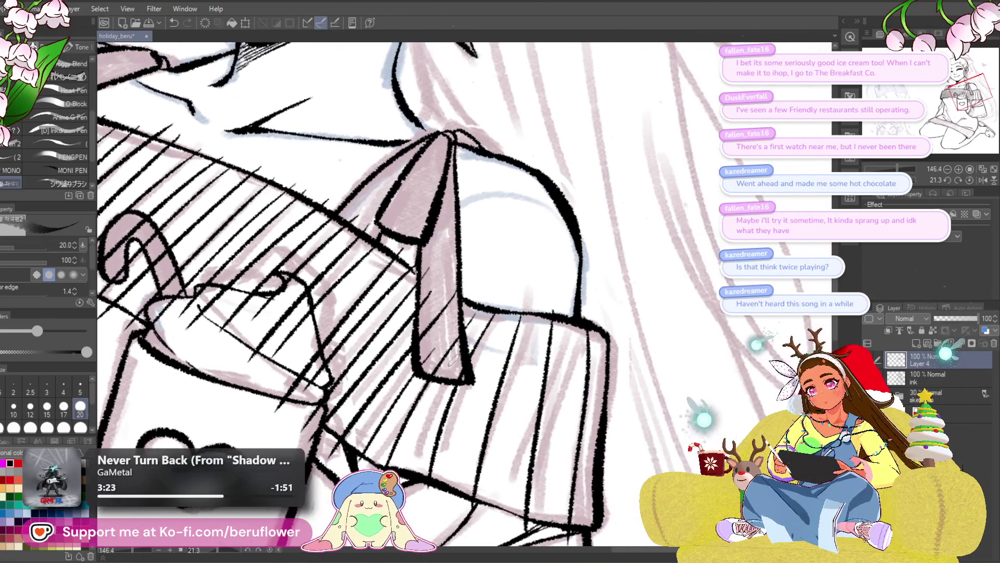
{"action": "mouse_move", "coordinate": [515, 301]}
{"action": "left_mouse_down"}
{"action": "mouse_move", "coordinate": [449, 480]}
{"action": "mouse_move", "coordinate": [441, 422]}
{"action": "left_mouse_up"}
{"action": "left_click_drag", "start_coordinate": [518, 262], "coordinate": [469, 495]}
{"action": "left_click_drag", "start_coordinate": [547, 283], "coordinate": [516, 478]}
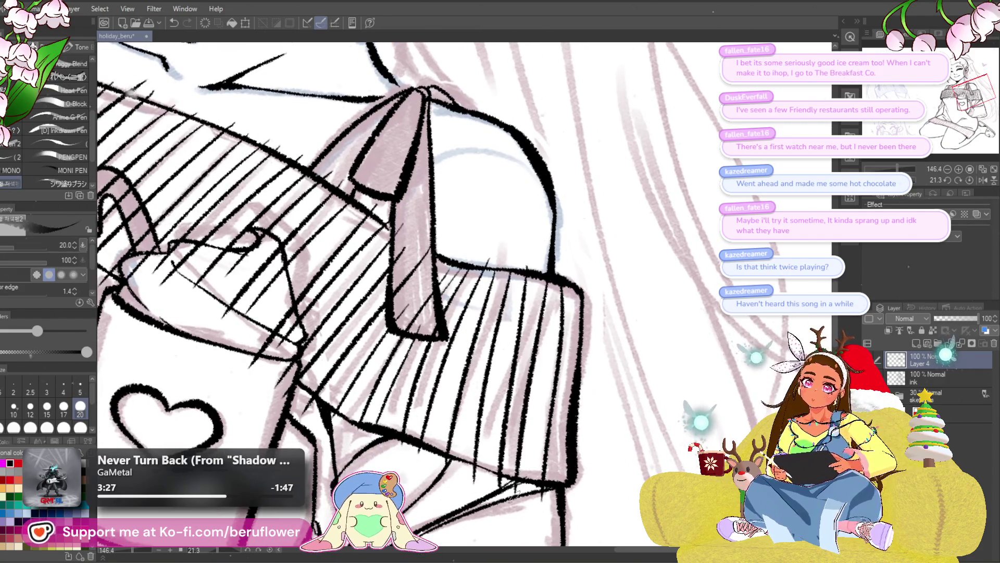
{"action": "key", "text": "ctrl+z"}
{"action": "left_click_drag", "start_coordinate": [545, 281], "coordinate": [536, 478]}
{"action": "key", "text": "ctrl+z"}
{"action": "left_click_drag", "start_coordinate": [551, 283], "coordinate": [522, 476]}
{"action": "scroll", "coordinate": [406, 297], "scroll_direction": "down", "scroll_amount": 5}
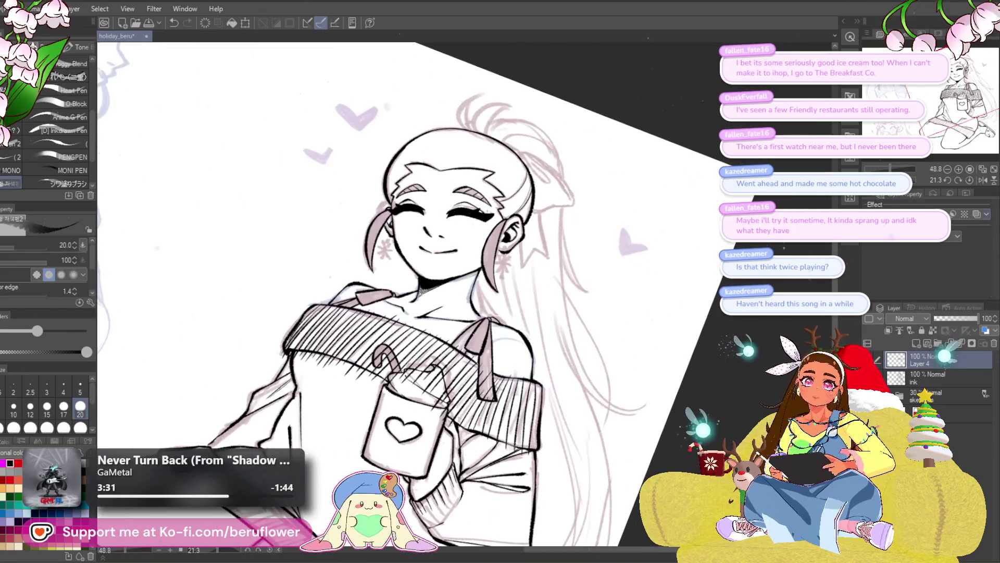
- Tilt the canvas to review, then lower the hatching layer's opacity to 33%
{"action": "mouse_move", "coordinate": [500, 157]}
{"action": "left_mouse_down"}
{"action": "mouse_move", "coordinate": [375, 234]}
{"action": "mouse_move", "coordinate": [313, 328]}
{"action": "left_mouse_up"}
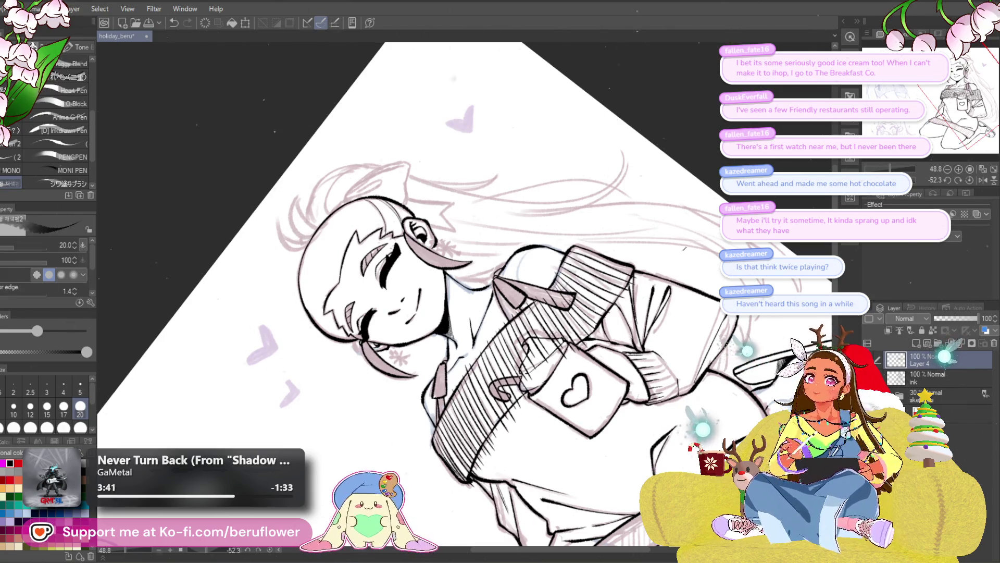
{"action": "left_click_drag", "start_coordinate": [693, 283], "coordinate": [561, 278]}
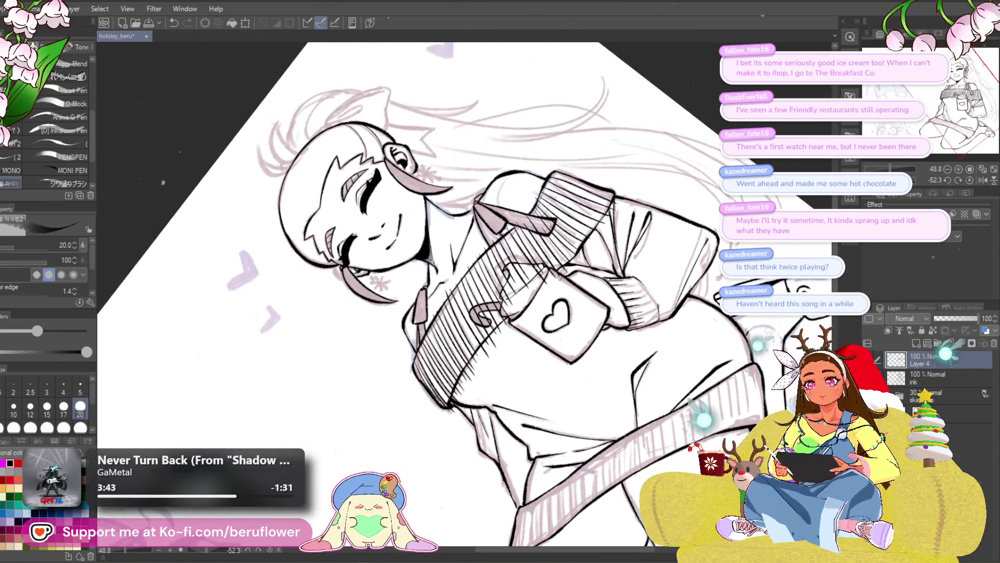
{"action": "scroll", "coordinate": [561, 278], "scroll_direction": "up", "scroll_amount": 5}
{"action": "scroll", "coordinate": [561, 278], "scroll_direction": "up", "scroll_amount": 1}
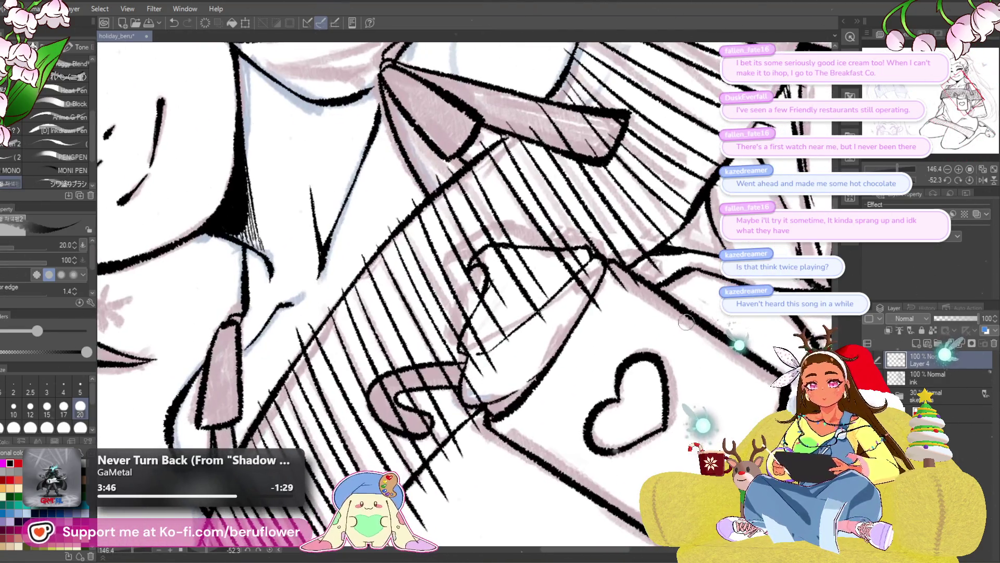
{"action": "left_click", "coordinate": [949, 318]}
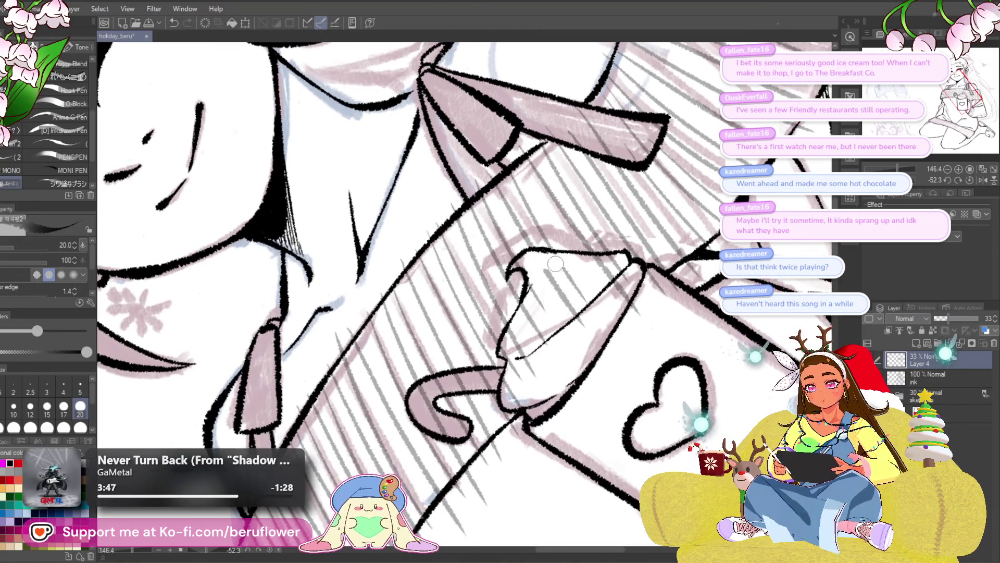
- Switch to the lasso and start a freehand selection along the mug's edge
{"action": "key", "text": "m"}
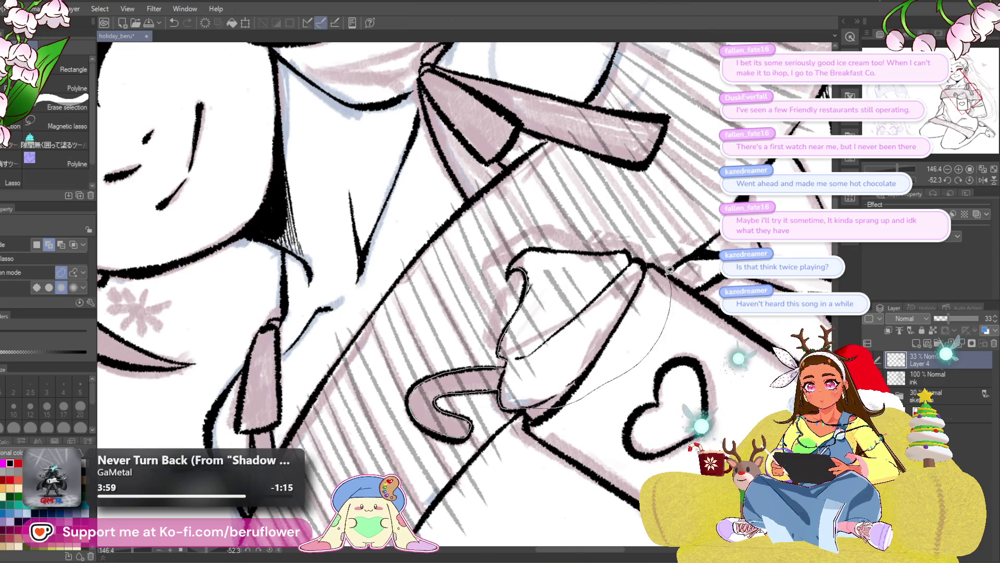
{"action": "left_click_drag", "start_coordinate": [534, 245], "coordinate": [528, 252]}
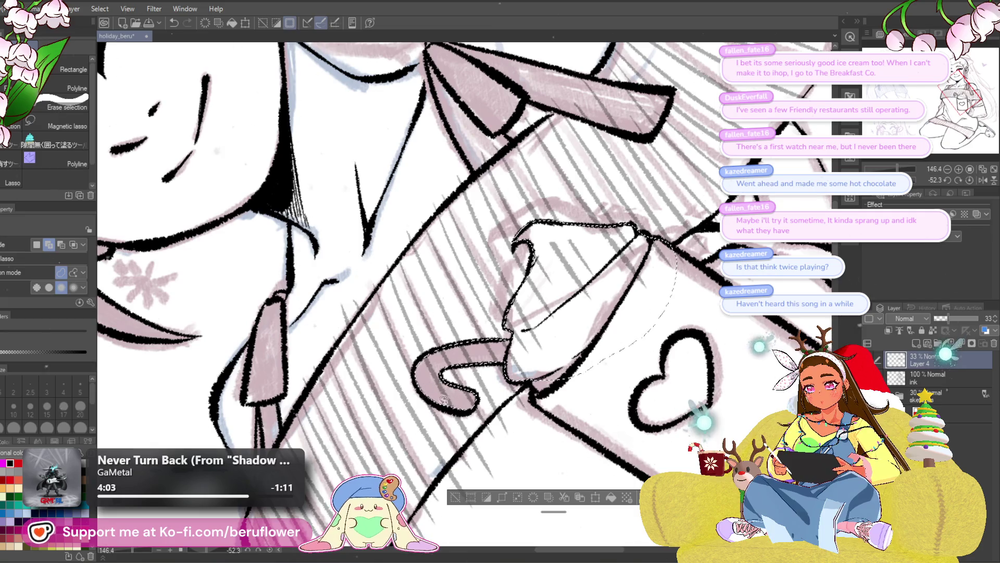
{"action": "left_click_drag", "start_coordinate": [452, 403], "coordinate": [439, 274]}
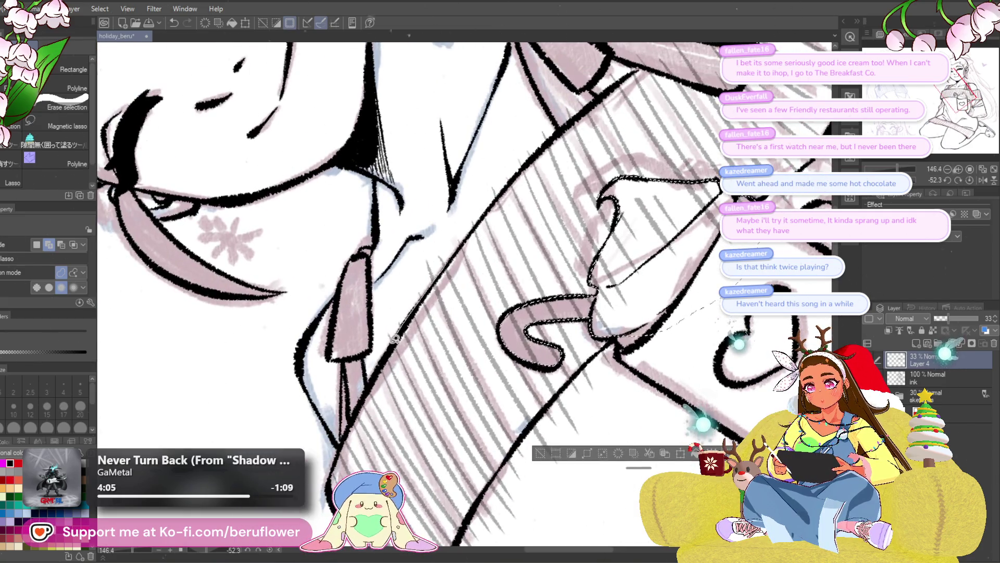
{"action": "scroll", "coordinate": [395, 344], "scroll_direction": "up", "scroll_amount": 2}
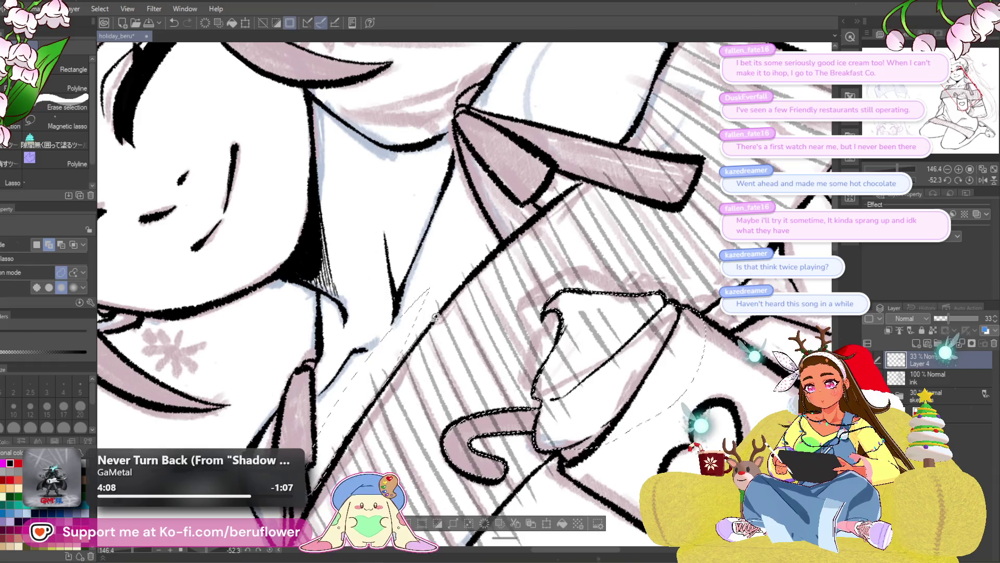
{"action": "left_click_drag", "start_coordinate": [469, 278], "coordinate": [508, 238]}
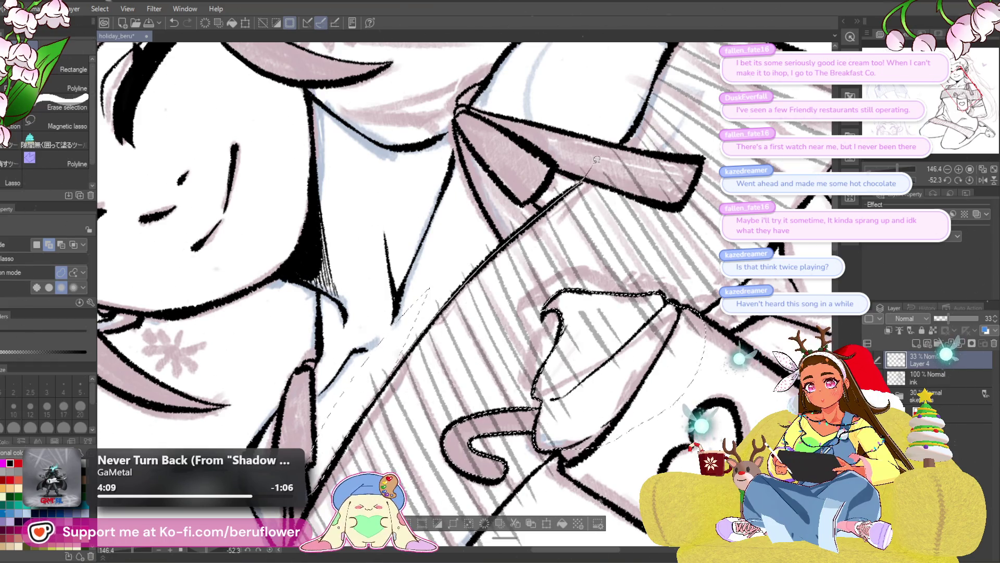
{"action": "mouse_move", "coordinate": [556, 200]}
{"action": "left_mouse_down"}
{"action": "mouse_move", "coordinate": [529, 270]}
{"action": "mouse_move", "coordinate": [617, 279]}
{"action": "left_mouse_up"}
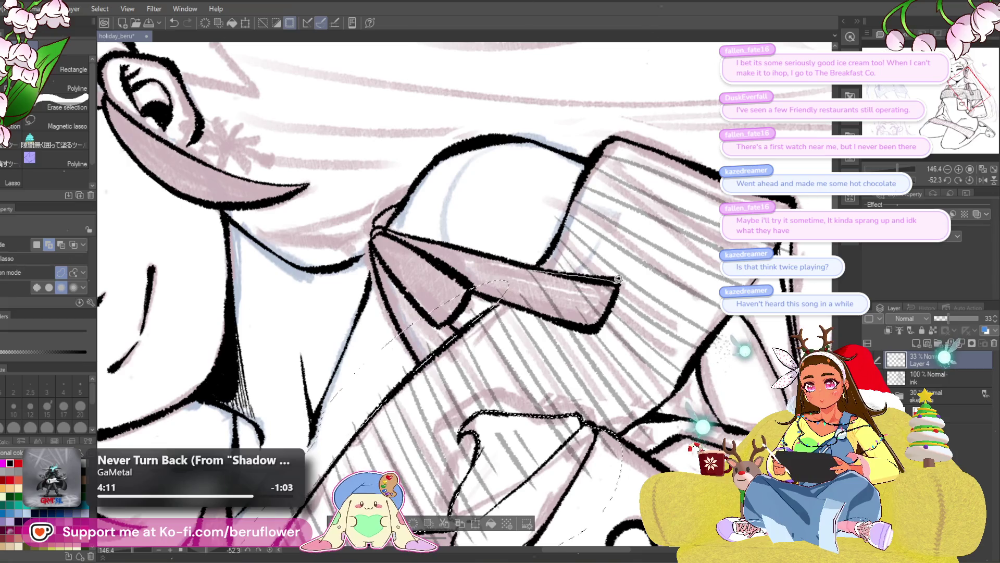
{"action": "left_click_drag", "start_coordinate": [575, 319], "coordinate": [529, 303]}
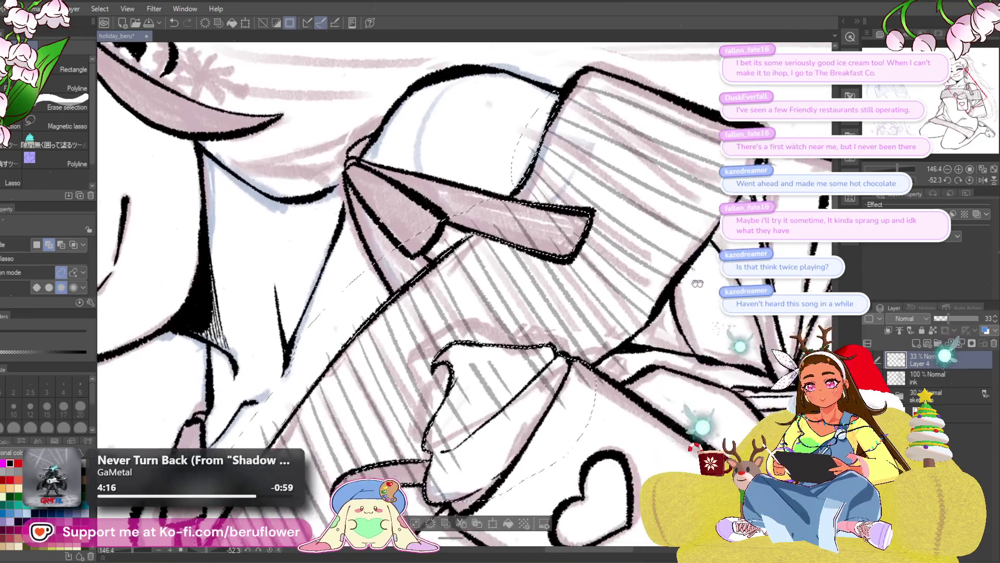
- Carry the selection down the mug's right side and lower edge, then frame the whole figure
{"action": "left_click_drag", "start_coordinate": [563, 215], "coordinate": [601, 223]}
{"action": "left_click_drag", "start_coordinate": [551, 288], "coordinate": [520, 328]}
{"action": "mouse_move", "coordinate": [488, 373]}
{"action": "left_mouse_down"}
{"action": "mouse_move", "coordinate": [468, 392]}
{"action": "mouse_move", "coordinate": [577, 183]}
{"action": "mouse_move", "coordinate": [578, 202]}
{"action": "left_mouse_up"}
{"action": "left_click_drag", "start_coordinate": [532, 246], "coordinate": [494, 291]}
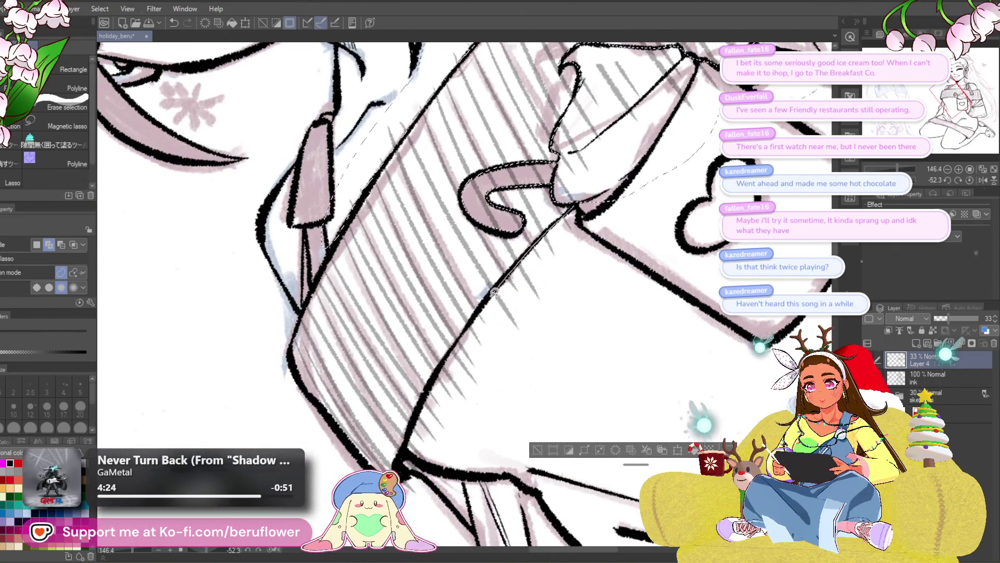
{"action": "mouse_move", "coordinate": [434, 377]}
{"action": "left_mouse_down"}
{"action": "mouse_move", "coordinate": [406, 440]}
{"action": "mouse_move", "coordinate": [586, 282]}
{"action": "left_mouse_up"}
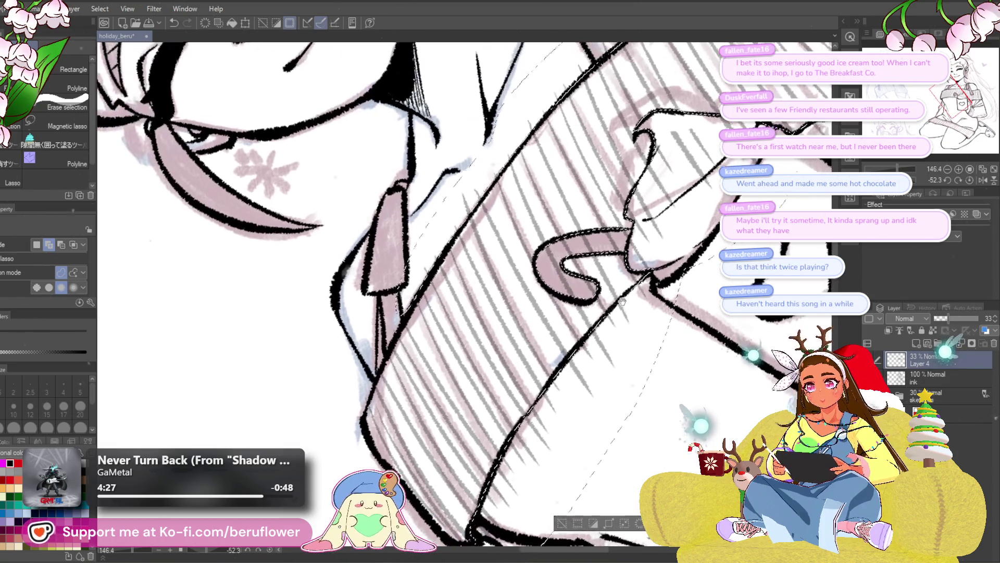
{"action": "scroll", "coordinate": [594, 305], "scroll_direction": "down", "scroll_amount": 1}
{"action": "scroll", "coordinate": [532, 313], "scroll_direction": "down", "scroll_amount": 1}
{"action": "scroll", "coordinate": [475, 322], "scroll_direction": "down", "scroll_amount": 1}
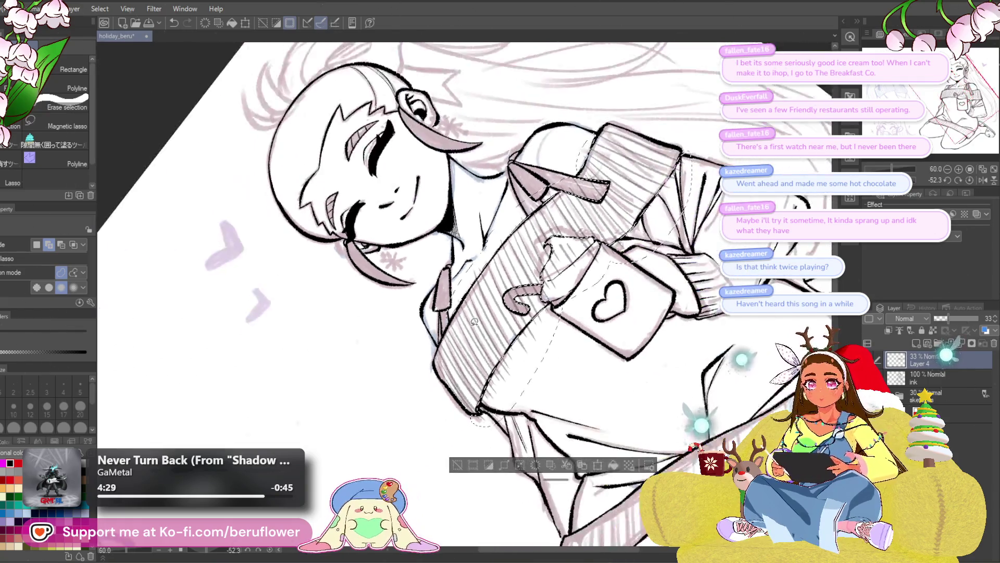
{"action": "left_click_drag", "start_coordinate": [500, 297], "coordinate": [394, 336]}
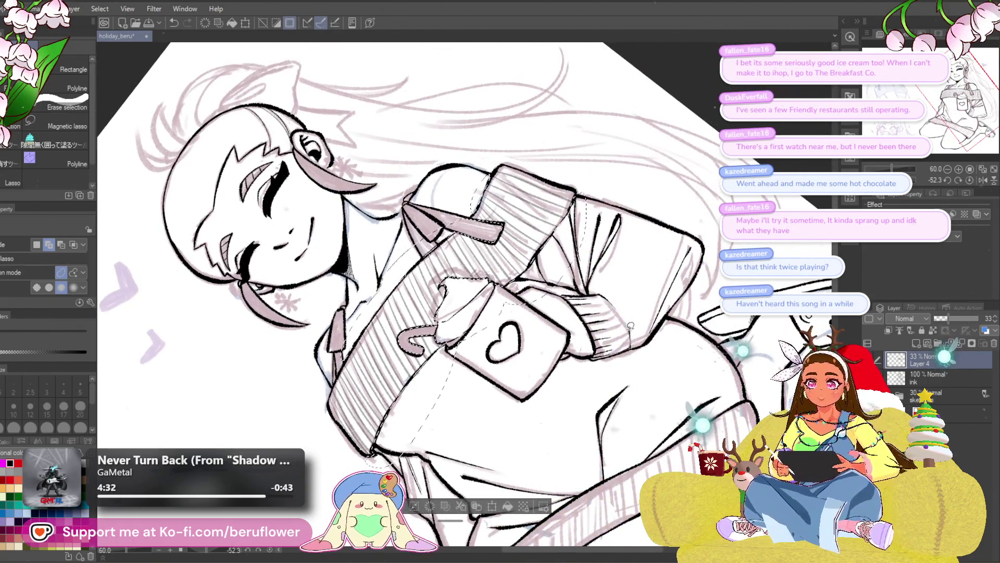
- Raise Layer 4 to 100% opacity and merge it down into the ink layer
{"action": "left_click", "coordinate": [972, 179]}
{"action": "left_click_drag", "start_coordinate": [956, 314], "coordinate": [981, 316]}
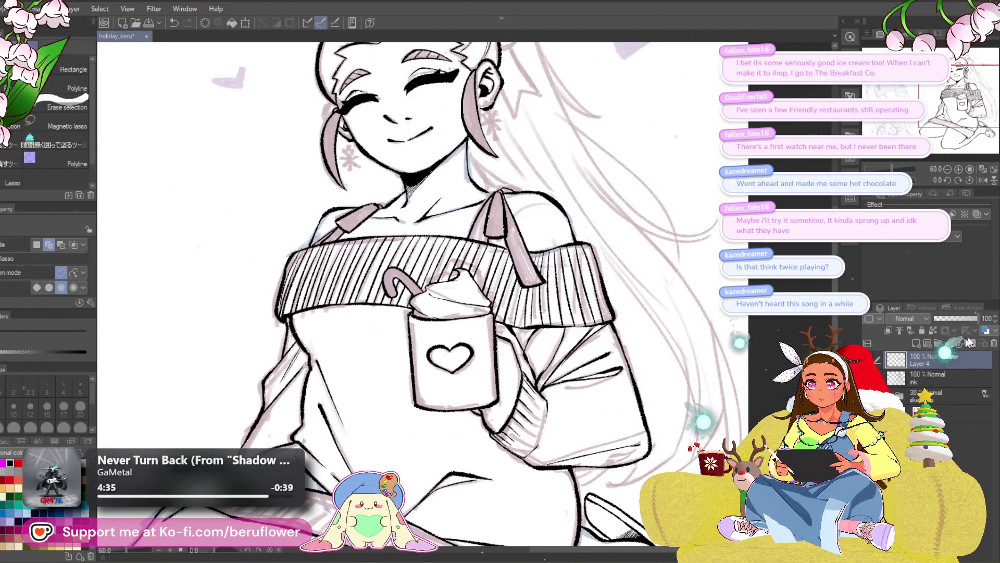
{"action": "left_click", "coordinate": [922, 385]}
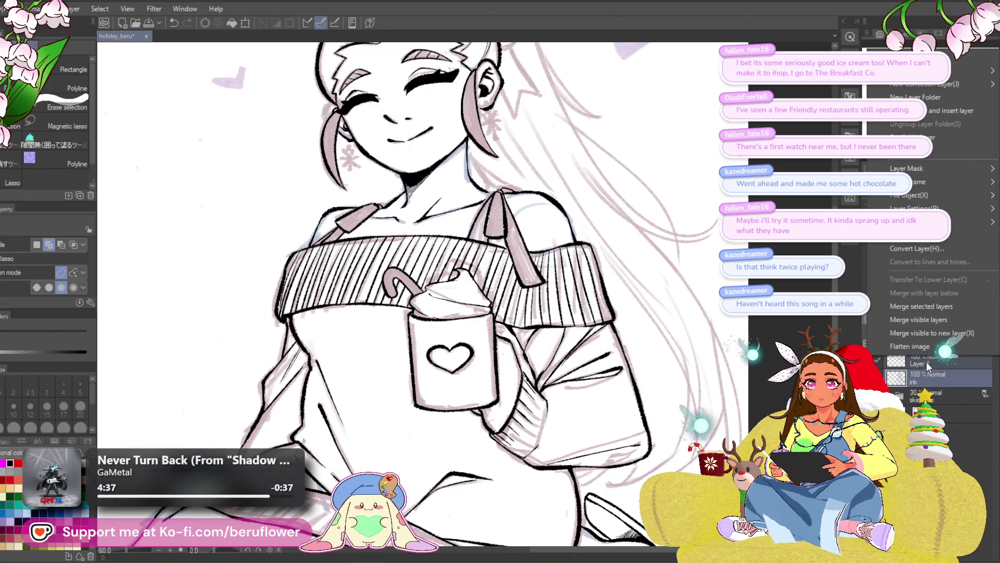
{"action": "key", "text": "ctrl+e"}
- Switch to the inking pen and move the view up to the hair sketch
{"action": "left_click_drag", "start_coordinate": [176, 153], "coordinate": [154, 270]}
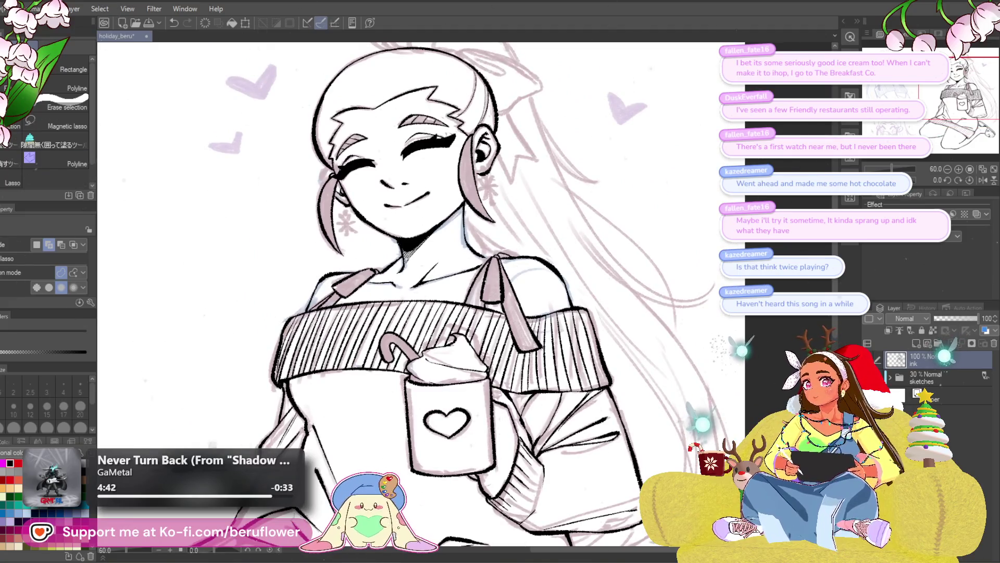
{"action": "key", "text": "p"}
{"action": "left_click_drag", "start_coordinate": [558, 198], "coordinate": [579, 255]}
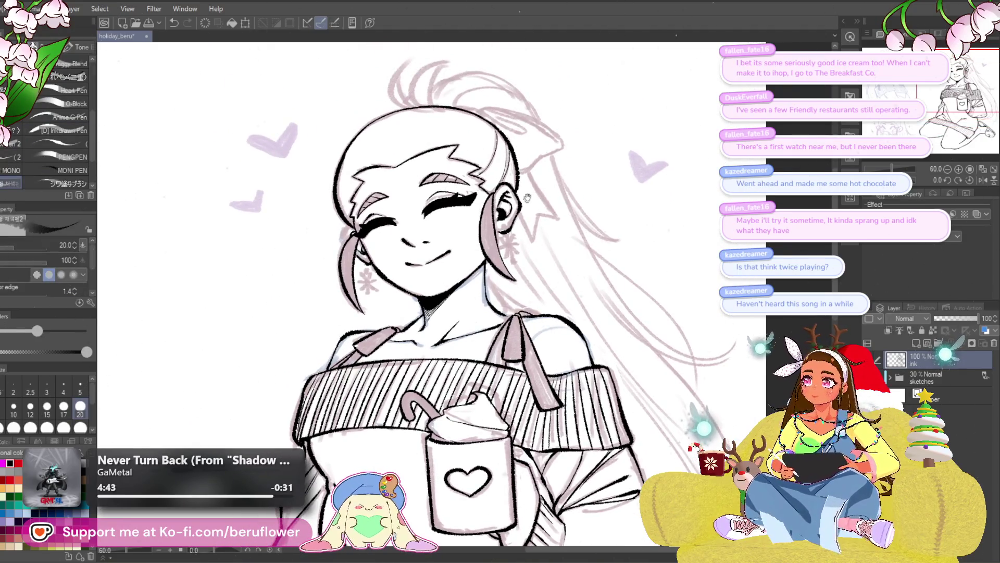
{"action": "scroll", "coordinate": [580, 256], "scroll_direction": "up", "scroll_amount": 1}
{"action": "scroll", "coordinate": [491, 164], "scroll_direction": "up", "scroll_amount": 2}
{"action": "mouse_move", "coordinate": [491, 165]}
{"action": "left_mouse_down"}
{"action": "mouse_move", "coordinate": [478, 295]}
{"action": "mouse_move", "coordinate": [571, 139]}
{"action": "mouse_move", "coordinate": [524, 301]}
{"action": "mouse_move", "coordinate": [487, 328]}
{"action": "mouse_move", "coordinate": [503, 158]}
{"action": "left_mouse_up"}
{"action": "scroll", "coordinate": [477, 296], "scroll_direction": "up", "scroll_amount": 2}
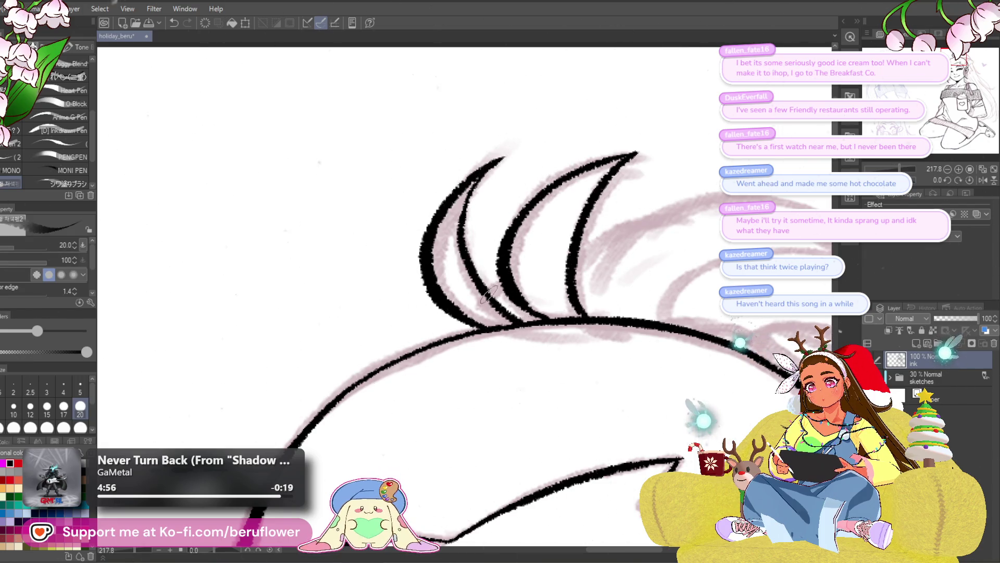
- Ink a short strand and a long curving strand over the head, undoing a stray thin stroke
{"action": "left_click_drag", "start_coordinate": [504, 283], "coordinate": [381, 296]}
{"action": "mouse_move", "coordinate": [469, 332]}
{"action": "left_mouse_down"}
{"action": "mouse_move", "coordinate": [483, 277]}
{"action": "mouse_move", "coordinate": [602, 213]}
{"action": "left_mouse_up"}
{"action": "left_click_drag", "start_coordinate": [458, 261], "coordinate": [507, 258]}
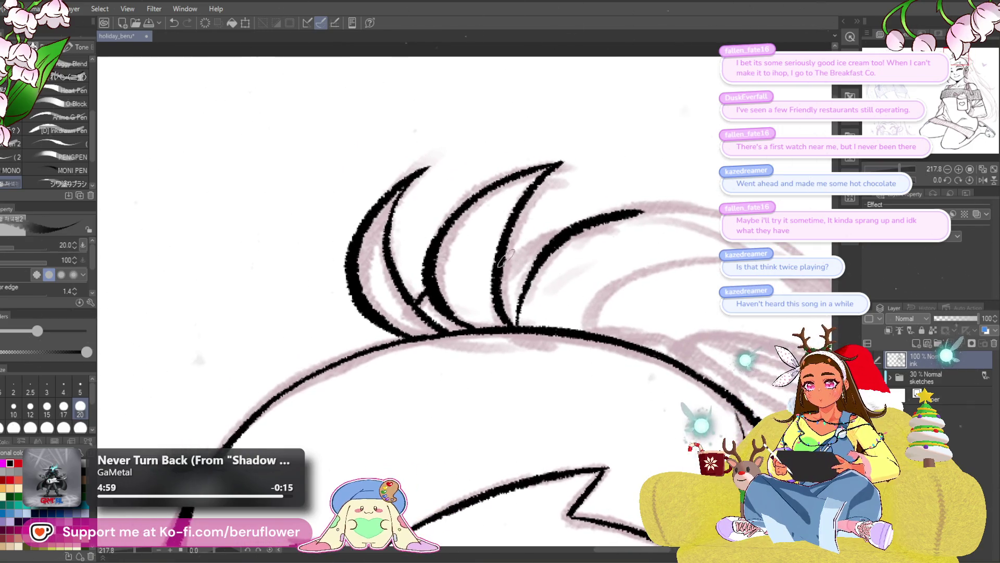
{"action": "left_click_drag", "start_coordinate": [679, 279], "coordinate": [524, 259]}
{"action": "mouse_move", "coordinate": [444, 308]}
{"action": "left_mouse_down"}
{"action": "mouse_move", "coordinate": [519, 249]}
{"action": "mouse_move", "coordinate": [461, 356]}
{"action": "mouse_move", "coordinate": [484, 361]}
{"action": "left_mouse_up"}
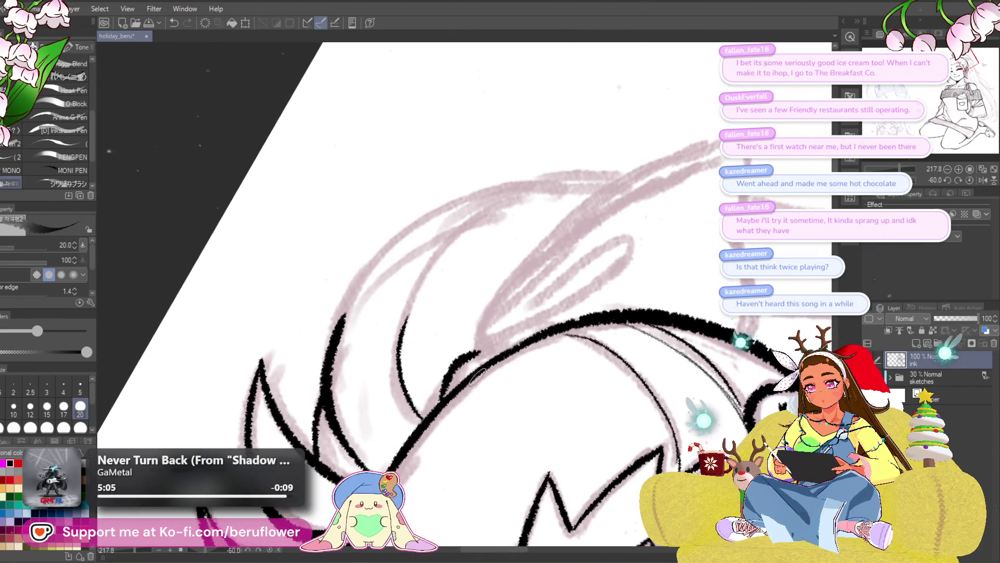
{"action": "key", "text": "ctrl+z"}
{"action": "scroll", "coordinate": [458, 350], "scroll_direction": "down", "scroll_amount": 5}
{"action": "scroll", "coordinate": [603, 217], "scroll_direction": "up", "scroll_amount": 3}
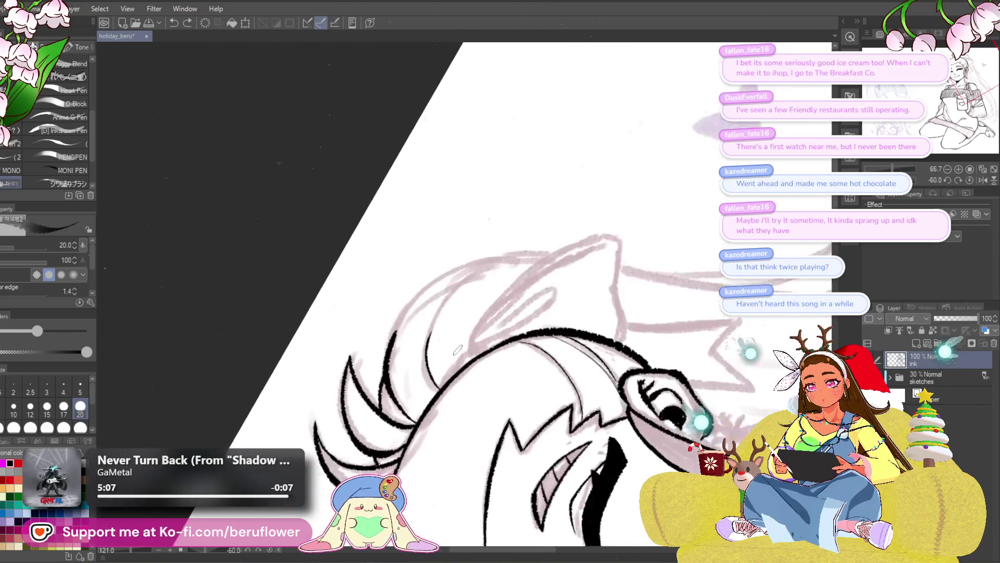
{"action": "left_click", "coordinate": [969, 179]}
{"action": "scroll", "coordinate": [468, 313], "scroll_direction": "down", "scroll_amount": 3}
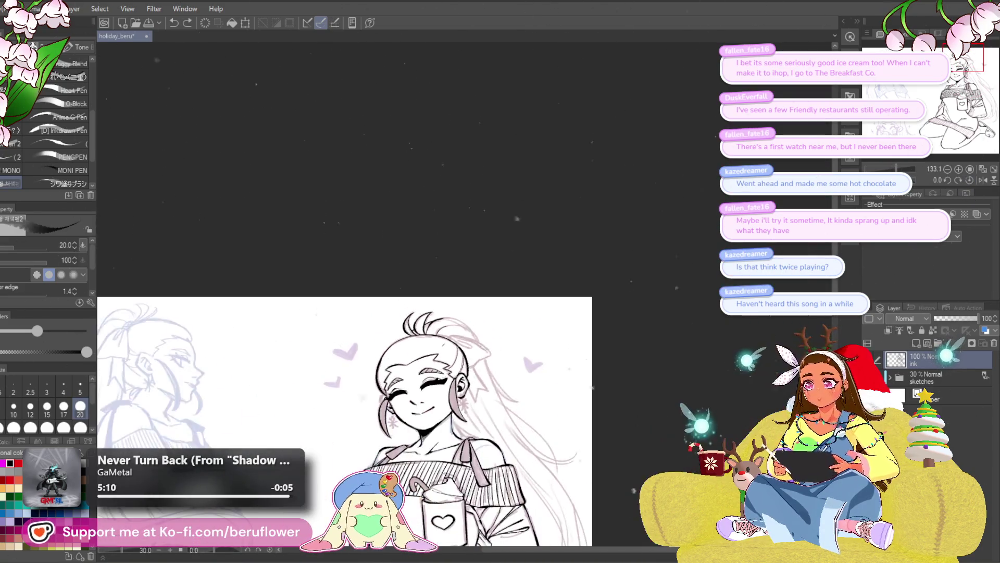
{"action": "scroll", "coordinate": [443, 346], "scroll_direction": "up", "scroll_amount": 1}
- Ink several more strands sweeping across the top of the hair
{"action": "left_click_drag", "start_coordinate": [631, 266], "coordinate": [640, 273]}
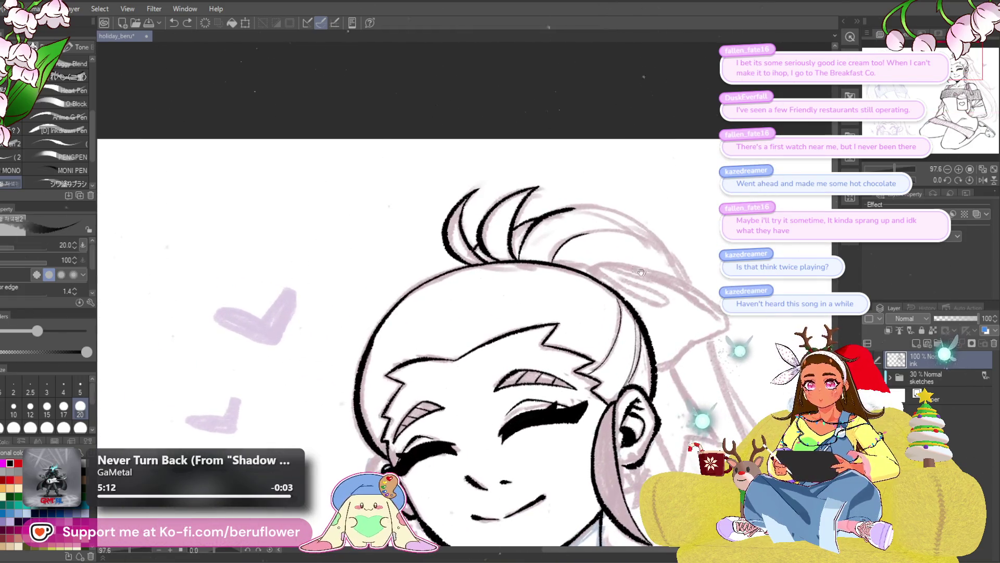
{"action": "scroll", "coordinate": [538, 261], "scroll_direction": "up", "scroll_amount": 1}
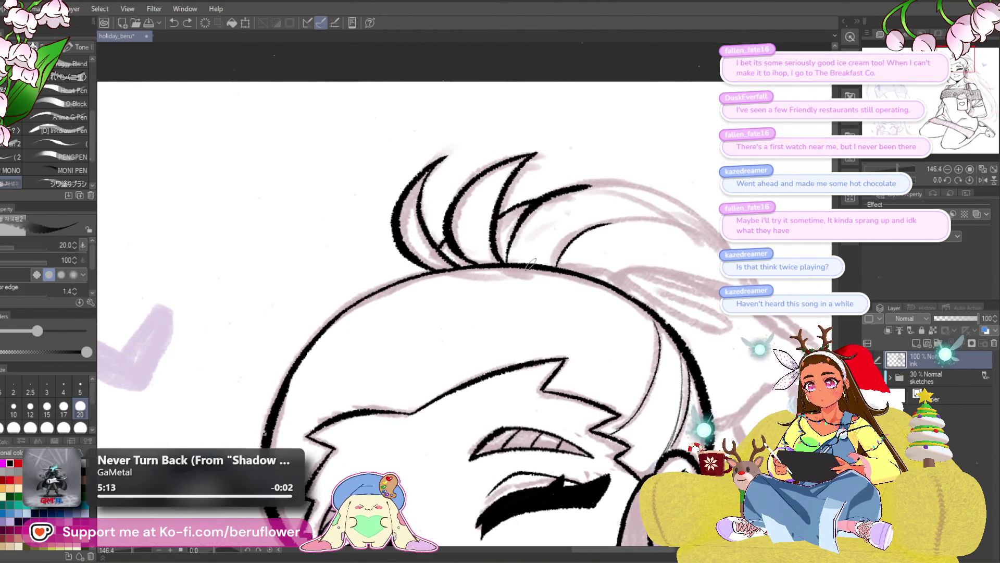
{"action": "mouse_move", "coordinate": [553, 263]}
{"action": "left_mouse_down"}
{"action": "mouse_move", "coordinate": [524, 211]}
{"action": "mouse_move", "coordinate": [523, 300]}
{"action": "left_mouse_up"}
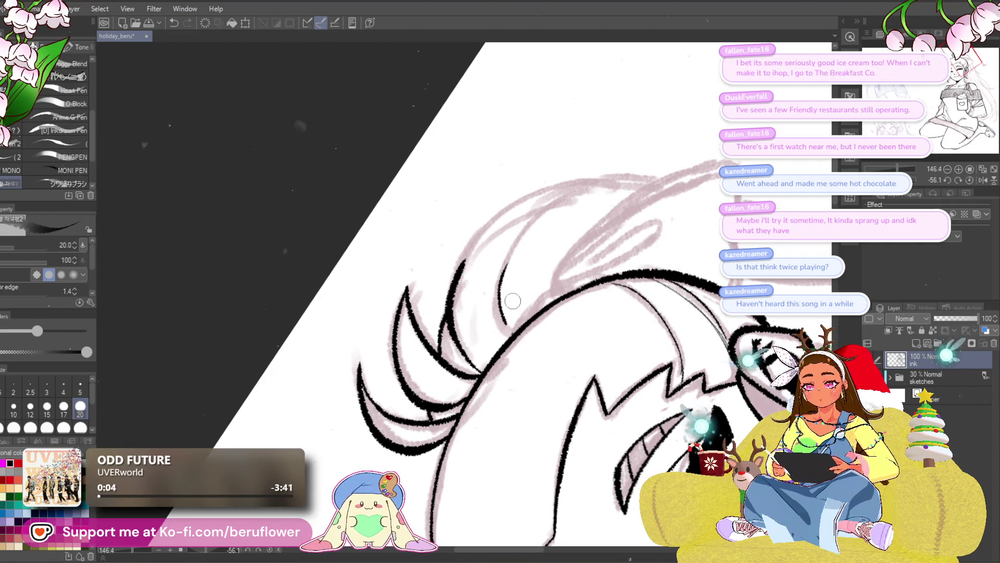
{"action": "left_click_drag", "start_coordinate": [514, 328], "coordinate": [578, 239]}
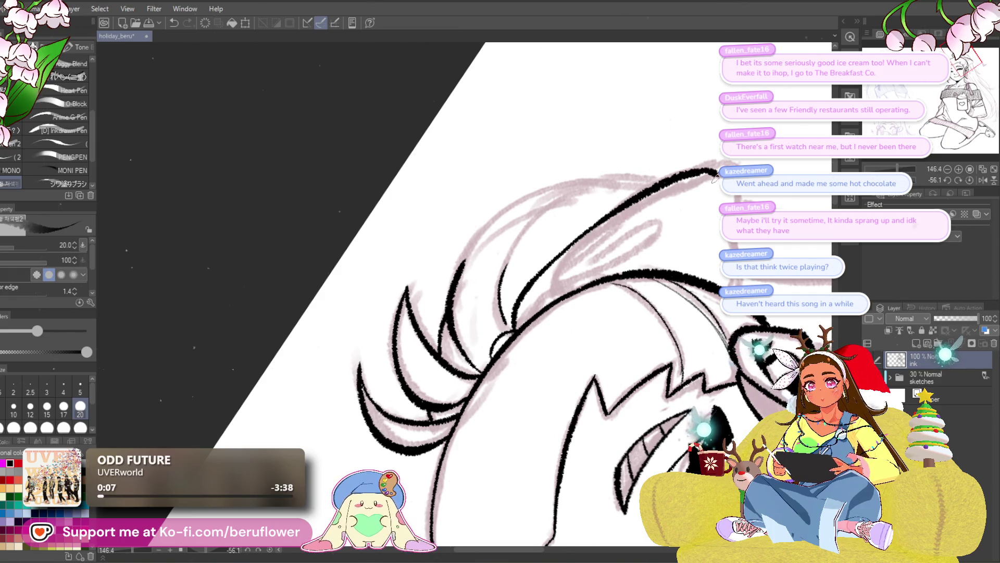
{"action": "left_click_drag", "start_coordinate": [662, 275], "coordinate": [681, 291]}
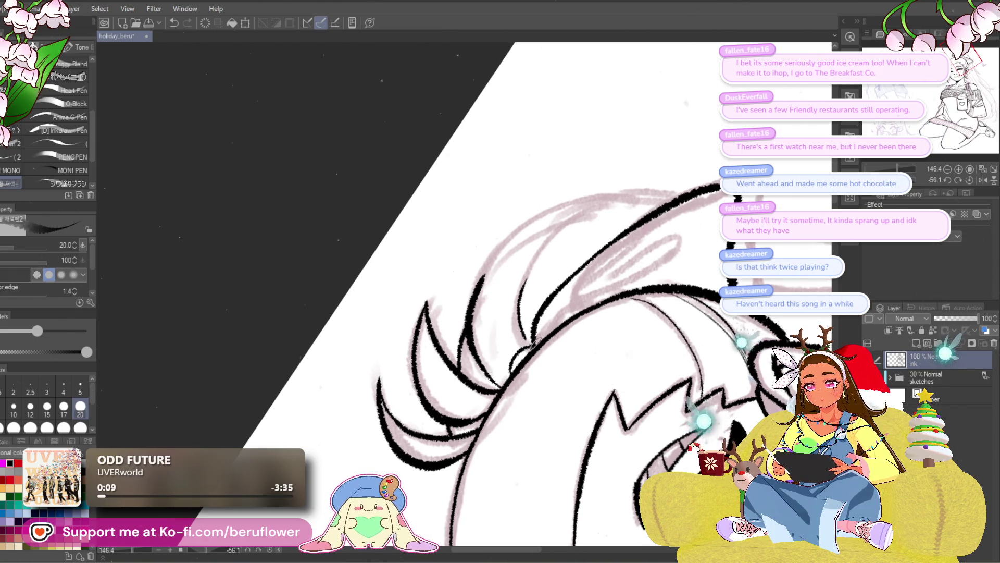
{"action": "left_click_drag", "start_coordinate": [531, 347], "coordinate": [655, 244]}
{"action": "left_click_drag", "start_coordinate": [533, 344], "coordinate": [647, 271]}
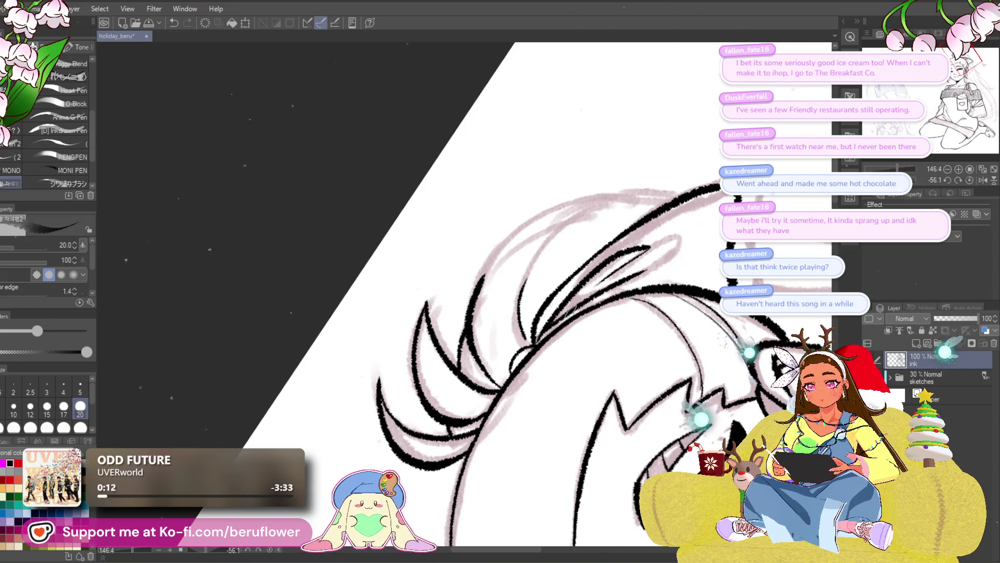
{"action": "key", "text": "Escape"}
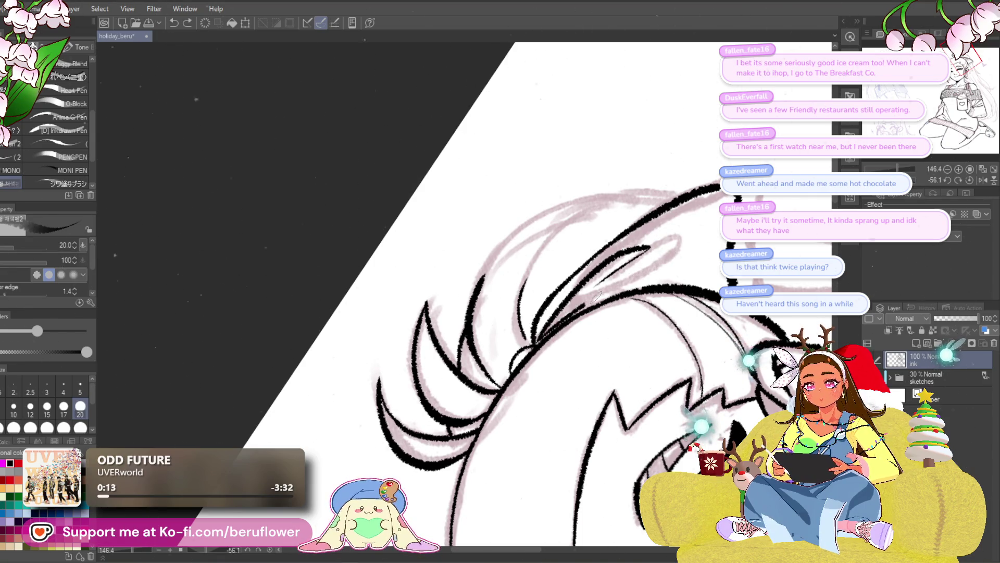
- Extend the hairline leftward with a short downward strand and erase the outline's thin tail
{"action": "left_click_drag", "start_coordinate": [601, 352], "coordinate": [606, 318]}
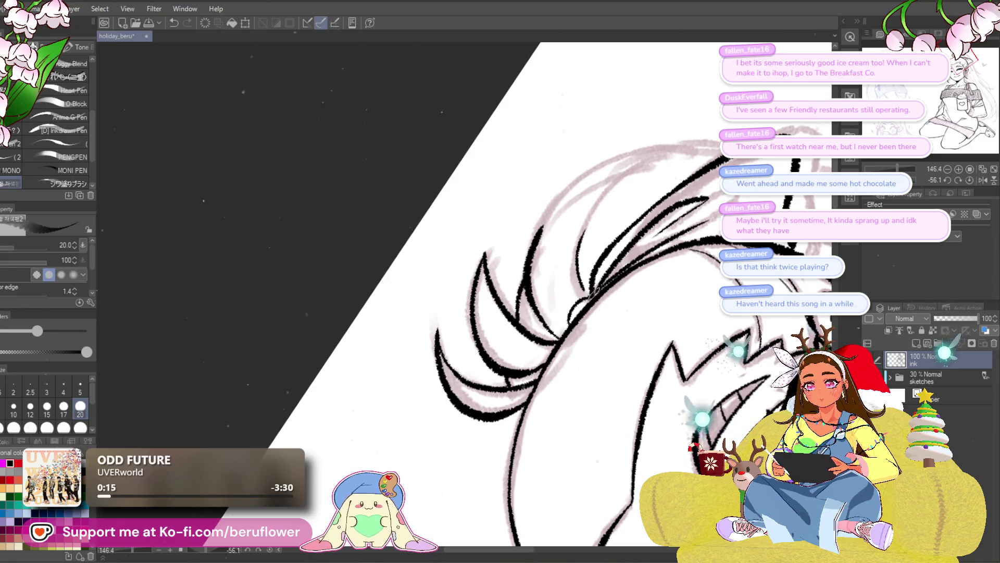
{"action": "mouse_move", "coordinate": [533, 362]}
{"action": "left_mouse_down"}
{"action": "mouse_move", "coordinate": [538, 341]}
{"action": "mouse_move", "coordinate": [529, 346]}
{"action": "left_mouse_up"}
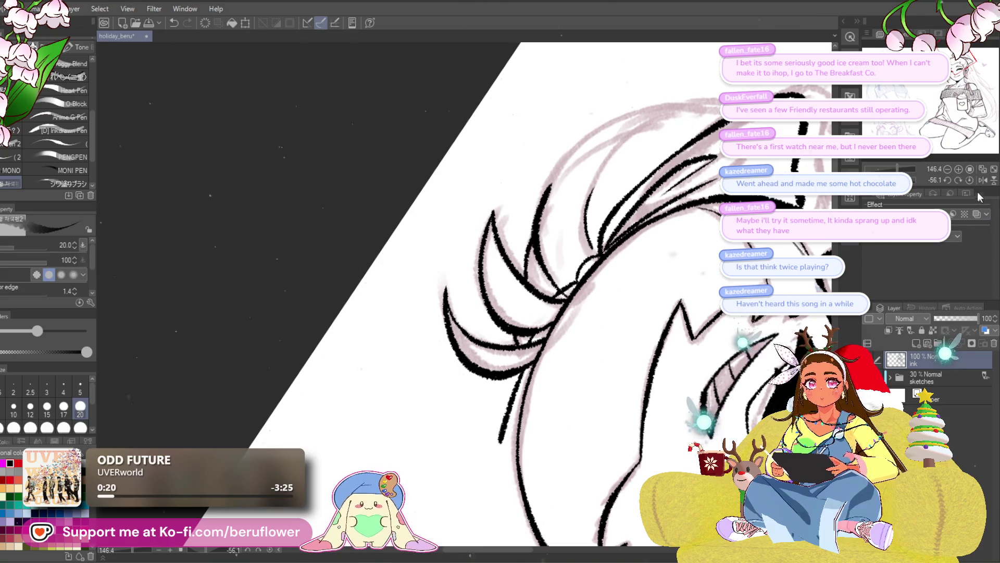
{"action": "left_click", "coordinate": [970, 180]}
{"action": "left_click_drag", "start_coordinate": [407, 320], "coordinate": [368, 342]}
{"action": "left_click_drag", "start_coordinate": [358, 381], "coordinate": [350, 360]}
{"action": "left_click_drag", "start_coordinate": [602, 263], "coordinate": [579, 213]}
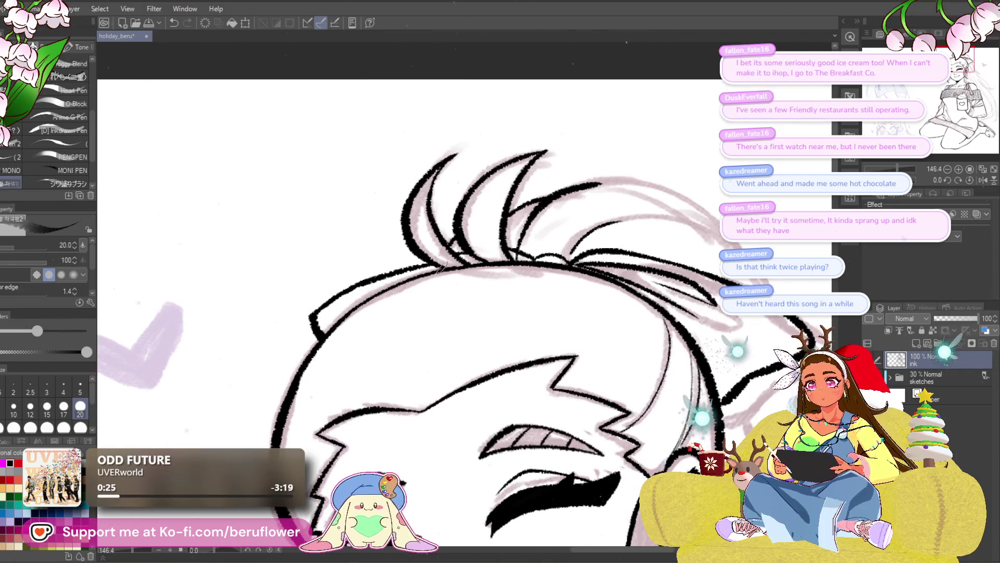
{"action": "left_click_drag", "start_coordinate": [440, 266], "coordinate": [500, 274]}
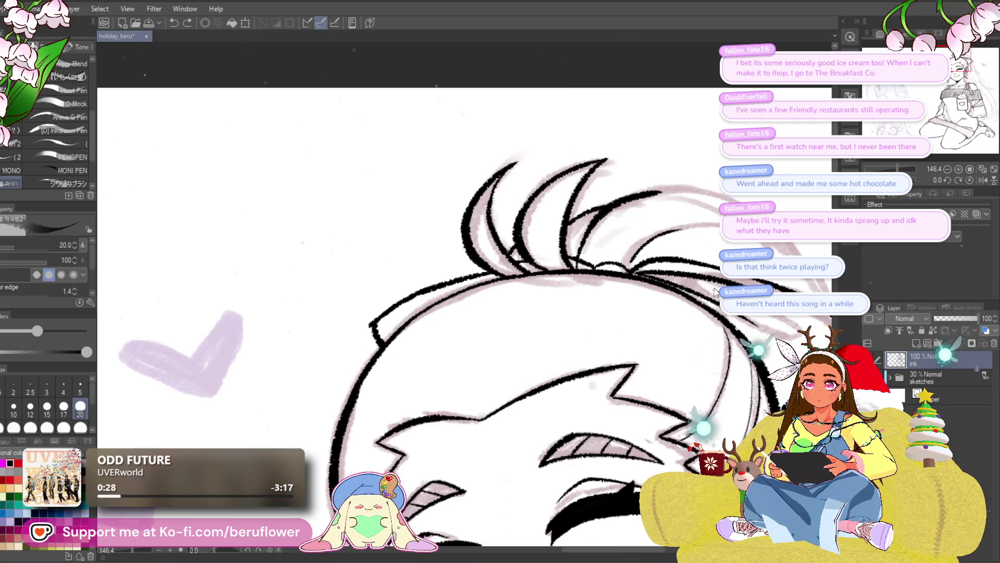
{"action": "left_click_drag", "start_coordinate": [489, 258], "coordinate": [499, 271]}
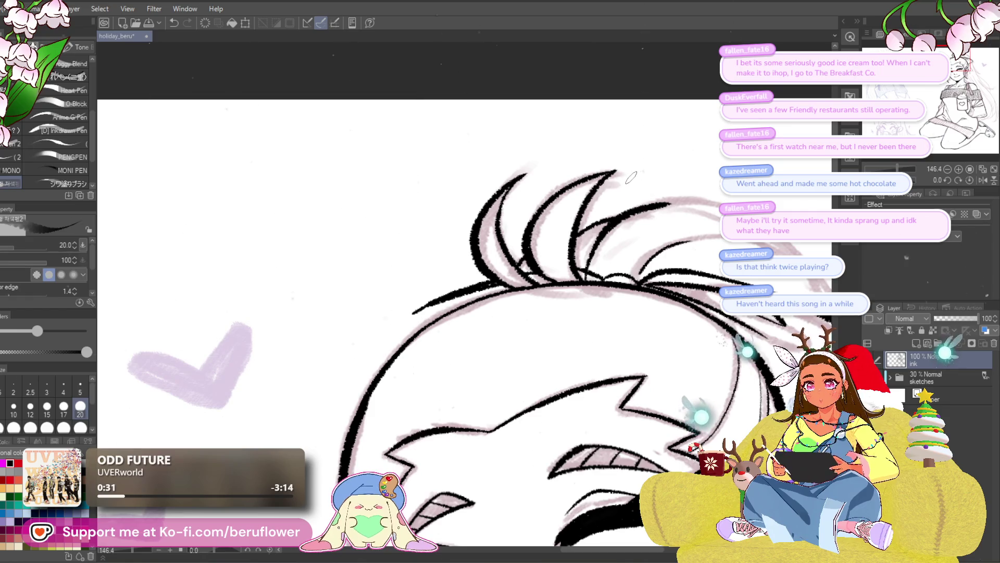
{"action": "left_click_drag", "start_coordinate": [408, 319], "coordinate": [412, 291]}
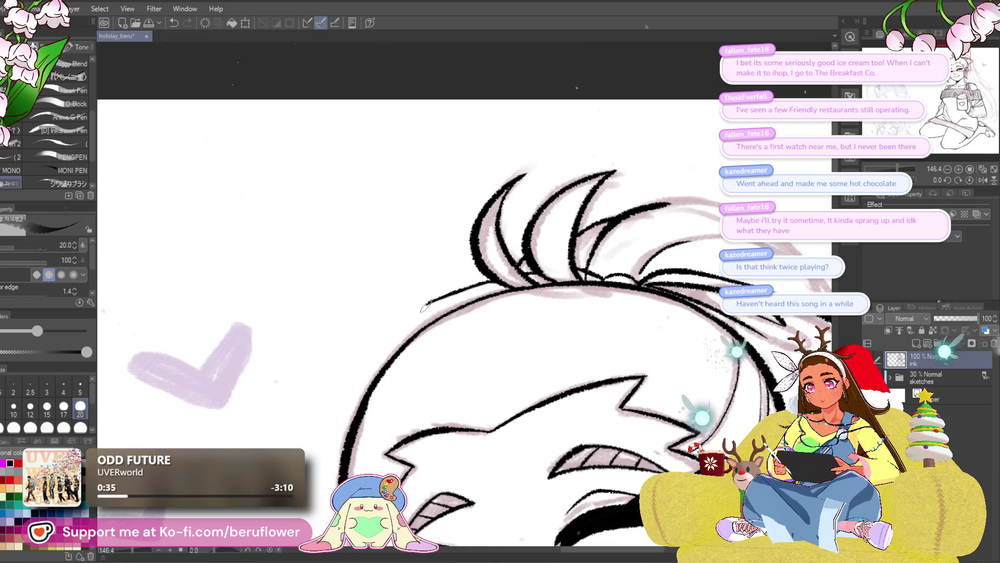
{"action": "scroll", "coordinate": [434, 305], "scroll_direction": "down", "scroll_amount": 3}
{"action": "scroll", "coordinate": [436, 306], "scroll_direction": "down", "scroll_amount": 2}
{"action": "scroll", "coordinate": [436, 305], "scroll_direction": "up", "scroll_amount": 5}
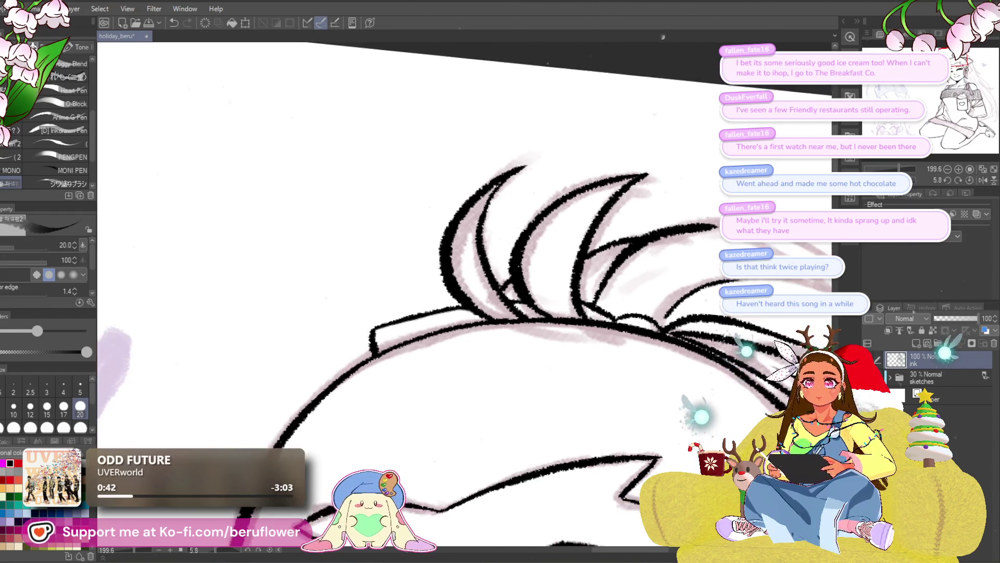
{"action": "left_click_drag", "start_coordinate": [251, 267], "coordinate": [438, 406]}
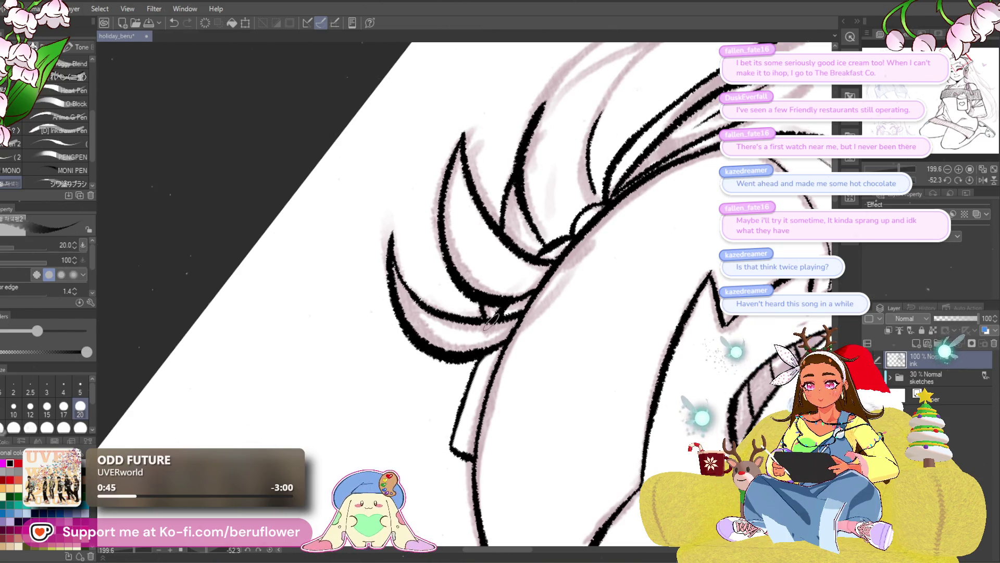
{"action": "left_click_drag", "start_coordinate": [486, 346], "coordinate": [463, 388]}
{"action": "scroll", "coordinate": [926, 180], "scroll_direction": "down", "scroll_amount": 5}
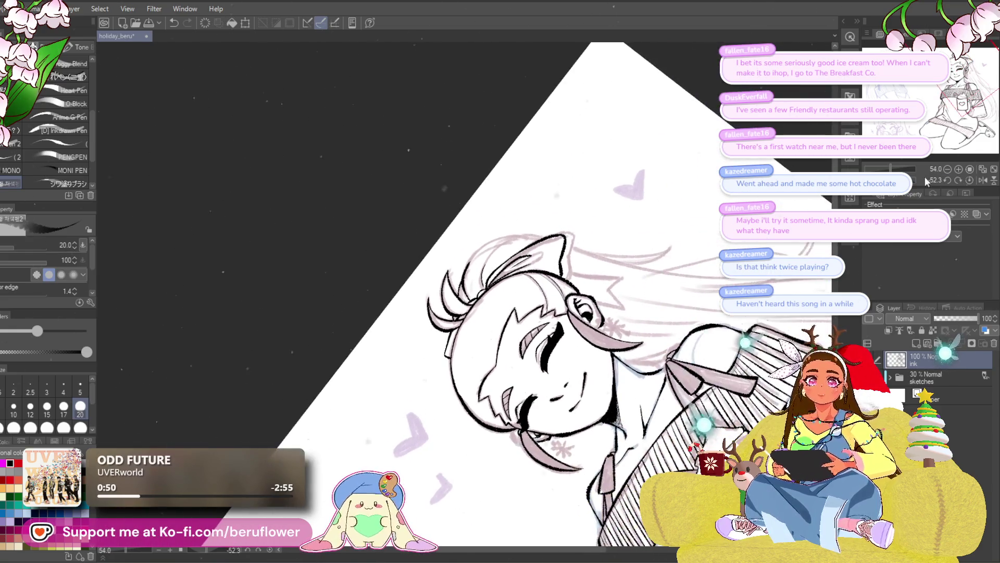
- Ink a strand on top of the head, one down toward the ear, and the spiky lock's outline
{"action": "left_click", "coordinate": [972, 183]}
{"action": "scroll", "coordinate": [972, 183], "scroll_direction": "up", "scroll_amount": 5}
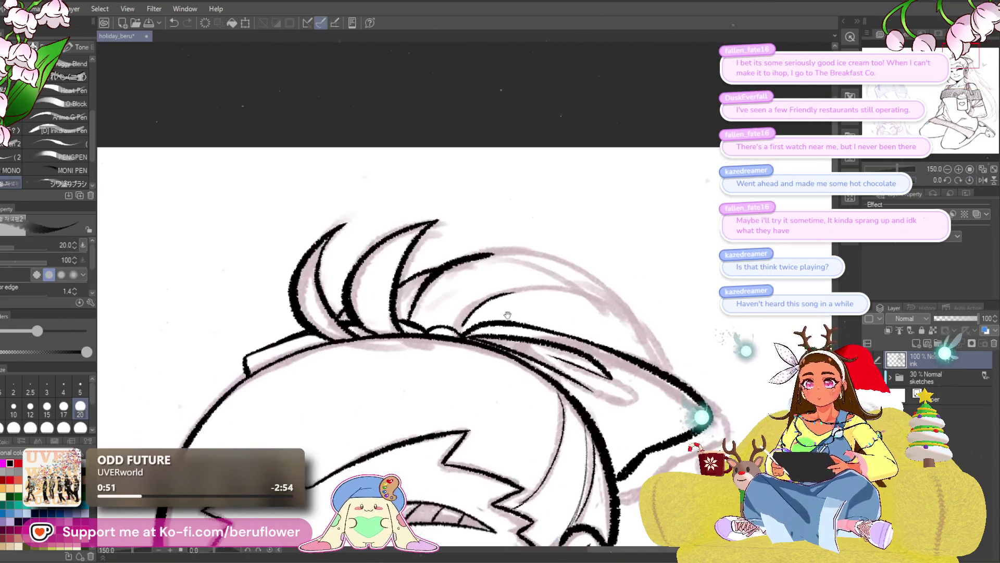
{"action": "scroll", "coordinate": [378, 325], "scroll_direction": "up", "scroll_amount": 2}
{"action": "left_click_drag", "start_coordinate": [598, 251], "coordinate": [473, 332]}
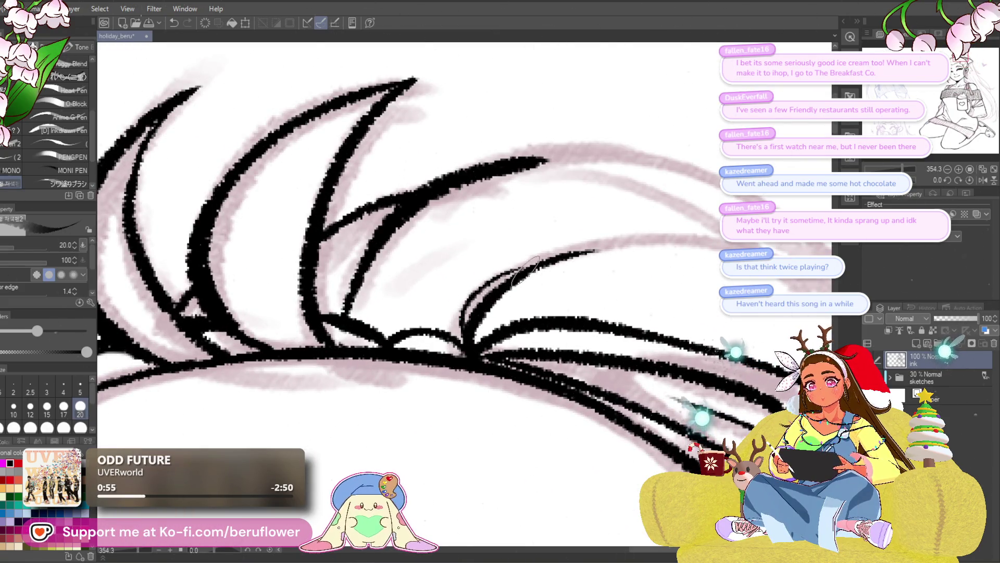
{"action": "scroll", "coordinate": [524, 272], "scroll_direction": "down", "scroll_amount": 2}
{"action": "scroll", "coordinate": [524, 269], "scroll_direction": "down", "scroll_amount": 3}
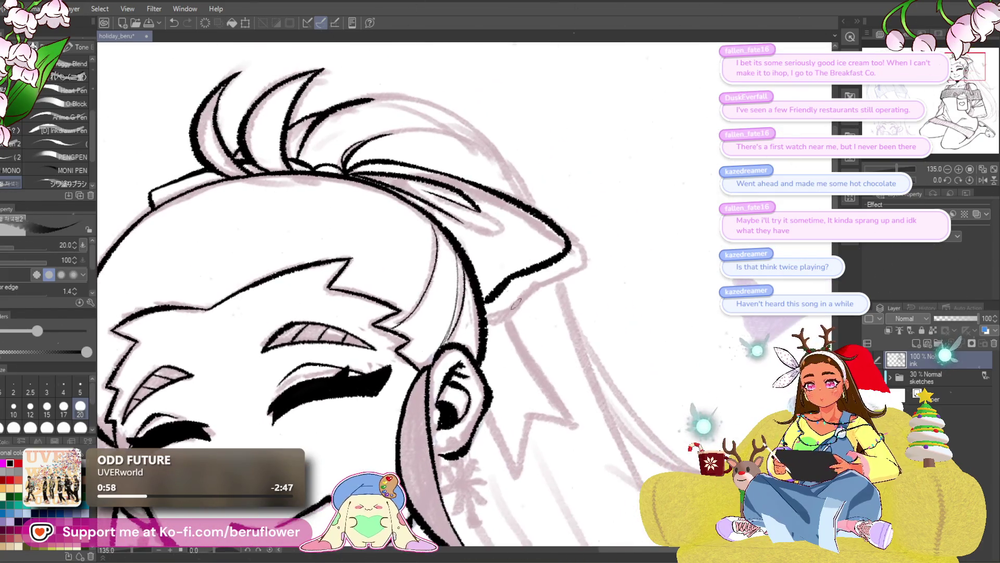
{"action": "left_click_drag", "start_coordinate": [500, 303], "coordinate": [584, 428]}
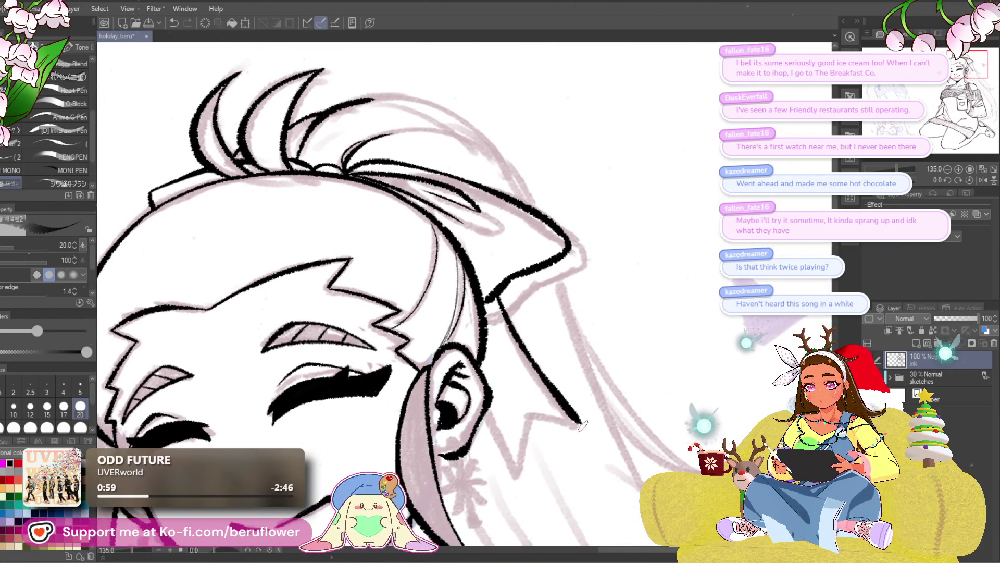
{"action": "scroll", "coordinate": [484, 311], "scroll_direction": "down", "scroll_amount": 3}
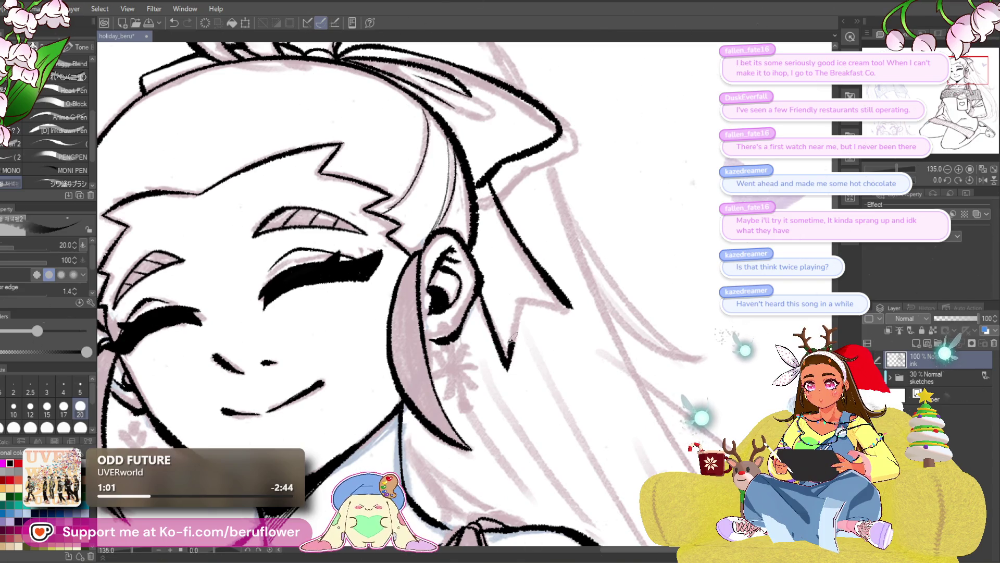
{"action": "left_click_drag", "start_coordinate": [295, 378], "coordinate": [693, 202]}
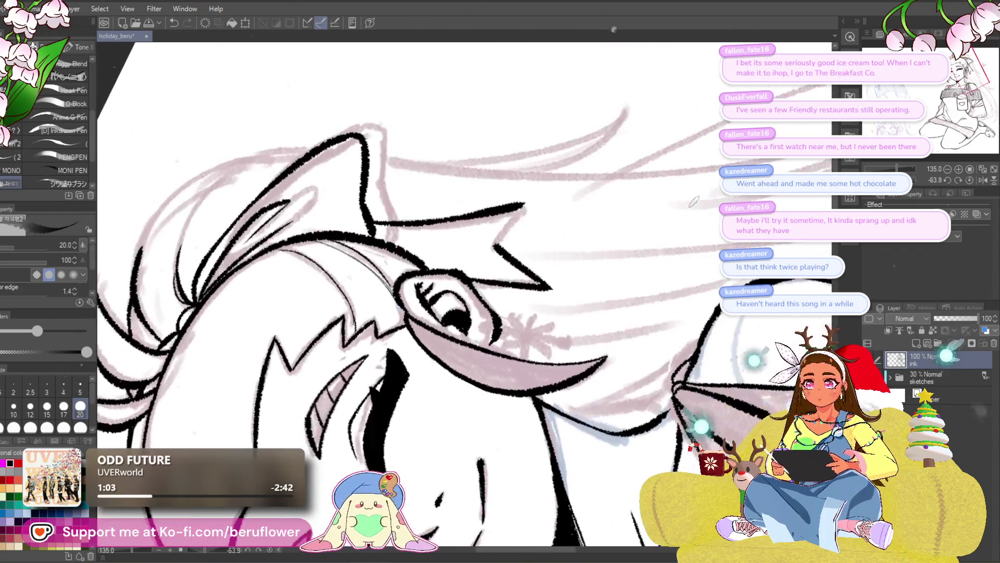
{"action": "scroll", "coordinate": [523, 212], "scroll_direction": "up", "scroll_amount": 3}
{"action": "left_click_drag", "start_coordinate": [540, 200], "coordinate": [512, 233]}
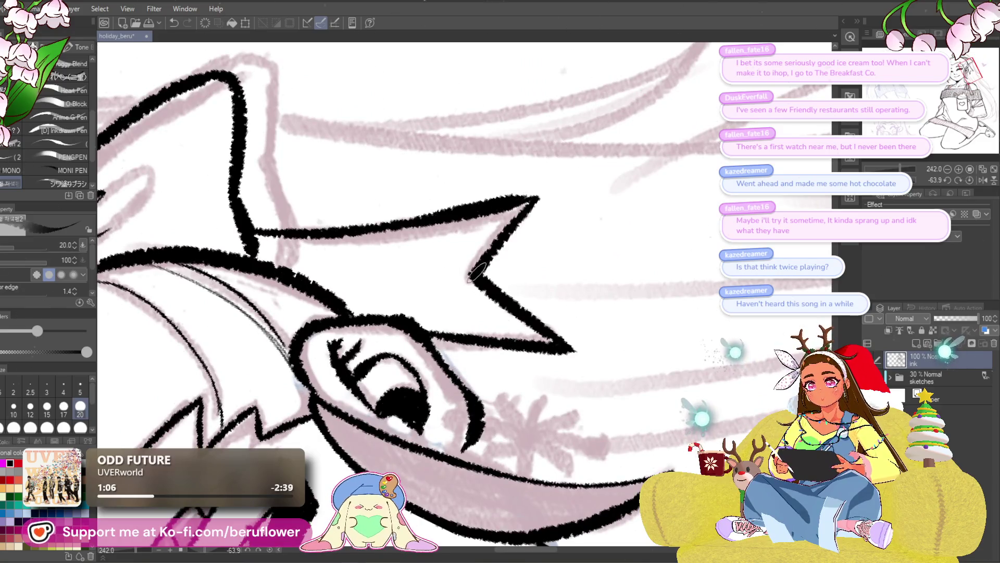
{"action": "scroll", "coordinate": [511, 231], "scroll_direction": "down", "scroll_amount": 5}
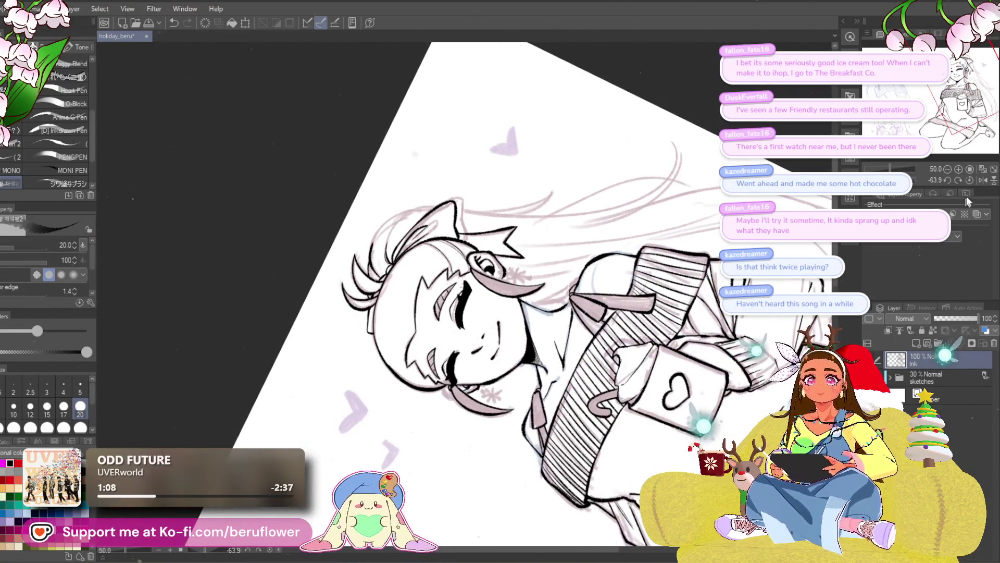
- Extend the hair stroke so it joins the upper line of the lock
{"action": "left_click", "coordinate": [969, 181]}
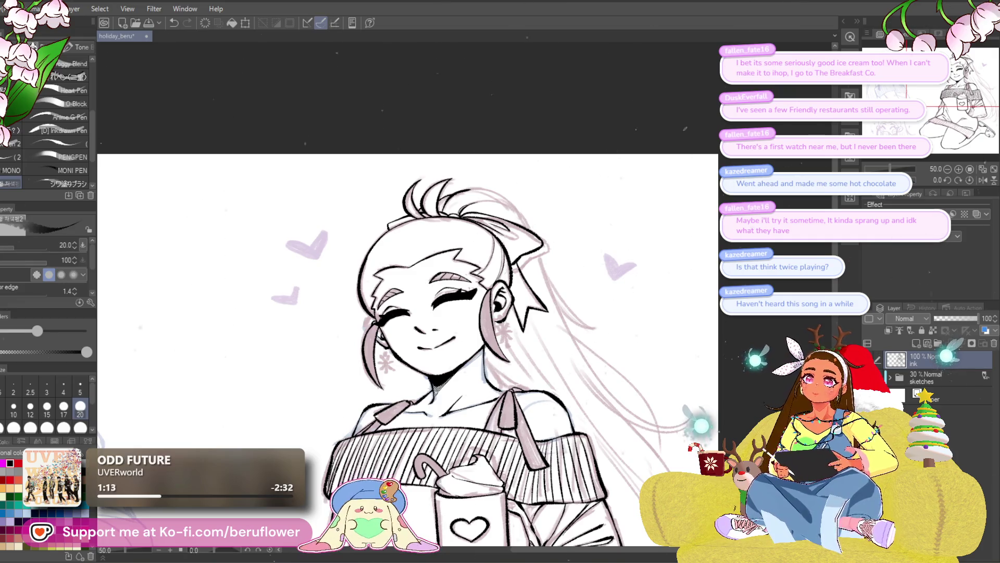
{"action": "left_click_drag", "start_coordinate": [570, 293], "coordinate": [621, 333]}
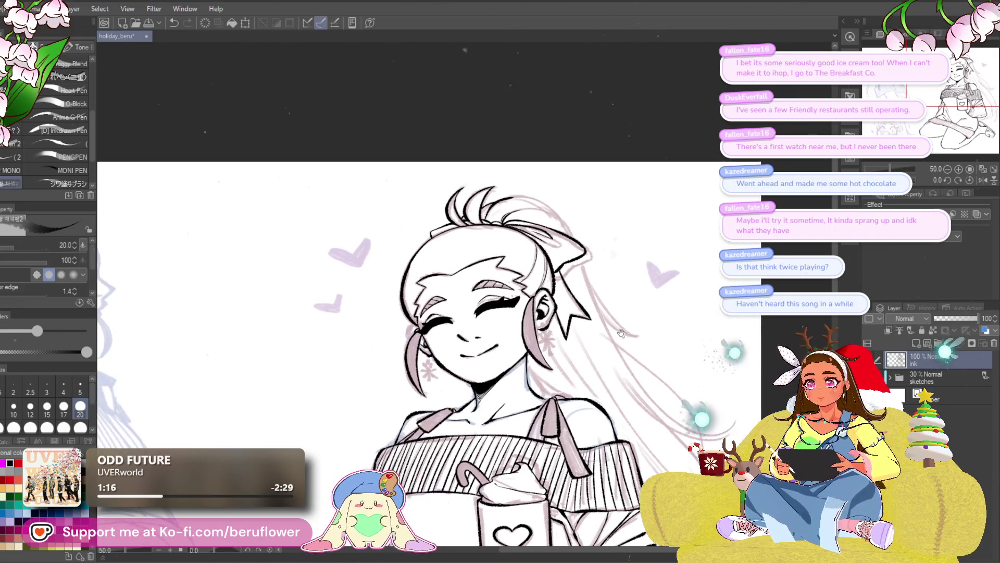
{"action": "scroll", "coordinate": [505, 245], "scroll_direction": "down", "scroll_amount": 2}
{"action": "scroll", "coordinate": [506, 244], "scroll_direction": "up", "scroll_amount": 3}
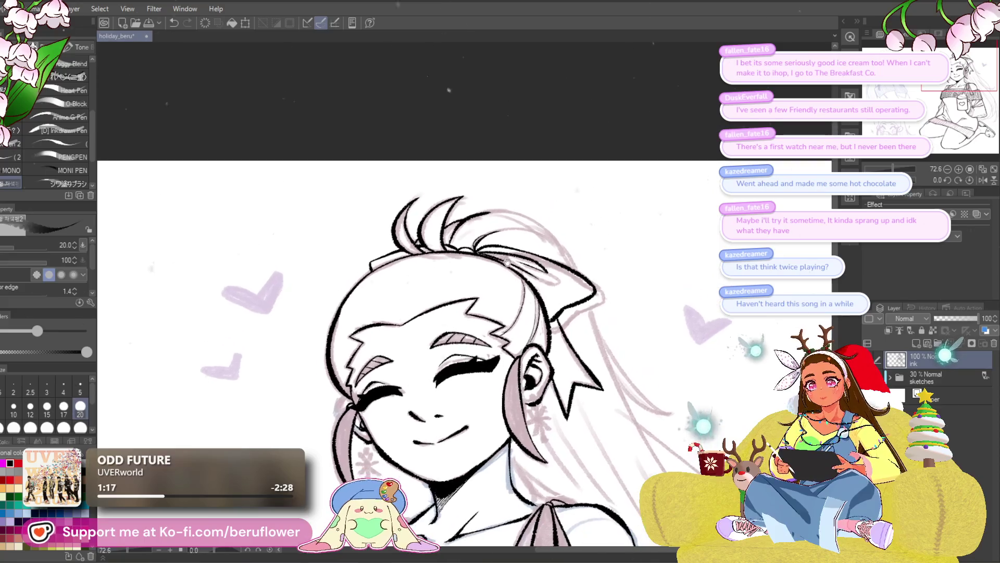
{"action": "scroll", "coordinate": [505, 245], "scroll_direction": "up", "scroll_amount": 3}
{"action": "left_click_drag", "start_coordinate": [507, 245], "coordinate": [434, 262]}
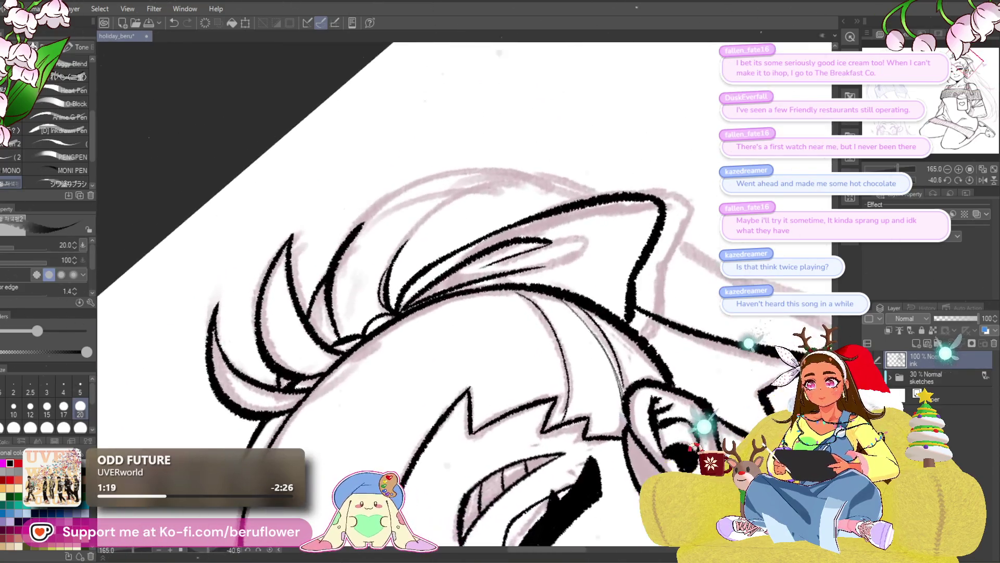
{"action": "scroll", "coordinate": [384, 262], "scroll_direction": "up", "scroll_amount": 2}
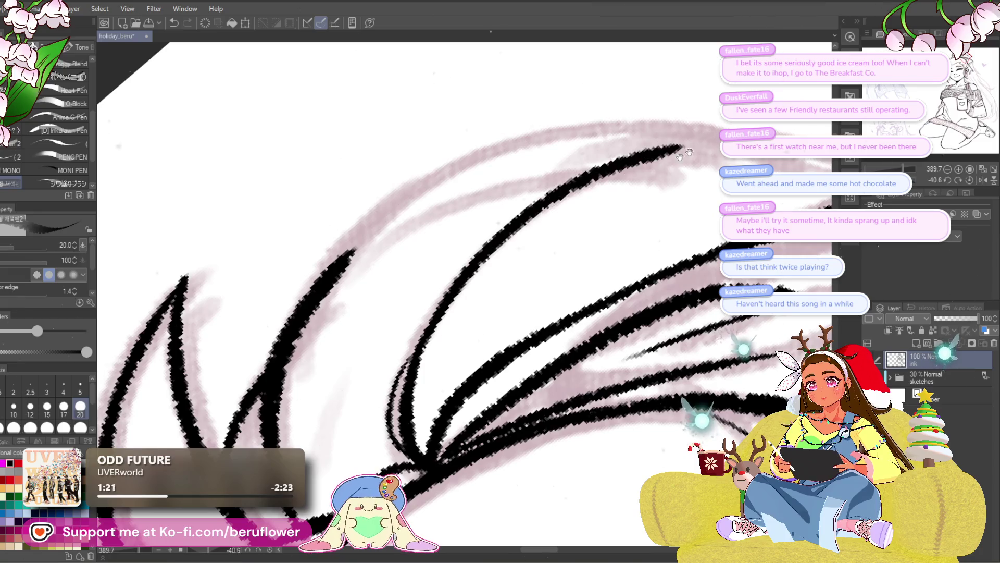
{"action": "scroll", "coordinate": [481, 298], "scroll_direction": "up", "scroll_amount": 2}
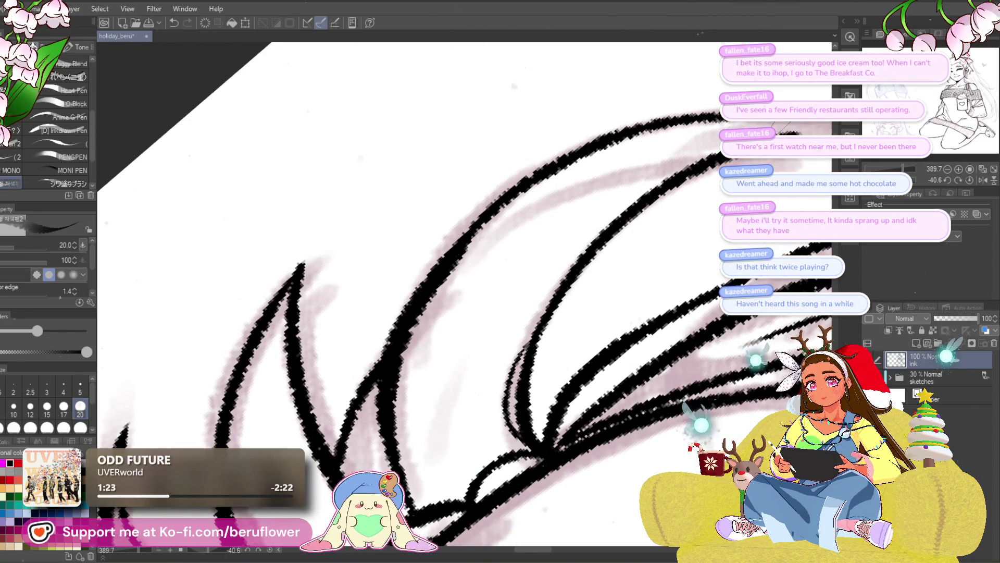
{"action": "scroll", "coordinate": [480, 299], "scroll_direction": "down", "scroll_amount": 3}
{"action": "scroll", "coordinate": [630, 289], "scroll_direction": "down", "scroll_amount": 3}
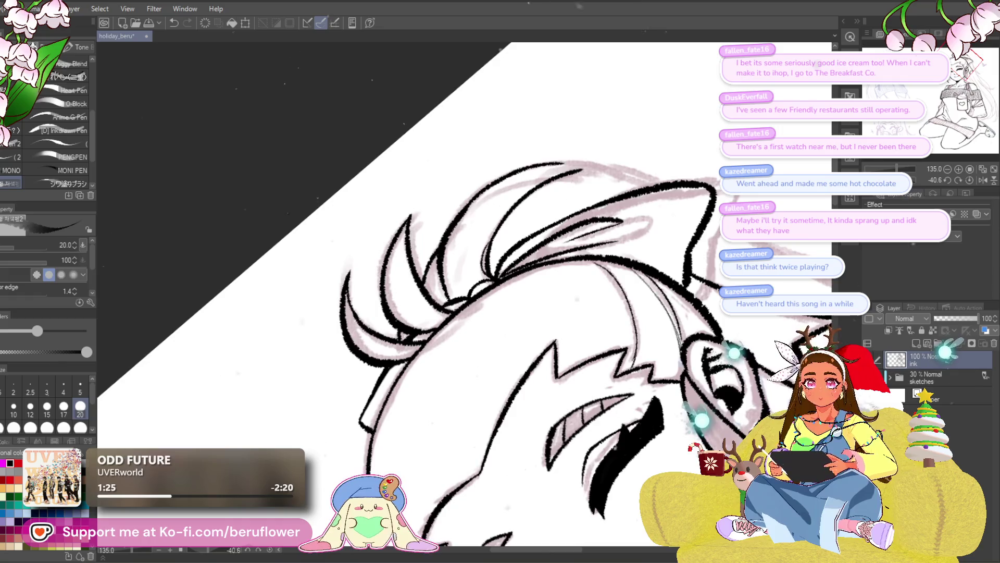
{"action": "left_click_drag", "start_coordinate": [501, 117], "coordinate": [706, 314]}
{"action": "scroll", "coordinate": [705, 314], "scroll_direction": "up", "scroll_amount": 1}
{"action": "scroll", "coordinate": [610, 304], "scroll_direction": "up", "scroll_amount": 1}
{"action": "scroll", "coordinate": [494, 293], "scroll_direction": "up", "scroll_amount": 1}
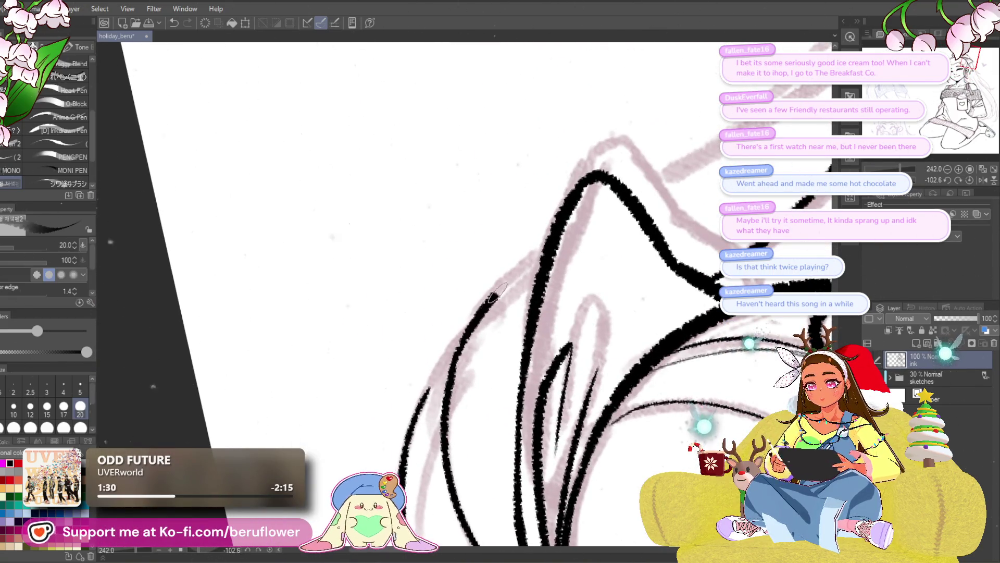
{"action": "left_click_drag", "start_coordinate": [494, 296], "coordinate": [549, 245]}
{"action": "left_click_drag", "start_coordinate": [463, 333], "coordinate": [671, 195]}
{"action": "scroll", "coordinate": [617, 235], "scroll_direction": "down", "scroll_amount": 6}
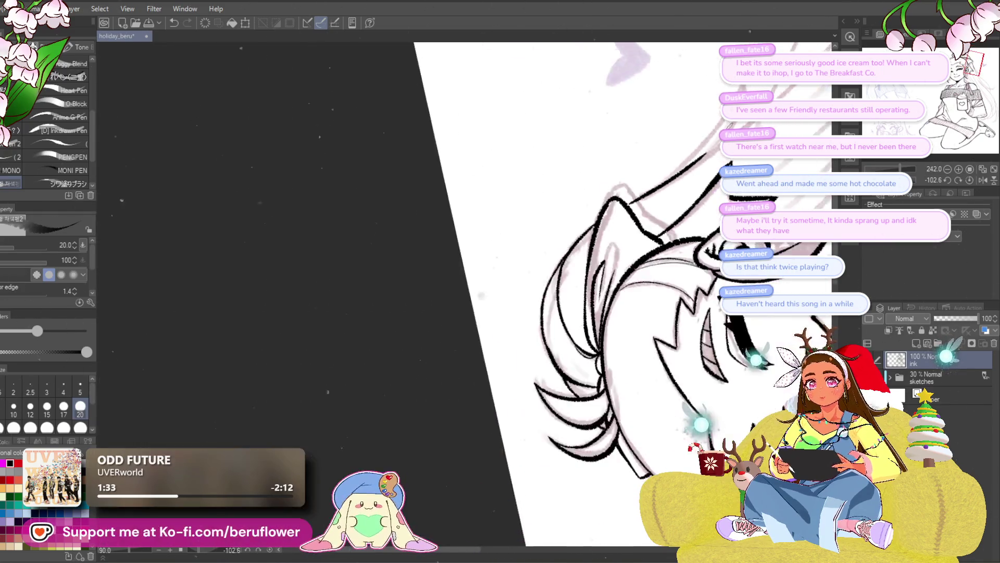
- Ink the long strand beside the face from its tip downward, undoing three failed attempts first
{"action": "left_click_drag", "start_coordinate": [923, 194], "coordinate": [459, 269]}
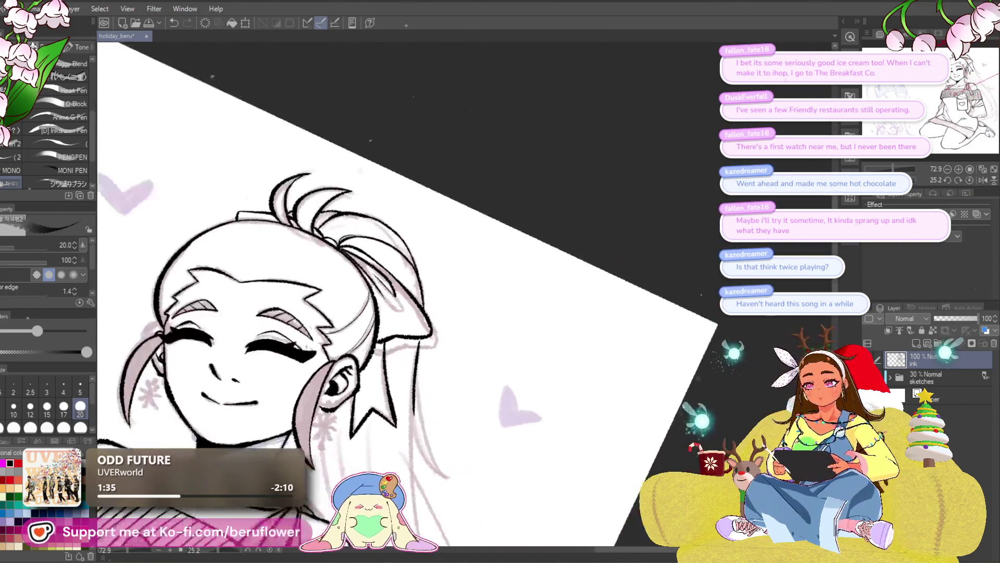
{"action": "scroll", "coordinate": [476, 235], "scroll_direction": "up", "scroll_amount": 3}
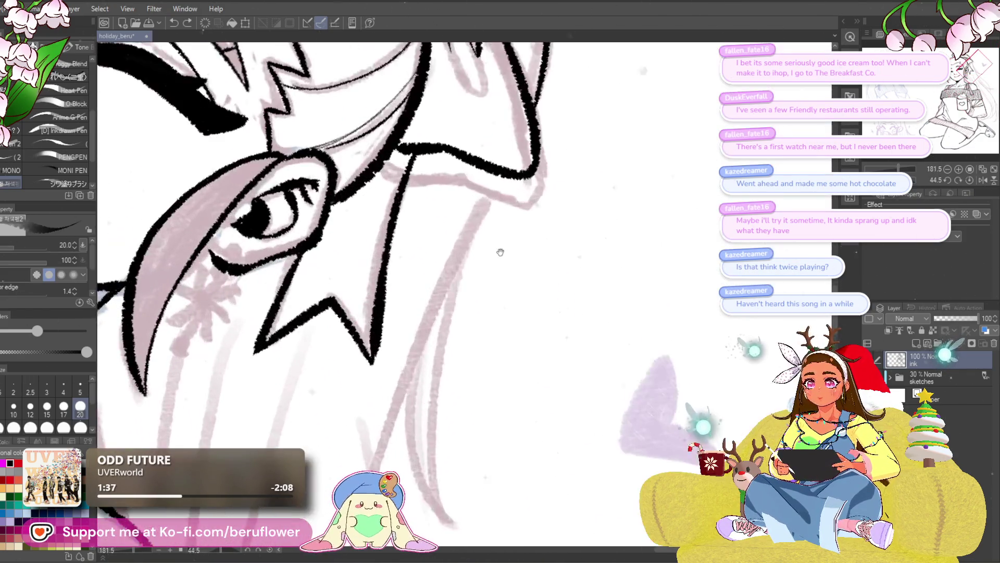
{"action": "scroll", "coordinate": [500, 156], "scroll_direction": "up", "scroll_amount": 2}
{"action": "left_click_drag", "start_coordinate": [493, 155], "coordinate": [461, 477]}
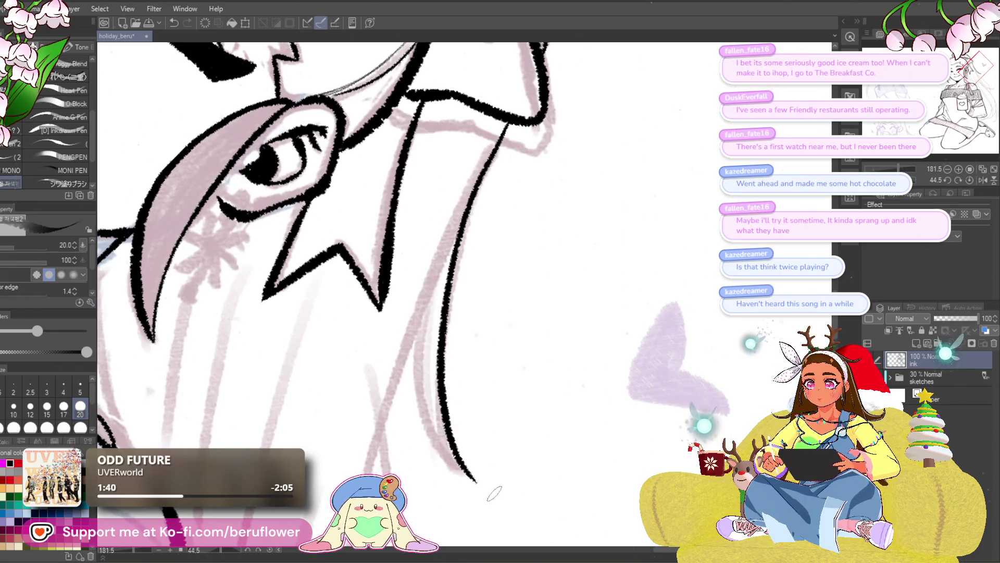
{"action": "key", "text": "ctrl+z"}
{"action": "left_click_drag", "start_coordinate": [512, 106], "coordinate": [469, 209]}
{"action": "key", "text": "ctrl+z"}
{"action": "left_click_drag", "start_coordinate": [500, 135], "coordinate": [468, 476]}
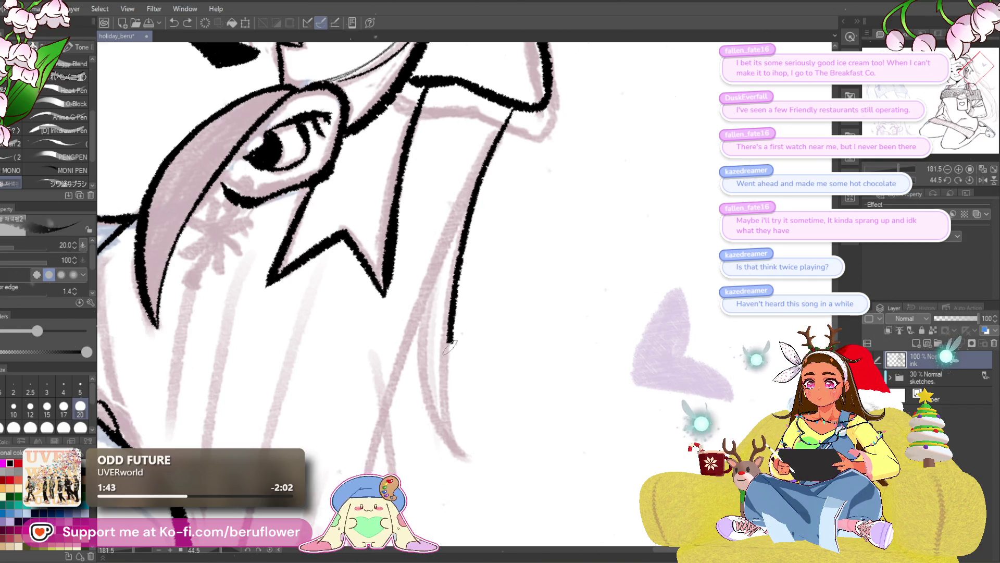
{"action": "key", "text": "ctrl+z"}
{"action": "mouse_move", "coordinate": [512, 109]}
{"action": "left_mouse_down"}
{"action": "mouse_move", "coordinate": [478, 473]}
{"action": "mouse_move", "coordinate": [422, 258]}
{"action": "left_mouse_up"}
{"action": "scroll", "coordinate": [490, 216], "scroll_direction": "down", "scroll_amount": 3}
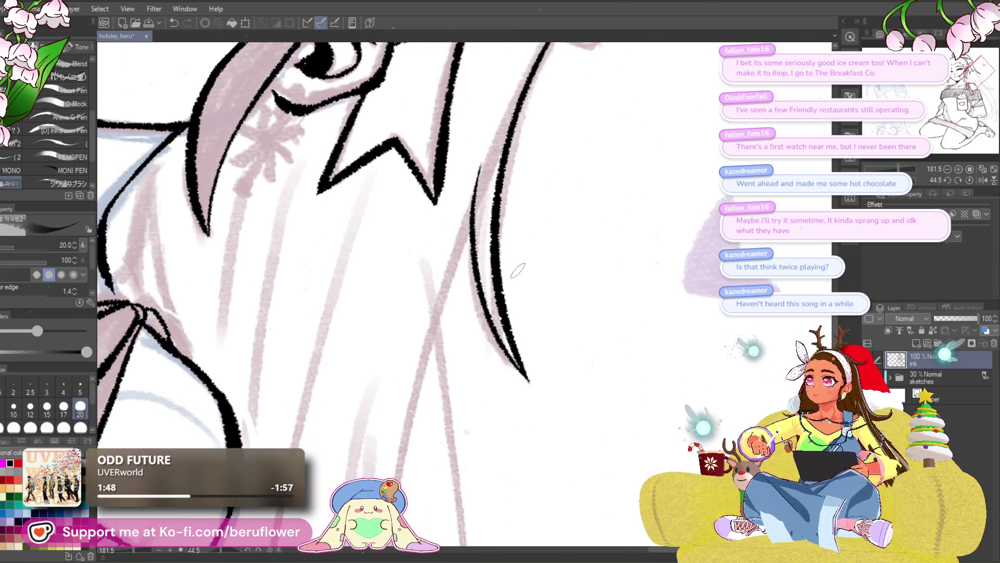
{"action": "scroll", "coordinate": [516, 269], "scroll_direction": "down", "scroll_amount": 3}
{"action": "mouse_move", "coordinate": [613, 320]}
{"action": "left_mouse_down"}
{"action": "mouse_move", "coordinate": [686, 337]}
{"action": "mouse_move", "coordinate": [547, 235]}
{"action": "mouse_move", "coordinate": [553, 186]}
{"action": "left_mouse_up"}
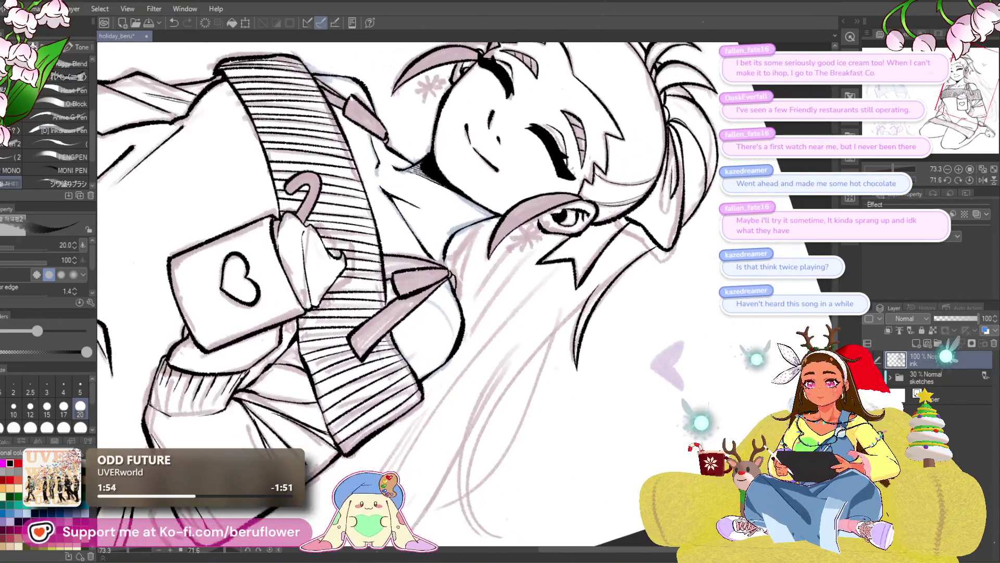
{"action": "scroll", "coordinate": [552, 186], "scroll_direction": "up", "scroll_amount": 3}
{"action": "scroll", "coordinate": [553, 185], "scroll_direction": "up", "scroll_amount": 2}
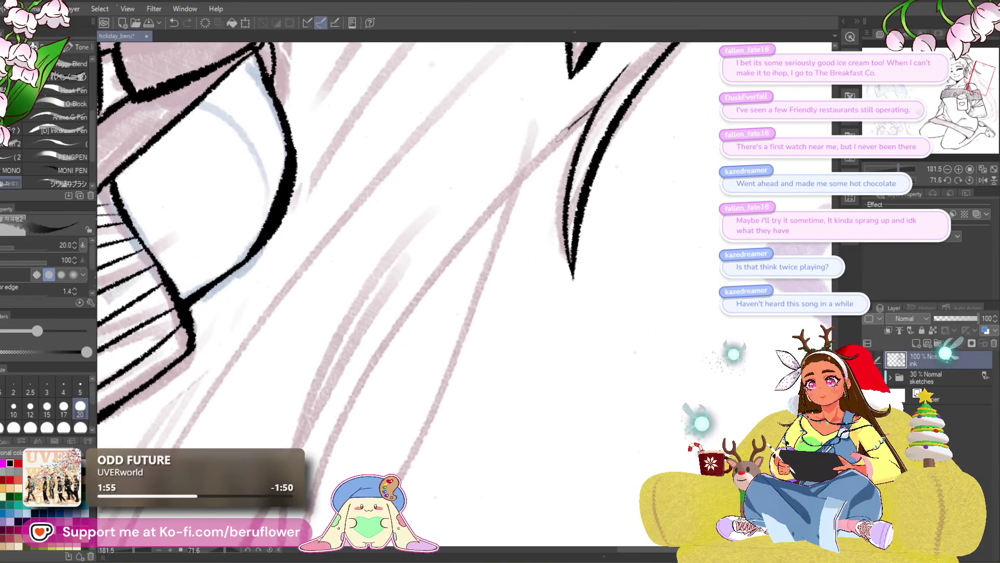
- Extend the inked hair stroke further down the flowing strands
{"action": "mouse_move", "coordinate": [586, 124]}
{"action": "left_mouse_down"}
{"action": "mouse_move", "coordinate": [570, 69]}
{"action": "mouse_move", "coordinate": [459, 177]}
{"action": "mouse_move", "coordinate": [328, 384]}
{"action": "mouse_move", "coordinate": [394, 227]}
{"action": "left_mouse_up"}
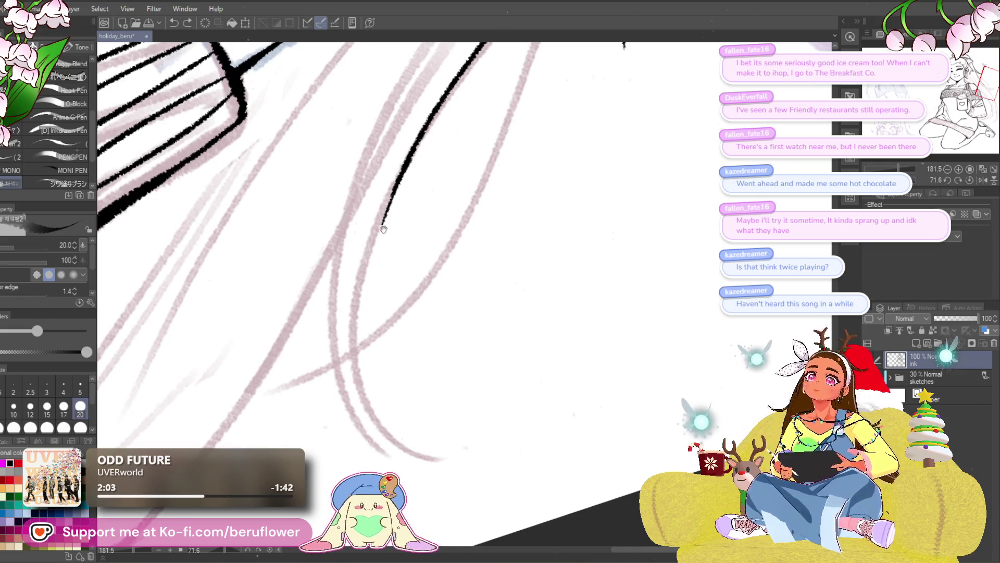
{"action": "left_click_drag", "start_coordinate": [410, 274], "coordinate": [464, 253]}
{"action": "left_click_drag", "start_coordinate": [449, 205], "coordinate": [443, 213]}
{"action": "mouse_move", "coordinate": [407, 270]}
{"action": "left_mouse_down"}
{"action": "mouse_move", "coordinate": [436, 207]}
{"action": "mouse_move", "coordinate": [415, 265]}
{"action": "mouse_move", "coordinate": [408, 235]}
{"action": "mouse_move", "coordinate": [459, 435]}
{"action": "mouse_move", "coordinate": [512, 454]}
{"action": "left_mouse_up"}
- Try a new strand lower down the hair, undo it, and rotate the canvas for the next curve
{"action": "left_click_drag", "start_coordinate": [420, 145], "coordinate": [345, 324]}
{"action": "left_click_drag", "start_coordinate": [461, 156], "coordinate": [321, 390]}
{"action": "left_click_drag", "start_coordinate": [364, 297], "coordinate": [379, 180]}
{"action": "key", "text": "ctrl+z"}
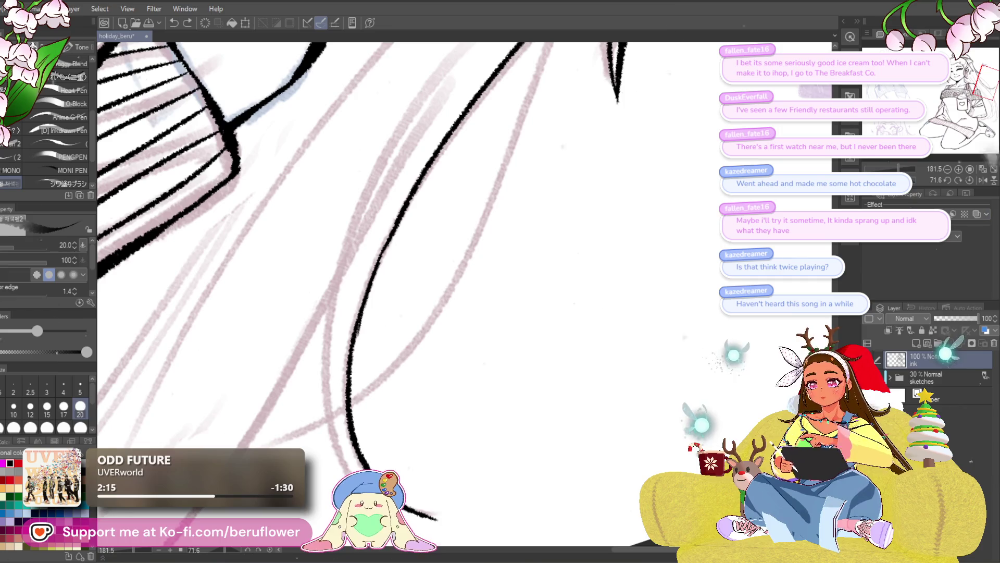
{"action": "left_click_drag", "start_coordinate": [875, 179], "coordinate": [913, 178]}
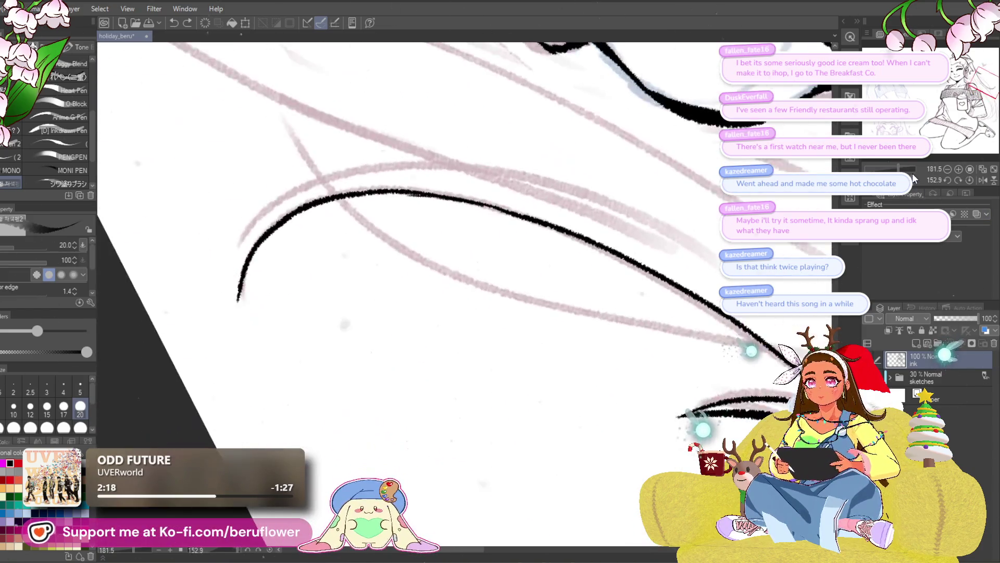
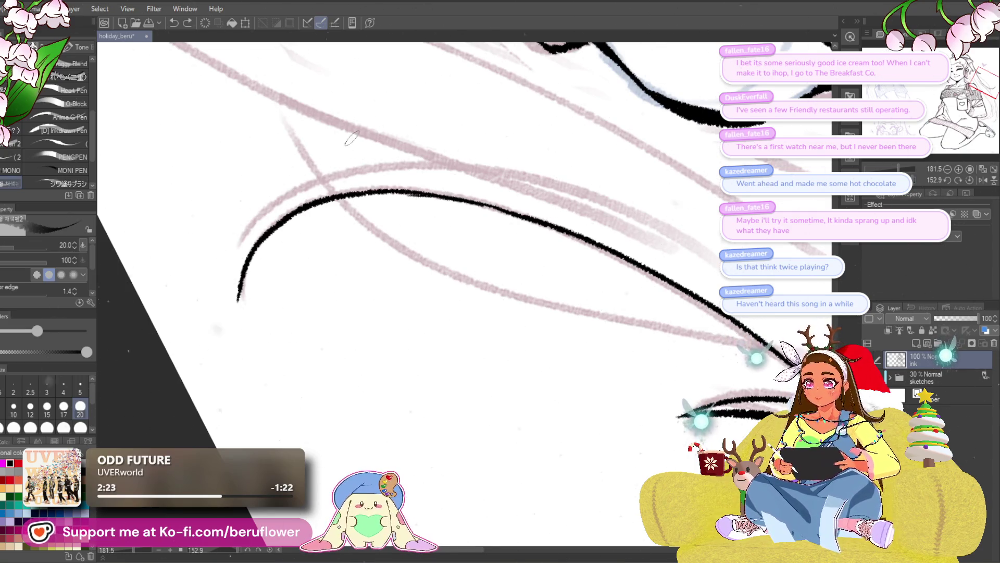
- Ink the hair strands curving down-left past the sleeve, undoing and redrawing the unsatisfying strokes
{"action": "left_click_drag", "start_coordinate": [424, 254], "coordinate": [461, 330]}
{"action": "left_click_drag", "start_coordinate": [538, 322], "coordinate": [500, 375]}
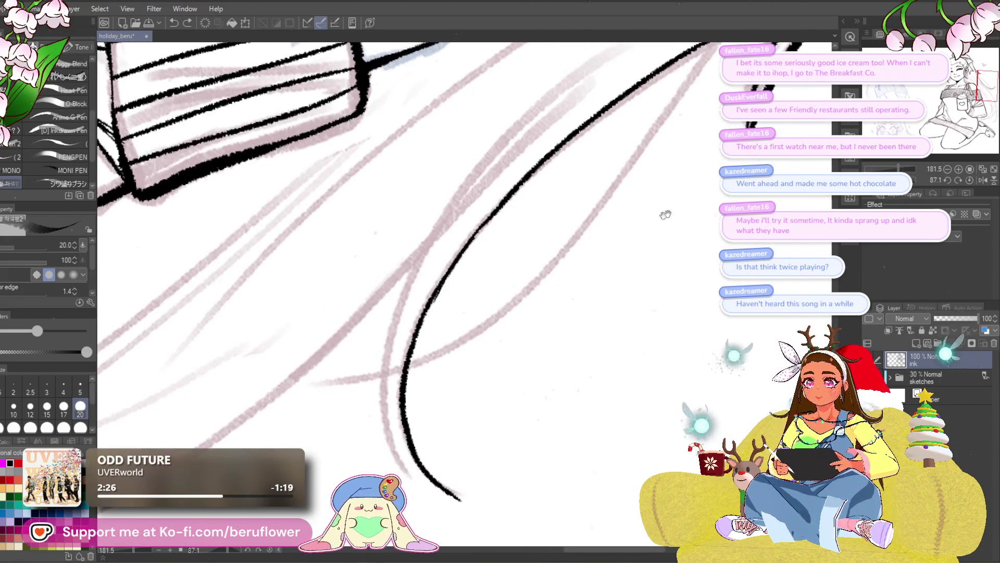
{"action": "left_click_drag", "start_coordinate": [665, 214], "coordinate": [622, 226]}
{"action": "left_click_drag", "start_coordinate": [534, 84], "coordinate": [356, 359]}
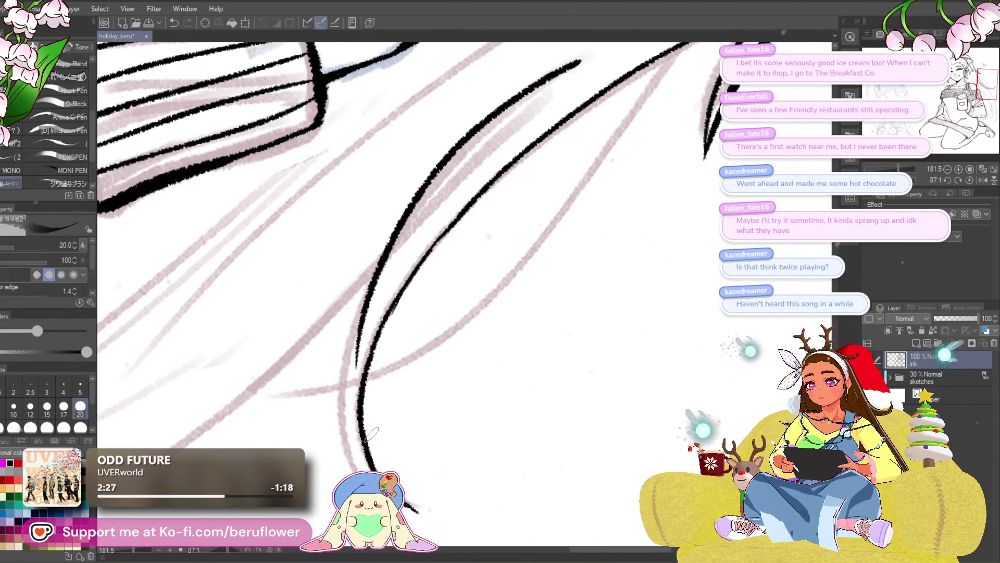
{"action": "key", "text": "ctrl+z"}
{"action": "mouse_move", "coordinate": [405, 470]}
{"action": "left_mouse_down"}
{"action": "mouse_move", "coordinate": [605, 37]}
{"action": "mouse_move", "coordinate": [530, 267]}
{"action": "left_mouse_up"}
{"action": "key", "text": "ctrl+z"}
{"action": "left_click_drag", "start_coordinate": [473, 206], "coordinate": [484, 169]}
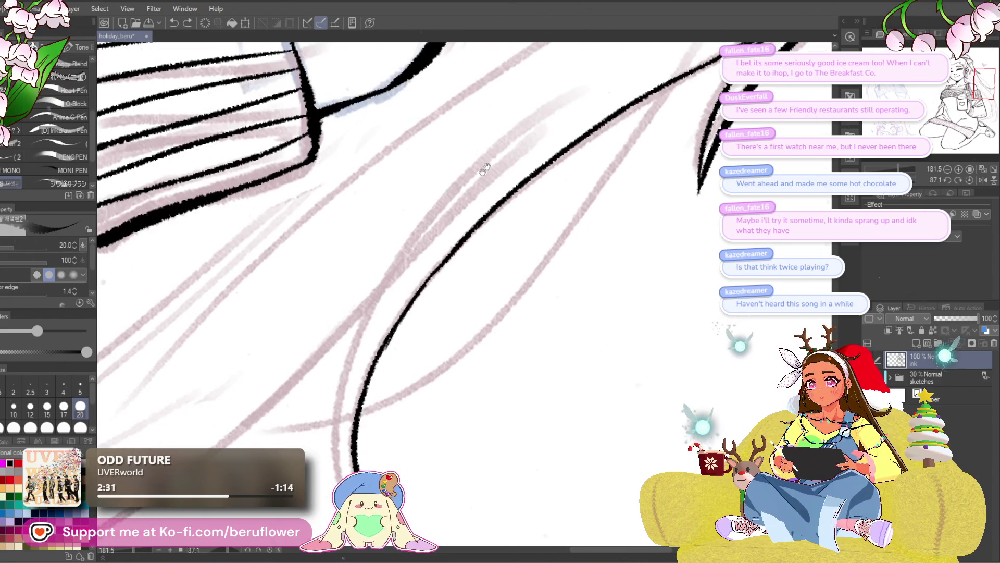
{"action": "mouse_move", "coordinate": [539, 124]}
{"action": "left_mouse_down"}
{"action": "mouse_move", "coordinate": [351, 466]}
{"action": "mouse_move", "coordinate": [348, 329]}
{"action": "mouse_move", "coordinate": [428, 448]}
{"action": "mouse_move", "coordinate": [422, 426]}
{"action": "left_mouse_up"}
{"action": "key", "text": "ctrl+z"}
{"action": "mouse_move", "coordinate": [351, 332]}
{"action": "left_mouse_down"}
{"action": "mouse_move", "coordinate": [369, 398]}
{"action": "mouse_move", "coordinate": [432, 442]}
{"action": "left_mouse_up"}
- Ink a long strand sweeping down-left from the upper hair, then check the whole figure
{"action": "left_click_drag", "start_coordinate": [431, 348], "coordinate": [517, 304]}
{"action": "mouse_move", "coordinate": [425, 242]}
{"action": "left_mouse_down"}
{"action": "mouse_move", "coordinate": [545, 263]}
{"action": "mouse_move", "coordinate": [600, 175]}
{"action": "left_mouse_up"}
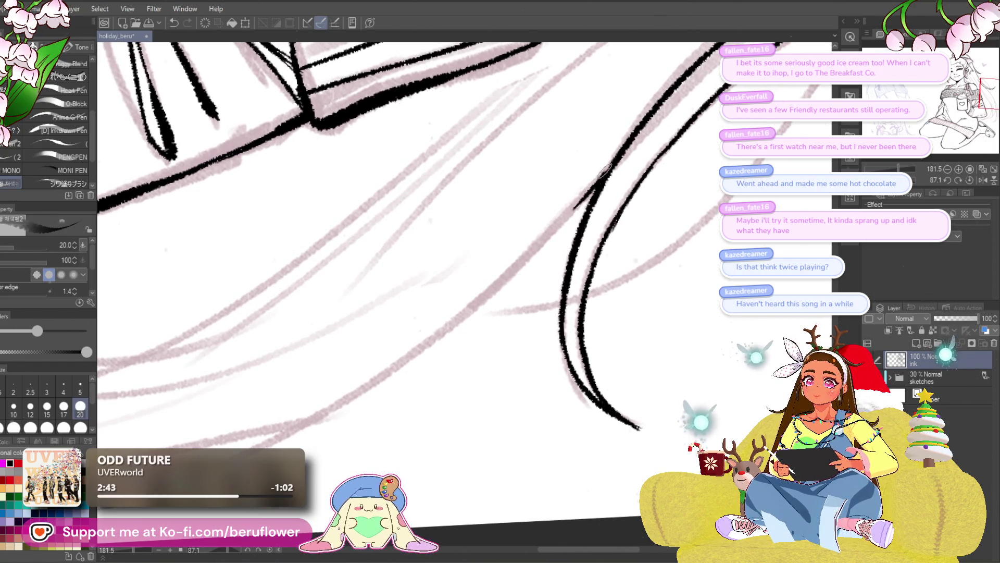
{"action": "left_click_drag", "start_coordinate": [583, 196], "coordinate": [360, 395]}
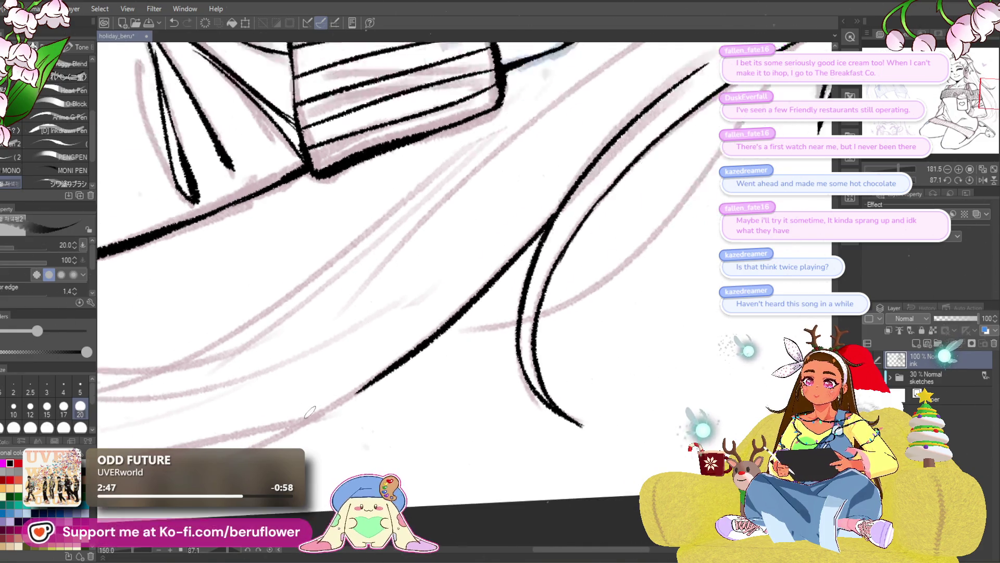
{"action": "key", "text": "ctrl+minus"}
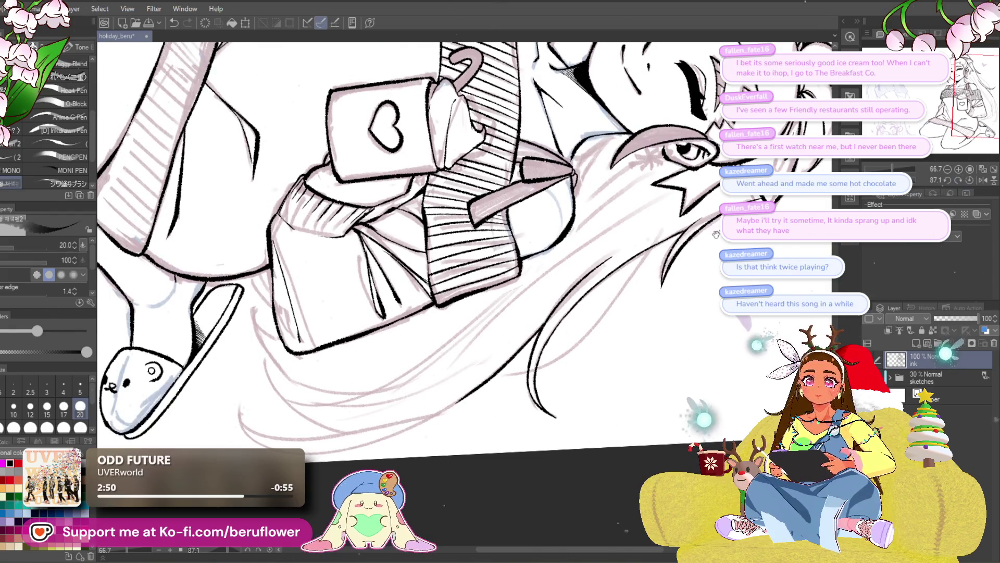
- Add a few thin ink lines where the hair strands meet the sleeve, viewed close up
{"action": "key", "text": "ctrl+plus"}
{"action": "key", "text": "ctrl+plus"}
{"action": "key", "text": "ctrl+plus"}
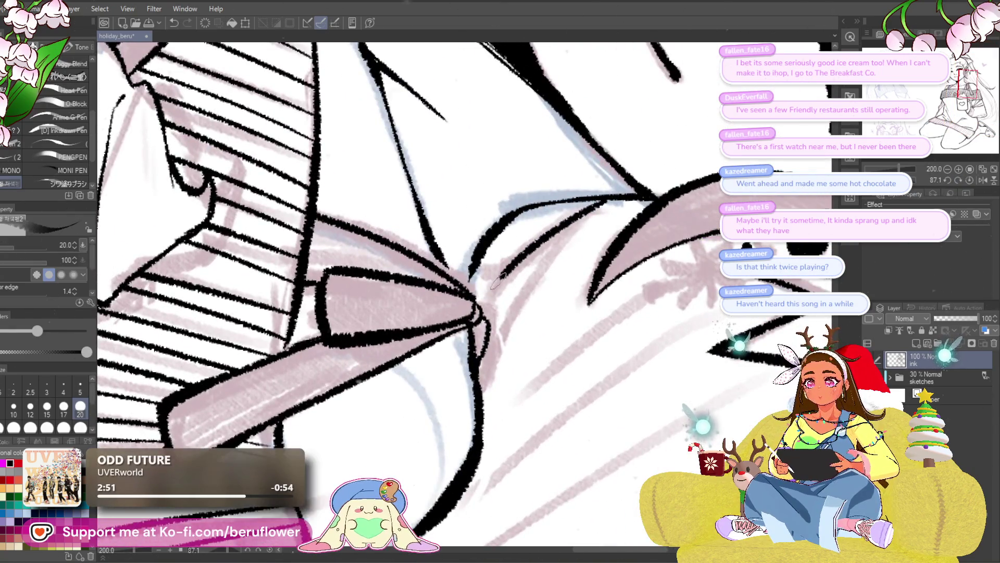
{"action": "left_click_drag", "start_coordinate": [547, 234], "coordinate": [469, 299]}
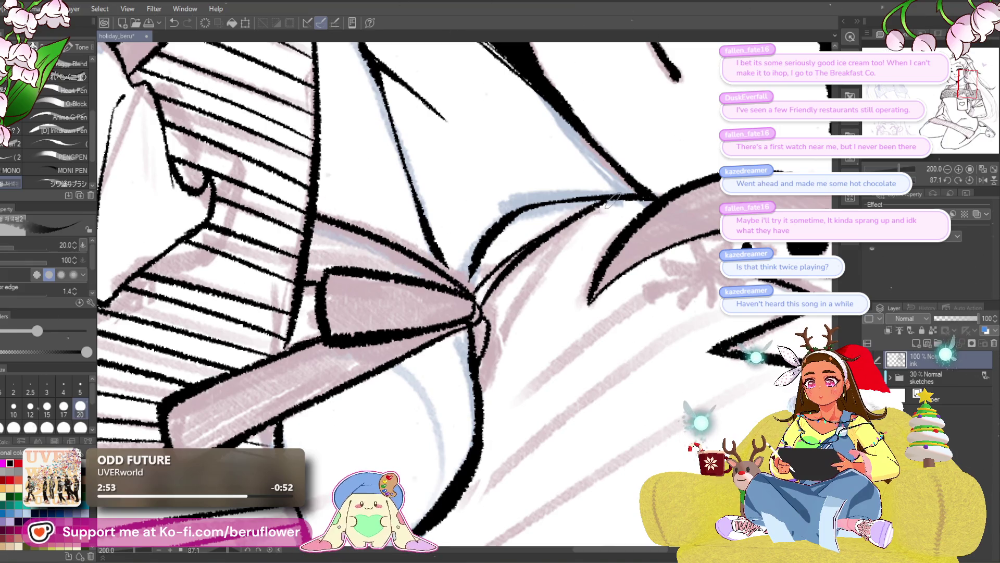
{"action": "left_click_drag", "start_coordinate": [617, 195], "coordinate": [492, 359]}
{"action": "key", "text": "ctrl+minus"}
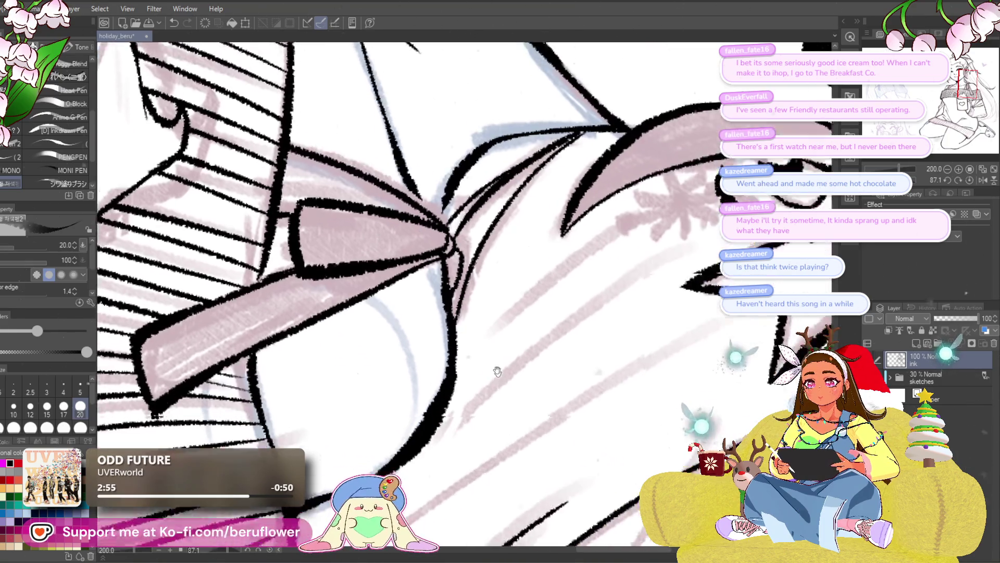
{"action": "key", "text": "ctrl+minus"}
{"action": "key", "text": "ctrl+minus"}
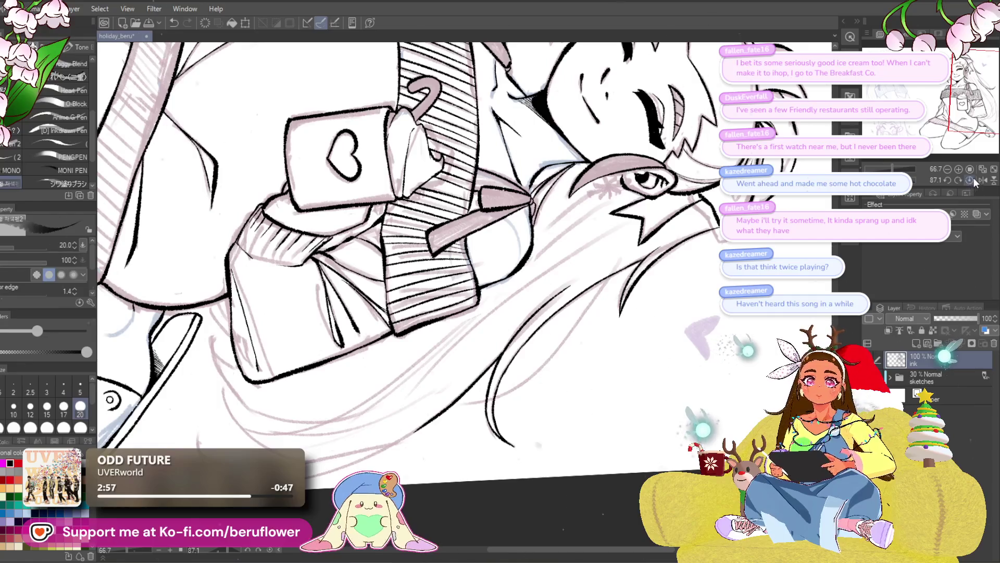
- Return the canvas upright and centre the view closely on the face
{"action": "left_click", "coordinate": [973, 181]}
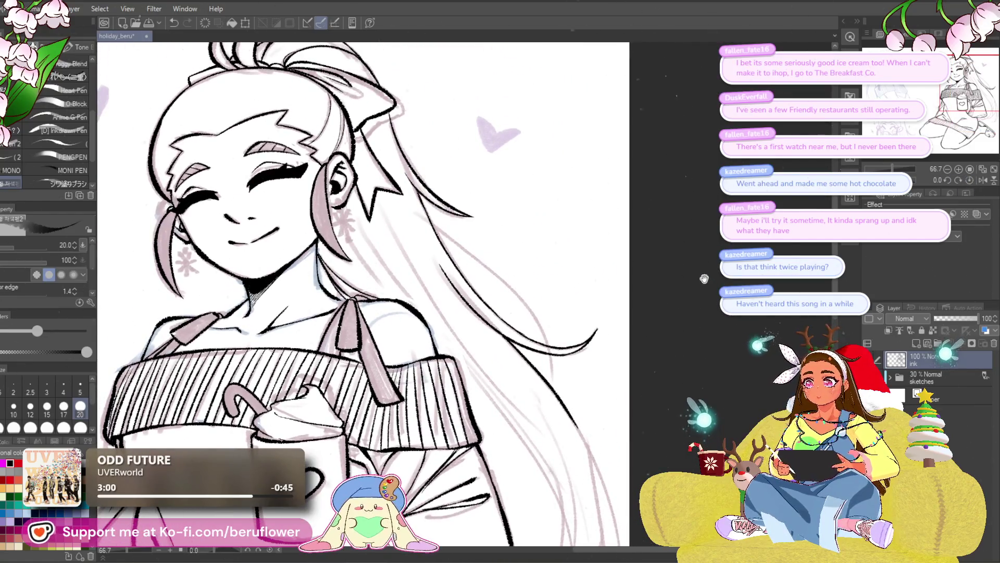
{"action": "left_click_drag", "start_coordinate": [392, 248], "coordinate": [556, 264]}
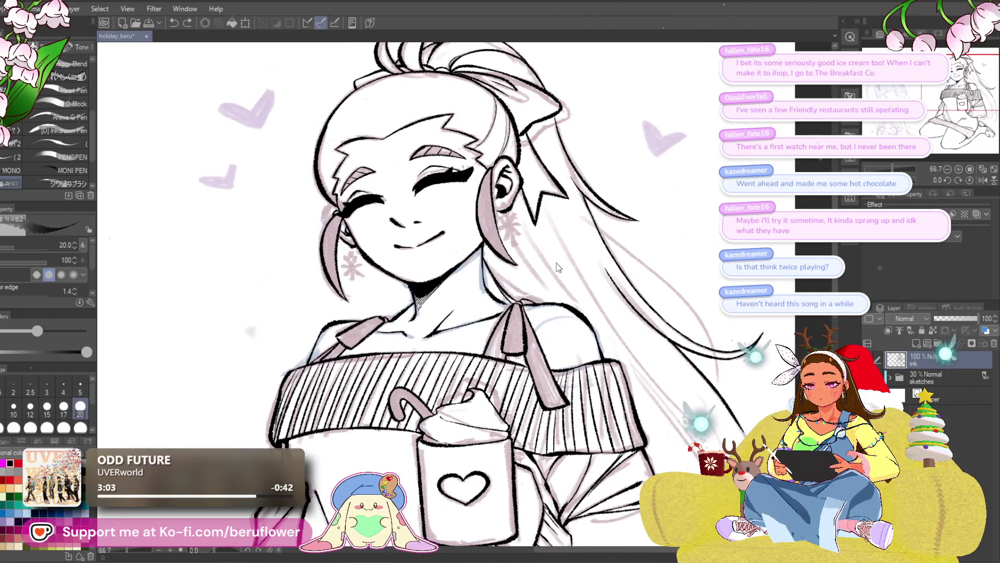
{"action": "key", "text": "ctrl+plus"}
{"action": "key", "text": "ctrl+plus"}
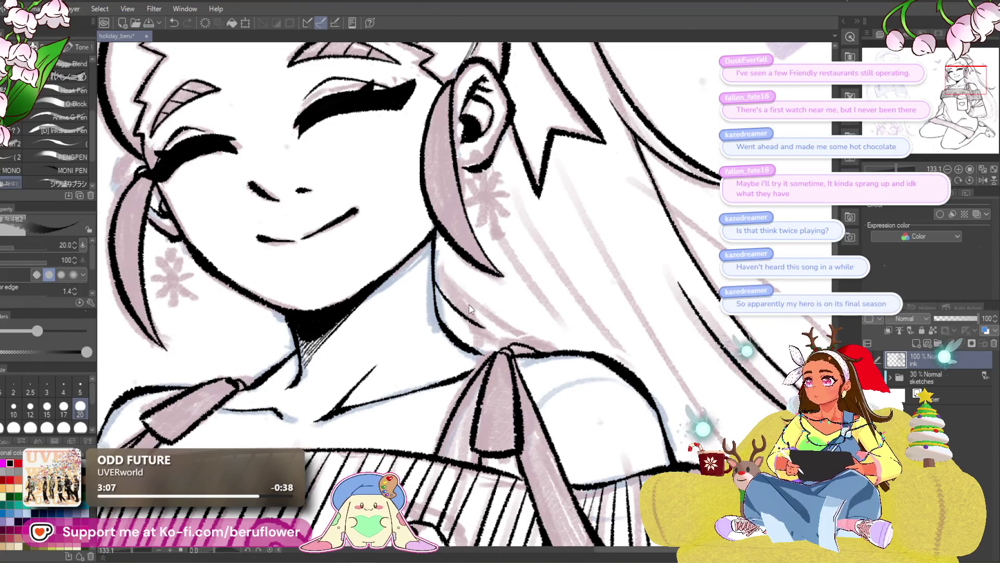
- Redraw the ink line along the side of the neck repeatedly until its shape reads right
{"action": "mouse_move", "coordinate": [466, 292]}
{"action": "left_mouse_down"}
{"action": "mouse_move", "coordinate": [450, 286]}
{"action": "mouse_move", "coordinate": [509, 338]}
{"action": "left_mouse_up"}
{"action": "left_click_drag", "start_coordinate": [423, 273], "coordinate": [494, 359]}
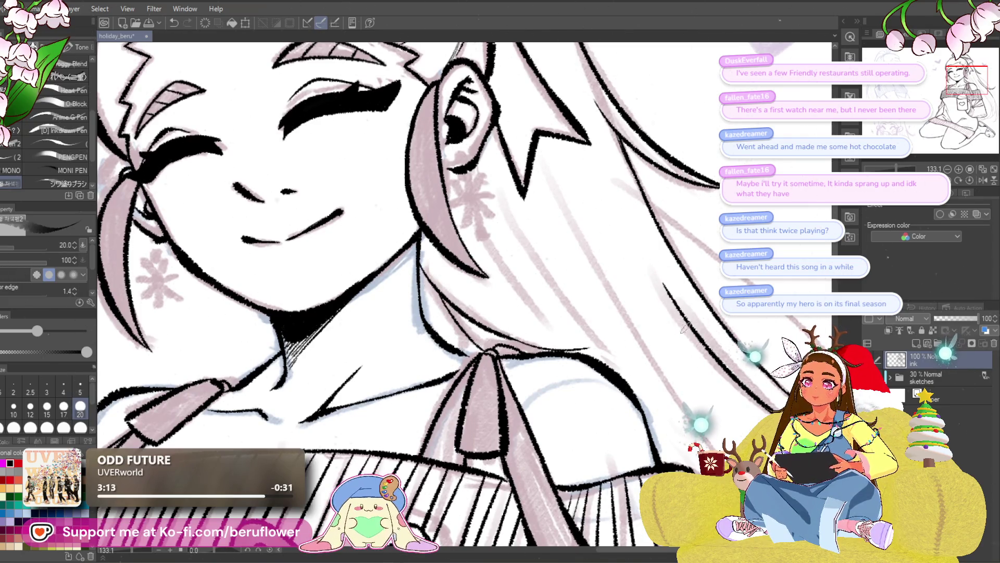
{"action": "key", "text": "ctrl+z"}
{"action": "key", "text": "ctrl+z"}
{"action": "left_click_drag", "start_coordinate": [419, 250], "coordinate": [501, 340]}
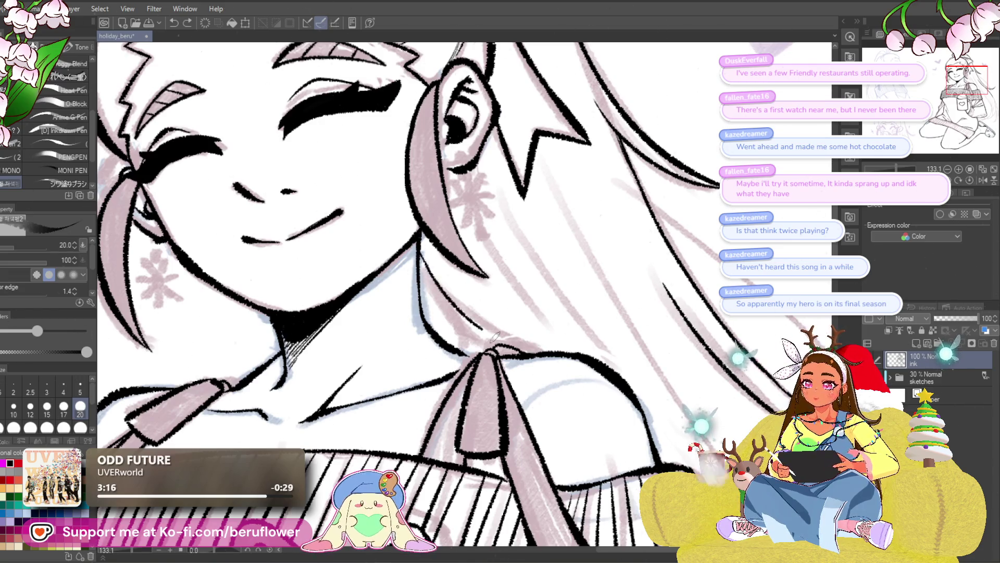
{"action": "key", "text": "ctrl+z"}
{"action": "left_click_drag", "start_coordinate": [421, 249], "coordinate": [488, 348]}
{"action": "key", "text": "ctrl+z"}
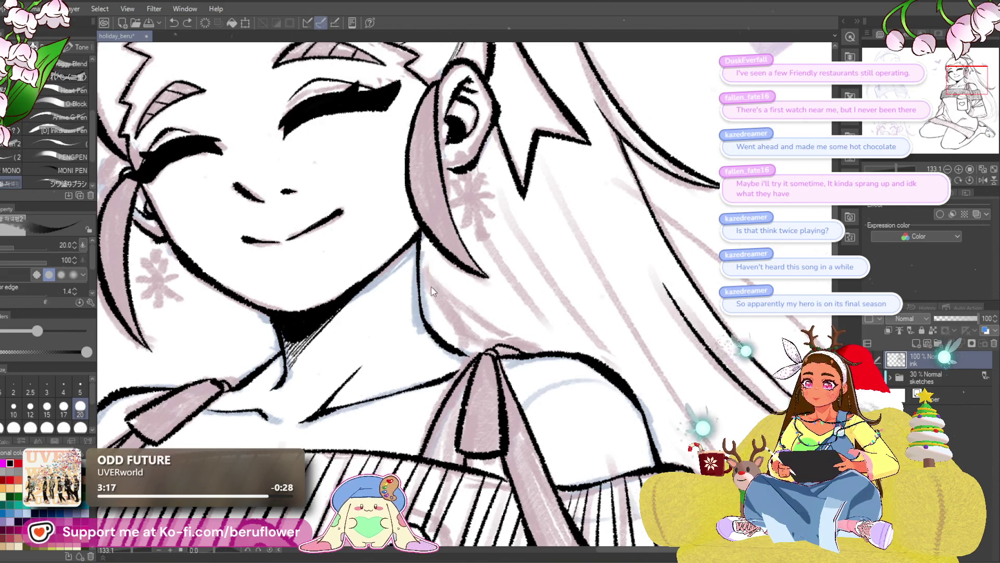
{"action": "left_click_drag", "start_coordinate": [416, 249], "coordinate": [478, 353]}
{"action": "key", "text": "ctrl+z"}
{"action": "left_click_drag", "start_coordinate": [414, 252], "coordinate": [466, 352]}
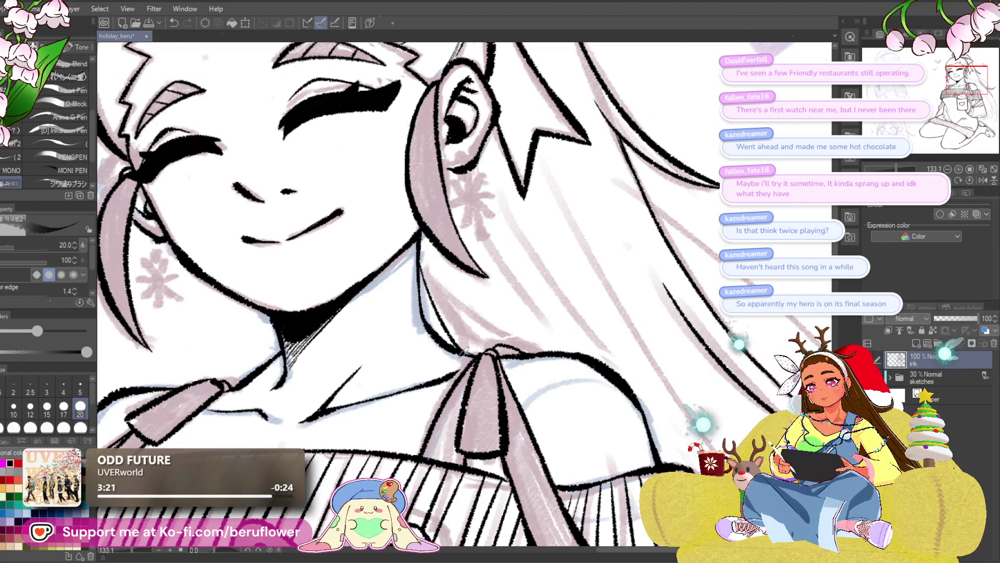
- Replace the thin neck stroke with a darker, cleaner line along the neck
{"action": "mouse_move", "coordinate": [423, 262]}
{"action": "left_mouse_down"}
{"action": "mouse_move", "coordinate": [399, 246]}
{"action": "mouse_move", "coordinate": [514, 335]}
{"action": "left_mouse_up"}
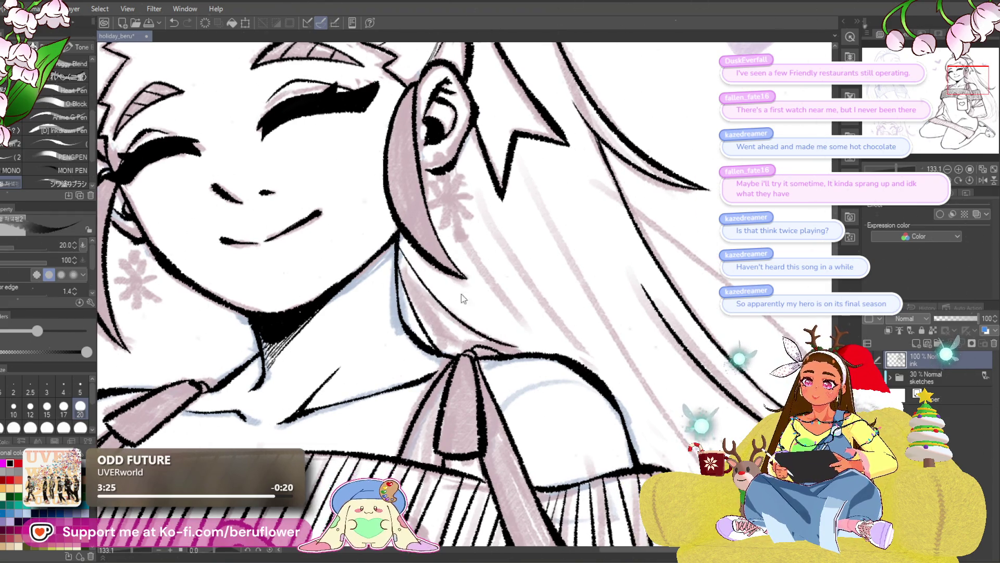
{"action": "key", "text": "ctrl+z"}
{"action": "left_click_drag", "start_coordinate": [397, 241], "coordinate": [548, 353]}
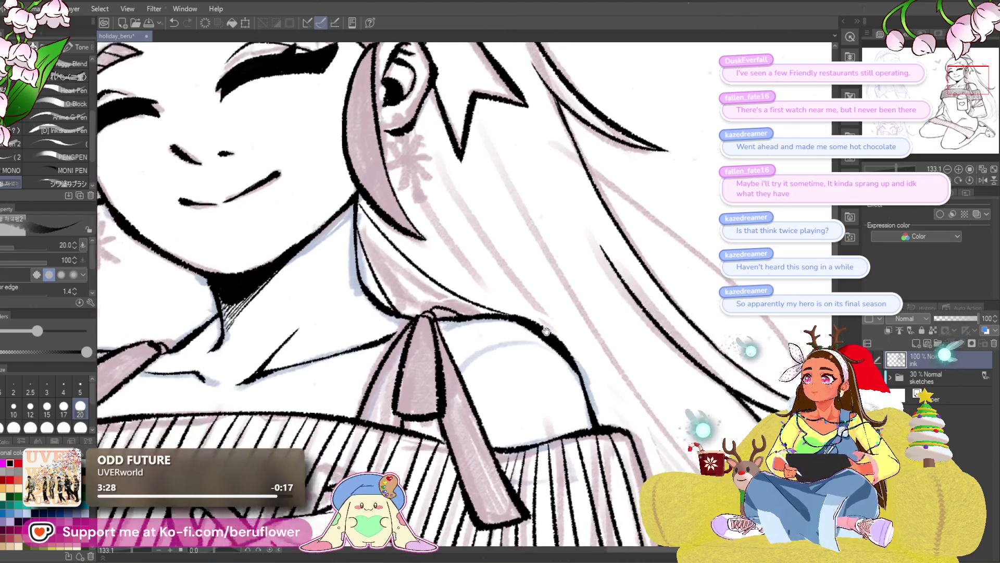
{"action": "left_click_drag", "start_coordinate": [555, 270], "coordinate": [509, 282]}
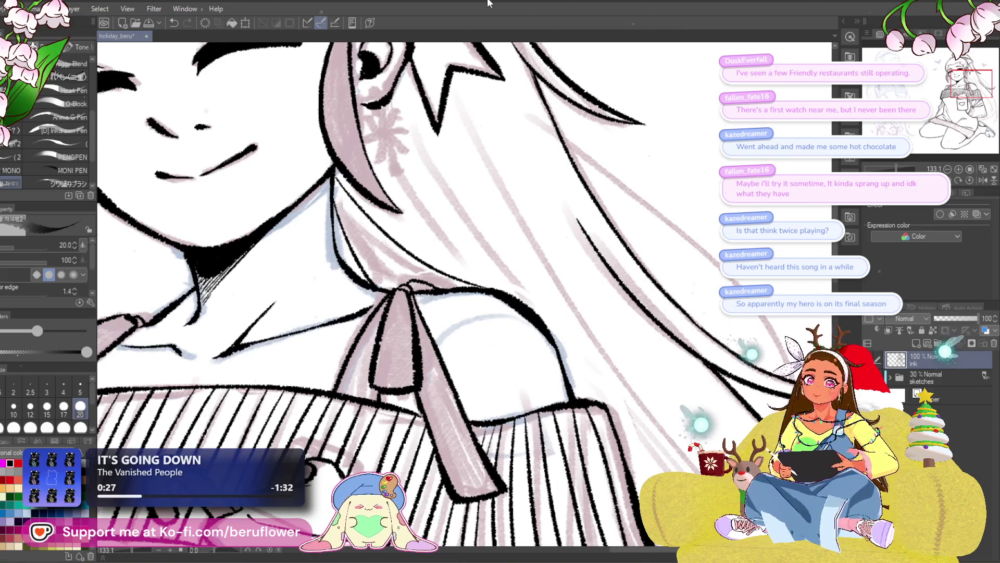
{"action": "scroll", "coordinate": [451, 144], "scroll_direction": "down", "scroll_amount": 2}
{"action": "scroll", "coordinate": [438, 164], "scroll_direction": "up", "scroll_amount": 2}
{"action": "scroll", "coordinate": [427, 194], "scroll_direction": "up", "scroll_amount": 2}
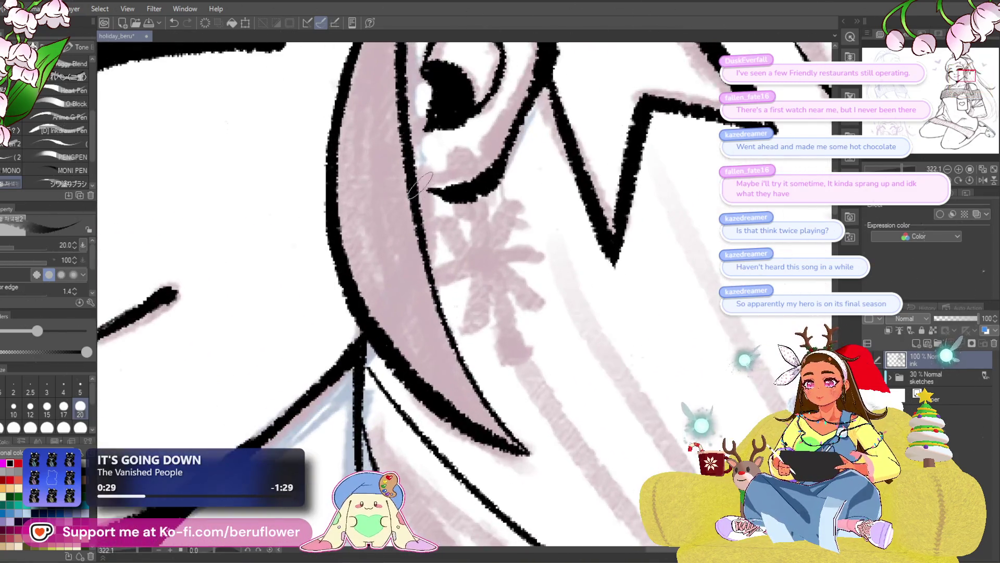
{"action": "scroll", "coordinate": [437, 204], "scroll_direction": "down", "scroll_amount": 3}
{"action": "scroll", "coordinate": [532, 258], "scroll_direction": "down", "scroll_amount": 2}
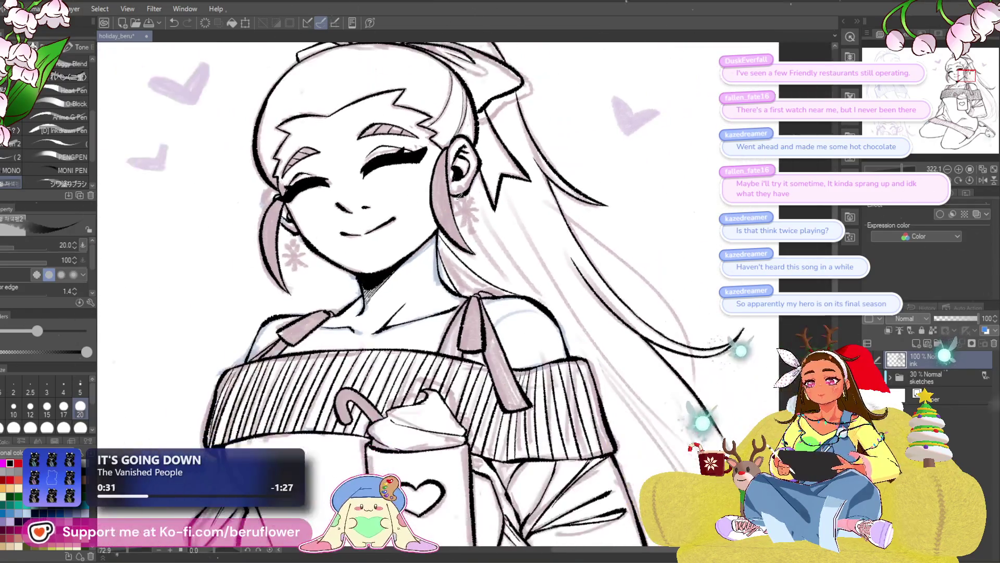
- Ink a thick hair strand up along the sketched curve on the tilted canvas, redrawing its end
{"action": "left_click_drag", "start_coordinate": [549, 279], "coordinate": [579, 270]}
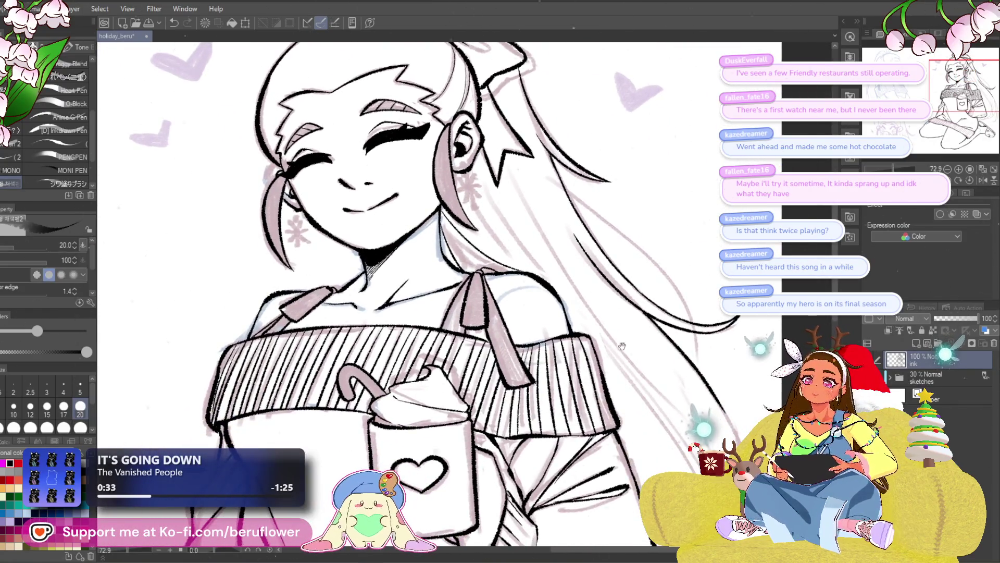
{"action": "left_click_drag", "start_coordinate": [623, 345], "coordinate": [580, 377]}
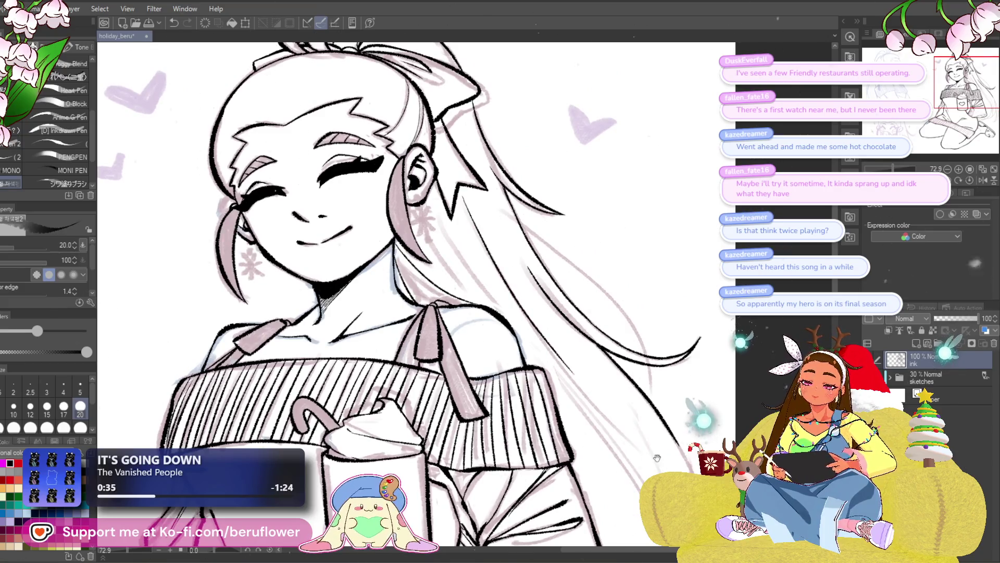
{"action": "scroll", "coordinate": [517, 538], "scroll_direction": "down", "scroll_amount": 3}
{"action": "scroll", "coordinate": [516, 538], "scroll_direction": "down", "scroll_amount": 2}
{"action": "left_click_drag", "start_coordinate": [517, 538], "coordinate": [492, 288]}
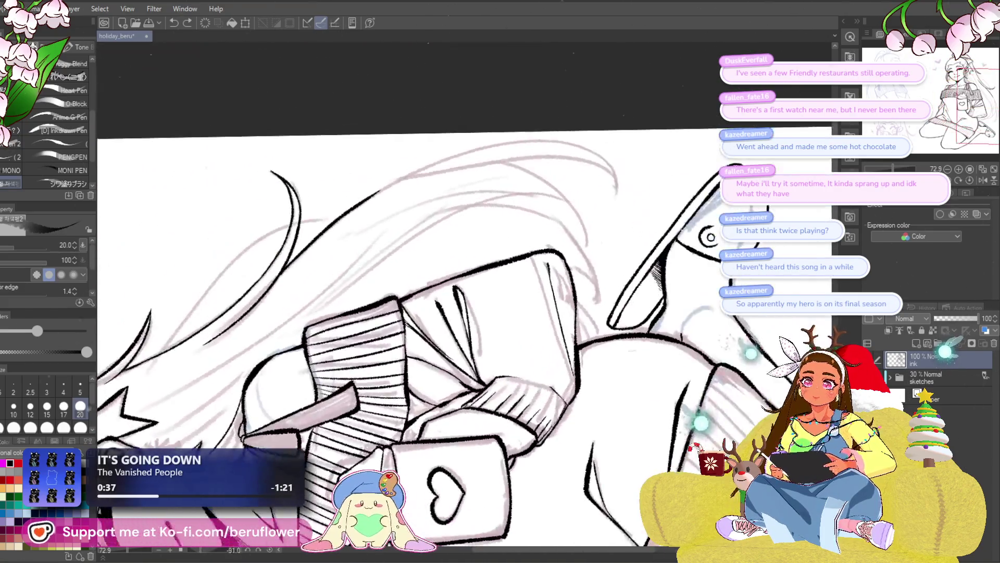
{"action": "scroll", "coordinate": [445, 282], "scroll_direction": "up", "scroll_amount": 2}
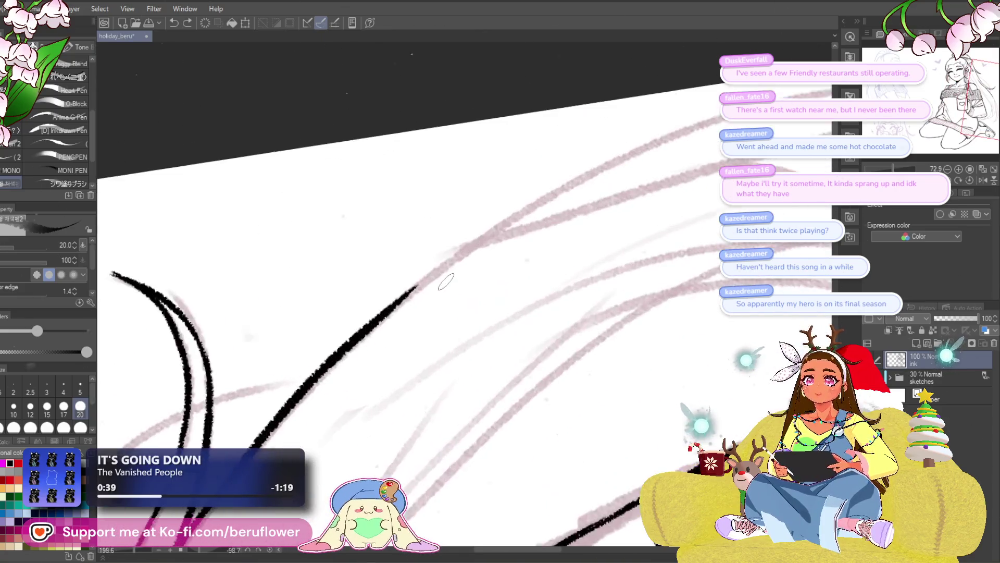
{"action": "scroll", "coordinate": [406, 313], "scroll_direction": "up", "scroll_amount": 2}
{"action": "mouse_move", "coordinate": [367, 341]}
{"action": "left_mouse_down"}
{"action": "mouse_move", "coordinate": [715, 125]}
{"action": "mouse_move", "coordinate": [598, 144]}
{"action": "left_mouse_up"}
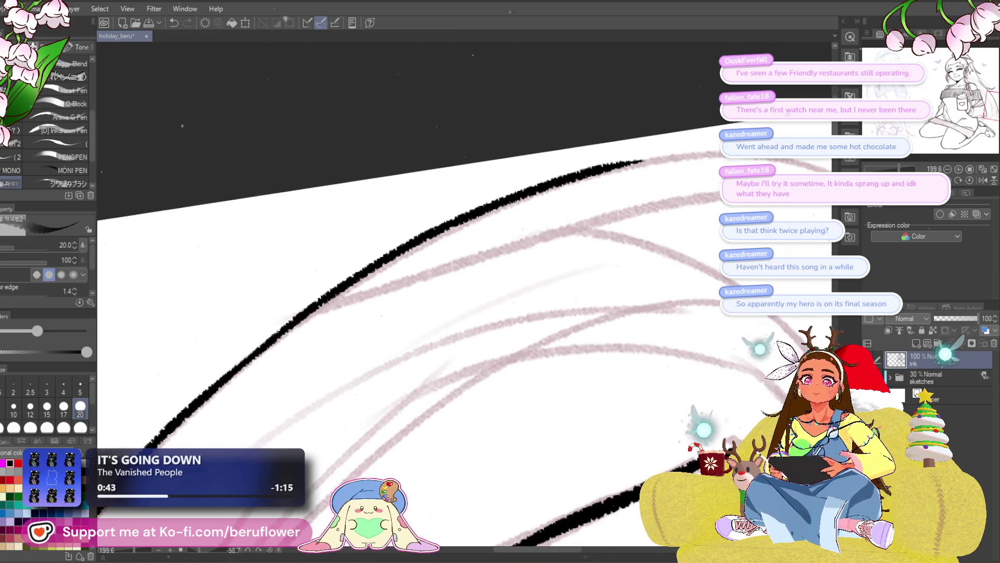
{"action": "left_click_drag", "start_coordinate": [548, 312], "coordinate": [596, 244]}
{"action": "key", "text": "ctrl+z"}
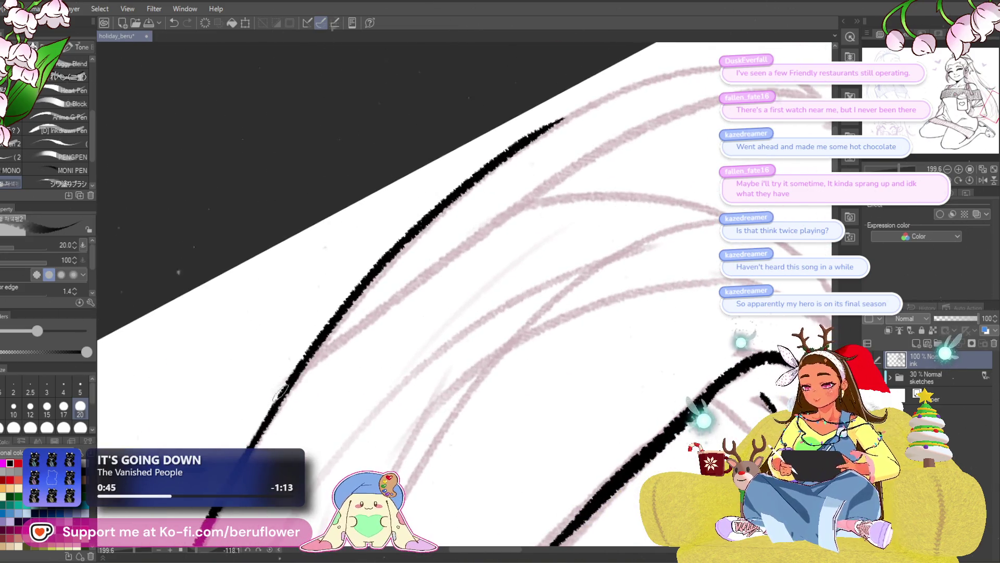
{"action": "left_click_drag", "start_coordinate": [300, 369], "coordinate": [717, 71]}
{"action": "mouse_move", "coordinate": [738, 146]}
{"action": "left_mouse_down"}
{"action": "mouse_move", "coordinate": [606, 228]}
{"action": "mouse_move", "coordinate": [420, 274]}
{"action": "mouse_move", "coordinate": [579, 164]}
{"action": "left_mouse_up"}
{"action": "key", "text": "ctrl+z"}
{"action": "mouse_move", "coordinate": [469, 223]}
{"action": "left_mouse_down"}
{"action": "mouse_move", "coordinate": [546, 176]}
{"action": "mouse_move", "coordinate": [575, 170]}
{"action": "left_mouse_up"}
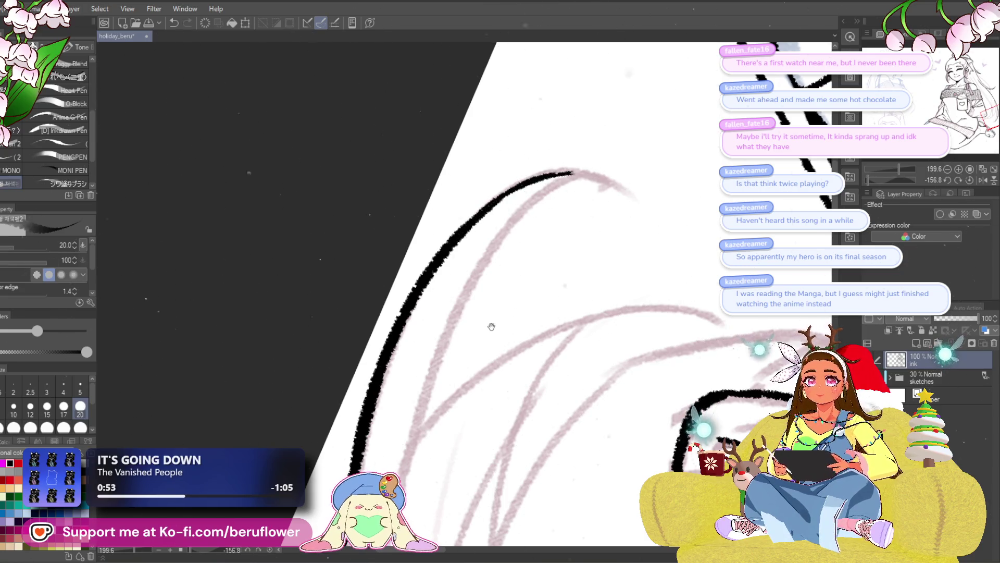
- Extend the ink line down the hair sketch and start a long parallel strand beside the curve
{"action": "left_click_drag", "start_coordinate": [486, 330], "coordinate": [474, 342]}
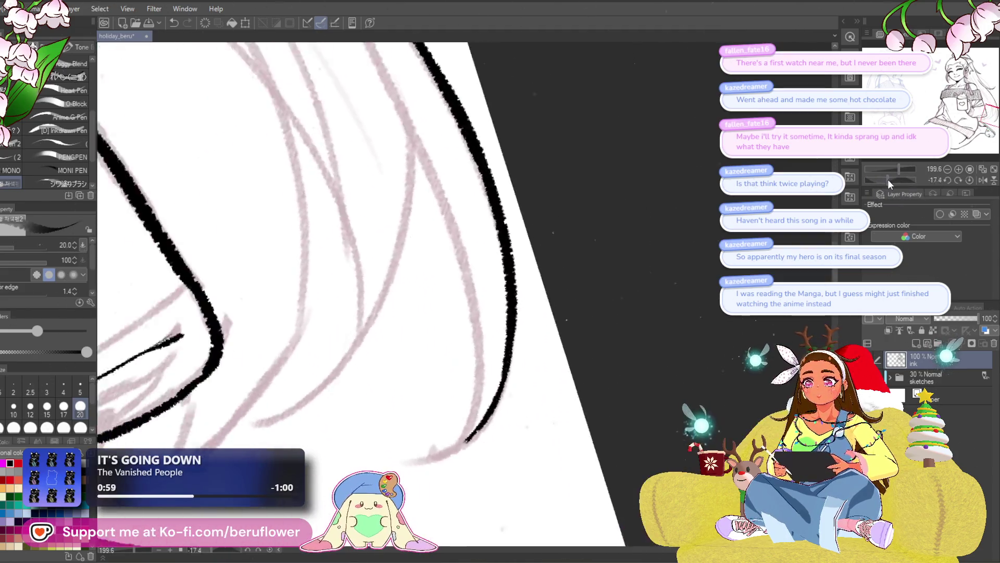
{"action": "left_click_drag", "start_coordinate": [890, 188], "coordinate": [856, 186]}
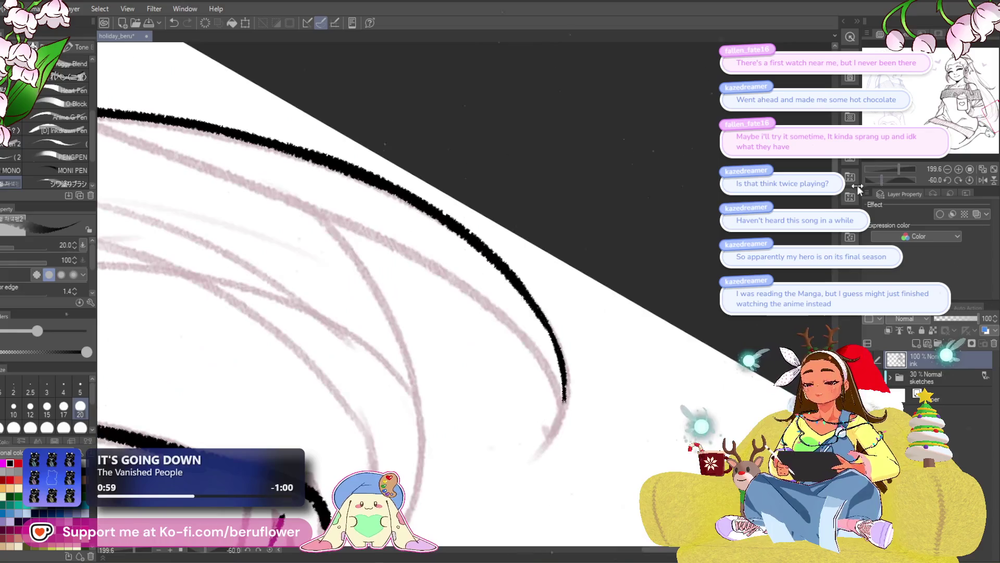
{"action": "scroll", "coordinate": [558, 361], "scroll_direction": "up", "scroll_amount": 1}
{"action": "scroll", "coordinate": [554, 336], "scroll_direction": "up", "scroll_amount": 1}
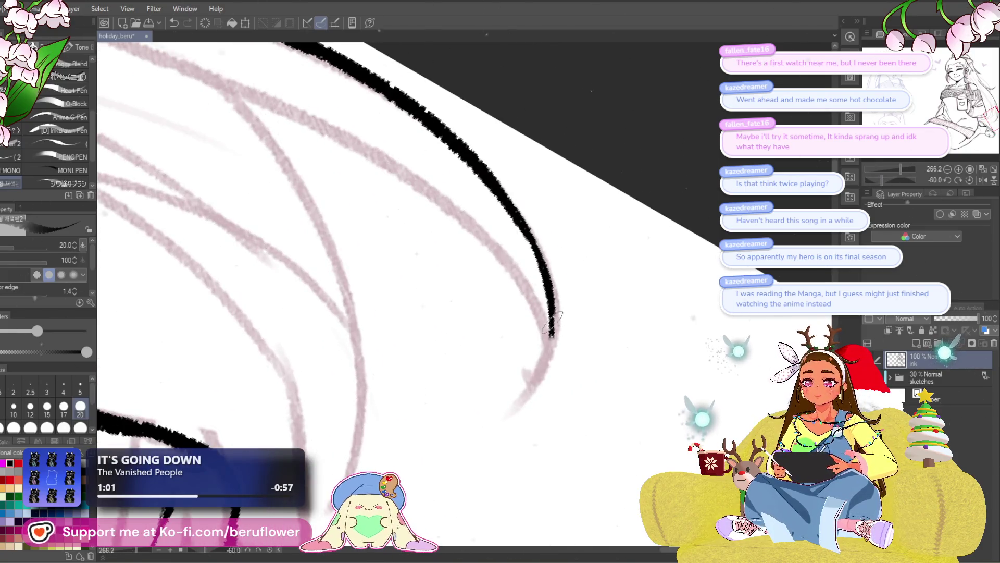
{"action": "left_click_drag", "start_coordinate": [549, 356], "coordinate": [518, 405]}
{"action": "mouse_move", "coordinate": [898, 168]}
{"action": "left_mouse_down"}
{"action": "mouse_move", "coordinate": [890, 204]}
{"action": "mouse_move", "coordinate": [879, 176]}
{"action": "mouse_move", "coordinate": [868, 178]}
{"action": "left_mouse_up"}
{"action": "left_click_drag", "start_coordinate": [575, 239], "coordinate": [456, 346]}
- Ink the long parallel strand and redraw the inner strand's lower ending until it looks right
{"action": "key", "text": "ctrl+z"}
{"action": "left_click_drag", "start_coordinate": [570, 239], "coordinate": [405, 458]}
{"action": "left_click_drag", "start_coordinate": [501, 313], "coordinate": [531, 215]}
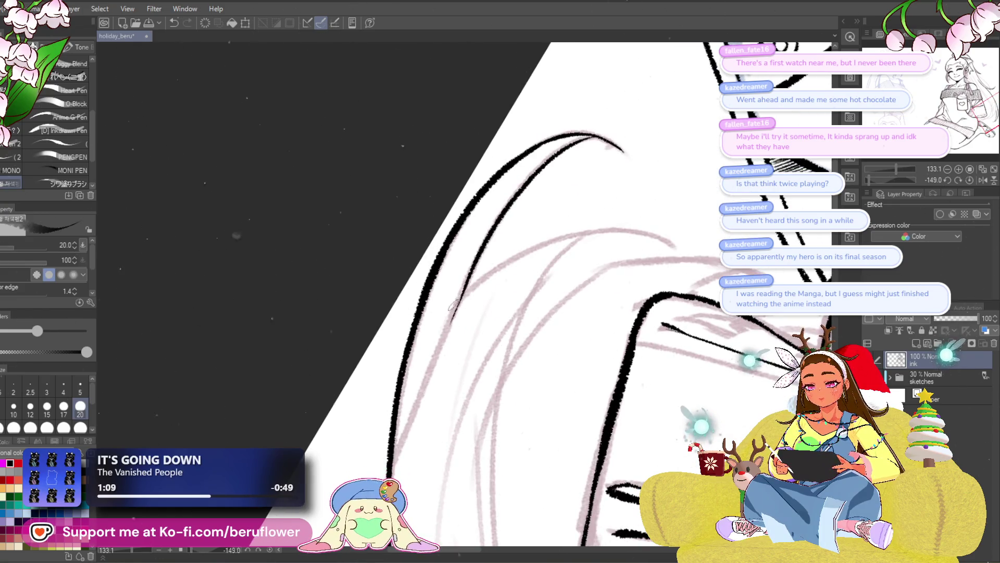
{"action": "scroll", "coordinate": [457, 306], "scroll_direction": "down", "scroll_amount": 3}
{"action": "scroll", "coordinate": [426, 392], "scroll_direction": "up", "scroll_amount": 3}
{"action": "left_click_drag", "start_coordinate": [461, 305], "coordinate": [441, 348]}
{"action": "scroll", "coordinate": [438, 266], "scroll_direction": "down", "scroll_amount": 3}
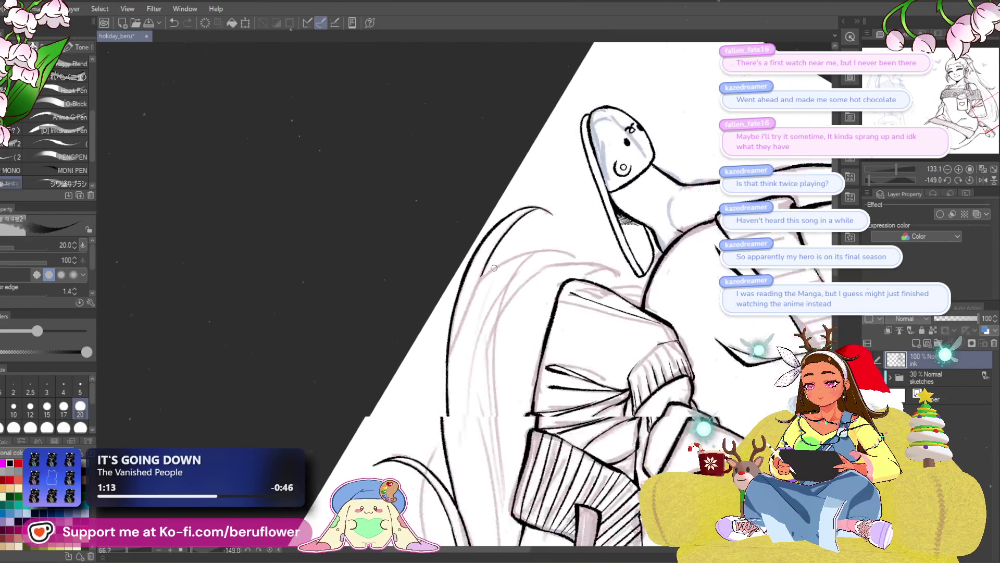
{"action": "scroll", "coordinate": [422, 352], "scroll_direction": "up", "scroll_amount": 4}
{"action": "left_click_drag", "start_coordinate": [459, 290], "coordinate": [405, 452]}
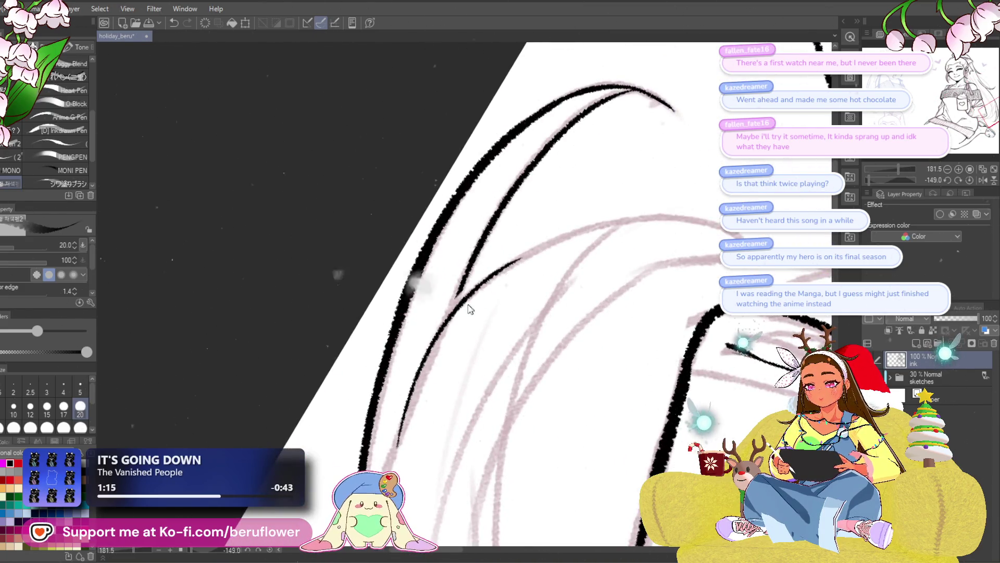
{"action": "key", "text": "ctrl+z"}
{"action": "mouse_move", "coordinate": [465, 279]}
{"action": "left_mouse_down"}
{"action": "mouse_move", "coordinate": [405, 453]}
{"action": "mouse_move", "coordinate": [422, 441]}
{"action": "left_mouse_up"}
{"action": "key", "text": "ctrl+z"}
{"action": "key", "text": "ctrl+z"}
{"action": "left_click_drag", "start_coordinate": [465, 282], "coordinate": [429, 441]}
{"action": "key", "text": "ctrl+z"}
{"action": "left_click_drag", "start_coordinate": [465, 281], "coordinate": [410, 468]}
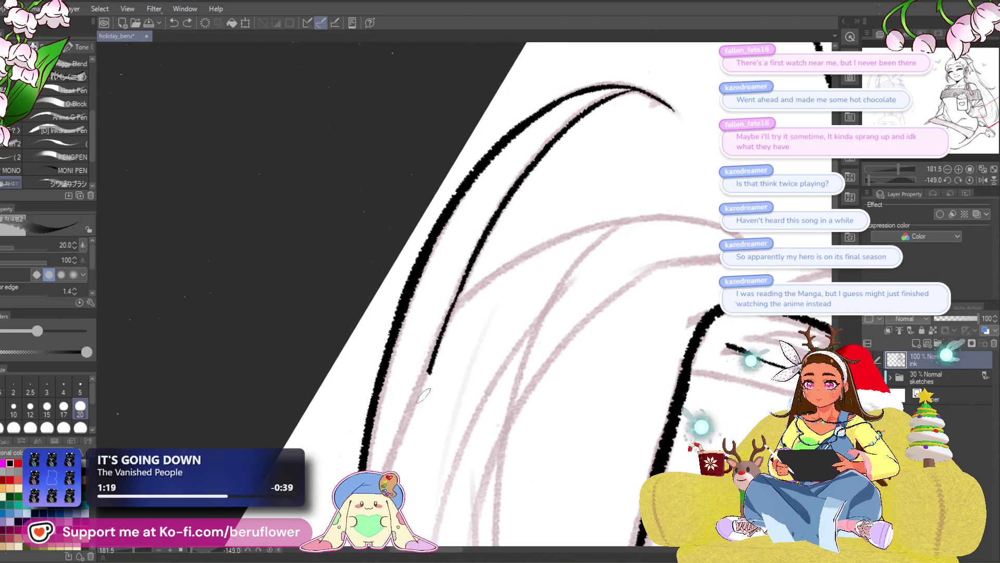
- With the canvas upright, add a longer stroke and retrace the hair curve near the tips to thicken it
{"action": "left_click_drag", "start_coordinate": [487, 242], "coordinate": [488, 194]}
{"action": "mouse_move", "coordinate": [440, 300]}
{"action": "left_mouse_down"}
{"action": "mouse_move", "coordinate": [451, 320]}
{"action": "mouse_move", "coordinate": [655, 219]}
{"action": "left_mouse_up"}
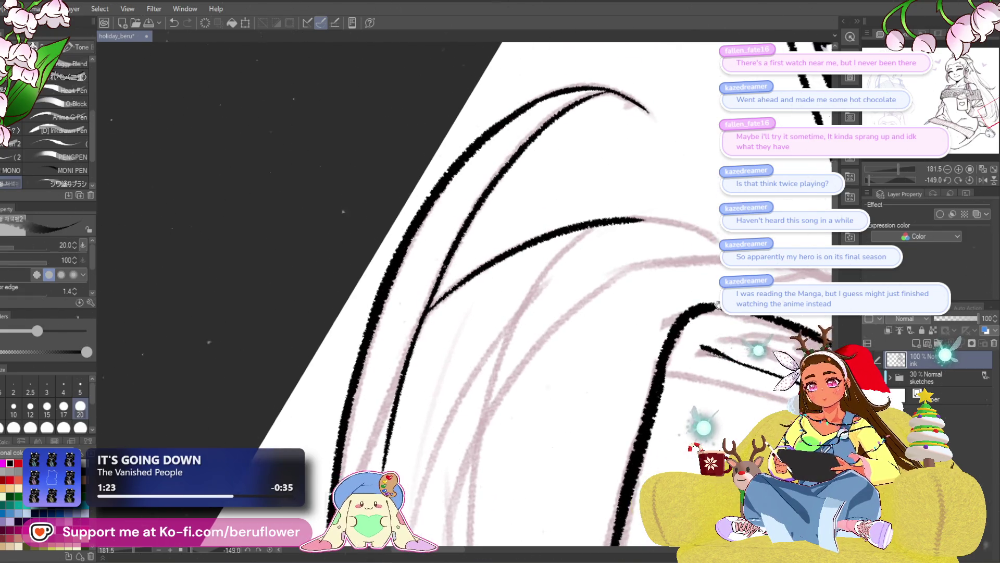
{"action": "left_click", "coordinate": [969, 180]}
{"action": "left_click_drag", "start_coordinate": [594, 329], "coordinate": [703, 259]}
{"action": "left_click_drag", "start_coordinate": [505, 353], "coordinate": [403, 381]}
{"action": "key", "text": "ctrl+z"}
{"action": "left_click_drag", "start_coordinate": [501, 358], "coordinate": [353, 375]}
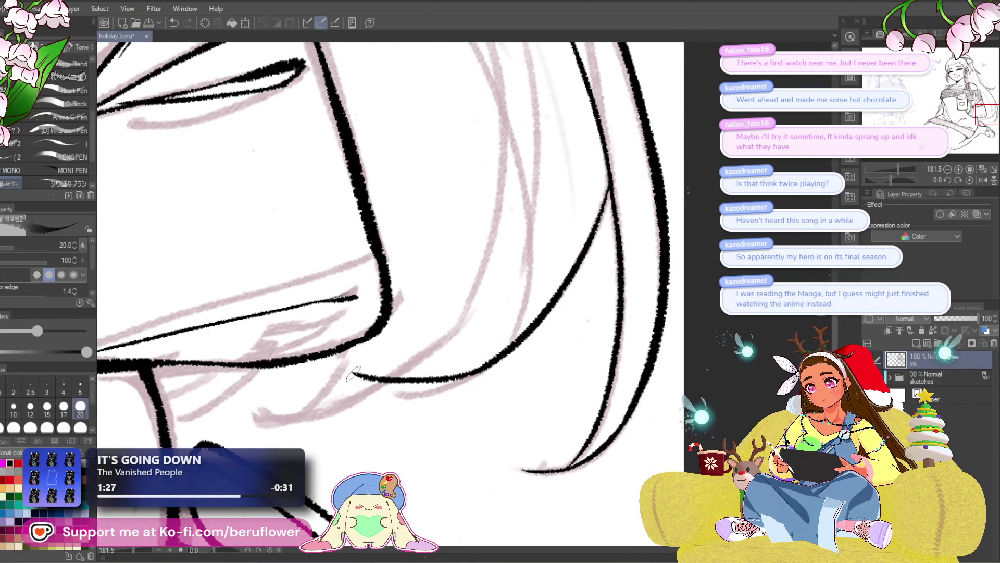
{"action": "left_click_drag", "start_coordinate": [416, 392], "coordinate": [492, 364]}
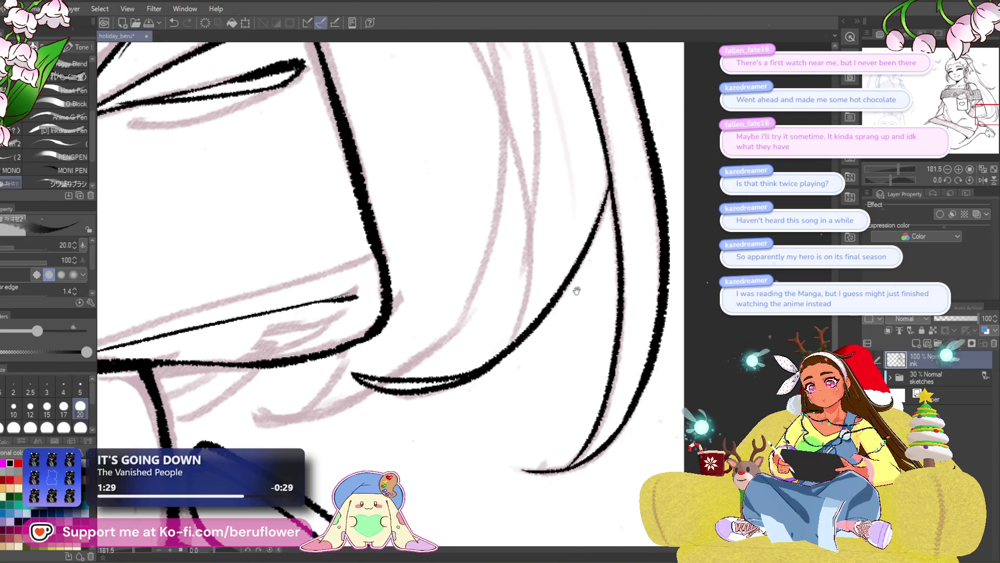
{"action": "scroll", "coordinate": [575, 291], "scroll_direction": "down", "scroll_amount": 1}
{"action": "left_click_drag", "start_coordinate": [523, 297], "coordinate": [441, 430]}
{"action": "scroll", "coordinate": [493, 378], "scroll_direction": "down", "scroll_amount": 3}
{"action": "scroll", "coordinate": [493, 377], "scroll_direction": "up", "scroll_amount": 2}
{"action": "scroll", "coordinate": [493, 377], "scroll_direction": "up", "scroll_amount": 1}
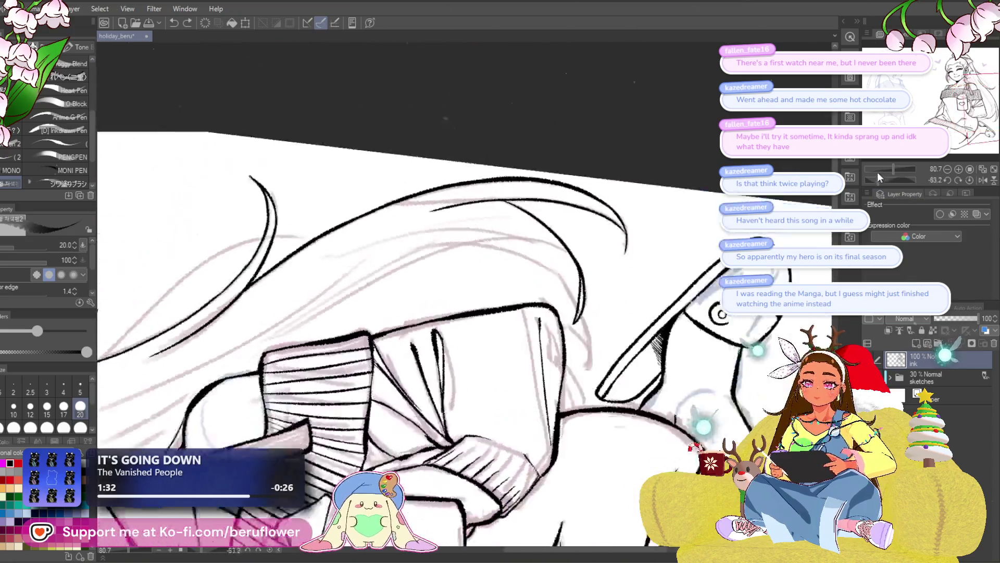
- Ink a long diagonal hair strand on the rotated canvas and build up ink along it
{"action": "left_click_drag", "start_coordinate": [891, 178], "coordinate": [871, 178]}
{"action": "scroll", "coordinate": [609, 186], "scroll_direction": "up", "scroll_amount": 2}
{"action": "scroll", "coordinate": [609, 186], "scroll_direction": "up", "scroll_amount": 2}
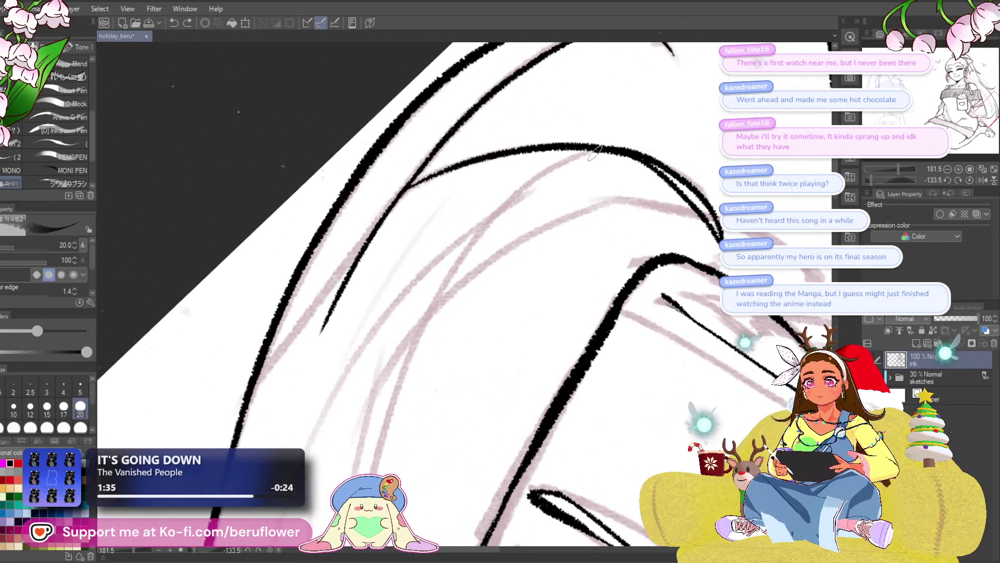
{"action": "left_click_drag", "start_coordinate": [596, 154], "coordinate": [313, 461]}
{"action": "left_click_drag", "start_coordinate": [512, 204], "coordinate": [403, 345]}
{"action": "left_click_drag", "start_coordinate": [604, 143], "coordinate": [544, 179]}
{"action": "scroll", "coordinate": [406, 351], "scroll_direction": "down", "scroll_amount": 5}
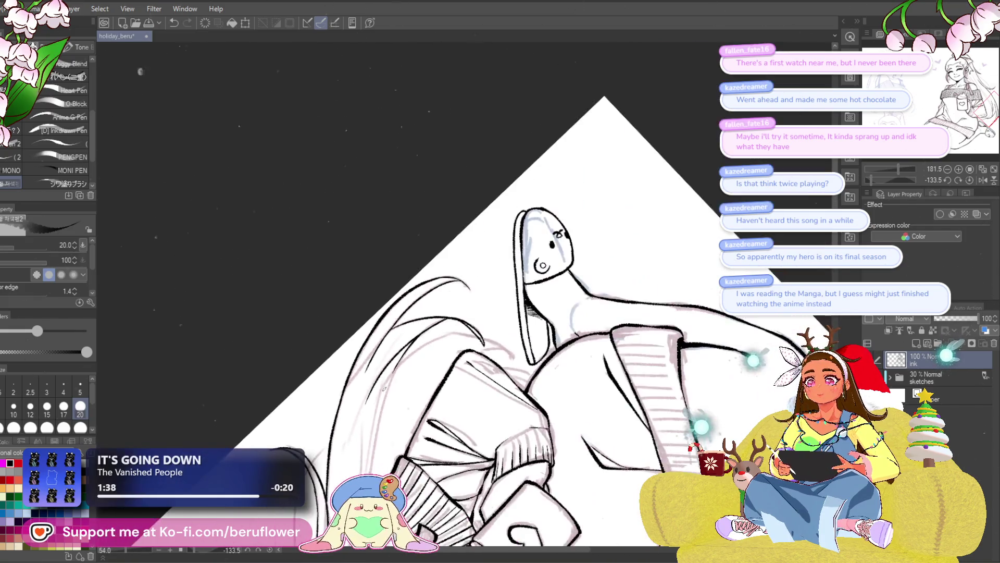
{"action": "left_click_drag", "start_coordinate": [820, 276], "coordinate": [911, 185]}
{"action": "left_click", "coordinate": [973, 182]}
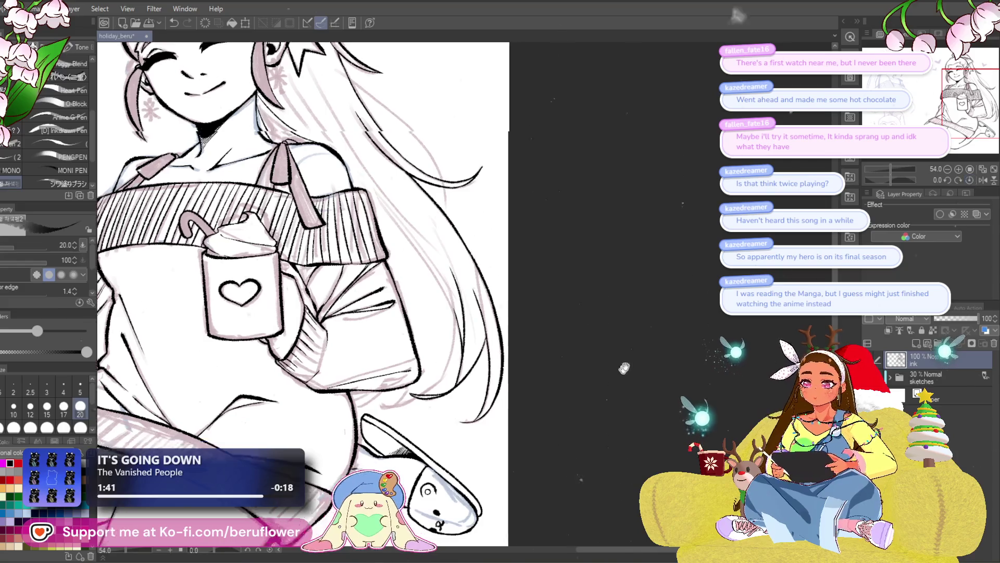
{"action": "scroll", "coordinate": [580, 390], "scroll_direction": "up", "scroll_amount": 6}
- Ink a long diagonal strand running from the star ornament down beside the sweater
{"action": "left_click_drag", "start_coordinate": [580, 390], "coordinate": [602, 547]}
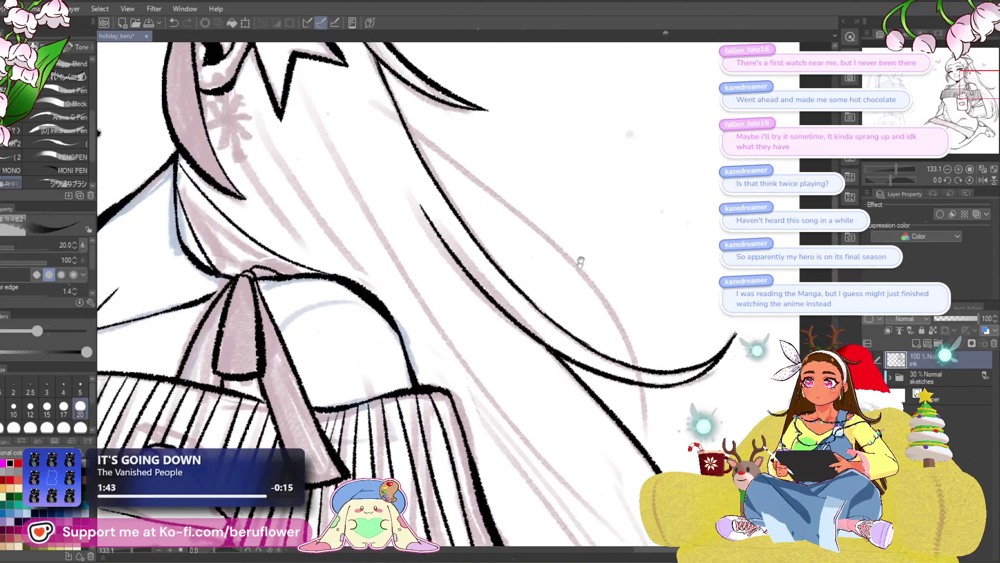
{"action": "left_click_drag", "start_coordinate": [887, 179], "coordinate": [901, 178]}
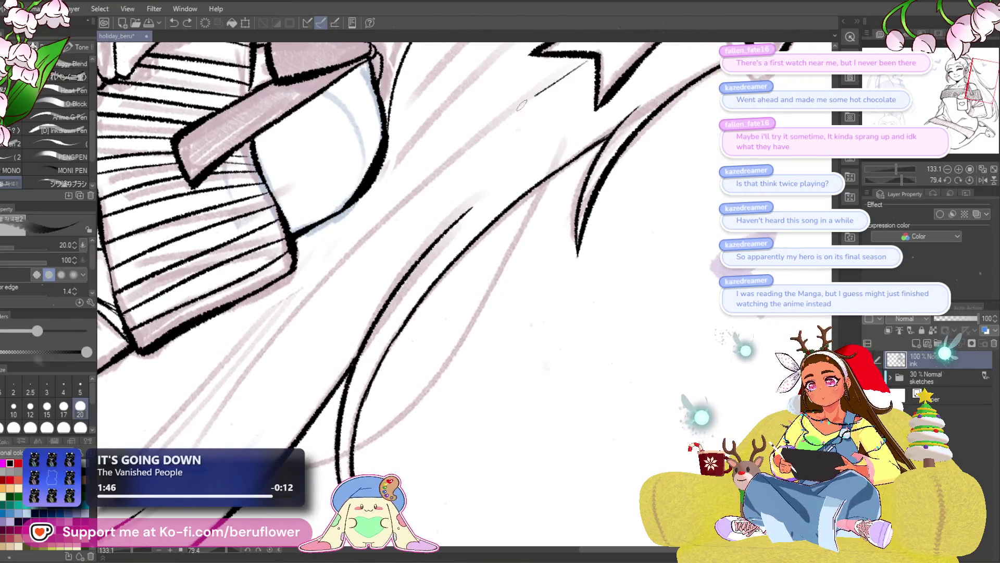
{"action": "left_click_drag", "start_coordinate": [541, 110], "coordinate": [568, 134]}
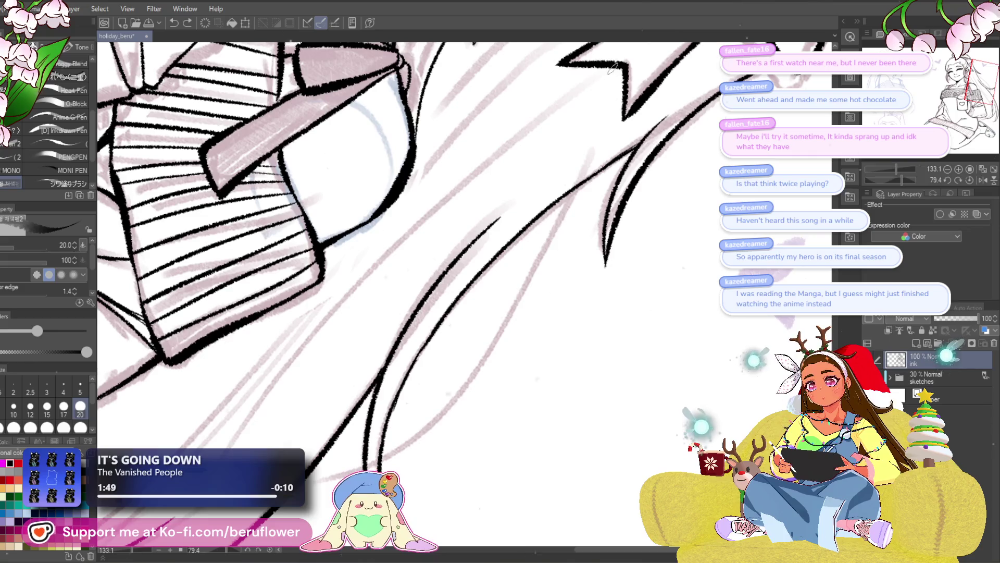
{"action": "left_click_drag", "start_coordinate": [612, 67], "coordinate": [231, 458]}
{"action": "scroll", "coordinate": [499, 343], "scroll_direction": "down", "scroll_amount": 3}
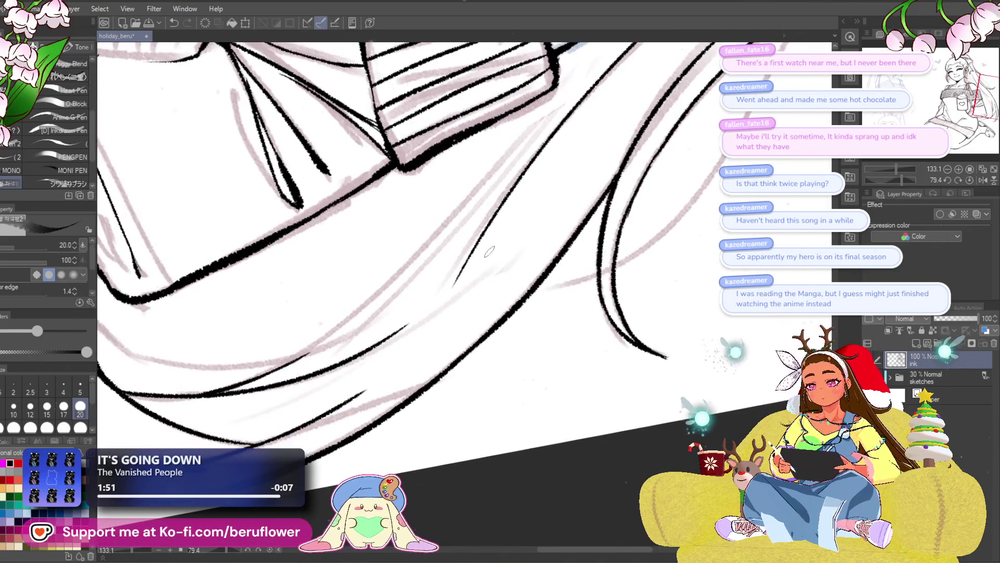
{"action": "scroll", "coordinate": [499, 343], "scroll_direction": "down", "scroll_amount": 2}
{"action": "scroll", "coordinate": [499, 343], "scroll_direction": "up", "scroll_amount": 2}
{"action": "left_click_drag", "start_coordinate": [500, 342], "coordinate": [575, 383]}
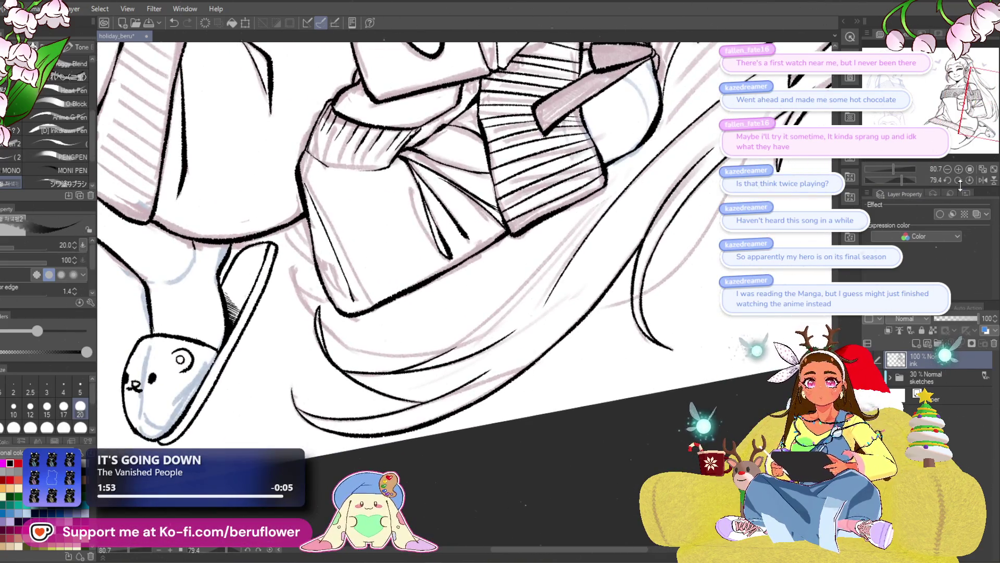
{"action": "left_click", "coordinate": [959, 180]}
{"action": "scroll", "coordinate": [474, 398], "scroll_direction": "up", "scroll_amount": 2}
{"action": "scroll", "coordinate": [474, 397], "scroll_direction": "up", "scroll_amount": 2}
{"action": "scroll", "coordinate": [473, 397], "scroll_direction": "down", "scroll_amount": 2}
{"action": "scroll", "coordinate": [473, 397], "scroll_direction": "down", "scroll_amount": 2}
{"action": "scroll", "coordinate": [472, 296], "scroll_direction": "down", "scroll_amount": 2}
{"action": "scroll", "coordinate": [472, 296], "scroll_direction": "up", "scroll_amount": 1}
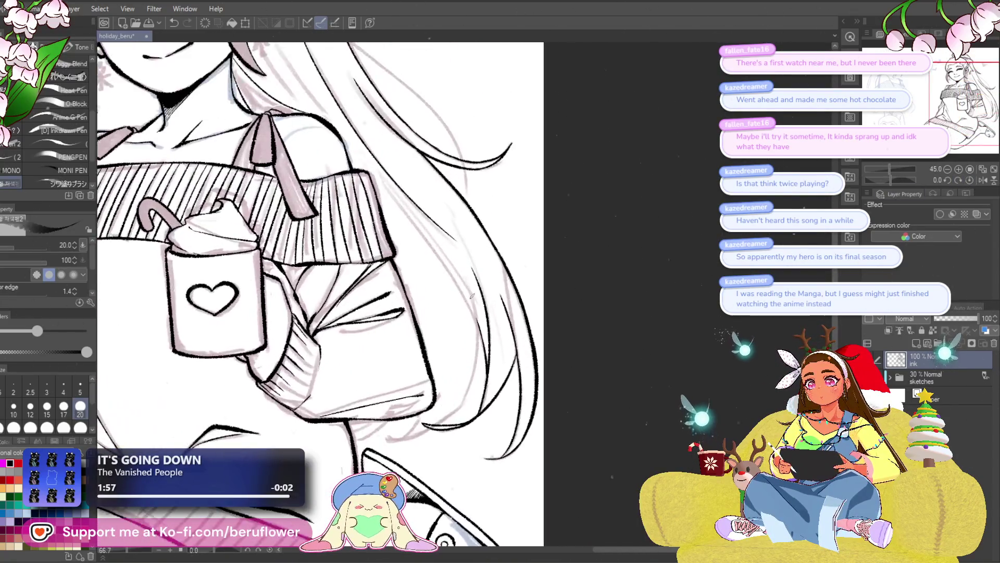
{"action": "scroll", "coordinate": [472, 296], "scroll_direction": "down", "scroll_amount": 2}
{"action": "scroll", "coordinate": [472, 339], "scroll_direction": "up", "scroll_amount": 3}
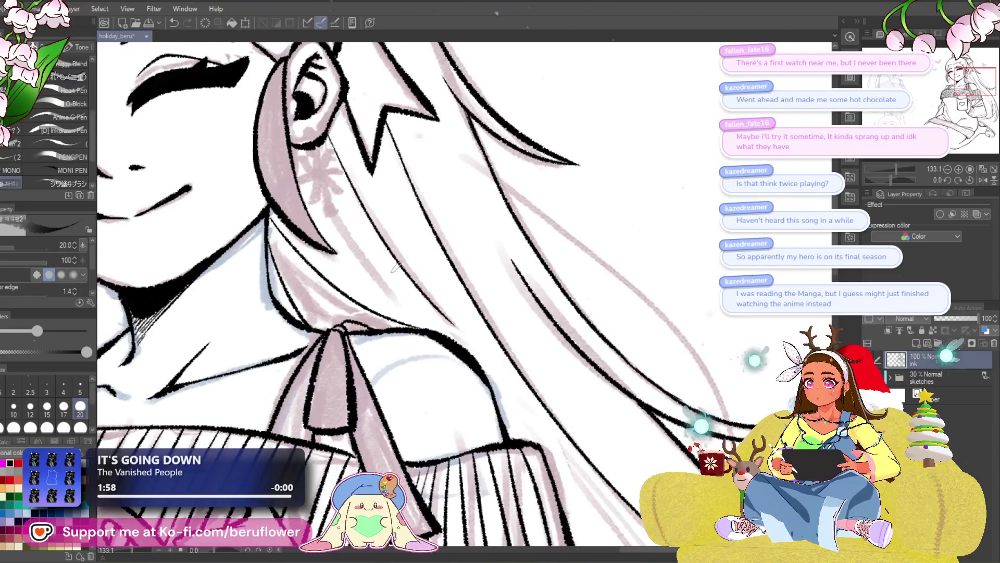
{"action": "scroll", "coordinate": [520, 301], "scroll_direction": "down", "scroll_amount": 2}
{"action": "scroll", "coordinate": [520, 300], "scroll_direction": "down", "scroll_amount": 1}
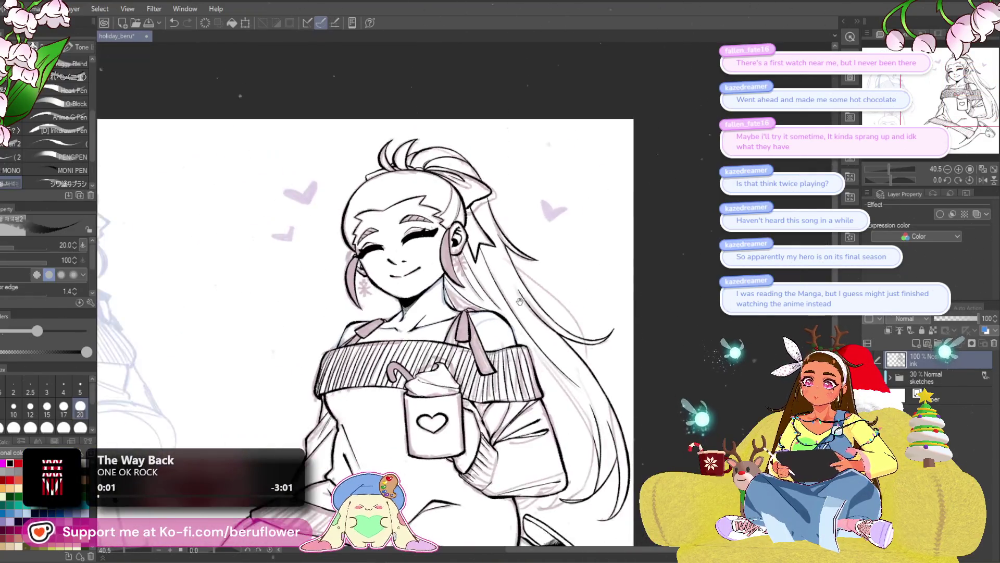
{"action": "scroll", "coordinate": [520, 301], "scroll_direction": "down", "scroll_amount": 1}
{"action": "scroll", "coordinate": [516, 281], "scroll_direction": "up", "scroll_amount": 1}
{"action": "scroll", "coordinate": [508, 250], "scroll_direction": "up", "scroll_amount": 2}
{"action": "scroll", "coordinate": [504, 238], "scroll_direction": "up", "scroll_amount": 1}
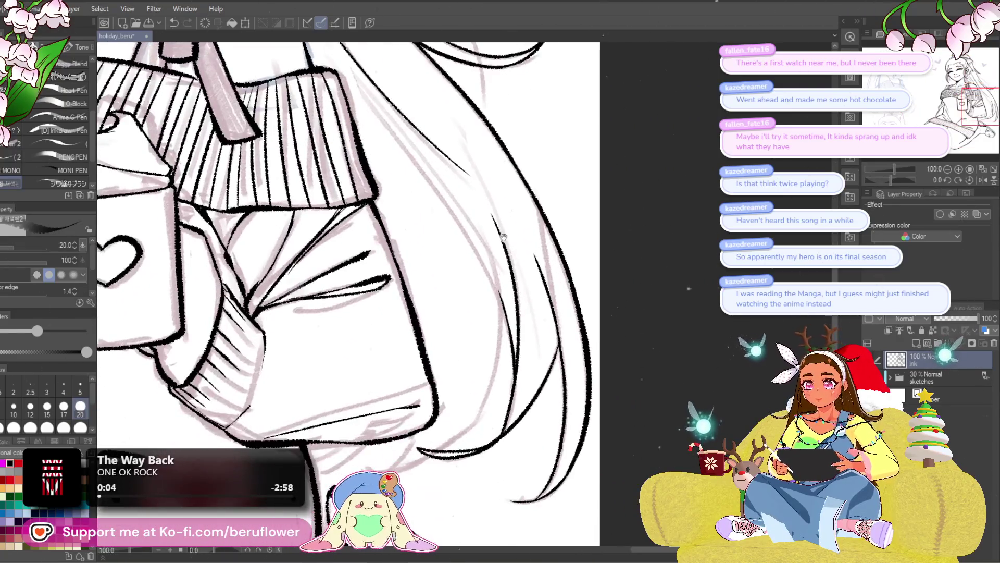
- Erase and redraw the curved lower hair stroke by the sleeve
{"action": "left_click_drag", "start_coordinate": [503, 237], "coordinate": [710, 208]}
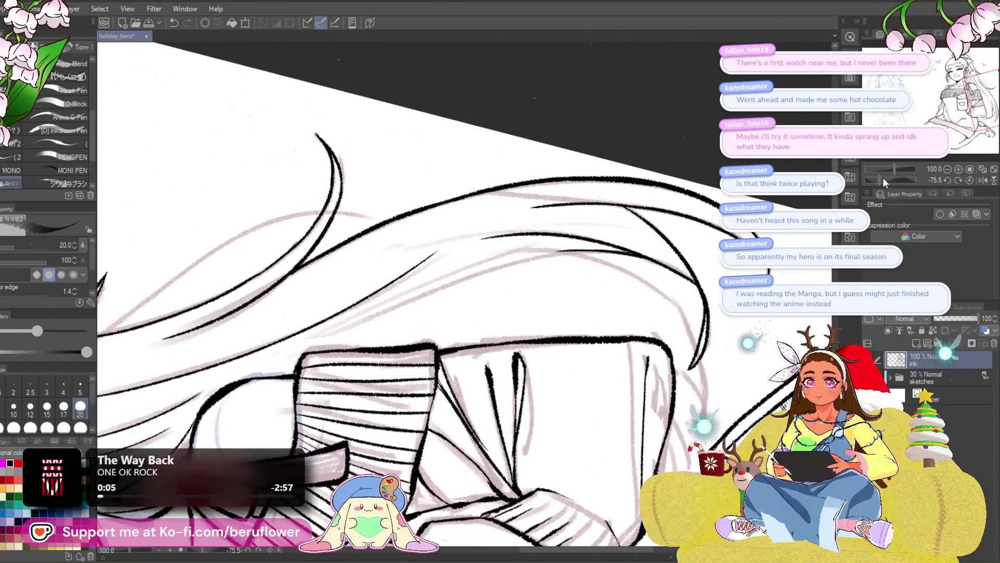
{"action": "left_click_drag", "start_coordinate": [883, 177], "coordinate": [878, 178]}
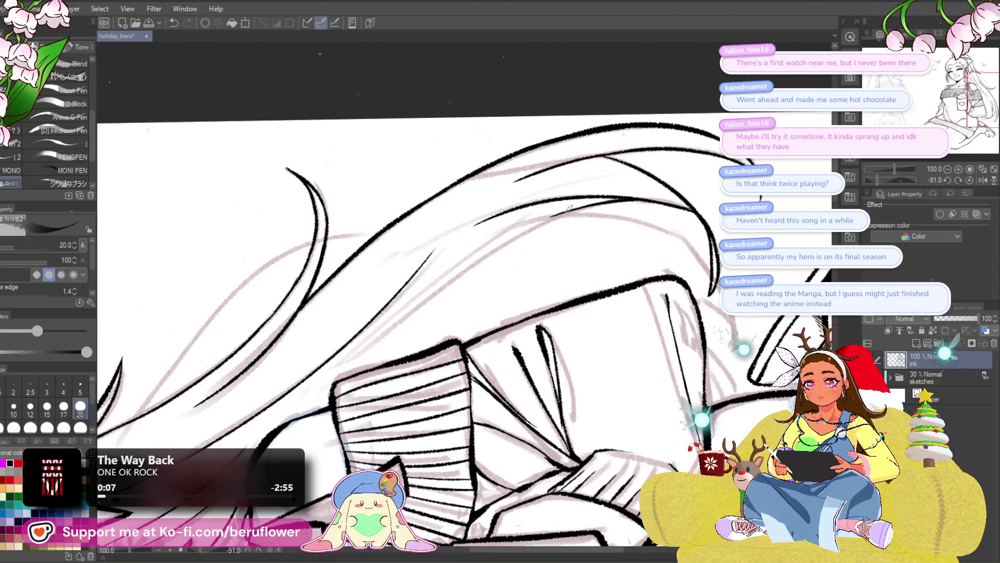
{"action": "key", "text": "ctrl+z"}
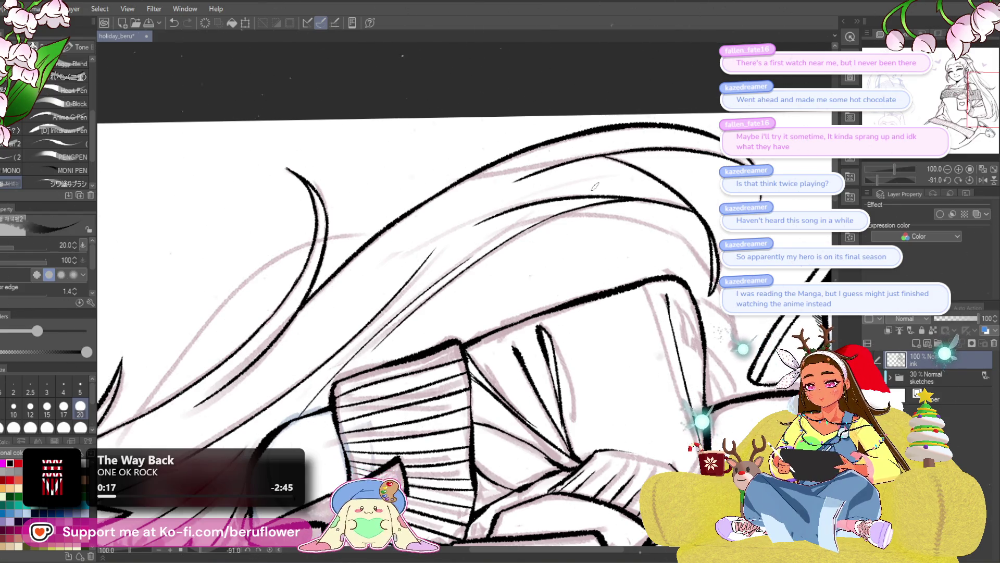
{"action": "left_click", "coordinate": [973, 179]}
{"action": "scroll", "coordinate": [509, 332], "scroll_direction": "up", "scroll_amount": 5}
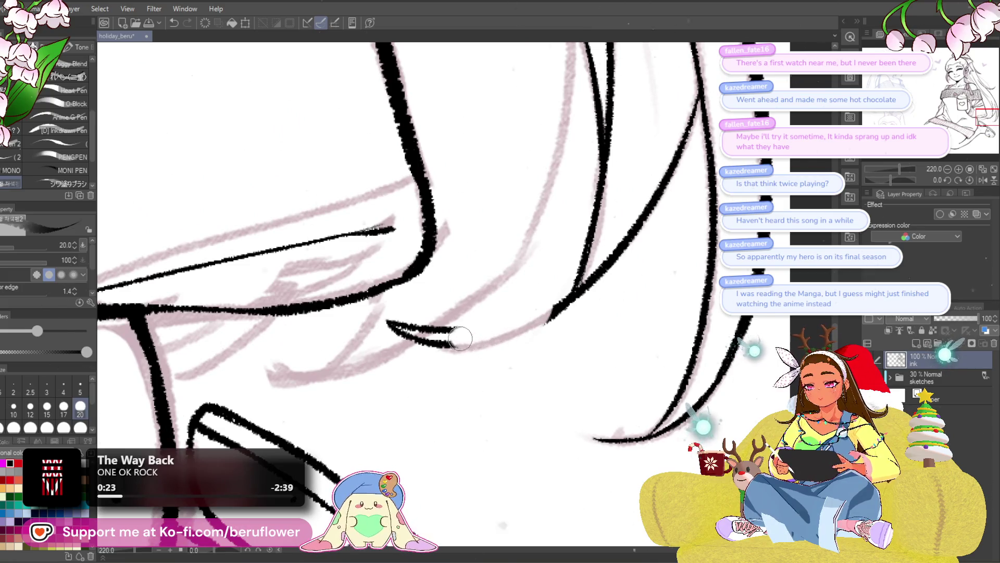
{"action": "left_click_drag", "start_coordinate": [539, 313], "coordinate": [398, 324]}
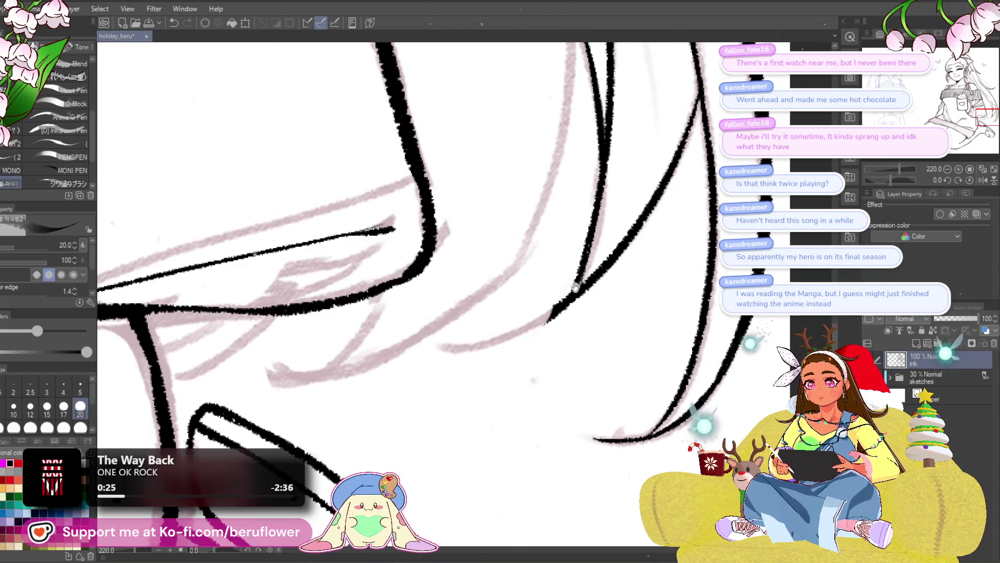
{"action": "left_click_drag", "start_coordinate": [577, 293], "coordinate": [400, 317]}
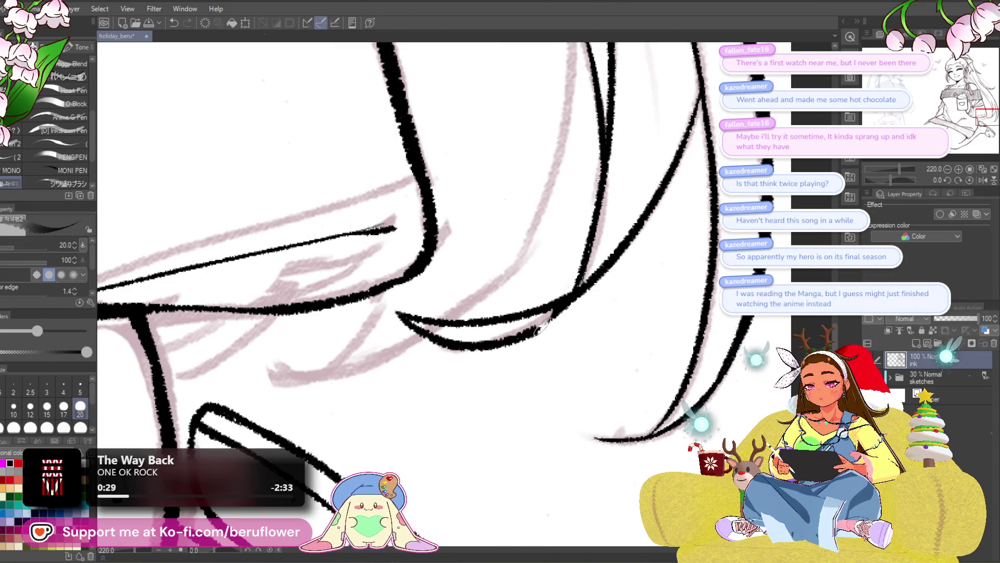
{"action": "scroll", "coordinate": [540, 329], "scroll_direction": "down", "scroll_amount": 3}
{"action": "scroll", "coordinate": [565, 342], "scroll_direction": "up", "scroll_amount": 2}
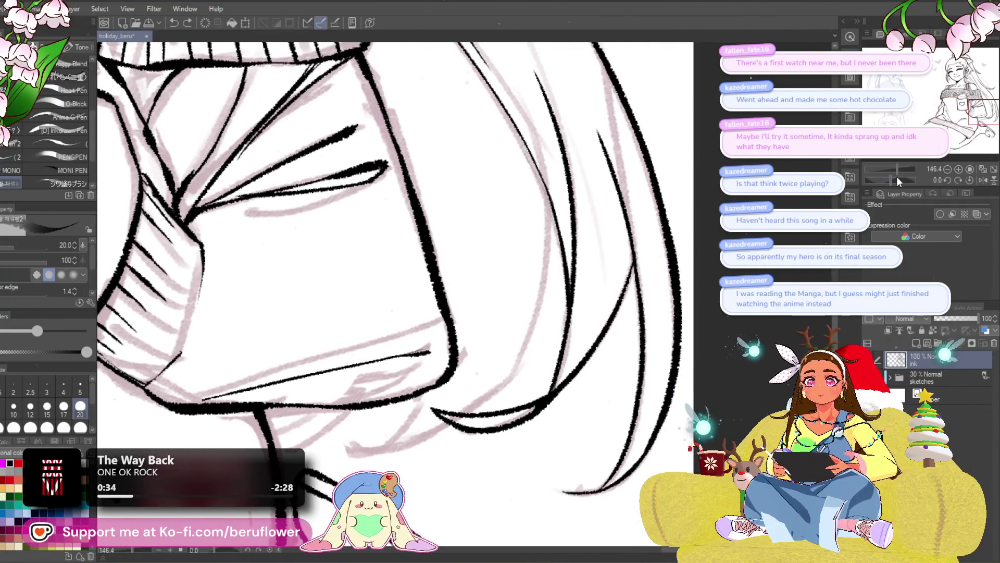
- Ink a long hair strand over the sketch, replacing it with a longer cleaner line
{"action": "left_click_drag", "start_coordinate": [896, 176], "coordinate": [868, 174]}
{"action": "scroll", "coordinate": [403, 297], "scroll_direction": "up", "scroll_amount": 2}
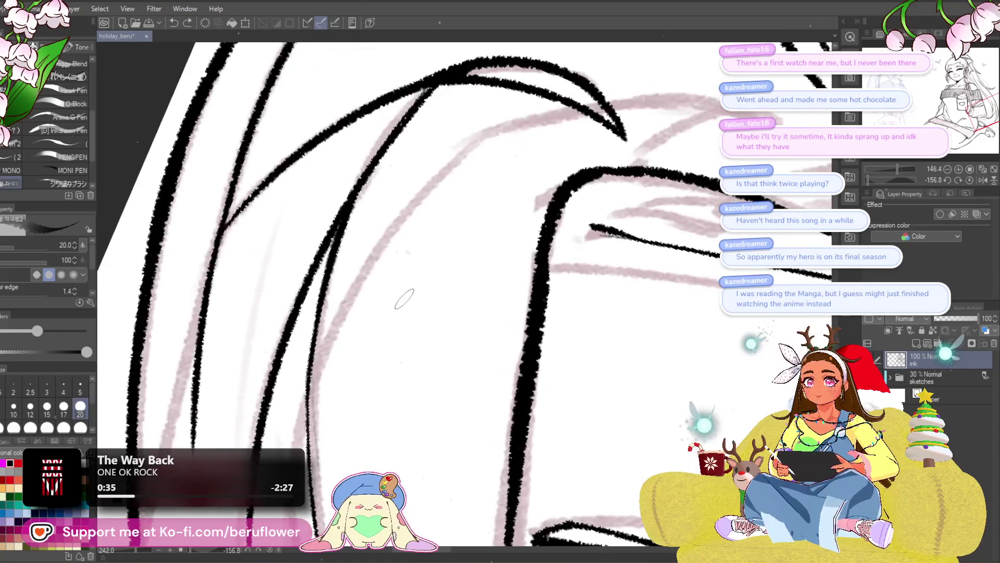
{"action": "left_click_drag", "start_coordinate": [313, 415], "coordinate": [524, 129]}
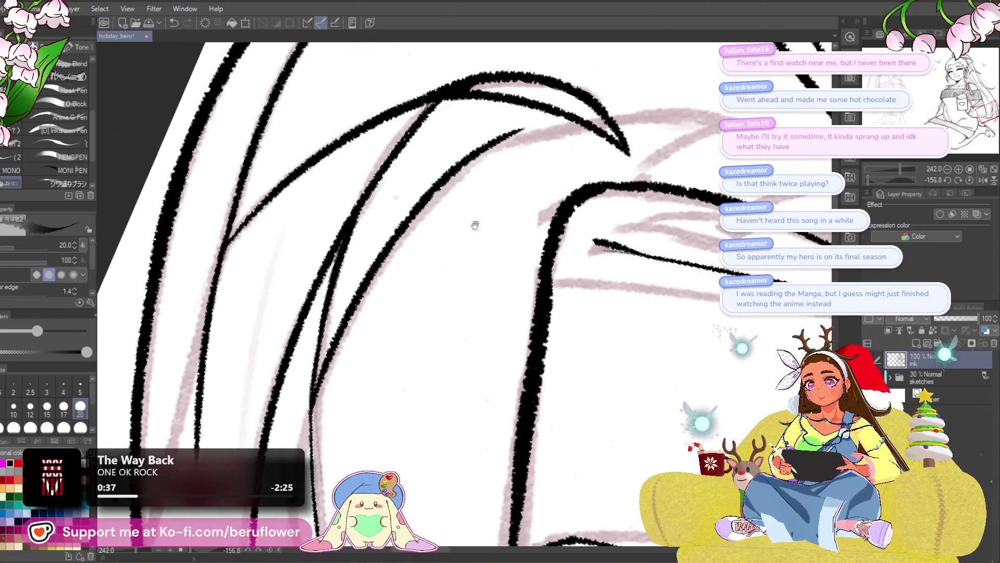
{"action": "left_click_drag", "start_coordinate": [475, 225], "coordinate": [482, 247]}
{"action": "key", "text": "ctrl+z"}
{"action": "mouse_move", "coordinate": [323, 431]}
{"action": "left_mouse_down"}
{"action": "mouse_move", "coordinate": [580, 142]}
{"action": "mouse_move", "coordinate": [535, 151]}
{"action": "left_mouse_up"}
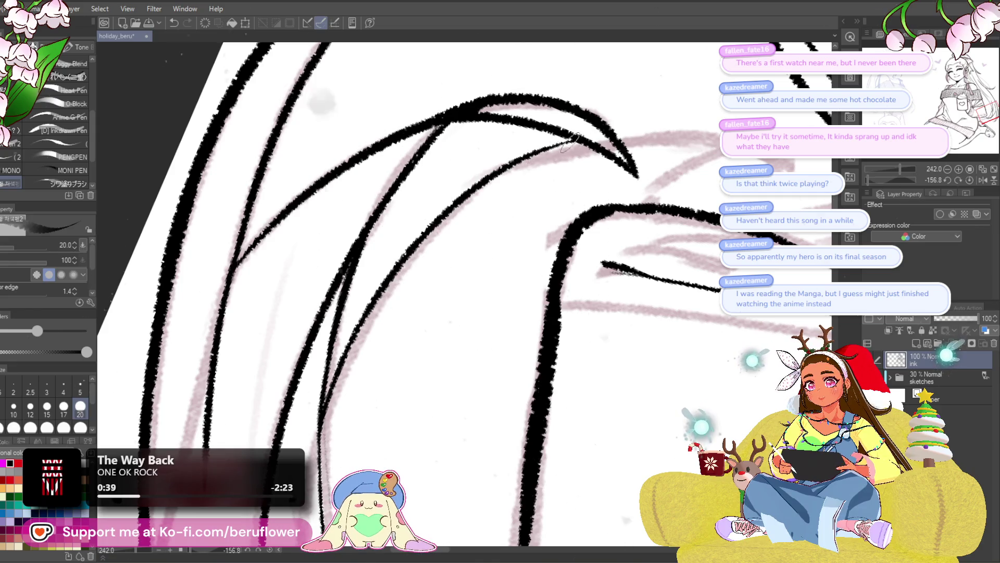
{"action": "left_click", "coordinate": [971, 180]}
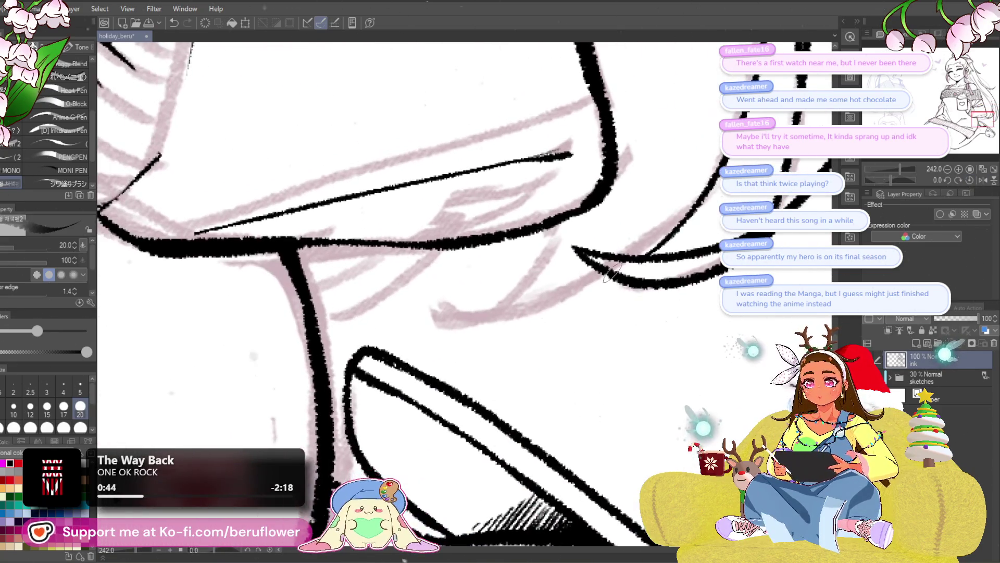
- Ink the sweater collar edge lines and the line below the collar by the neck
{"action": "left_click_drag", "start_coordinate": [606, 281], "coordinate": [408, 328]}
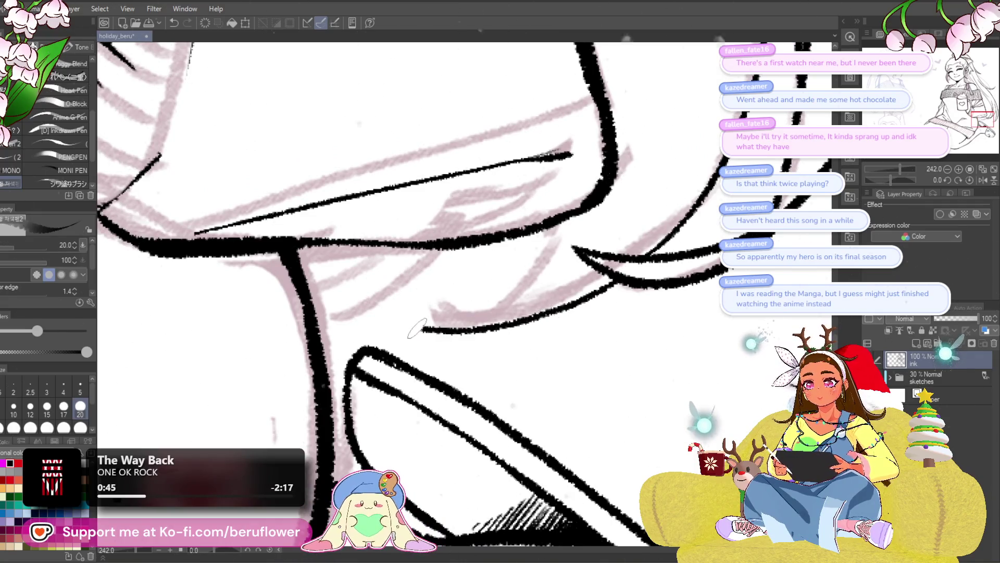
{"action": "left_click_drag", "start_coordinate": [557, 223], "coordinate": [515, 290]}
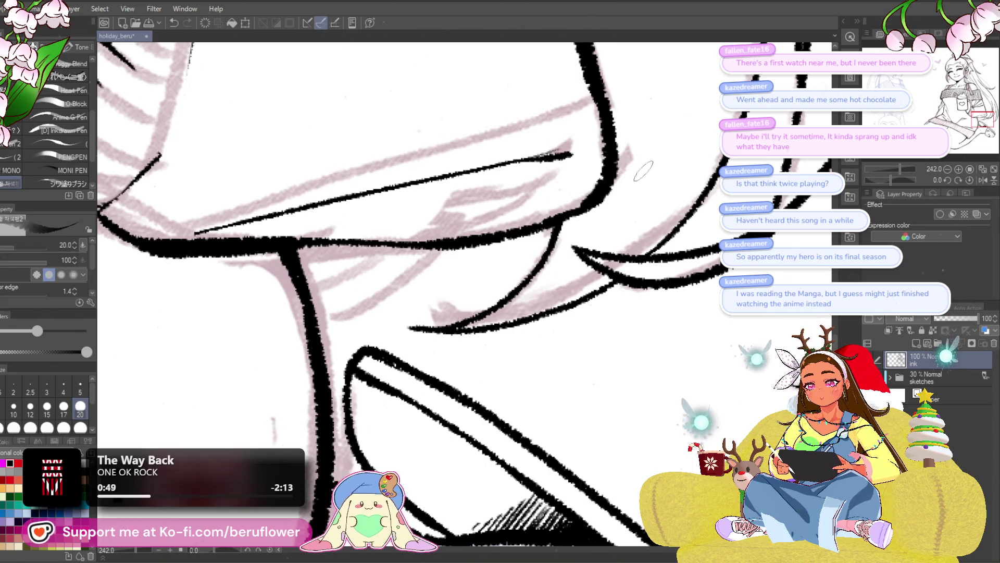
{"action": "left_click_drag", "start_coordinate": [451, 324], "coordinate": [603, 254]}
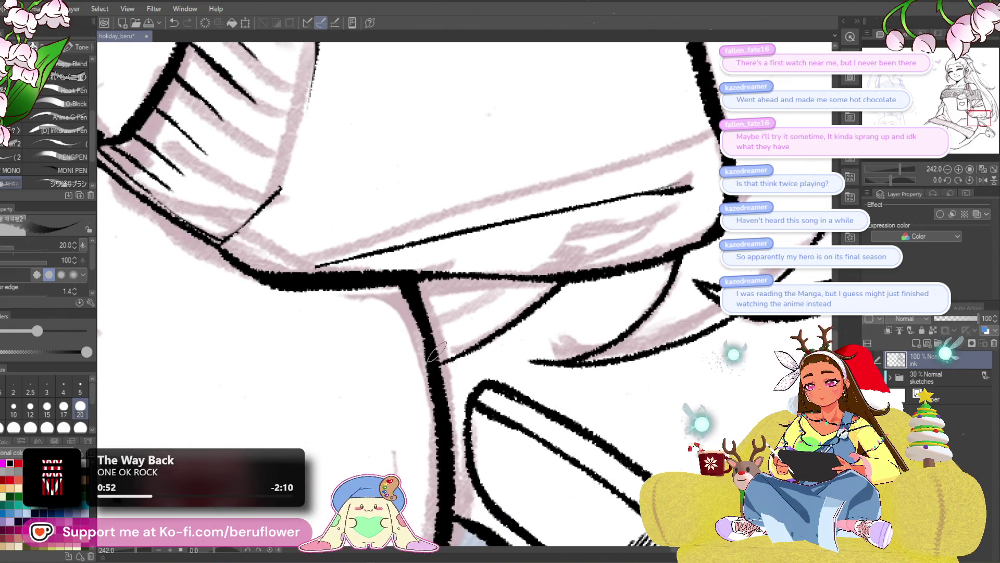
{"action": "scroll", "coordinate": [437, 351], "scroll_direction": "down", "scroll_amount": 3}
{"action": "scroll", "coordinate": [437, 350], "scroll_direction": "down", "scroll_amount": 3}
{"action": "scroll", "coordinate": [437, 352], "scroll_direction": "up", "scroll_amount": 2}
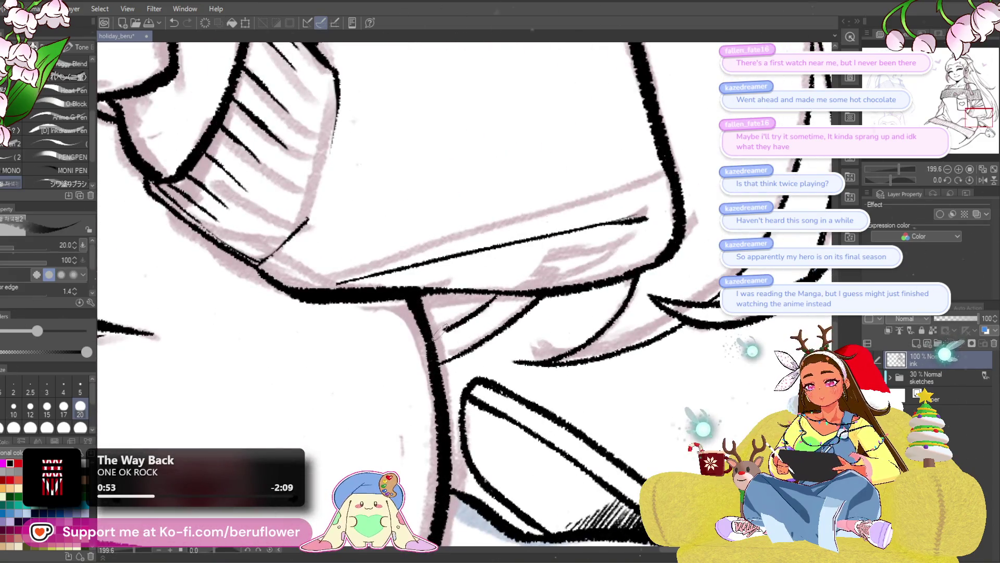
{"action": "left_click_drag", "start_coordinate": [500, 295], "coordinate": [428, 333]}
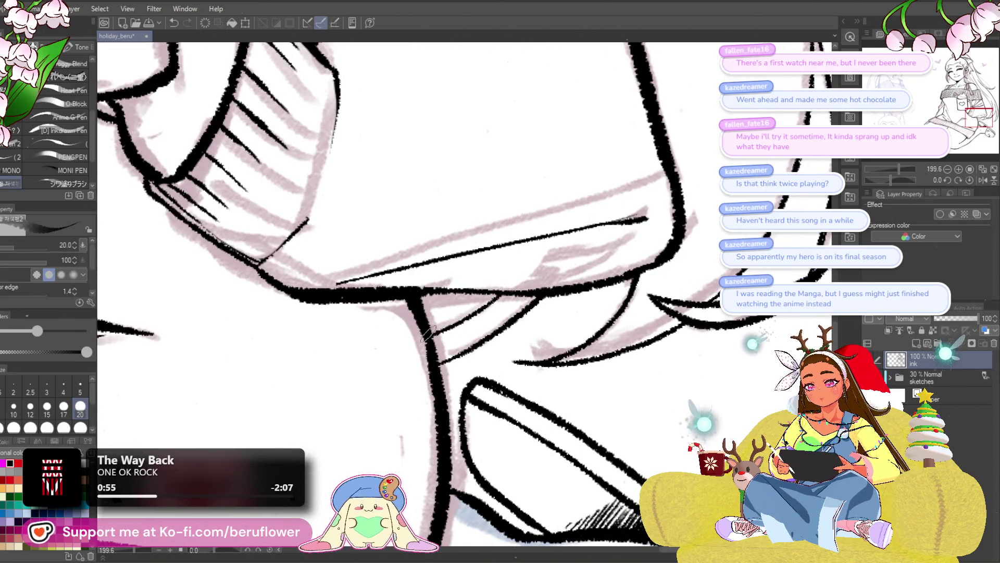
{"action": "scroll", "coordinate": [473, 312], "scroll_direction": "down", "scroll_amount": 3}
{"action": "scroll", "coordinate": [499, 287], "scroll_direction": "up", "scroll_amount": 2}
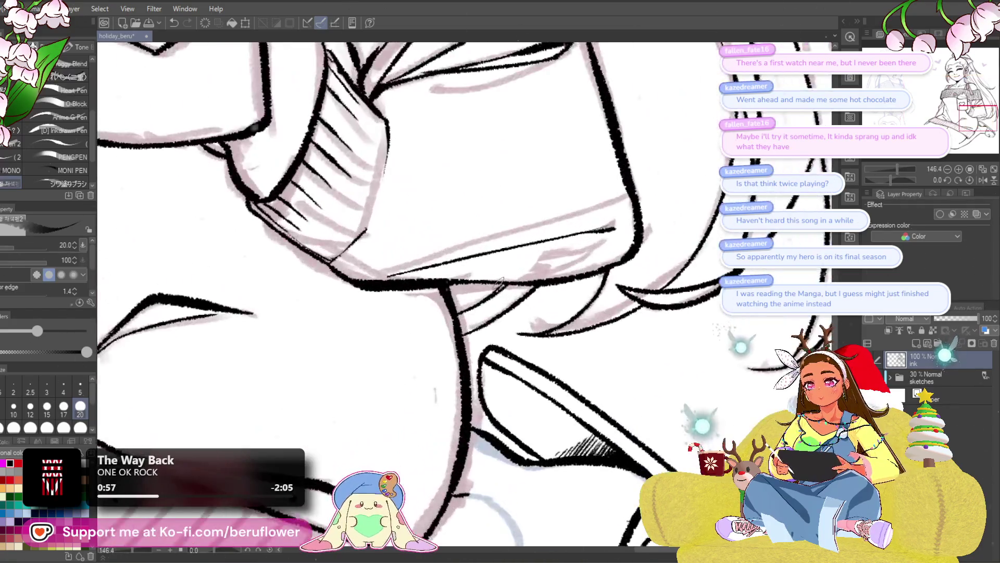
{"action": "scroll", "coordinate": [477, 292], "scroll_direction": "down", "scroll_amount": 4}
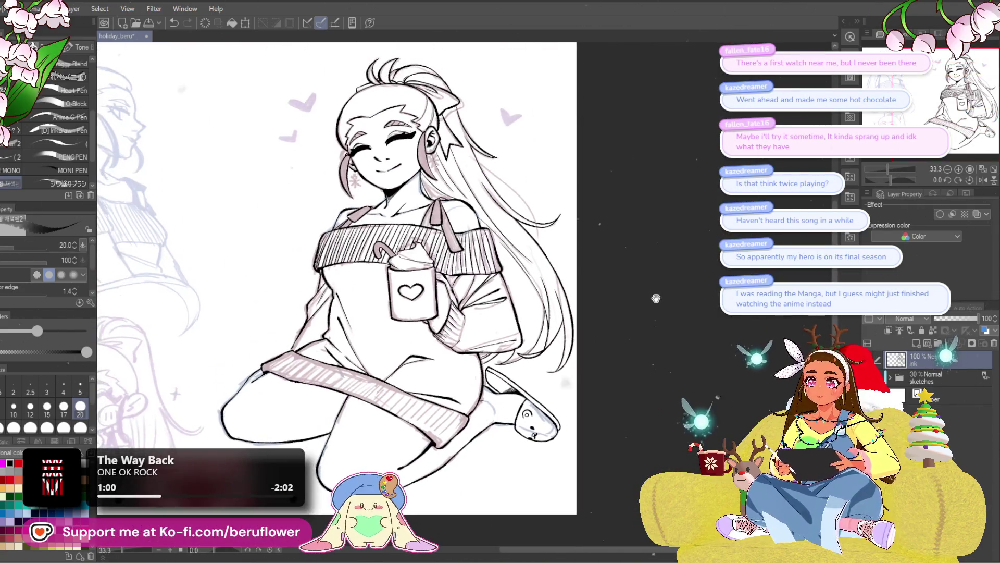
{"action": "scroll", "coordinate": [377, 205], "scroll_direction": "up", "scroll_amount": 4}
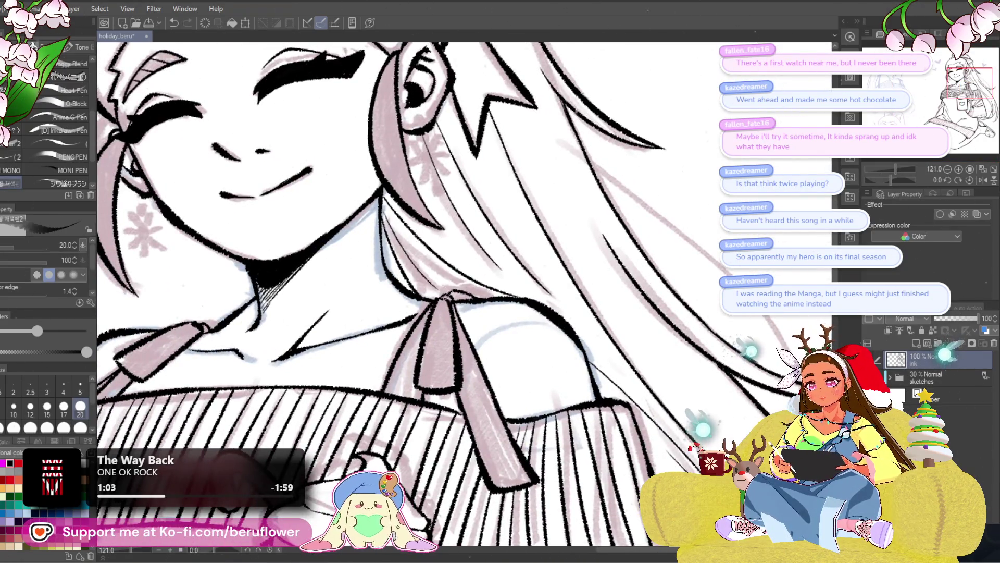
{"action": "scroll", "coordinate": [402, 188], "scroll_direction": "down", "scroll_amount": 4}
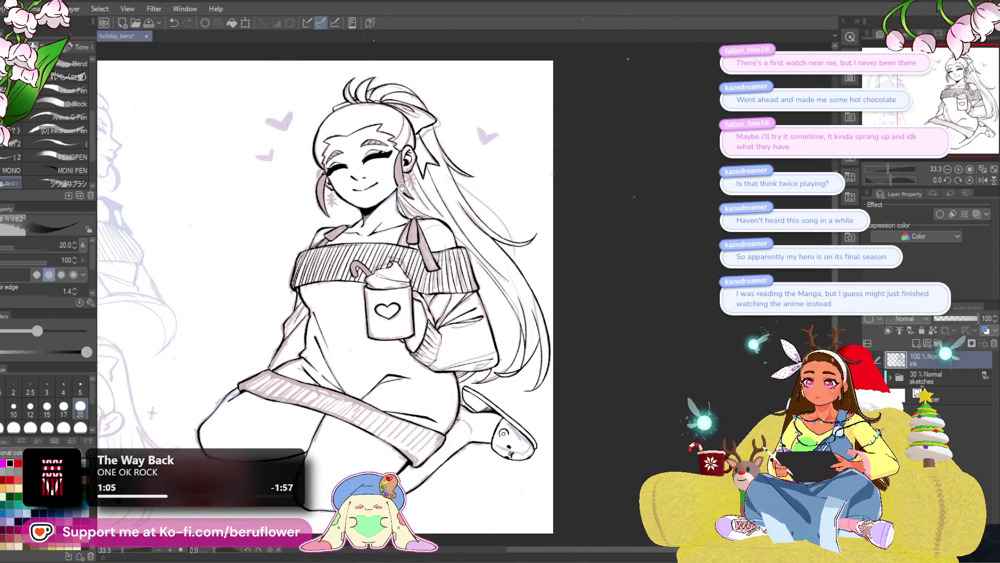
{"action": "scroll", "coordinate": [457, 307], "scroll_direction": "up", "scroll_amount": 2}
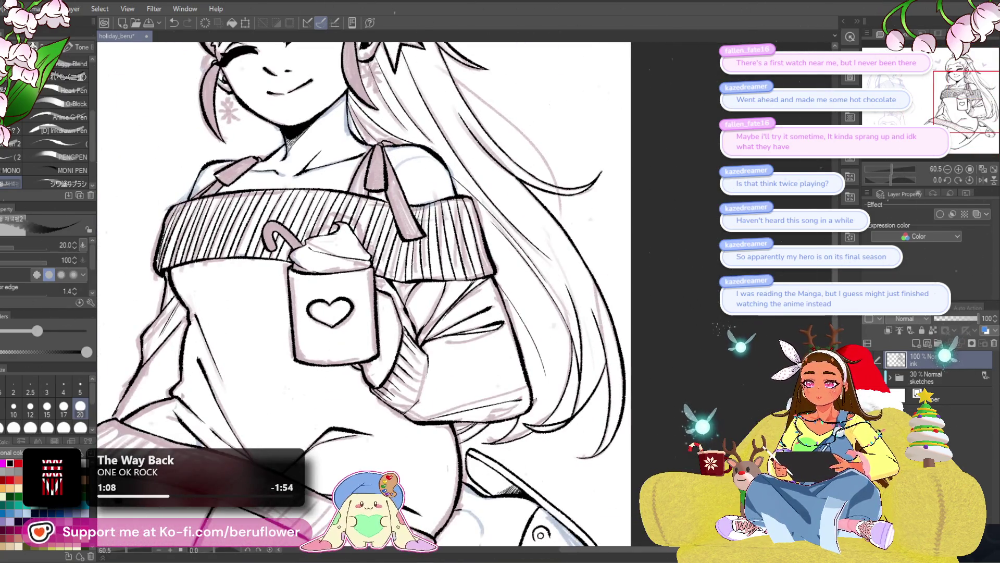
{"action": "scroll", "coordinate": [384, 297], "scroll_direction": "down", "scroll_amount": 1}
{"action": "scroll", "coordinate": [382, 298], "scroll_direction": "down", "scroll_amount": 3}
{"action": "scroll", "coordinate": [383, 297], "scroll_direction": "up", "scroll_amount": 4}
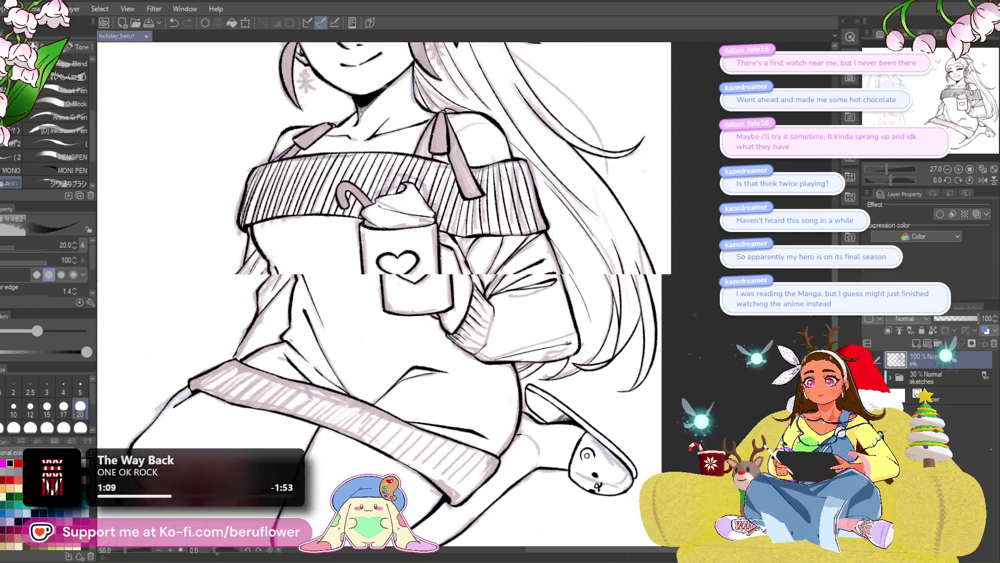
{"action": "scroll", "coordinate": [566, 342], "scroll_direction": "up", "scroll_amount": 2}
- Review the inked figure, save the file, and add a new layer above the ink layer
{"action": "left_click_drag", "start_coordinate": [393, 391], "coordinate": [412, 467]}
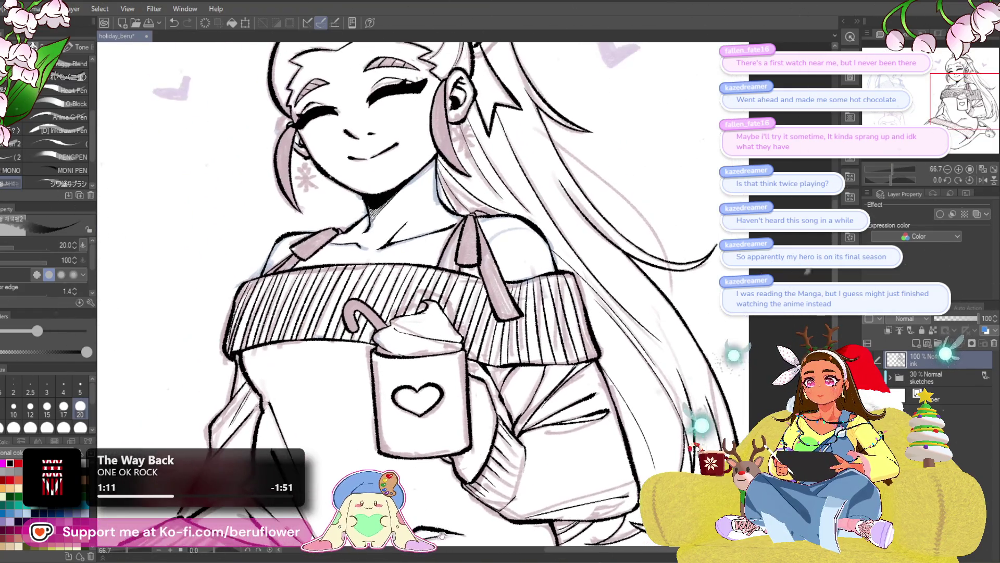
{"action": "scroll", "coordinate": [412, 467], "scroll_direction": "down", "scroll_amount": 1}
{"action": "scroll", "coordinate": [412, 468], "scroll_direction": "down", "scroll_amount": 1}
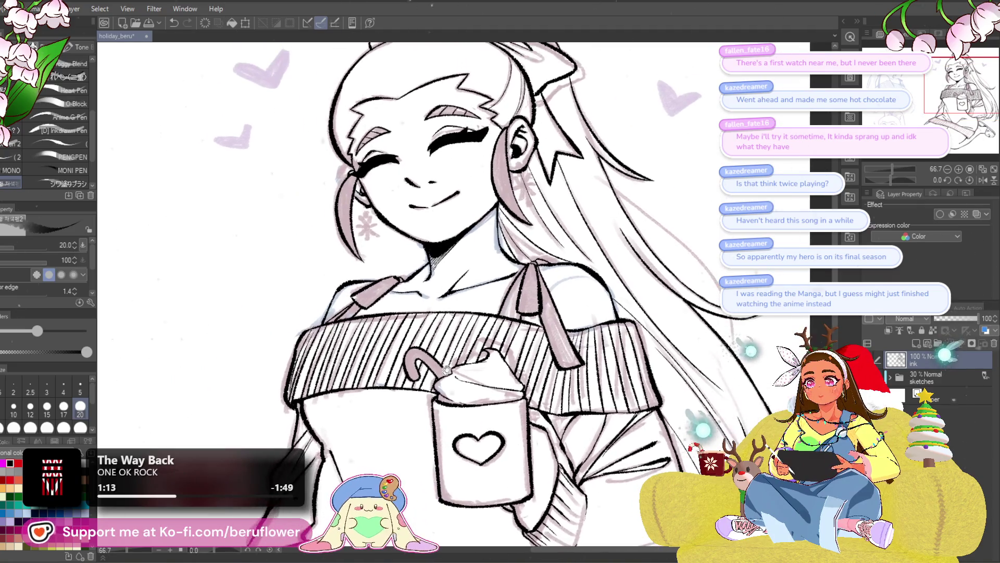
{"action": "scroll", "coordinate": [412, 468], "scroll_direction": "down", "scroll_amount": 2}
{"action": "mouse_move", "coordinate": [548, 433]}
{"action": "left_mouse_down"}
{"action": "mouse_move", "coordinate": [542, 381]}
{"action": "mouse_move", "coordinate": [597, 314]}
{"action": "mouse_move", "coordinate": [470, 359]}
{"action": "left_mouse_up"}
{"action": "key", "text": "ctrl+s"}
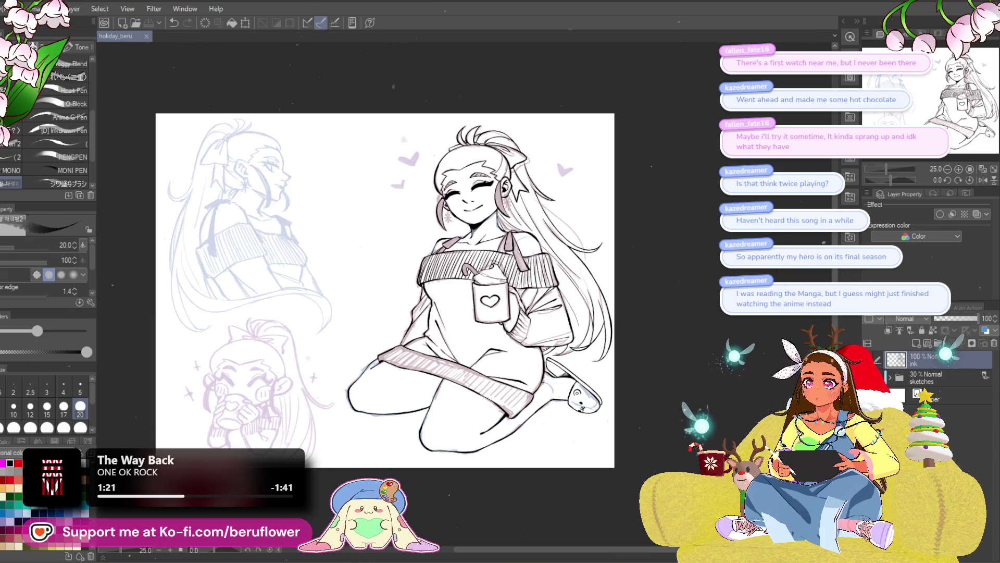
{"action": "scroll", "coordinate": [489, 200], "scroll_direction": "up", "scroll_amount": 3}
{"action": "scroll", "coordinate": [488, 199], "scroll_direction": "up", "scroll_amount": 1}
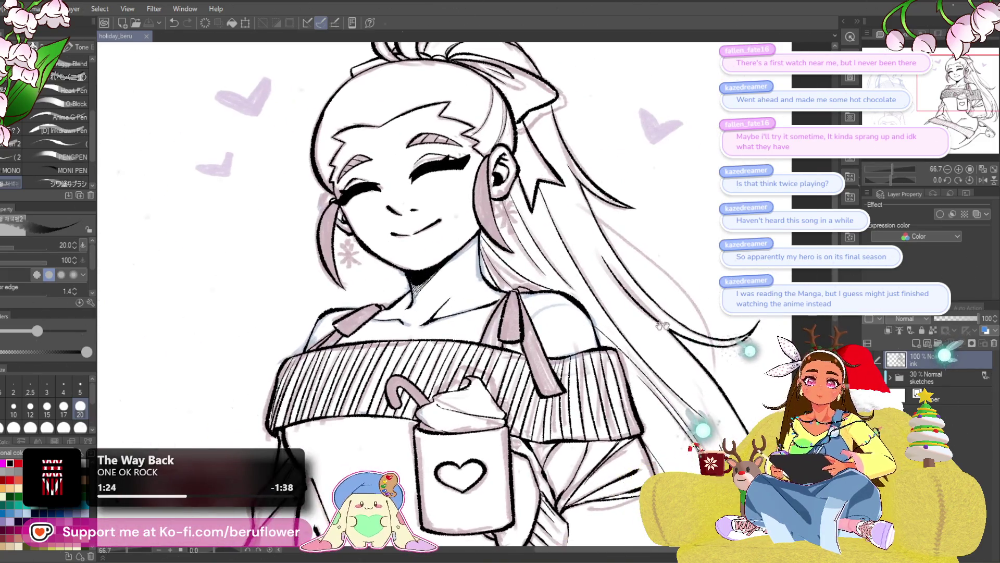
{"action": "left_click", "coordinate": [916, 344]}
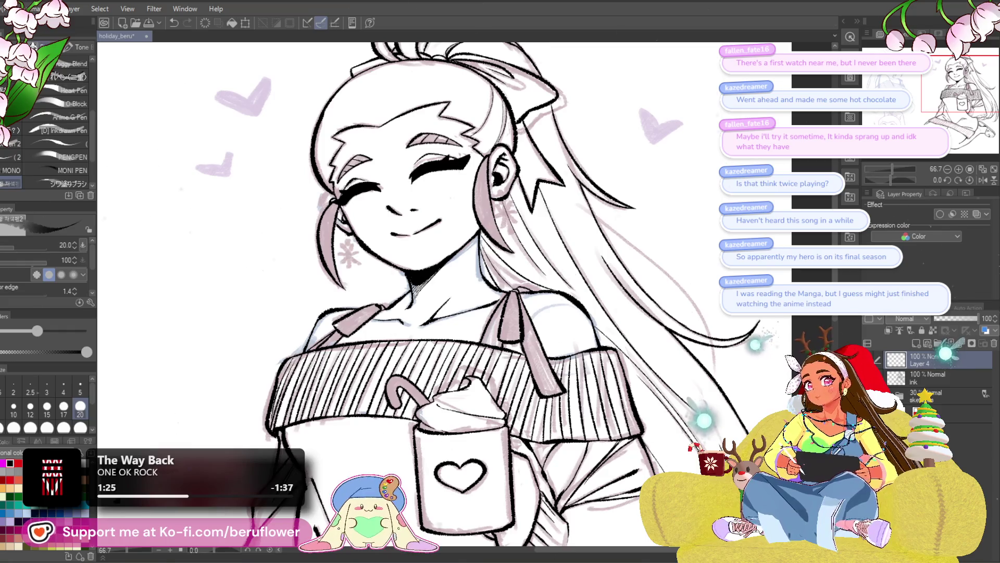
- Switch to the pen, frame the figure, and select the symmetry ruler for drawing
{"action": "key", "text": "p"}
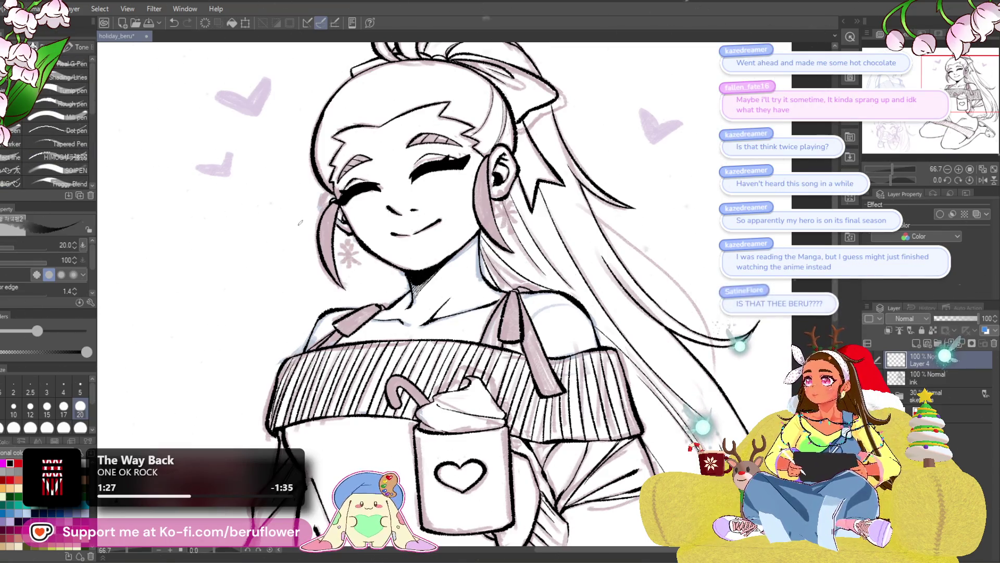
{"action": "scroll", "coordinate": [358, 394], "scroll_direction": "down", "scroll_amount": 1}
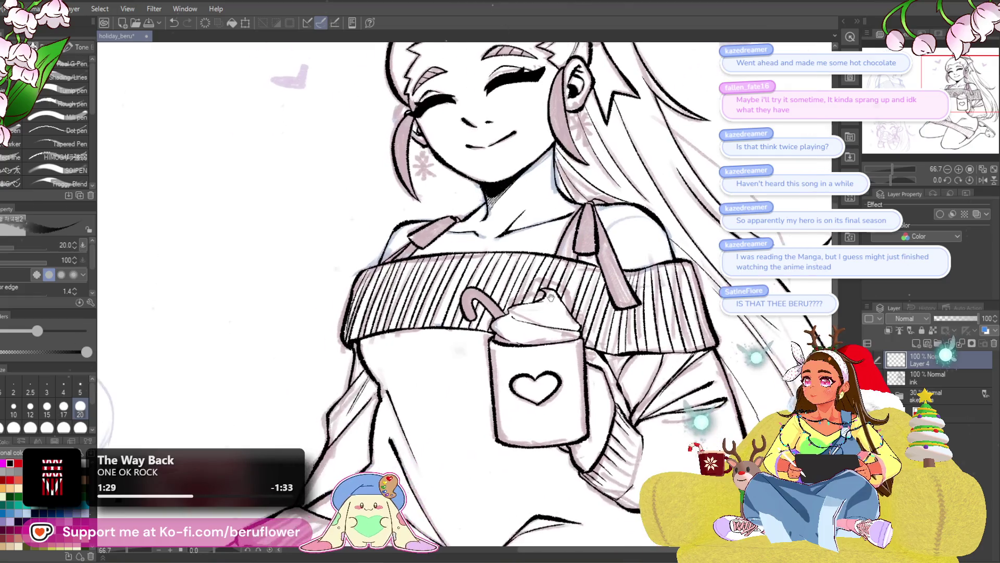
{"action": "scroll", "coordinate": [357, 394], "scroll_direction": "down", "scroll_amount": 2}
{"action": "scroll", "coordinate": [616, 522], "scroll_direction": "up", "scroll_amount": 1}
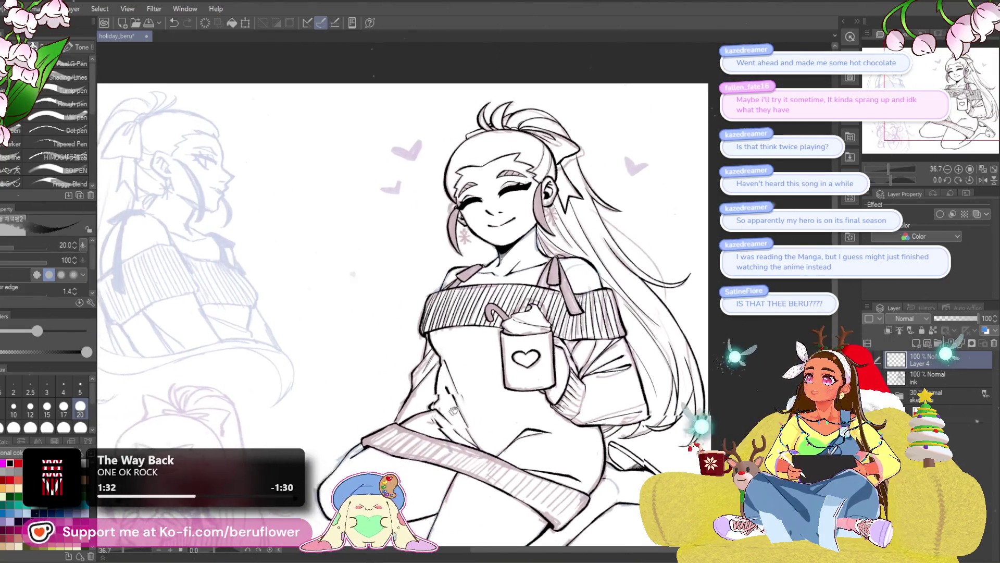
{"action": "left_click_drag", "start_coordinate": [367, 445], "coordinate": [421, 414]}
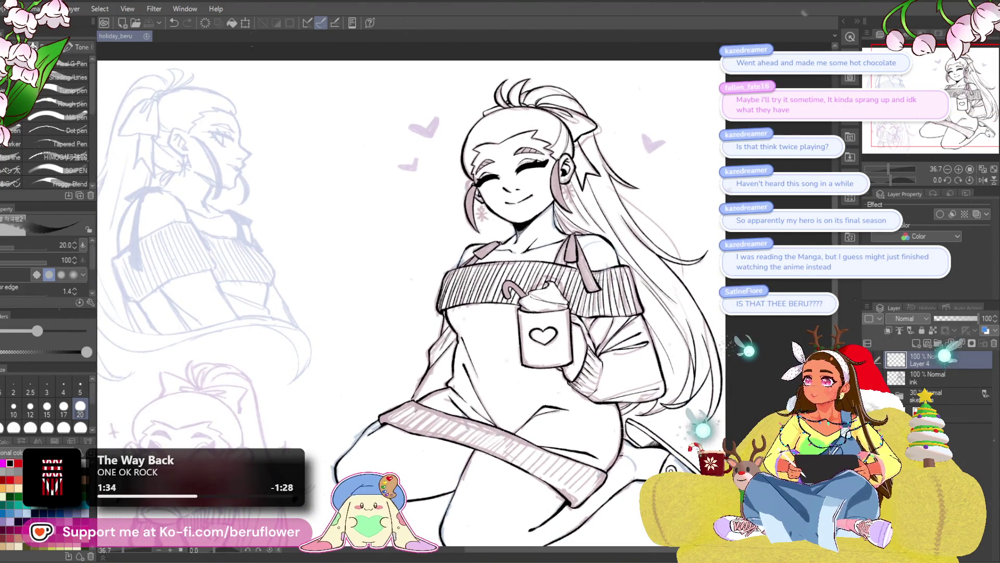
{"action": "key", "text": "d"}
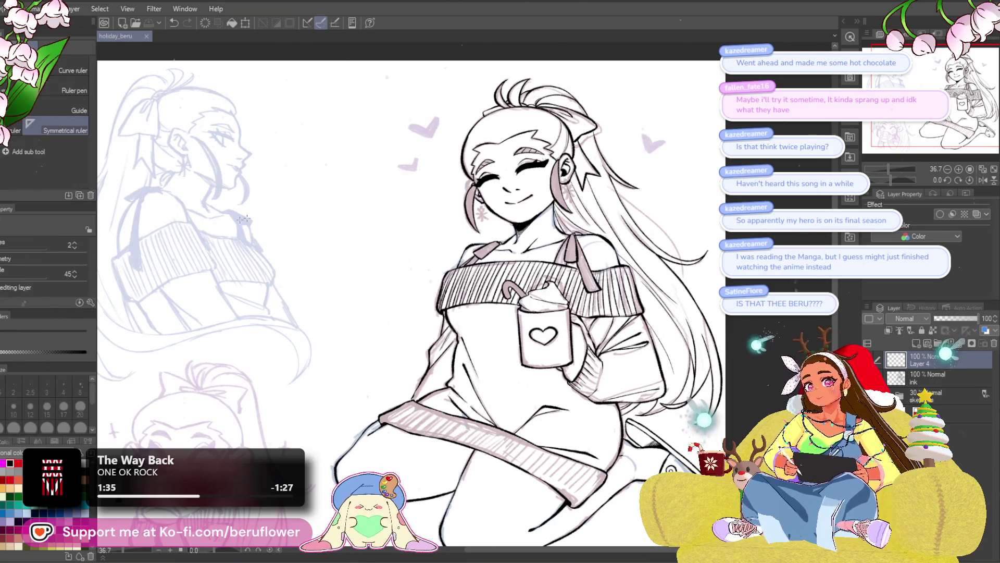
- Place a symmetry ruler and draw a six-armed snowflake with chevron branches and a centre ring
{"action": "left_click_drag", "start_coordinate": [353, 445], "coordinate": [352, 197]}
{"action": "key", "text": "p"}
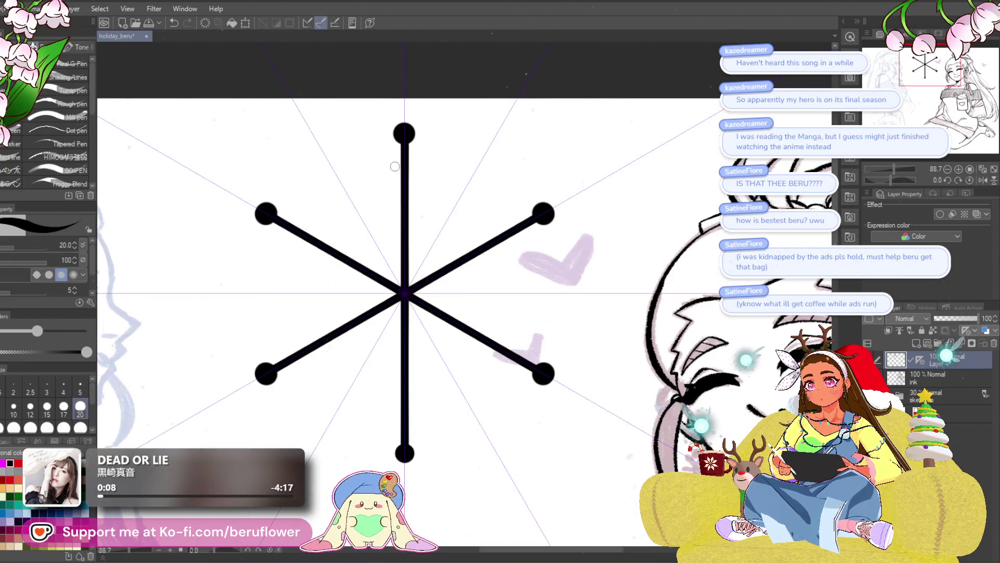
{"action": "left_click_drag", "start_coordinate": [379, 158], "coordinate": [430, 159]}
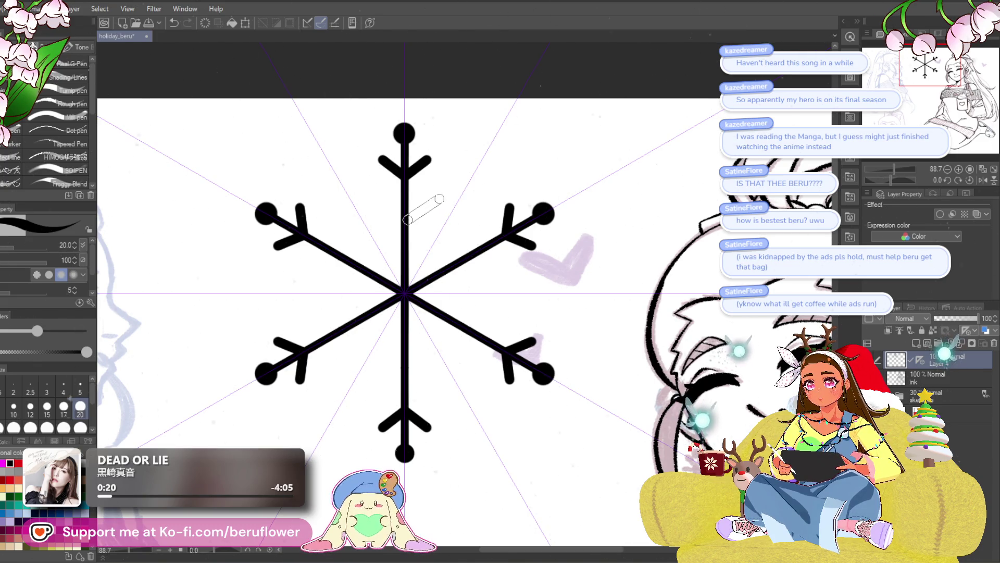
{"action": "left_click_drag", "start_coordinate": [405, 198], "coordinate": [442, 222]}
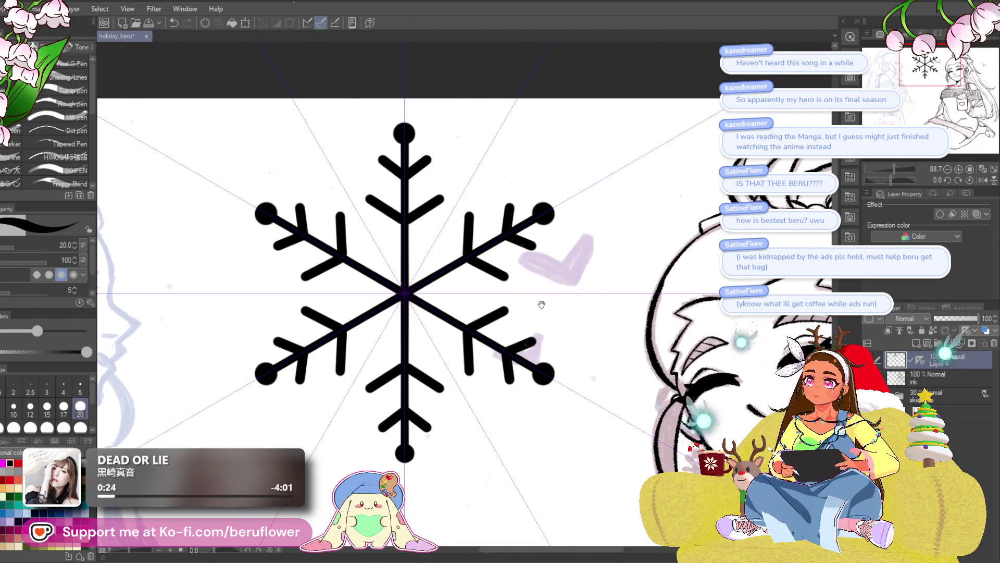
{"action": "left_click_drag", "start_coordinate": [537, 328], "coordinate": [539, 325]}
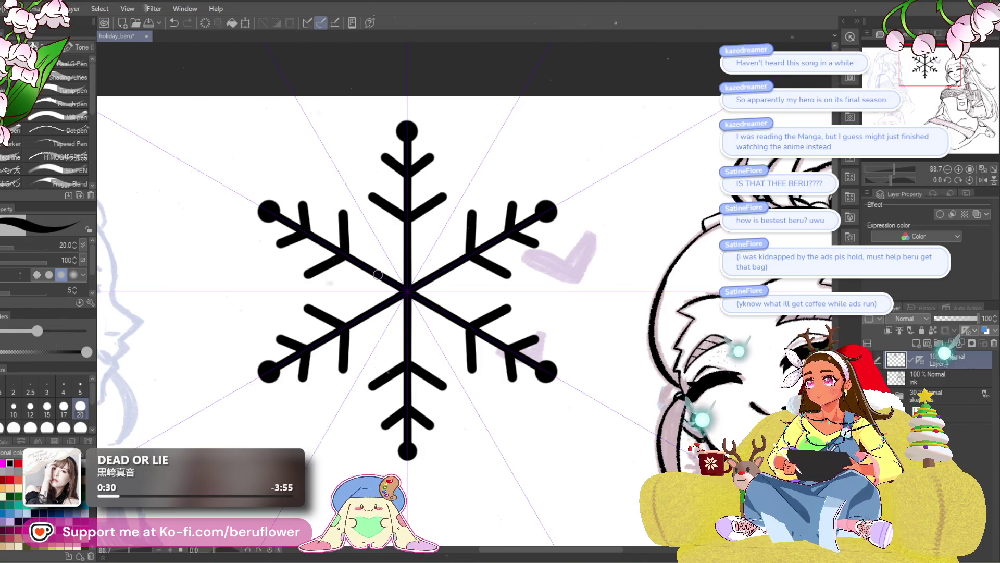
{"action": "scroll", "coordinate": [378, 280], "scroll_direction": "up", "scroll_amount": 4}
{"action": "mouse_move", "coordinate": [382, 336]}
{"action": "left_mouse_down"}
{"action": "mouse_move", "coordinate": [418, 249]}
{"action": "mouse_move", "coordinate": [523, 307]}
{"action": "mouse_move", "coordinate": [508, 266]}
{"action": "left_mouse_up"}
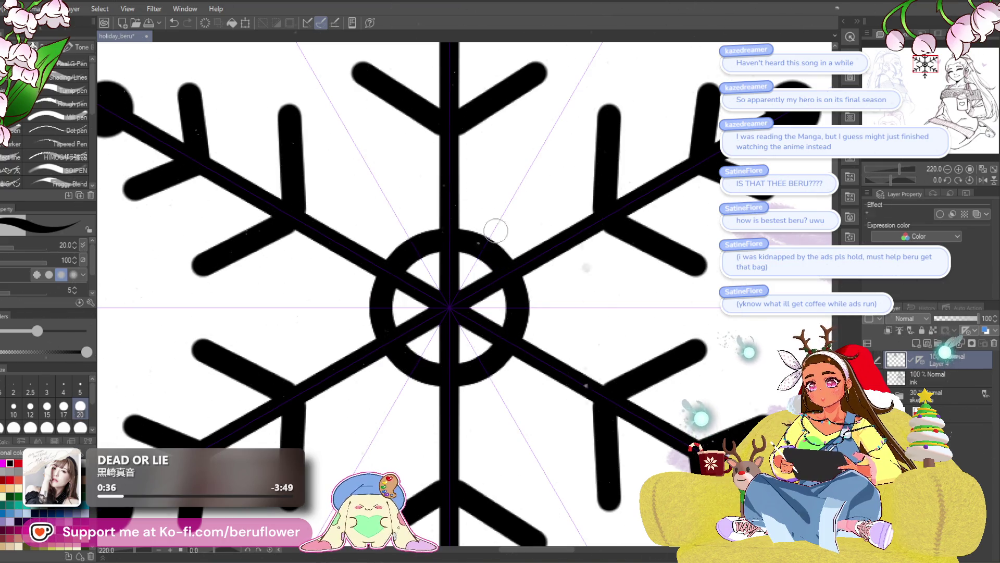
{"action": "scroll", "coordinate": [495, 230], "scroll_direction": "down", "scroll_amount": 2}
{"action": "scroll", "coordinate": [500, 242], "scroll_direction": "down", "scroll_amount": 2}
{"action": "scroll", "coordinate": [519, 272], "scroll_direction": "up", "scroll_amount": 2}
- Clear the spokes inside the ring, thin the pen, and start a mirrored straight-stroke star from the ring
{"action": "mouse_move", "coordinate": [477, 293]}
{"action": "left_mouse_down"}
{"action": "mouse_move", "coordinate": [480, 312]}
{"action": "mouse_move", "coordinate": [494, 275]}
{"action": "left_mouse_up"}
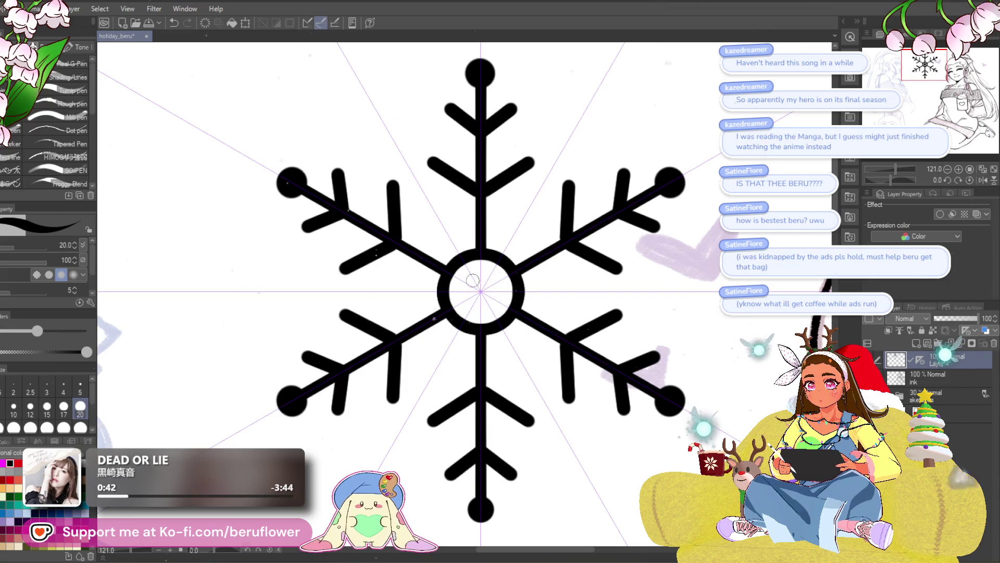
{"action": "scroll", "coordinate": [473, 279], "scroll_direction": "down", "scroll_amount": 3}
{"action": "scroll", "coordinate": [485, 276], "scroll_direction": "up", "scroll_amount": 1}
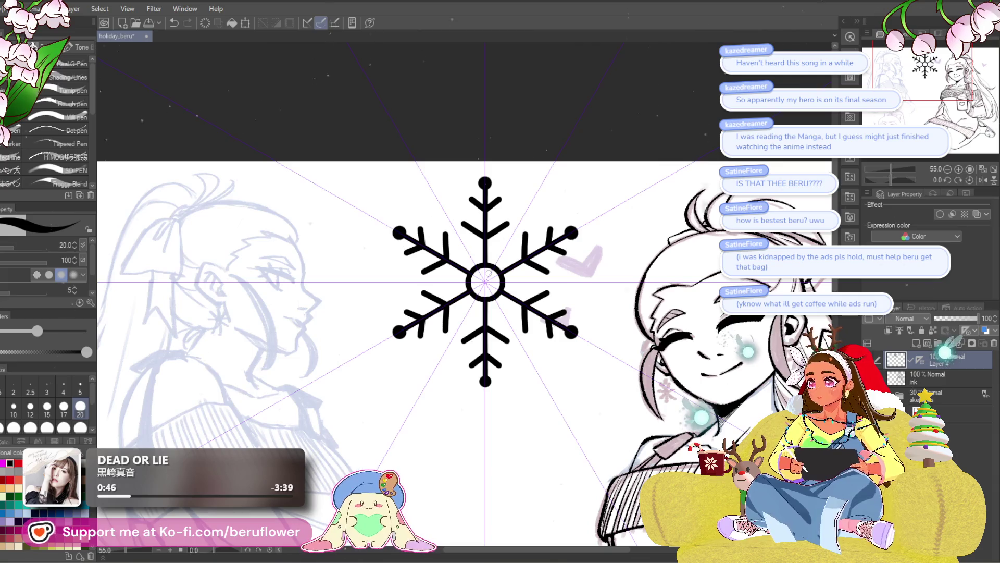
{"action": "scroll", "coordinate": [487, 262], "scroll_direction": "up", "scroll_amount": 4}
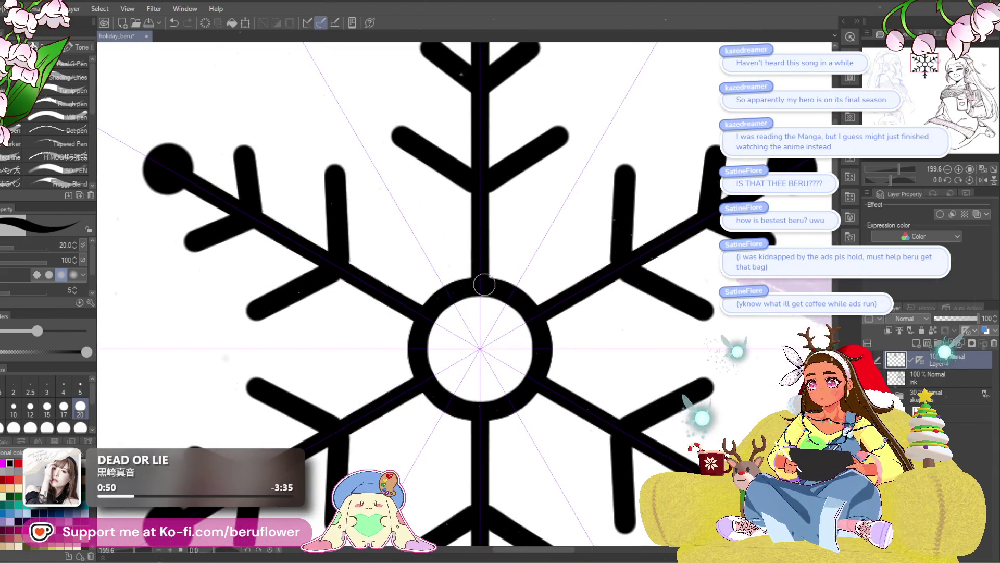
{"action": "key", "text": "bracketleft"}
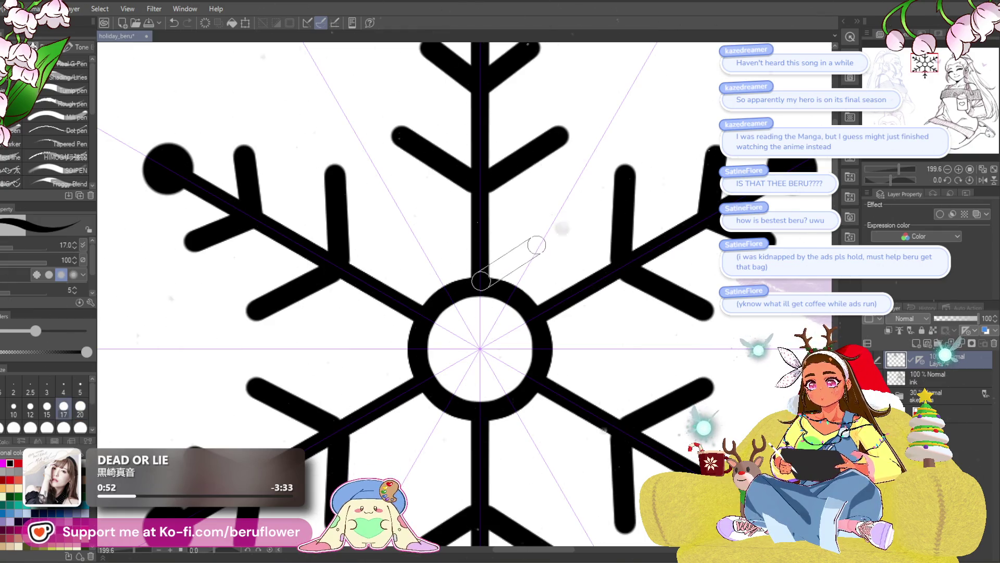
{"action": "left_click", "coordinate": [546, 235], "text": "shift"}
{"action": "scroll", "coordinate": [565, 279], "scroll_direction": "down", "scroll_amount": 5}
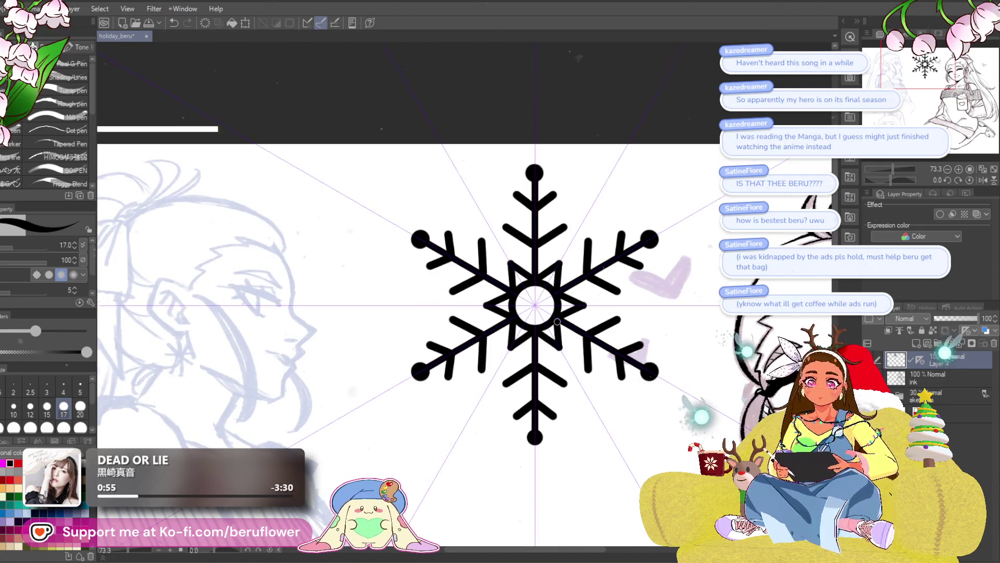
{"action": "scroll", "coordinate": [607, 367], "scroll_direction": "up", "scroll_amount": 3}
- Try six-pointed star outlines around the snowflake's central ring, undoing each attempt
{"action": "key", "text": "ctrl+z"}
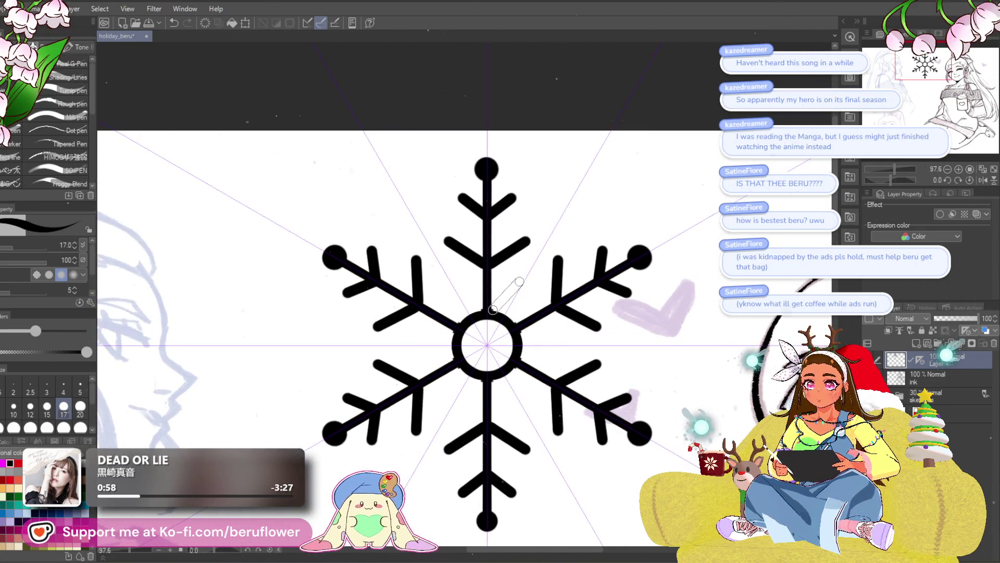
{"action": "left_click_drag", "start_coordinate": [497, 310], "coordinate": [536, 266]}
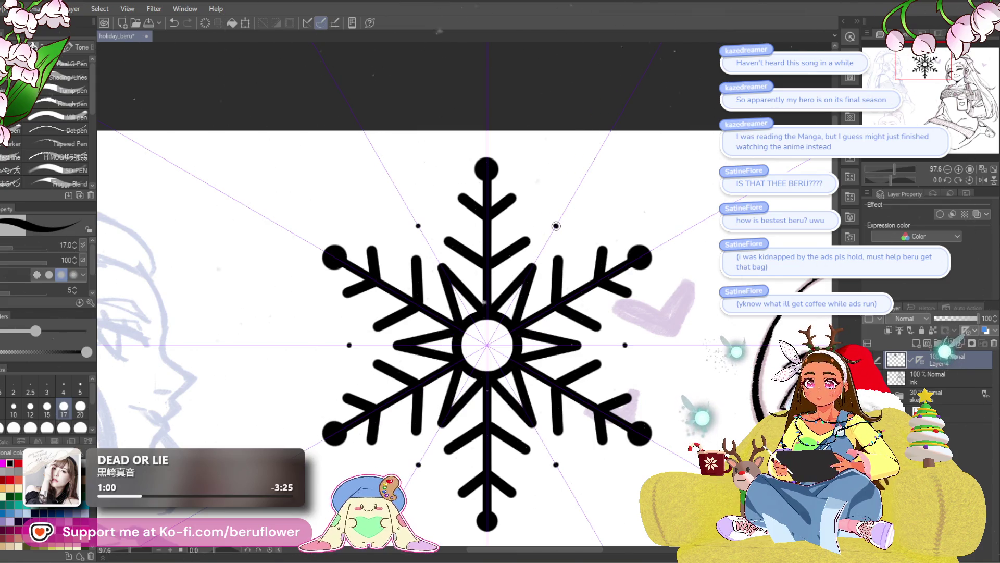
{"action": "key", "text": "ctrl+z"}
{"action": "left_click_drag", "start_coordinate": [556, 428], "coordinate": [540, 366]}
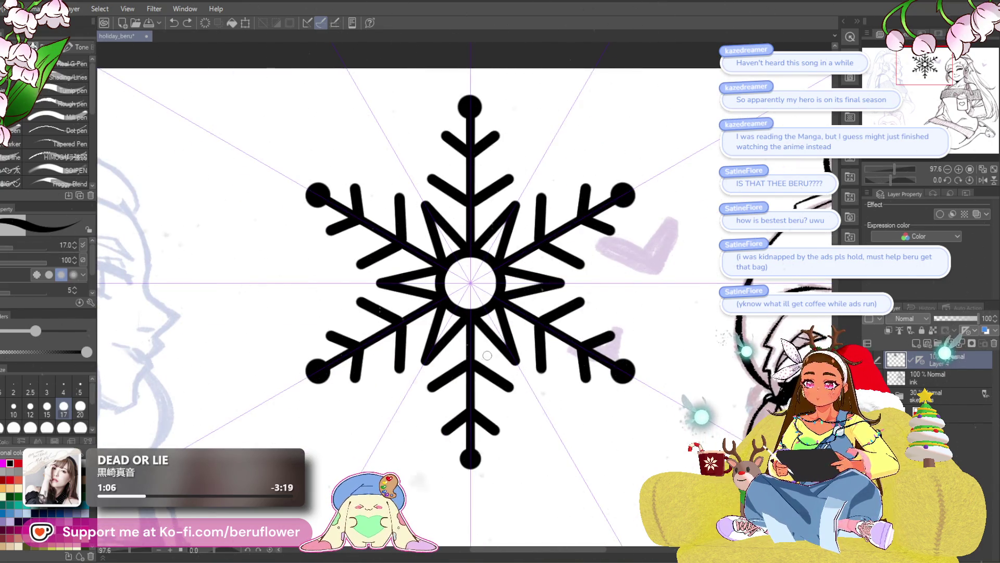
{"action": "scroll", "coordinate": [486, 355], "scroll_direction": "up", "scroll_amount": 2}
{"action": "scroll", "coordinate": [486, 356], "scroll_direction": "down", "scroll_amount": 5}
{"action": "scroll", "coordinate": [484, 358], "scroll_direction": "up", "scroll_amount": 1}
{"action": "key", "text": "ctrl+z"}
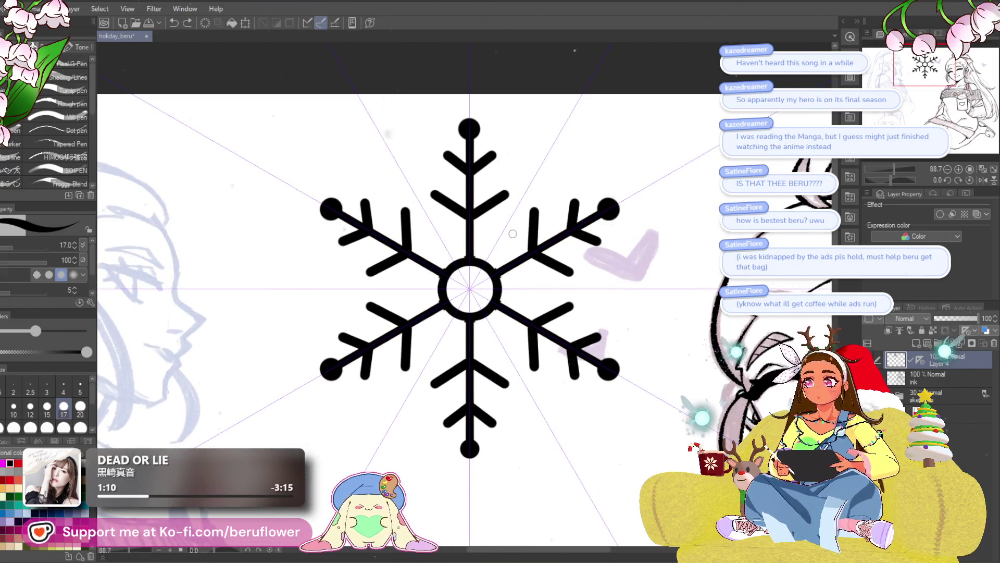
{"action": "scroll", "coordinate": [509, 257], "scroll_direction": "up", "scroll_amount": 2}
{"action": "scroll", "coordinate": [550, 227], "scroll_direction": "up", "scroll_amount": 2}
{"action": "left_click_drag", "start_coordinate": [549, 227], "coordinate": [561, 239]}
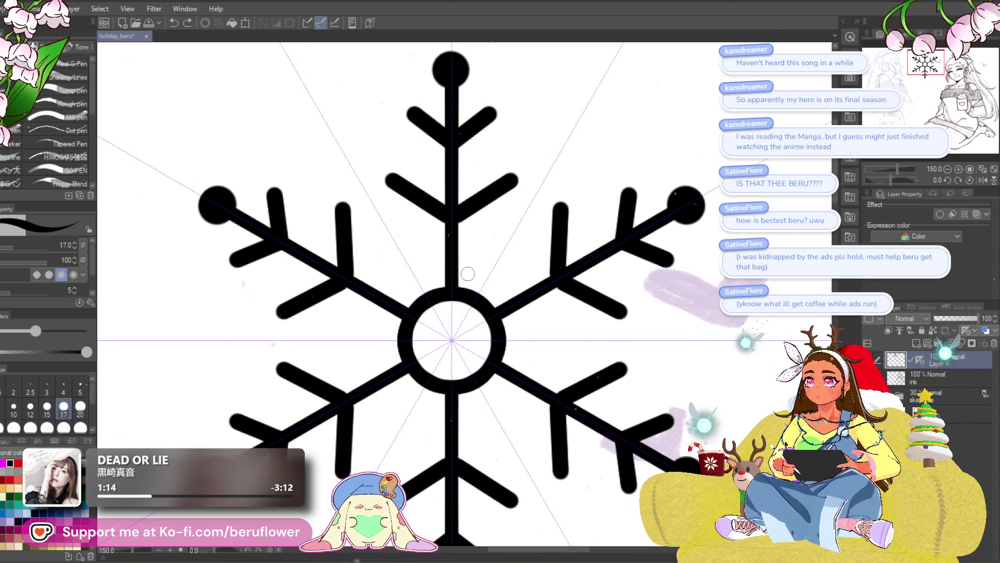
{"action": "left_click_drag", "start_coordinate": [457, 273], "coordinate": [509, 248]}
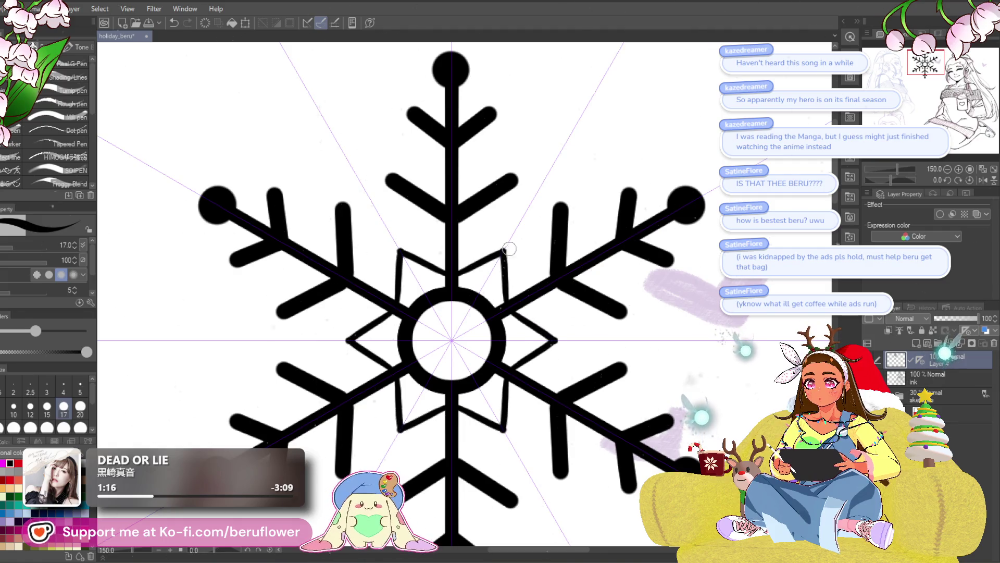
{"action": "key", "text": "ctrl+z"}
- Redraw and discard further star strokes, then lay a thick hexagonal ring around the centre instead
{"action": "left_click_drag", "start_coordinate": [452, 273], "coordinate": [500, 253]}
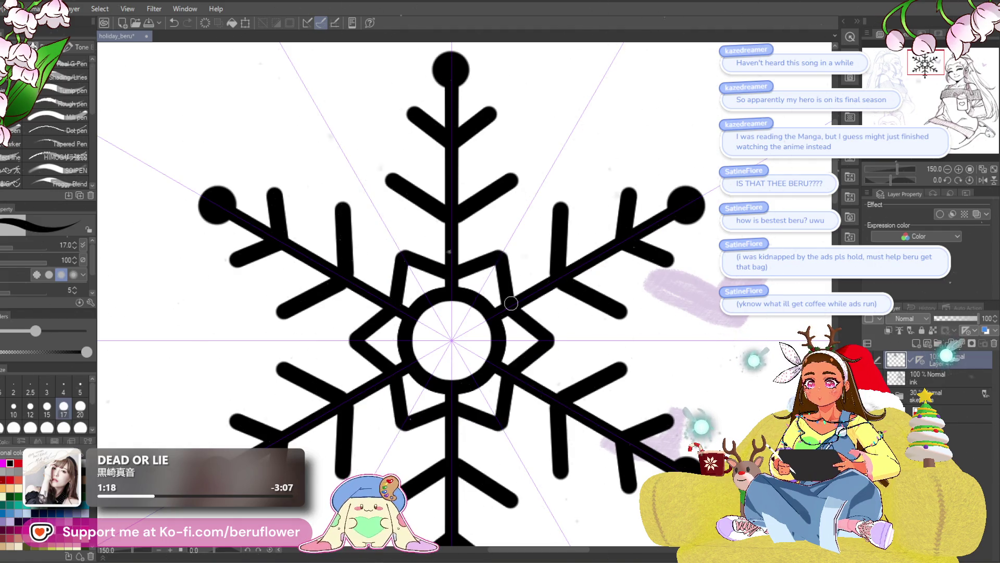
{"action": "scroll", "coordinate": [548, 313], "scroll_direction": "down", "scroll_amount": 3}
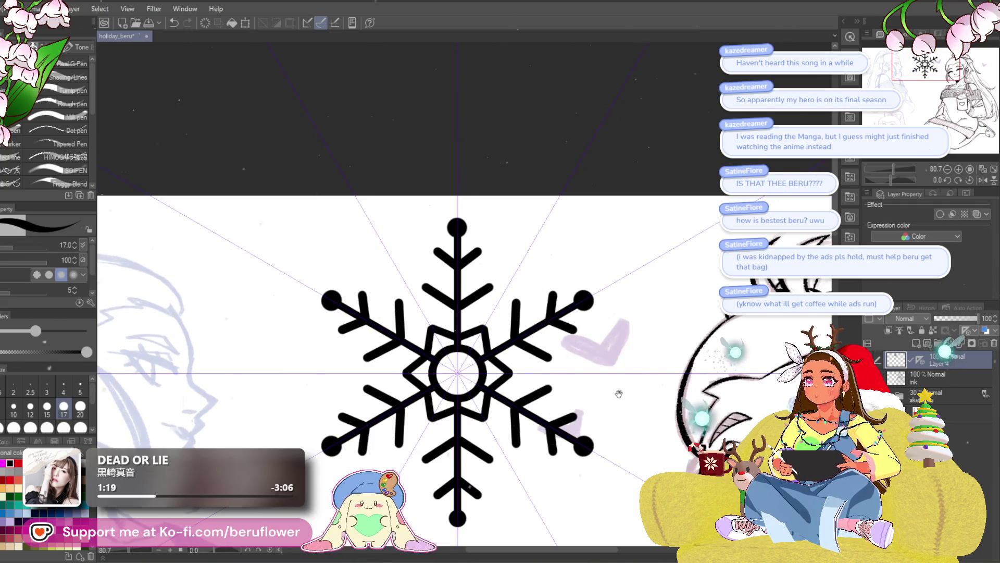
{"action": "scroll", "coordinate": [547, 352], "scroll_direction": "up", "scroll_amount": 1}
{"action": "key", "text": "ctrl+z"}
{"action": "scroll", "coordinate": [479, 315], "scroll_direction": "up", "scroll_amount": 1}
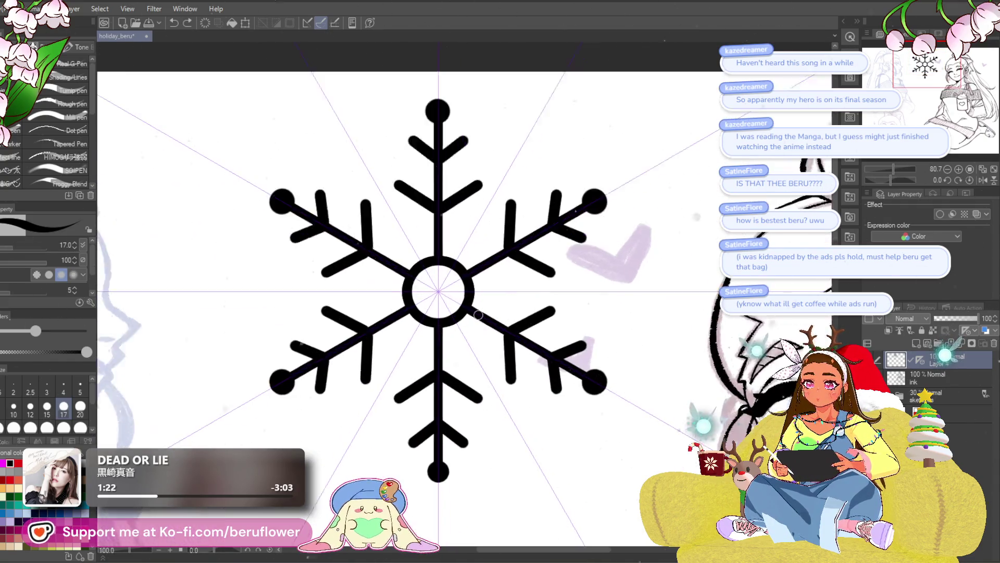
{"action": "scroll", "coordinate": [478, 315], "scroll_direction": "up", "scroll_amount": 1}
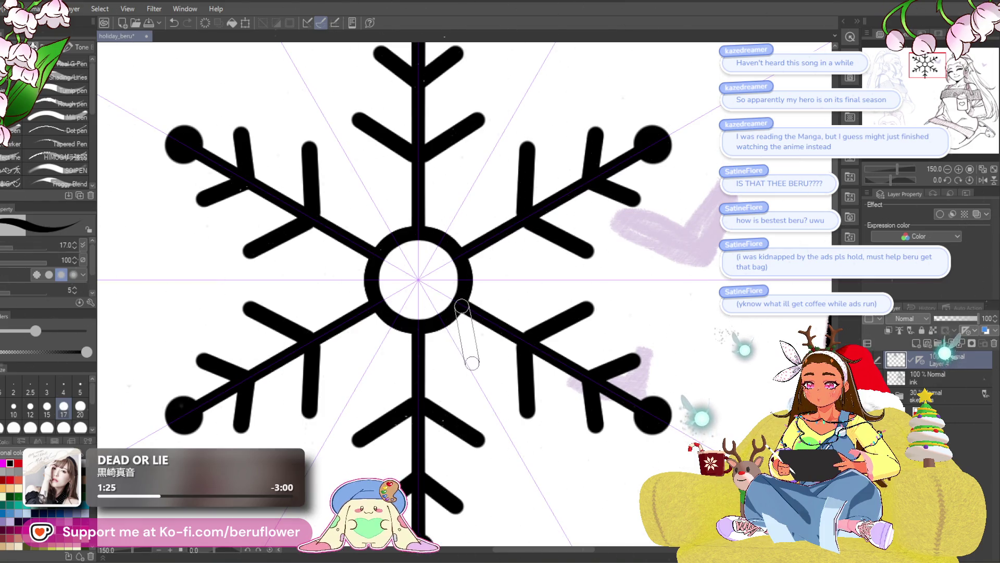
{"action": "left_click_drag", "start_coordinate": [459, 315], "coordinate": [465, 361]}
{"action": "key", "text": "ctrl+z"}
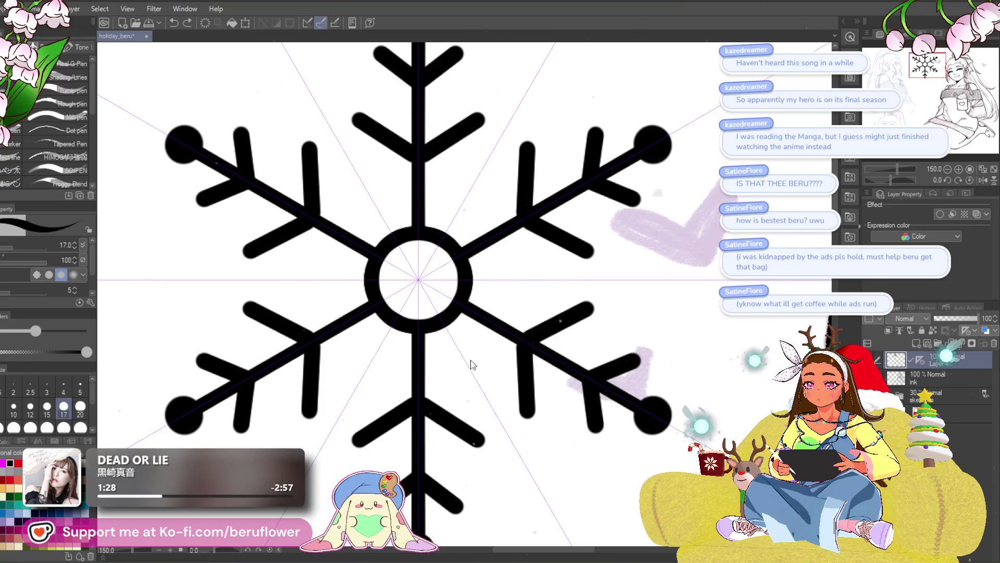
{"action": "left_click_drag", "start_coordinate": [458, 313], "coordinate": [465, 361]}
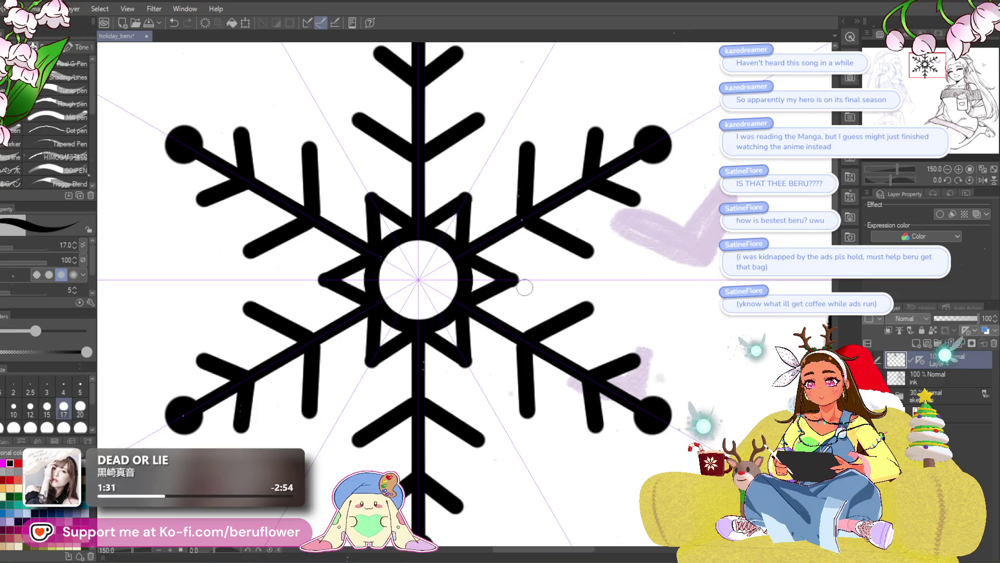
{"action": "scroll", "coordinate": [544, 276], "scroll_direction": "down", "scroll_amount": 3}
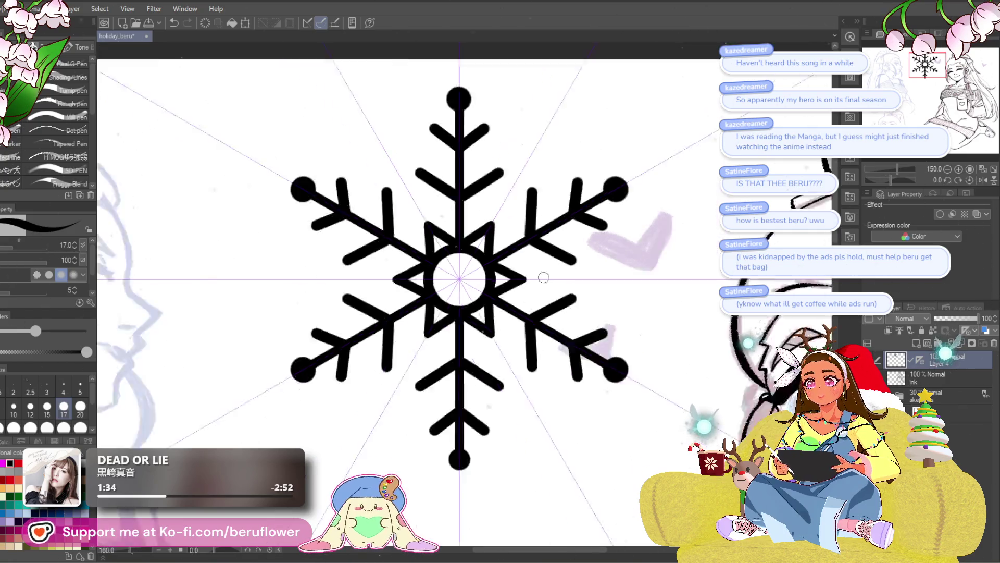
{"action": "scroll", "coordinate": [543, 277], "scroll_direction": "up", "scroll_amount": 1}
{"action": "scroll", "coordinate": [543, 277], "scroll_direction": "up", "scroll_amount": 1}
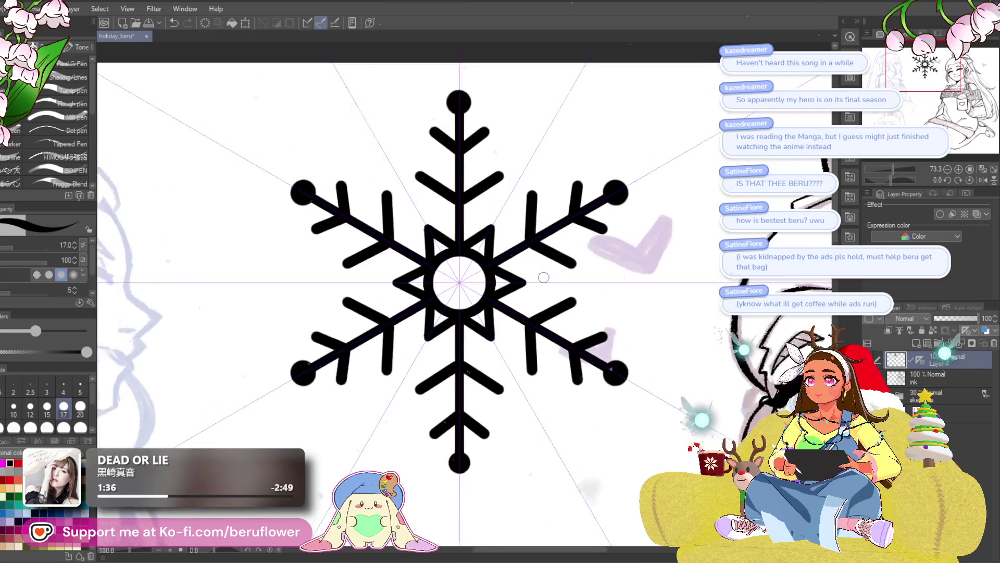
{"action": "scroll", "coordinate": [543, 278], "scroll_direction": "up", "scroll_amount": 2}
{"action": "scroll", "coordinate": [543, 277], "scroll_direction": "down", "scroll_amount": 1}
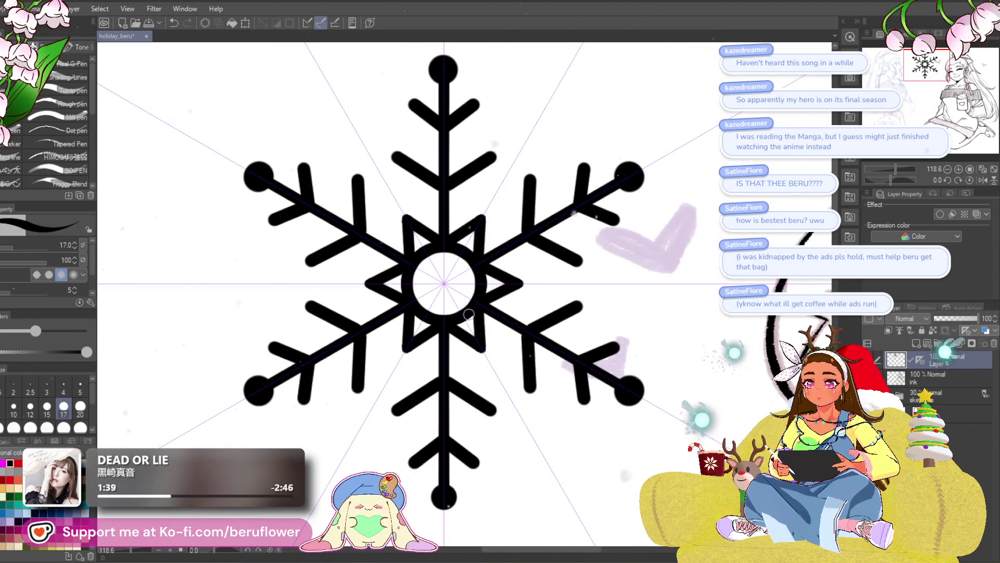
{"action": "key", "text": "ctrl+z"}
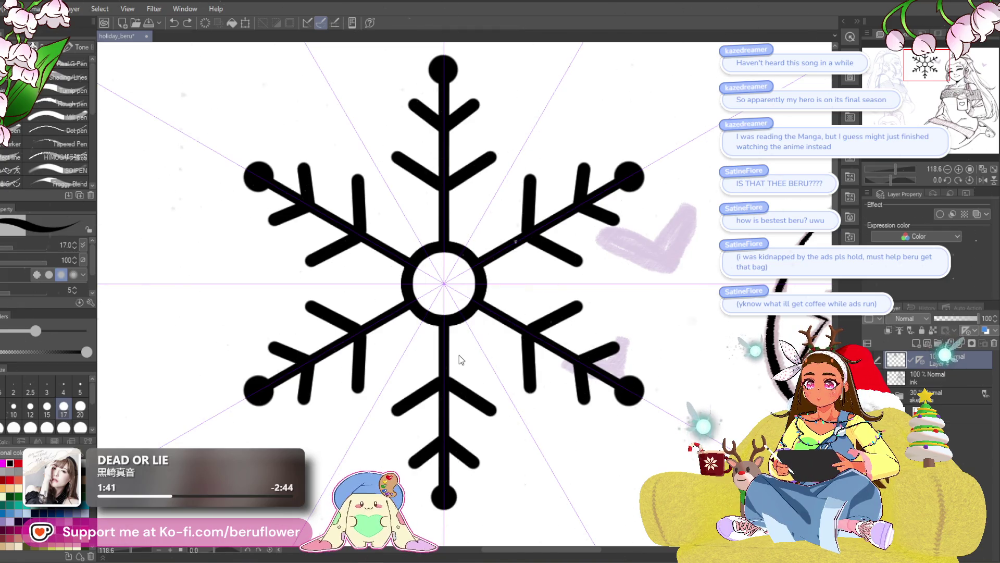
{"action": "left_click_drag", "start_coordinate": [443, 232], "coordinate": [441, 232]}
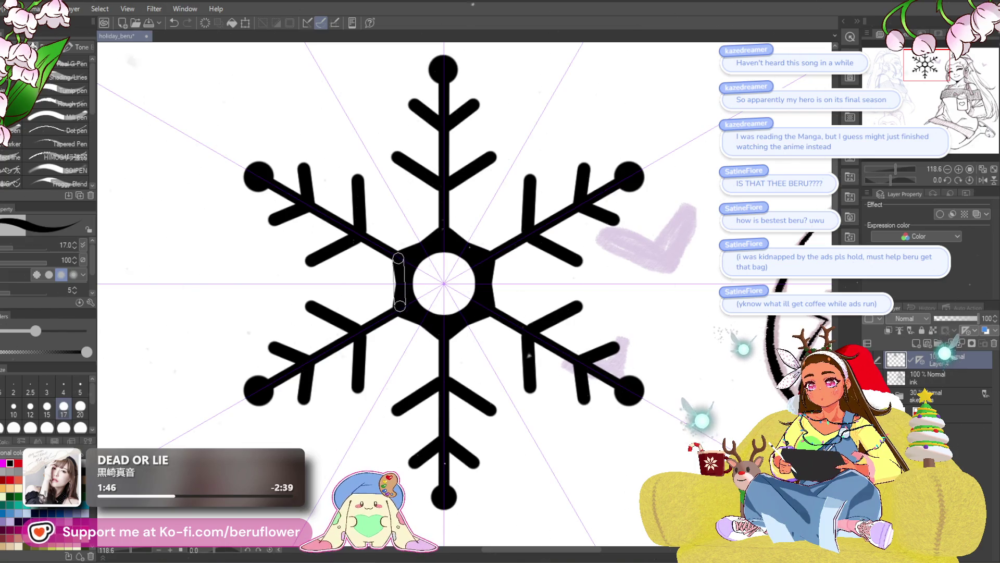
- Tidy the hexagon's edges and fill the snowflake's centre solid black
{"action": "left_click_drag", "start_coordinate": [398, 258], "coordinate": [398, 309]}
{"action": "left_click_drag", "start_coordinate": [420, 273], "coordinate": [442, 273]}
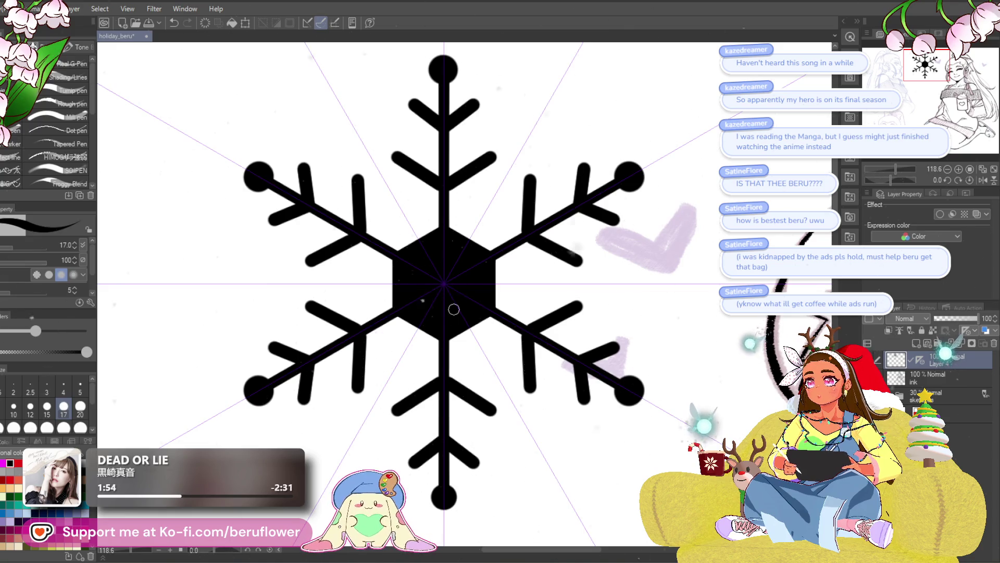
{"action": "scroll", "coordinate": [453, 308], "scroll_direction": "down", "scroll_amount": 5}
{"action": "scroll", "coordinate": [453, 308], "scroll_direction": "up", "scroll_amount": 2}
{"action": "scroll", "coordinate": [453, 309], "scroll_direction": "up", "scroll_amount": 3}
{"action": "scroll", "coordinate": [481, 288], "scroll_direction": "up", "scroll_amount": 1}
{"action": "scroll", "coordinate": [482, 288], "scroll_direction": "down", "scroll_amount": 1}
{"action": "scroll", "coordinate": [462, 192], "scroll_direction": "down", "scroll_amount": 4}
{"action": "scroll", "coordinate": [463, 192], "scroll_direction": "down", "scroll_amount": 1}
{"action": "scroll", "coordinate": [460, 437], "scroll_direction": "up", "scroll_amount": 2}
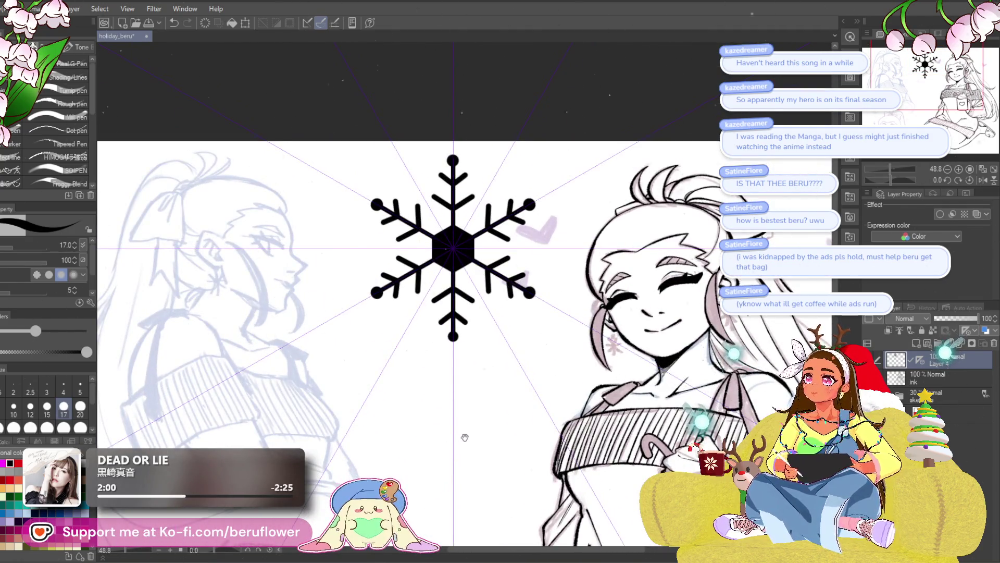
- With a much larger brush, enlarge the round end dots on all six snowflake arms
{"action": "left_click_drag", "start_coordinate": [476, 437], "coordinate": [482, 424]}
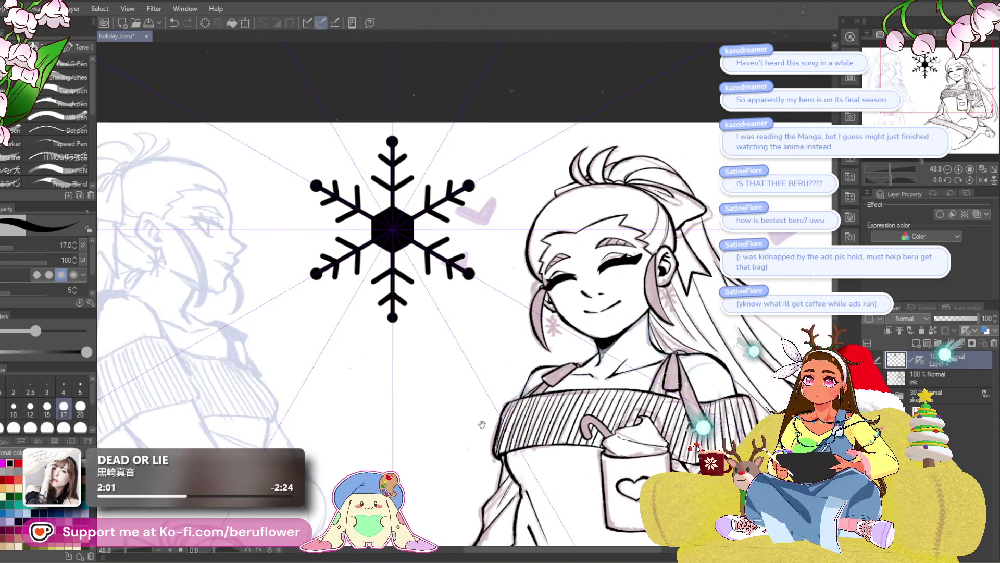
{"action": "scroll", "coordinate": [443, 333], "scroll_direction": "up", "scroll_amount": 2}
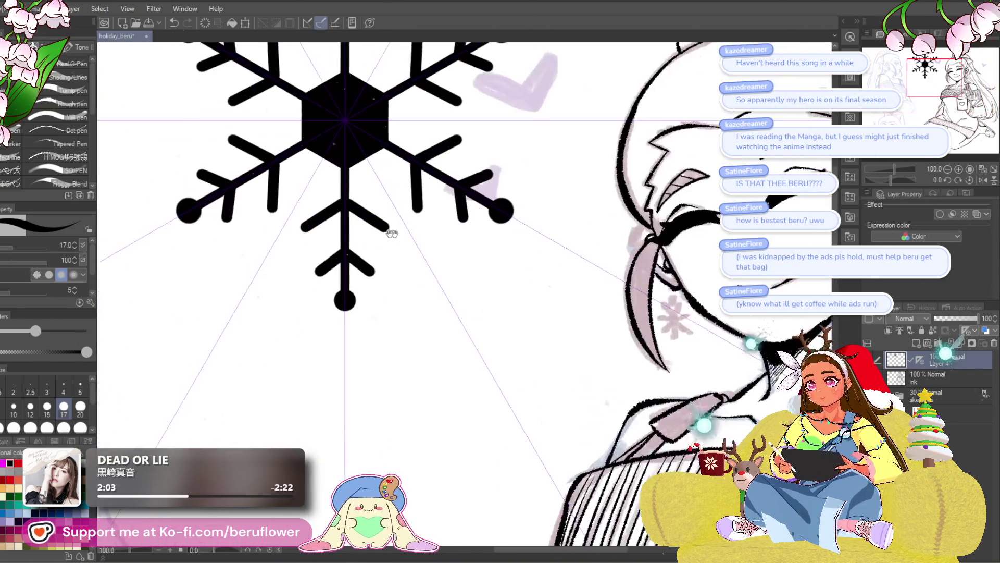
{"action": "scroll", "coordinate": [470, 226], "scroll_direction": "up", "scroll_amount": 2}
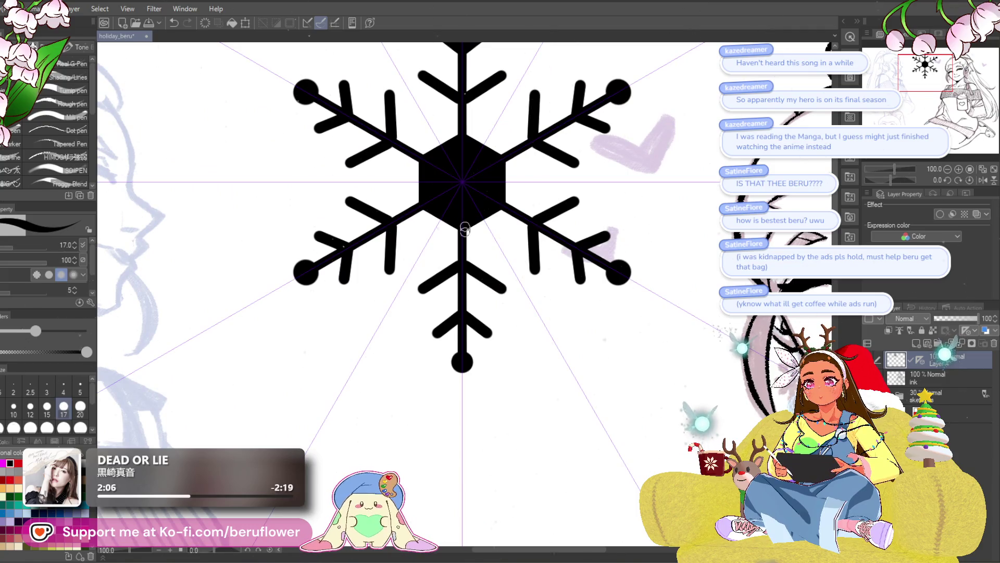
{"action": "key", "text": "bracketright"}
{"action": "key", "text": "bracketright"}
{"action": "key", "text": "bracketright"}
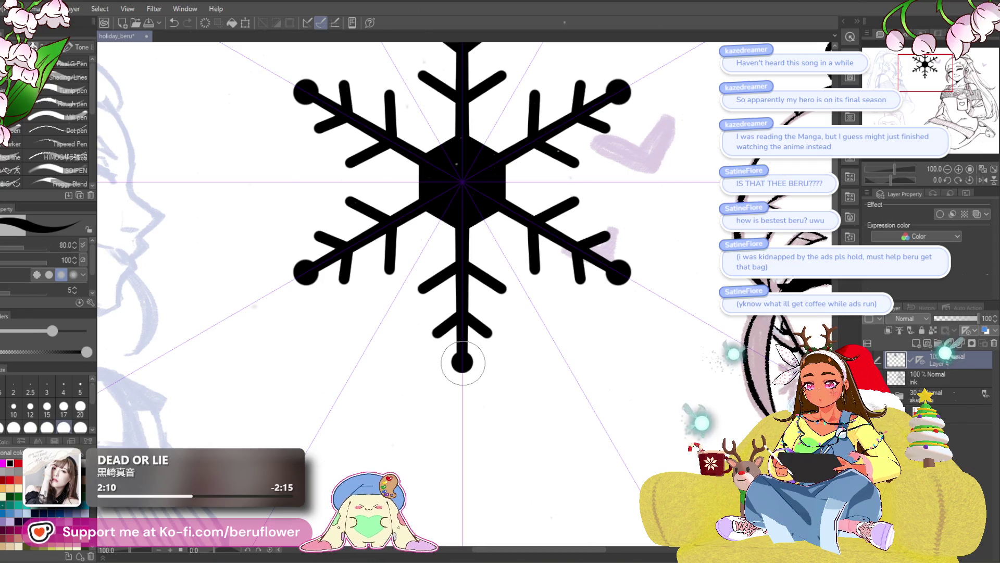
{"action": "left_click", "coordinate": [462, 362]}
{"action": "left_click", "coordinate": [462, 363]}
{"action": "scroll", "coordinate": [447, 414], "scroll_direction": "down", "scroll_amount": 2}
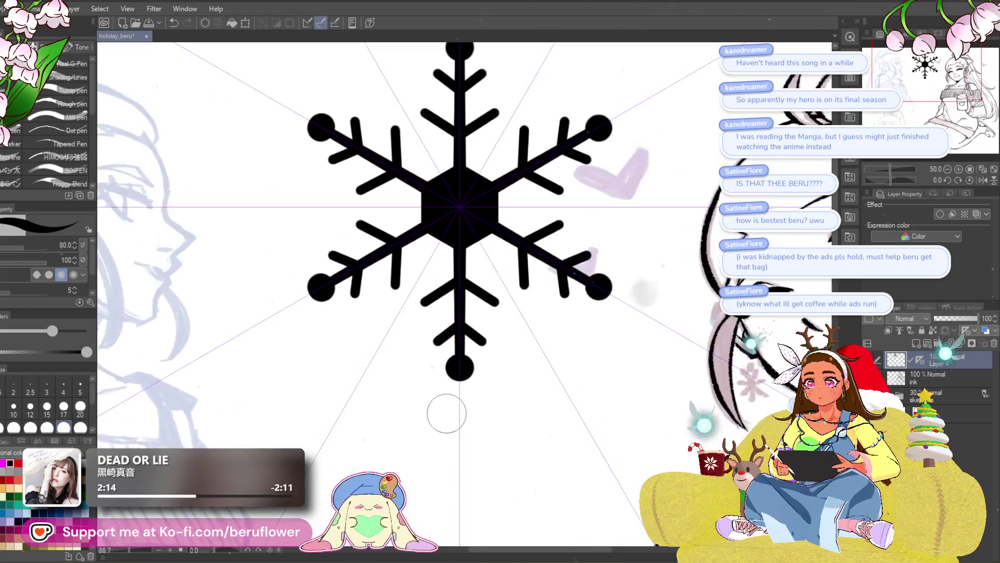
{"action": "key", "text": "bracketleft"}
{"action": "key", "text": "bracketleft"}
{"action": "key", "text": "bracketleft"}
{"action": "scroll", "coordinate": [500, 146], "scroll_direction": "up", "scroll_amount": 4}
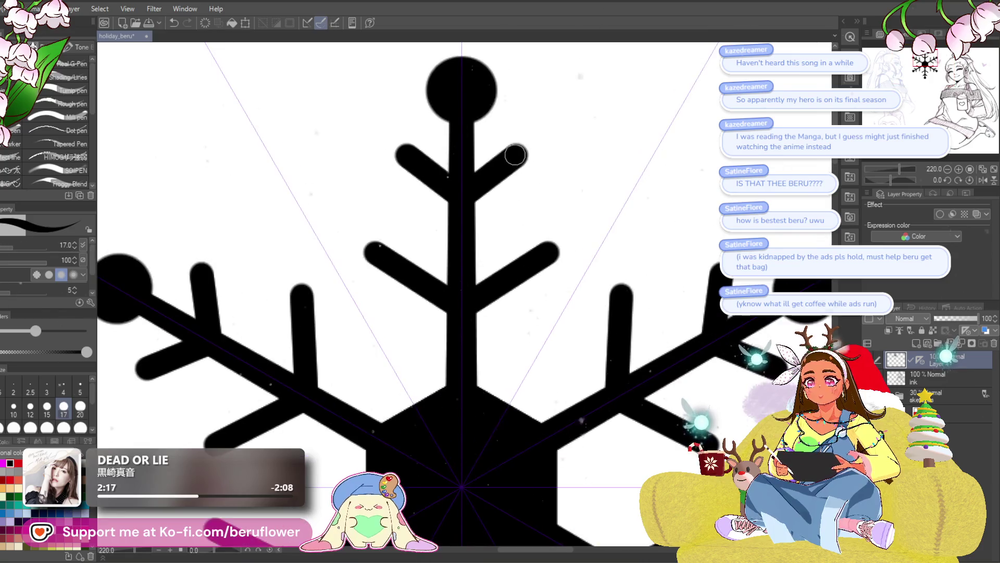
- Ink the upper-right and middle-right branches solid, then view the snowflake beside the figure
{"action": "key", "text": "bracketright"}
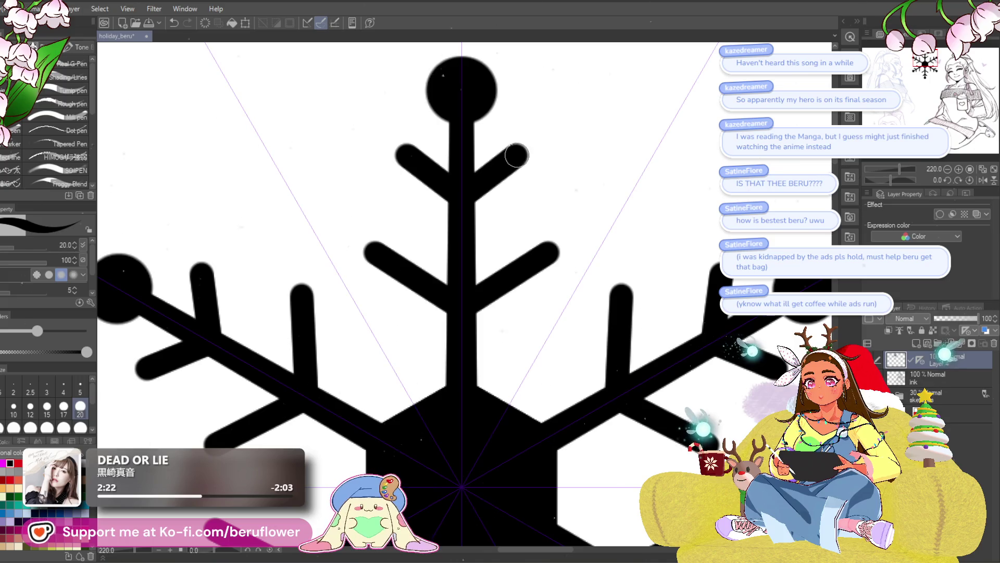
{"action": "left_click_drag", "start_coordinate": [477, 193], "coordinate": [470, 199]}
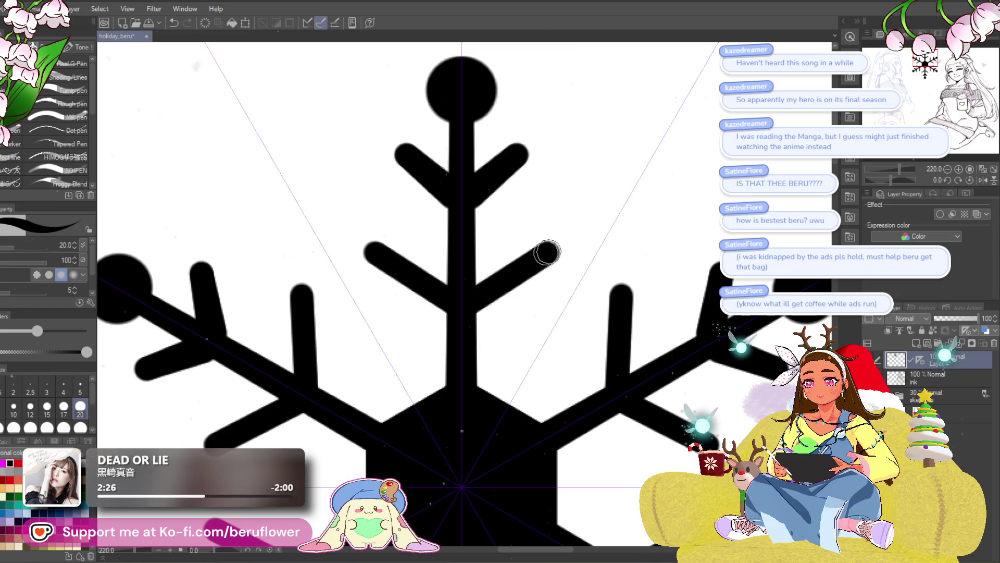
{"action": "left_click_drag", "start_coordinate": [539, 263], "coordinate": [461, 313]}
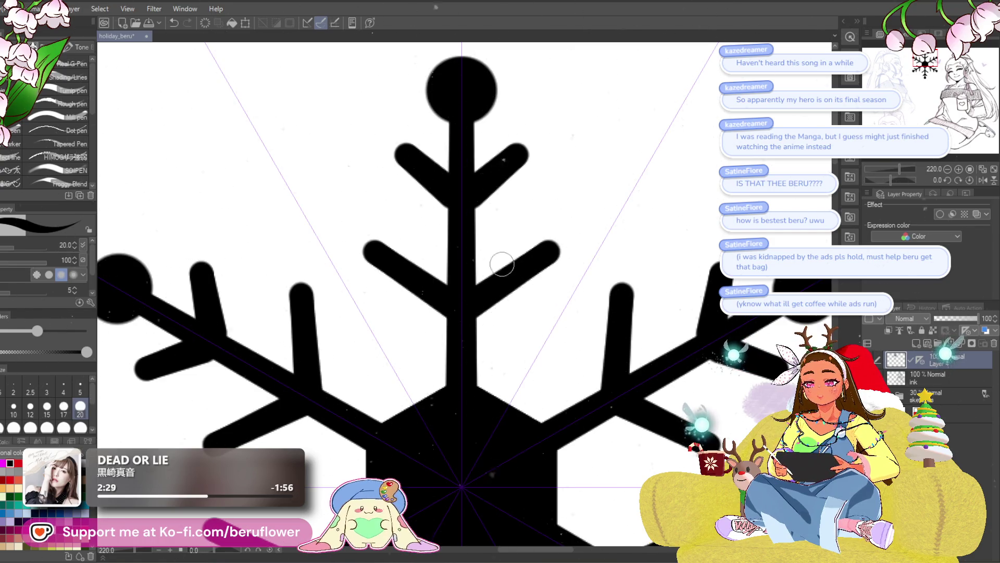
{"action": "scroll", "coordinate": [502, 264], "scroll_direction": "down", "scroll_amount": 5}
{"action": "scroll", "coordinate": [670, 307], "scroll_direction": "up", "scroll_amount": 2}
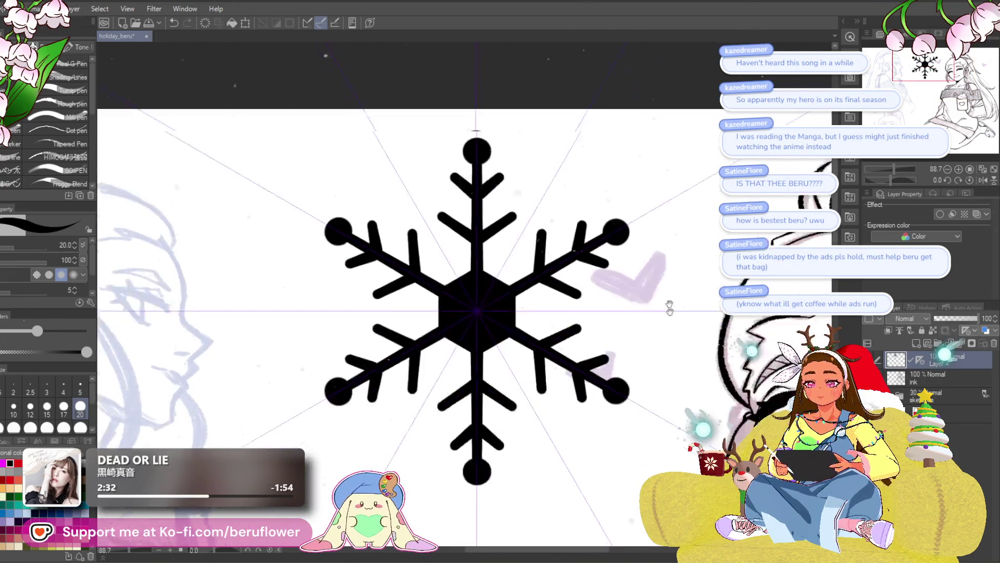
{"action": "left_click_drag", "start_coordinate": [670, 308], "coordinate": [561, 193]}
{"action": "scroll", "coordinate": [561, 193], "scroll_direction": "down", "scroll_amount": 2}
{"action": "scroll", "coordinate": [530, 467], "scroll_direction": "down", "scroll_amount": 1}
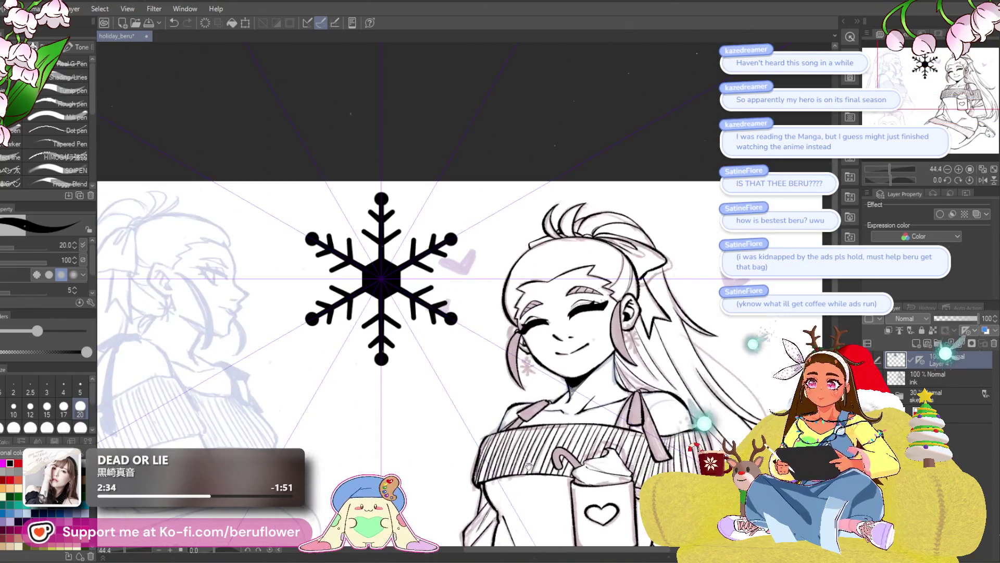
{"action": "left_click_drag", "start_coordinate": [529, 466], "coordinate": [557, 478]}
{"action": "mouse_move", "coordinate": [469, 351]}
{"action": "left_mouse_down"}
{"action": "mouse_move", "coordinate": [444, 241]}
{"action": "mouse_move", "coordinate": [420, 234]}
{"action": "left_mouse_up"}
{"action": "scroll", "coordinate": [500, 312], "scroll_direction": "down", "scroll_amount": 2}
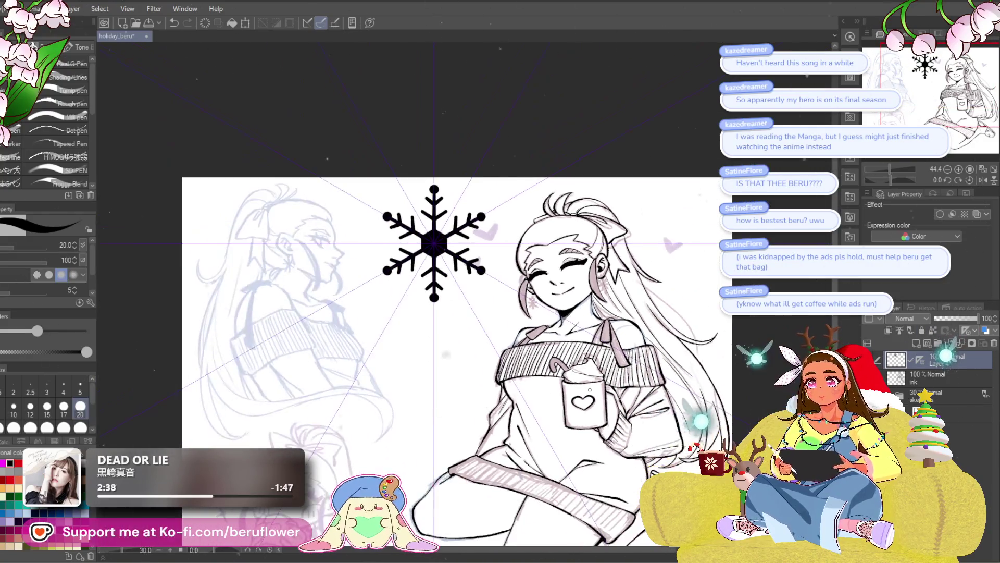
{"action": "left_click_drag", "start_coordinate": [469, 351], "coordinate": [457, 312]}
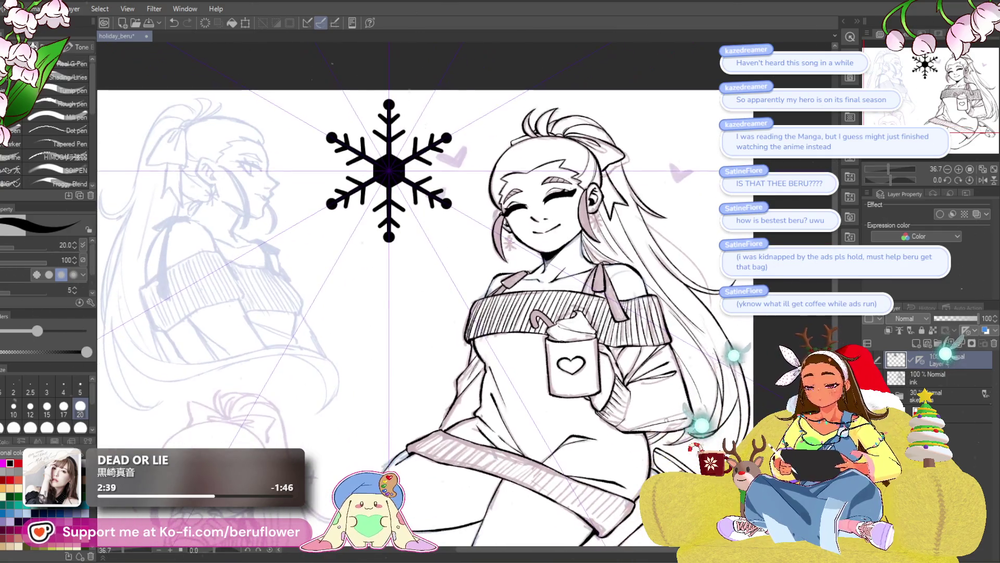
- Move the snowflake slightly down, hide its symmetry guide lines, and duplicate the layer (Ctrl+J)
{"action": "key", "text": "ctrl+t"}
{"action": "mouse_move", "coordinate": [388, 177]}
{"action": "left_mouse_down"}
{"action": "mouse_move", "coordinate": [389, 340]}
{"action": "mouse_move", "coordinate": [388, 225]}
{"action": "left_mouse_up"}
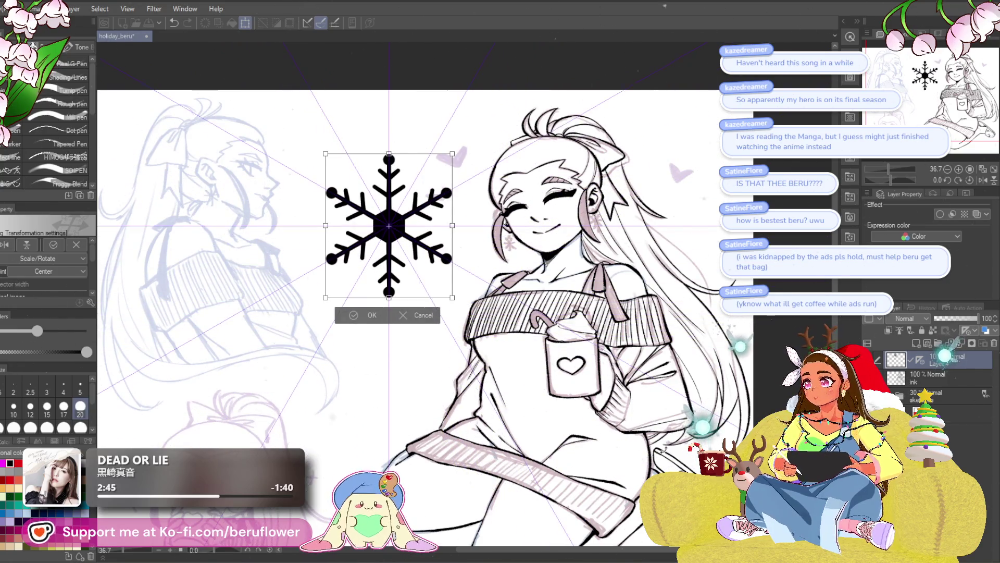
{"action": "key", "text": "Return"}
{"action": "left_click", "coordinate": [925, 393]}
{"action": "key", "text": "ctrl+j"}
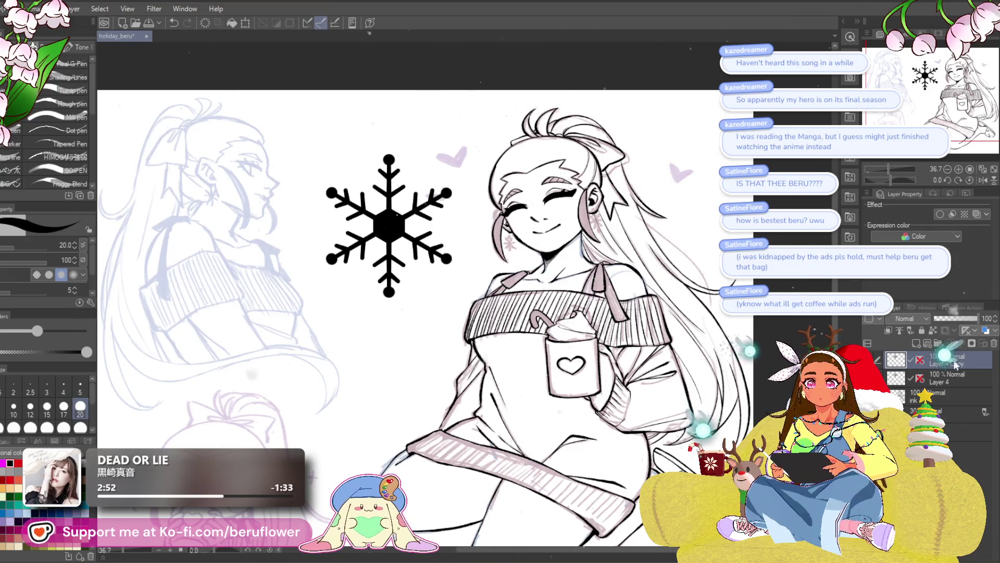
- Try dragging the duplicate snowflake onto the mug, revert it to its original spot, and leave the transform
{"action": "right_click", "coordinate": [919, 362]}
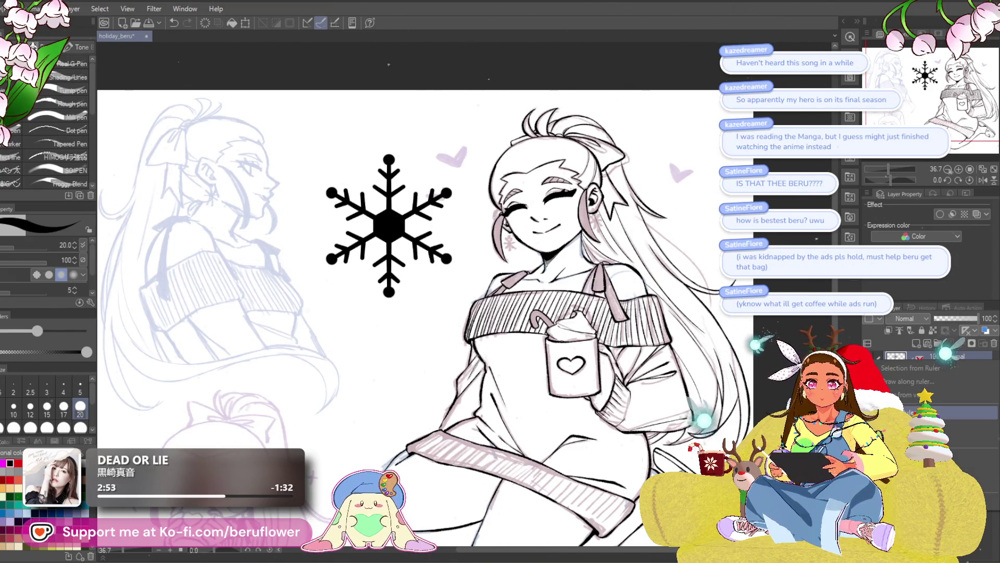
{"action": "key", "text": "Escape"}
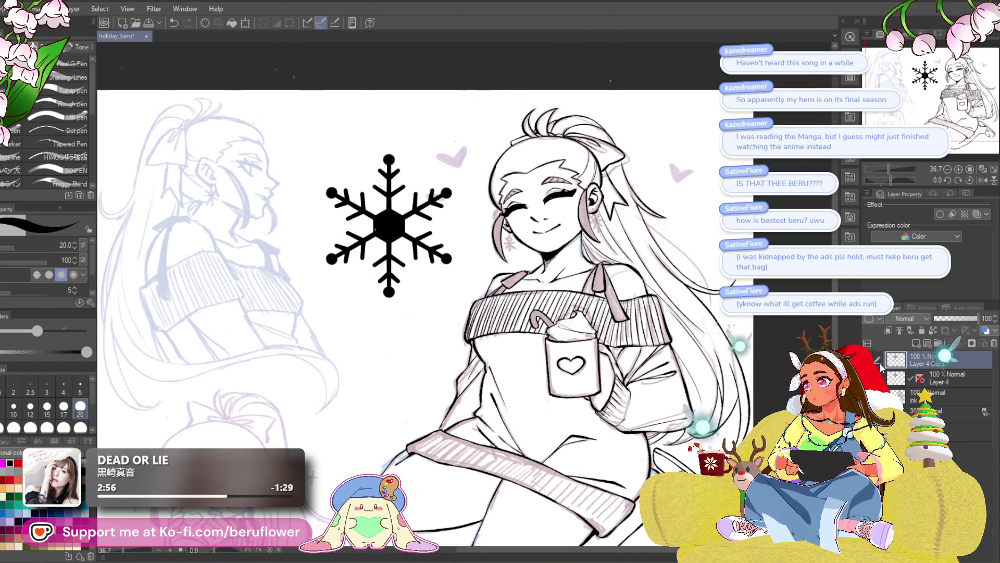
{"action": "key", "text": "ctrl+t"}
{"action": "left_click_drag", "start_coordinate": [404, 246], "coordinate": [618, 285]}
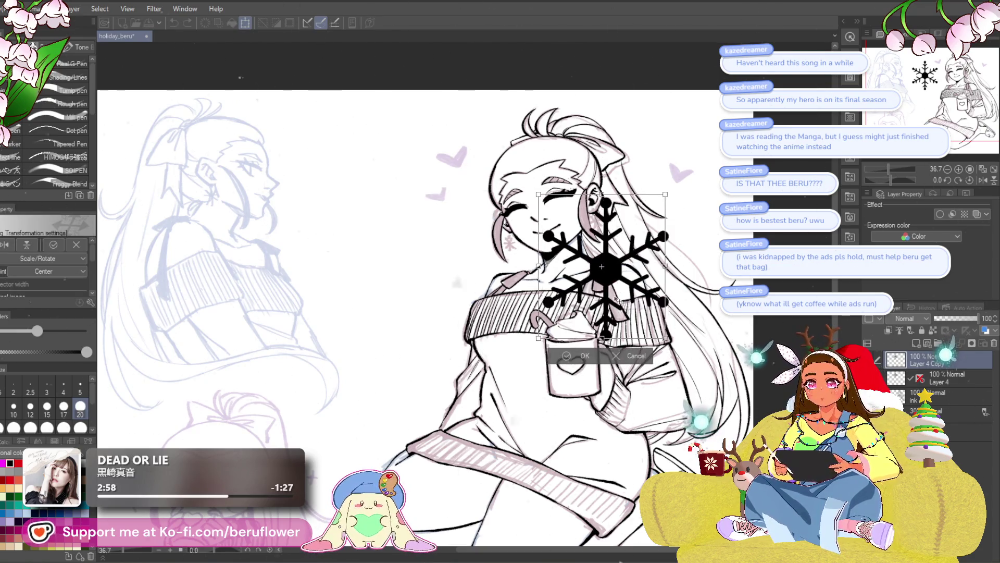
{"action": "scroll", "coordinate": [617, 285], "scroll_direction": "up", "scroll_amount": 1}
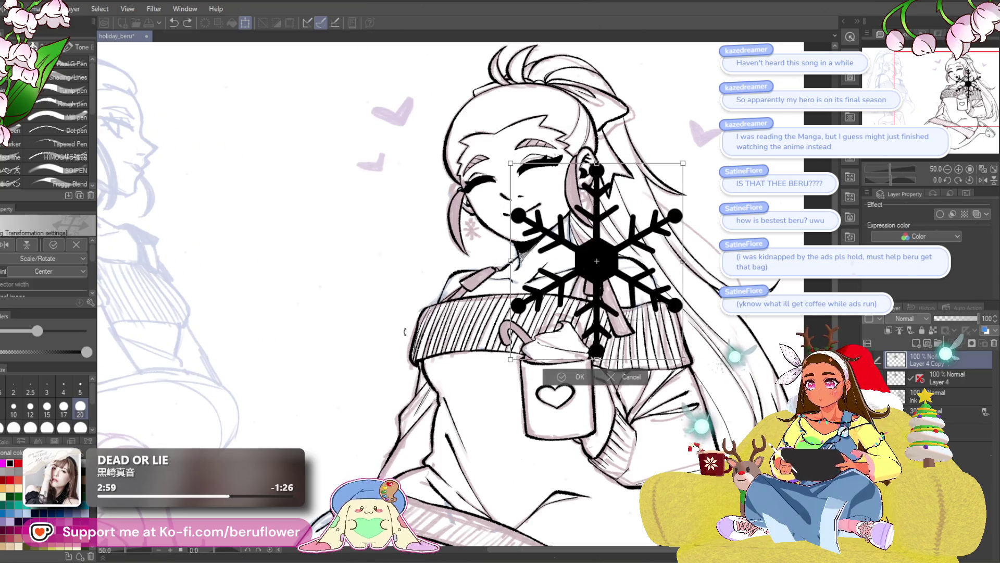
{"action": "key", "text": "ctrl+z"}
{"action": "left_click_drag", "start_coordinate": [500, 297], "coordinate": [549, 302]}
{"action": "key", "text": "Return"}
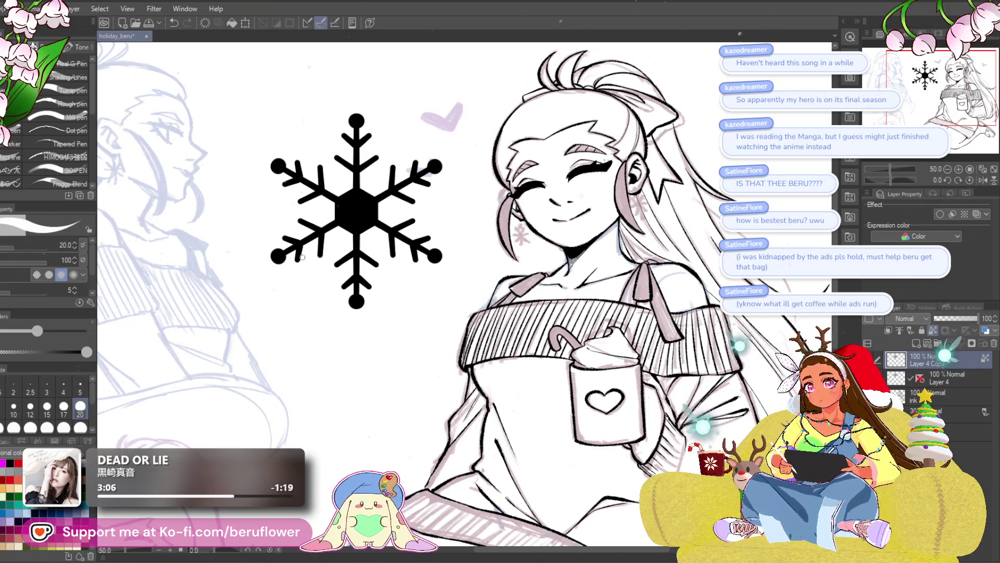
{"action": "left_click", "coordinate": [232, 23]}
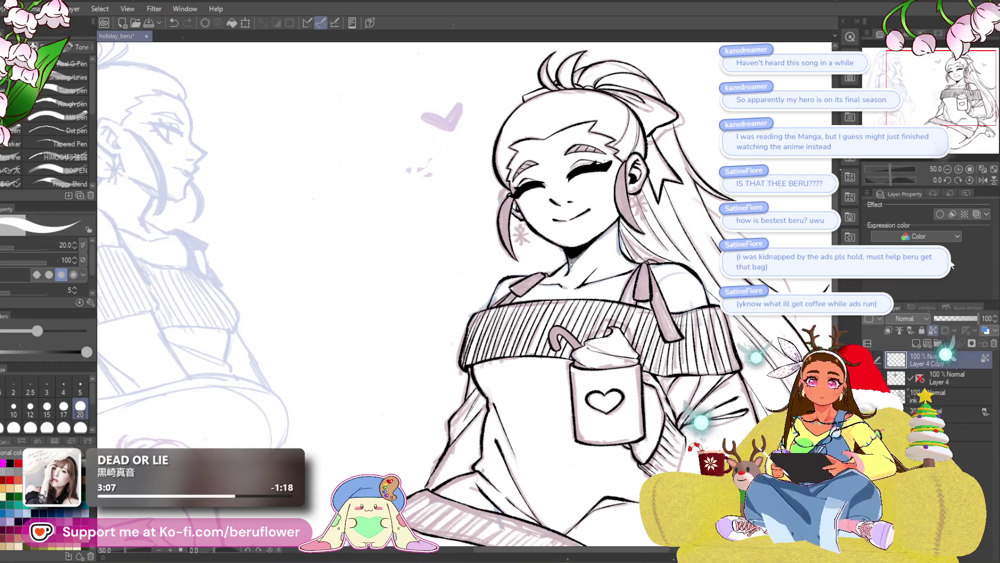
- Give the duplicate snowflake a black Border effect in Layer Property, making it white with a black outline
{"action": "left_click", "coordinate": [941, 214]}
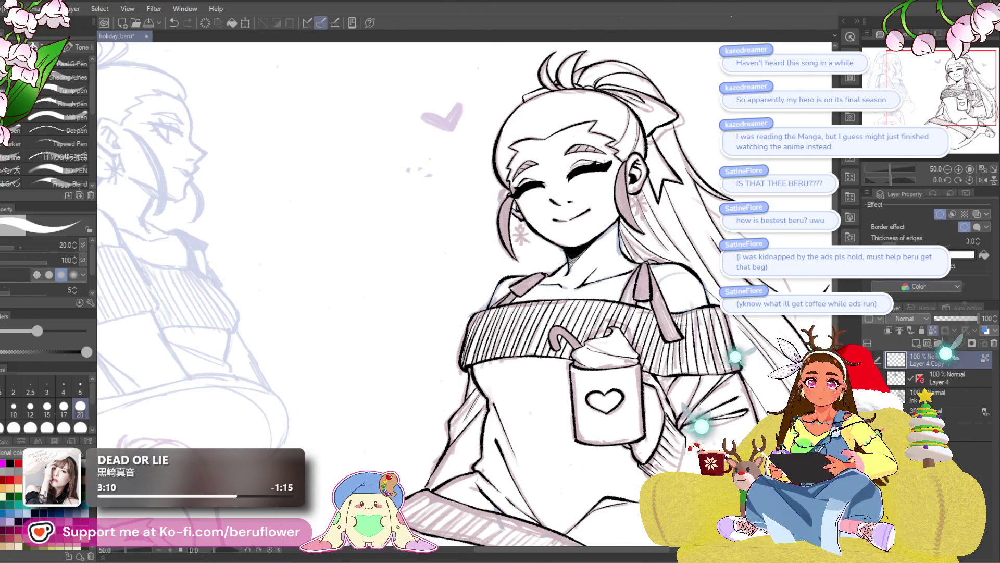
{"action": "left_click", "coordinate": [930, 254]}
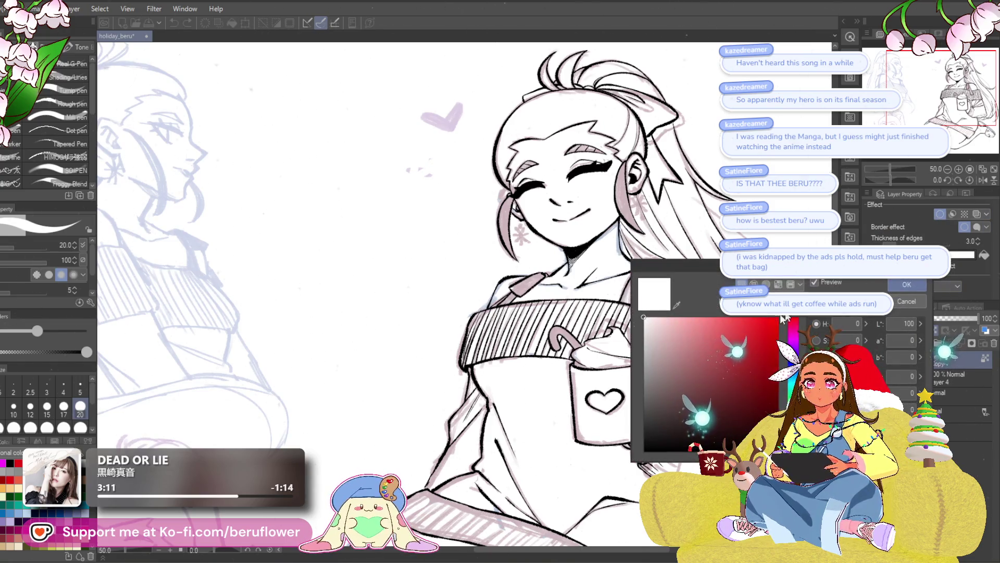
{"action": "left_click", "coordinate": [918, 286]}
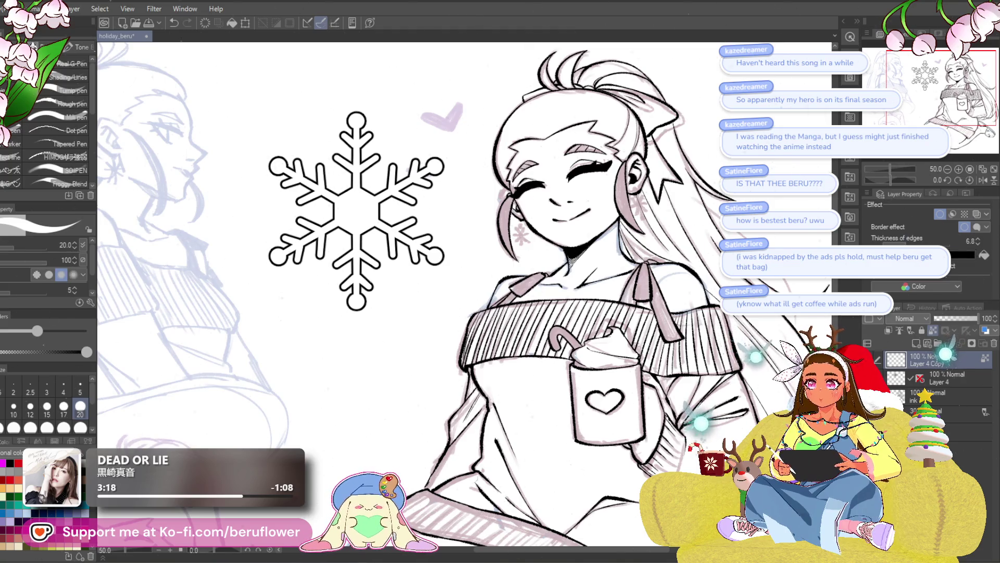
{"action": "right_click", "coordinate": [930, 361]}
{"action": "left_click", "coordinate": [922, 252]}
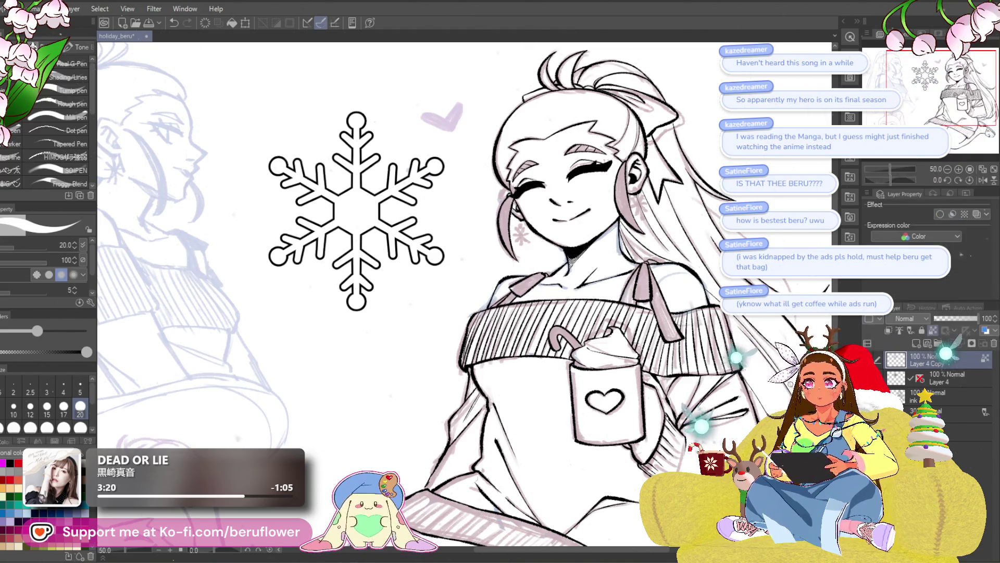
- Move the outlined snowflake across to sit next to the girl's ear
{"action": "key", "text": "ctrl+t"}
{"action": "mouse_move", "coordinate": [408, 283]}
{"action": "left_mouse_down"}
{"action": "mouse_move", "coordinate": [690, 363]}
{"action": "mouse_move", "coordinate": [595, 403]}
{"action": "mouse_move", "coordinate": [629, 241]}
{"action": "left_mouse_up"}
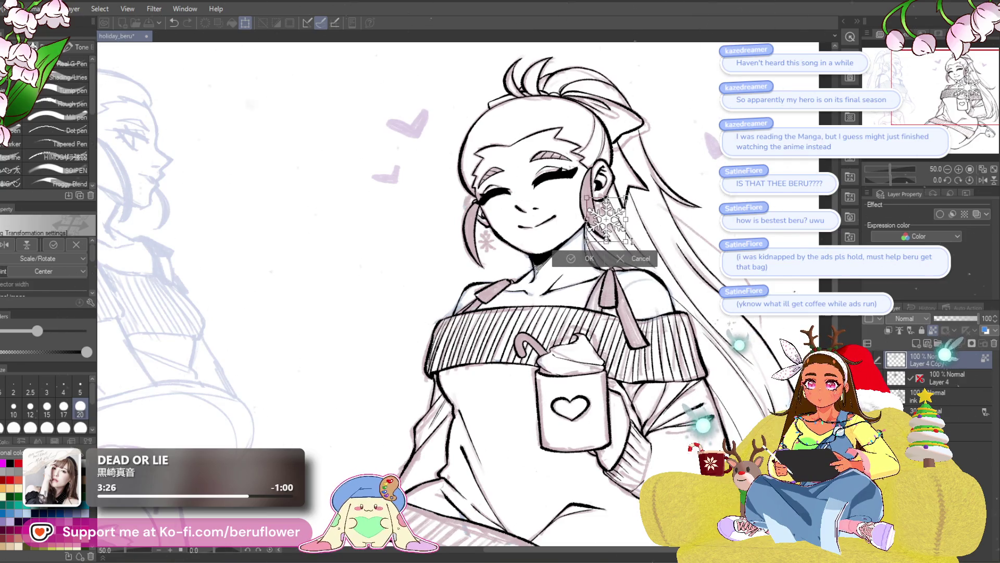
{"action": "scroll", "coordinate": [625, 235], "scroll_direction": "up", "scroll_amount": 3}
{"action": "scroll", "coordinate": [625, 235], "scroll_direction": "up", "scroll_amount": 2}
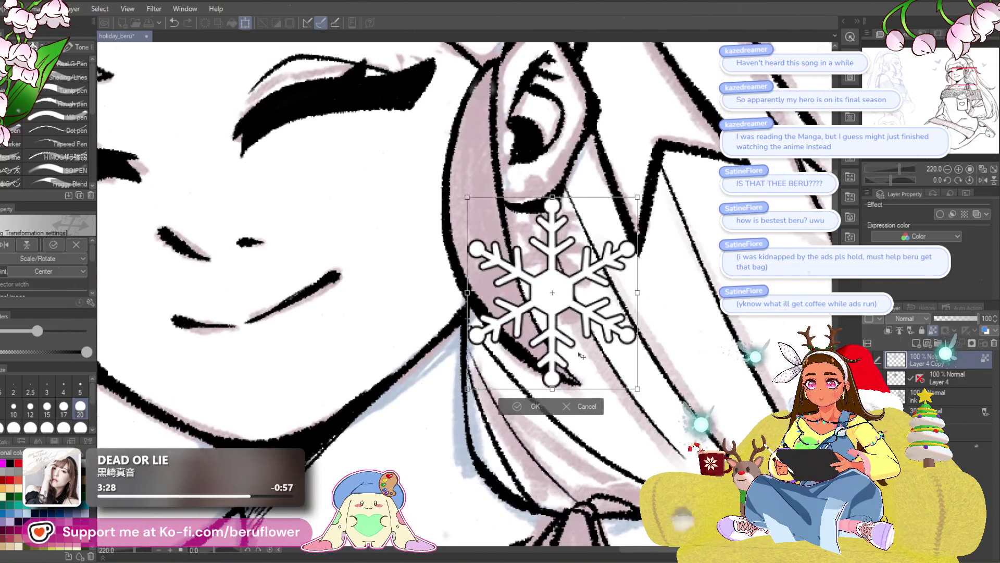
{"action": "scroll", "coordinate": [583, 345], "scroll_direction": "down", "scroll_amount": 4}
{"action": "scroll", "coordinate": [570, 365], "scroll_direction": "up", "scroll_amount": 2}
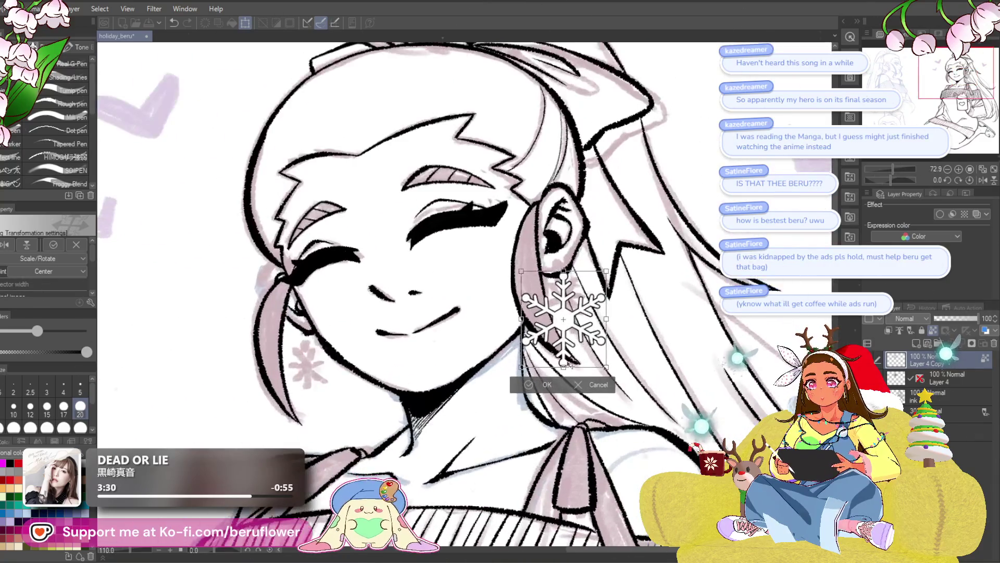
- Scale the snowflake to earring size below the ear and confirm the transform
{"action": "left_click_drag", "start_coordinate": [566, 371], "coordinate": [569, 327]}
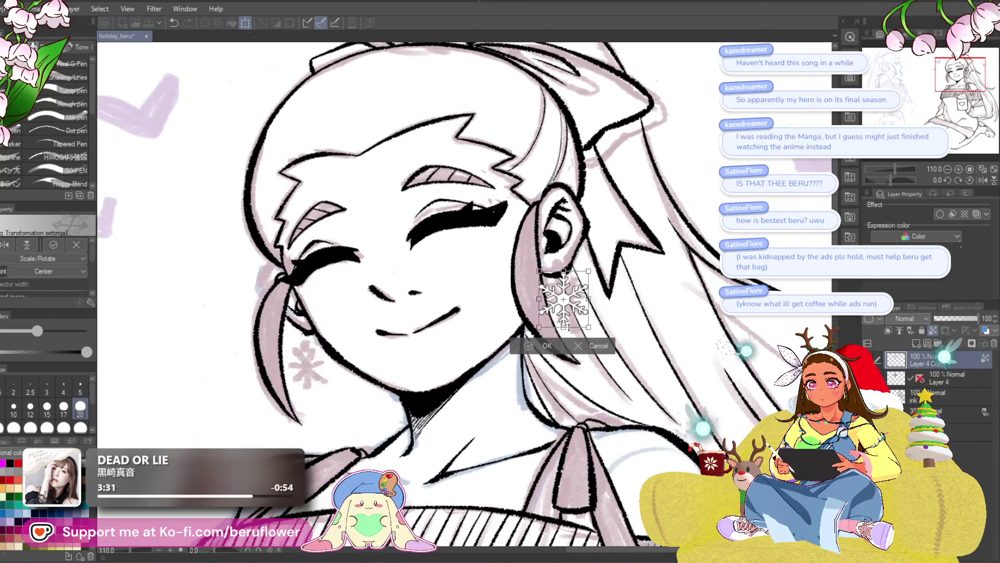
{"action": "scroll", "coordinate": [569, 350], "scroll_direction": "up", "scroll_amount": 2}
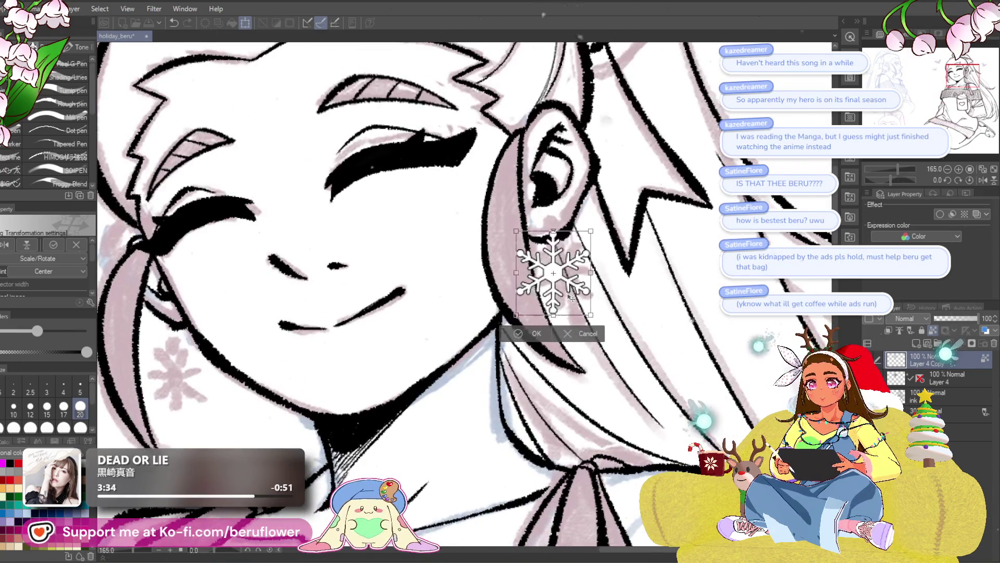
{"action": "mouse_move", "coordinate": [554, 321]}
{"action": "left_mouse_down"}
{"action": "mouse_move", "coordinate": [555, 349]}
{"action": "mouse_move", "coordinate": [576, 351]}
{"action": "mouse_move", "coordinate": [554, 367]}
{"action": "left_mouse_up"}
{"action": "key", "text": "Return"}
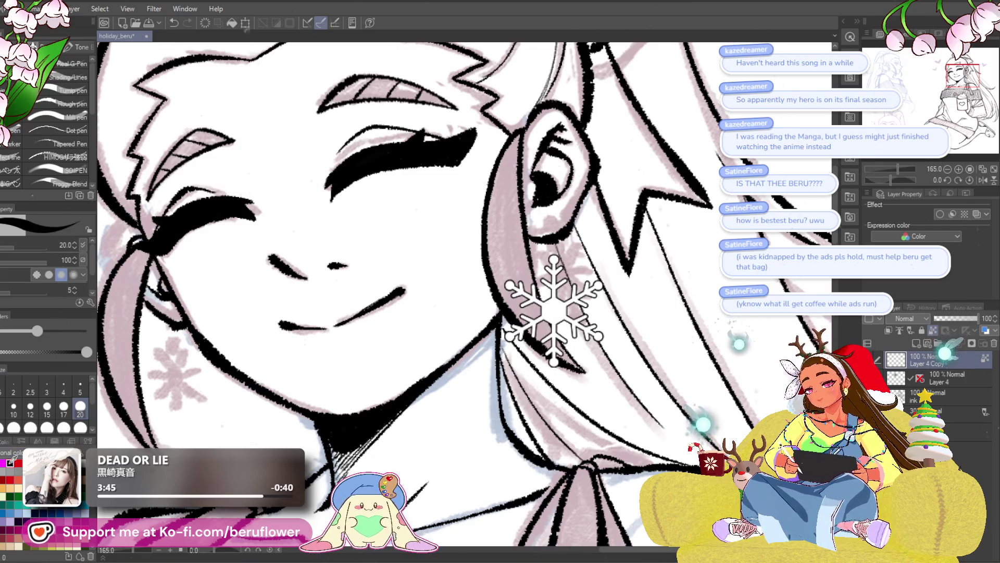
{"action": "scroll", "coordinate": [47, 102], "scroll_direction": "down", "scroll_amount": 3}
{"action": "scroll", "coordinate": [24, 133], "scroll_direction": "down", "scroll_amount": 2}
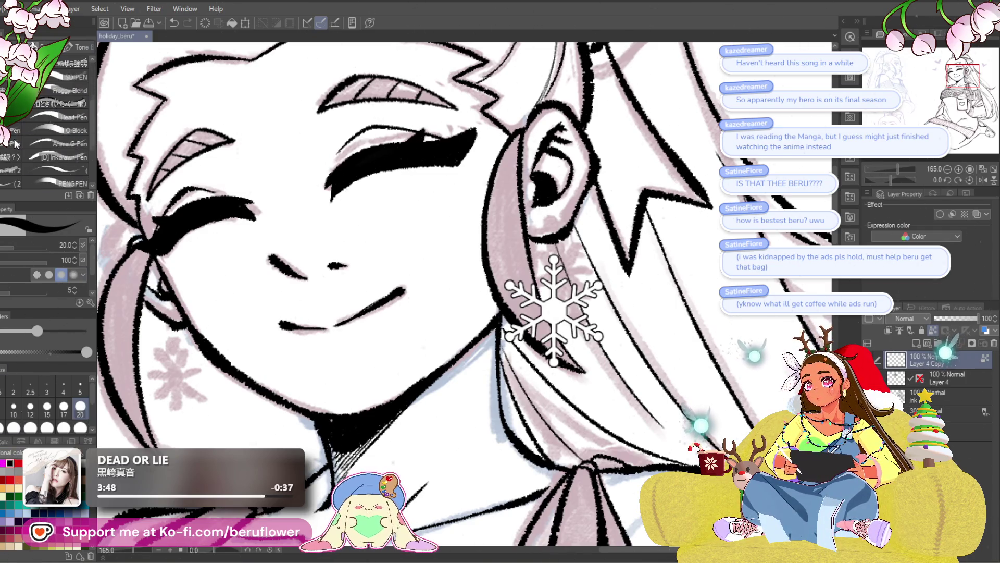
{"action": "scroll", "coordinate": [17, 133], "scroll_direction": "down", "scroll_amount": 3}
- With a thinner detail brush, darken the ink just under the ear
{"action": "left_click", "coordinate": [60, 111]}
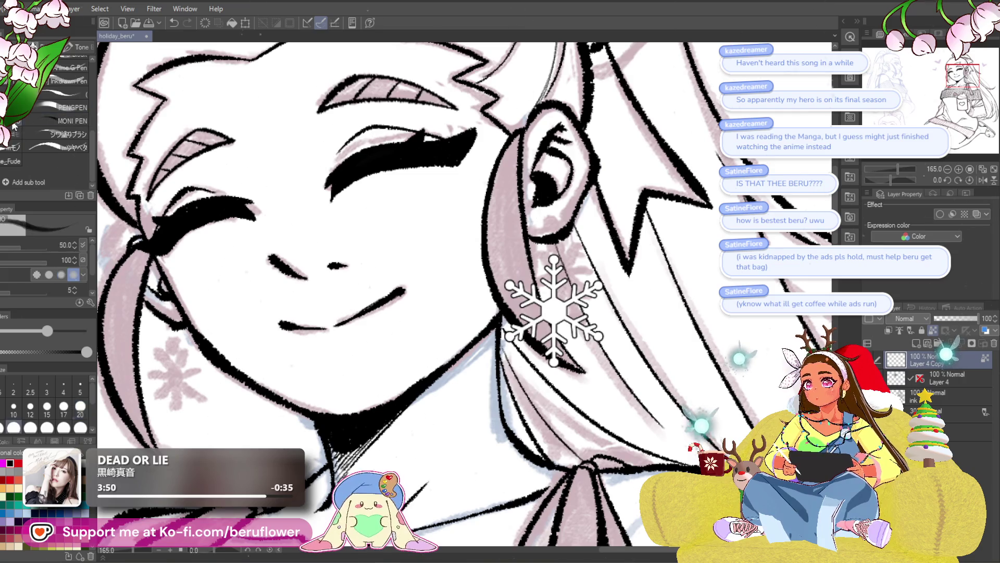
{"action": "left_click", "coordinate": [55, 149]}
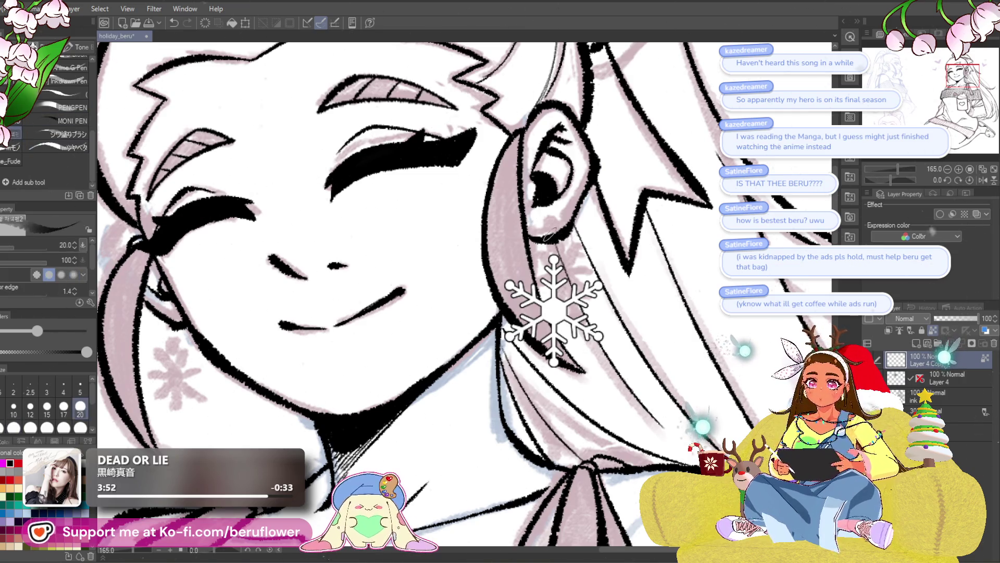
{"action": "scroll", "coordinate": [544, 222], "scroll_direction": "up", "scroll_amount": 3}
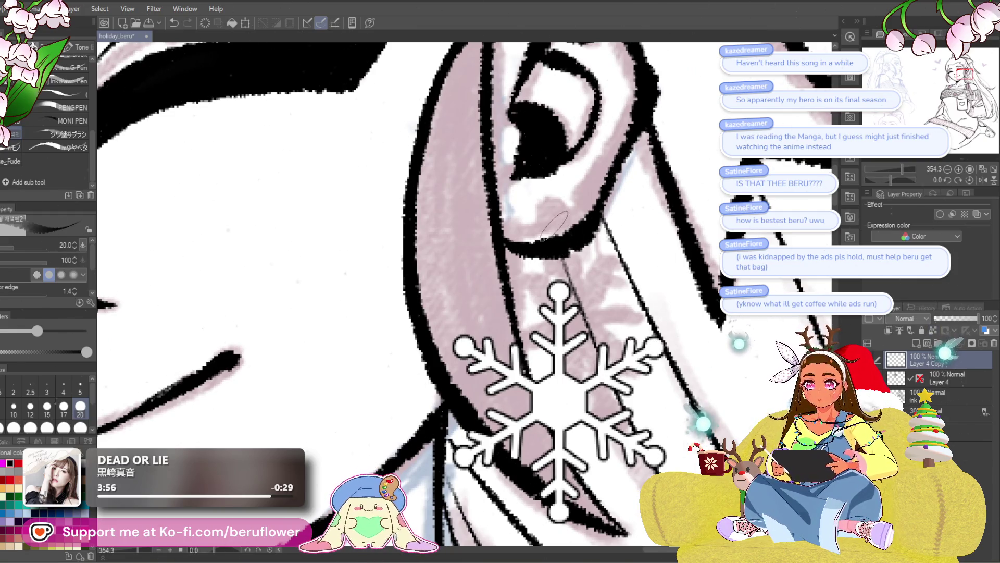
{"action": "left_click_drag", "start_coordinate": [551, 225], "coordinate": [552, 239]}
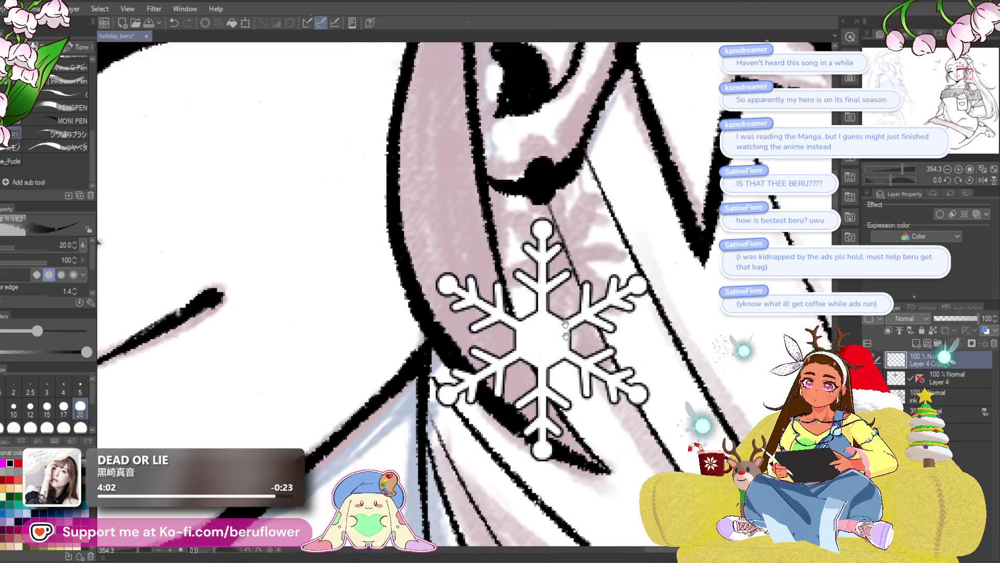
{"action": "scroll", "coordinate": [587, 285], "scroll_direction": "down", "scroll_amount": 2}
{"action": "scroll", "coordinate": [562, 293], "scroll_direction": "down", "scroll_amount": 2}
{"action": "scroll", "coordinate": [536, 302], "scroll_direction": "down", "scroll_amount": 1}
{"action": "scroll", "coordinate": [536, 302], "scroll_direction": "up", "scroll_amount": 1}
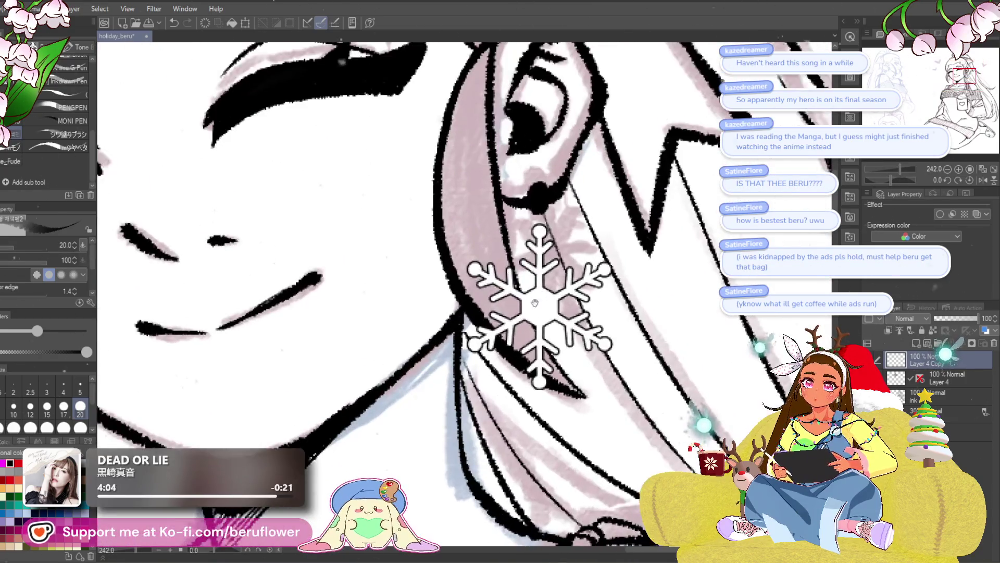
{"action": "scroll", "coordinate": [586, 344], "scroll_direction": "up", "scroll_amount": 1}
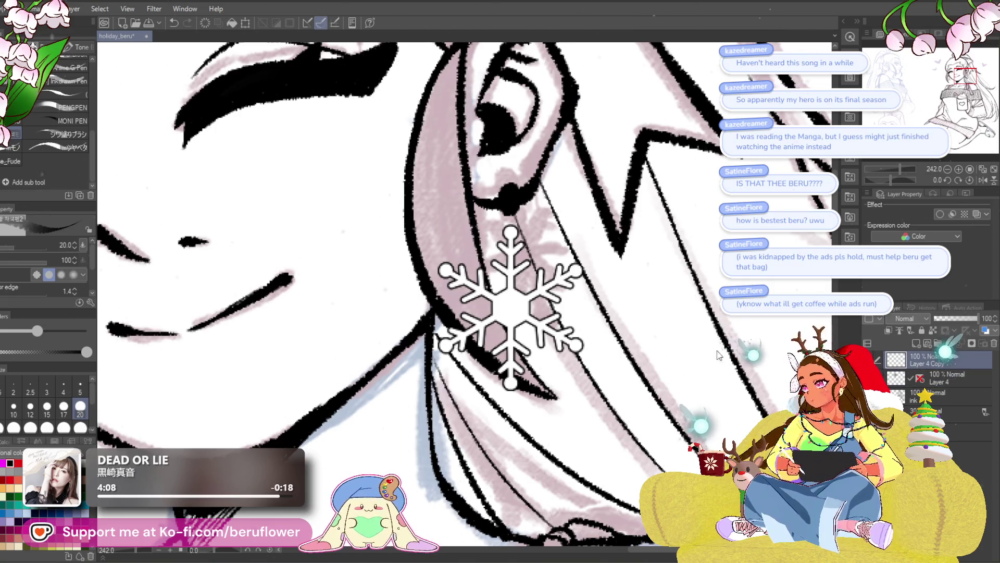
- Begin a Free Transform and enlarge the snowflake earring slightly
{"action": "key", "text": "ctrl+t"}
{"action": "mouse_move", "coordinate": [585, 391]}
{"action": "left_mouse_down"}
{"action": "mouse_move", "coordinate": [598, 405]}
{"action": "mouse_move", "coordinate": [579, 390]}
{"action": "left_mouse_up"}
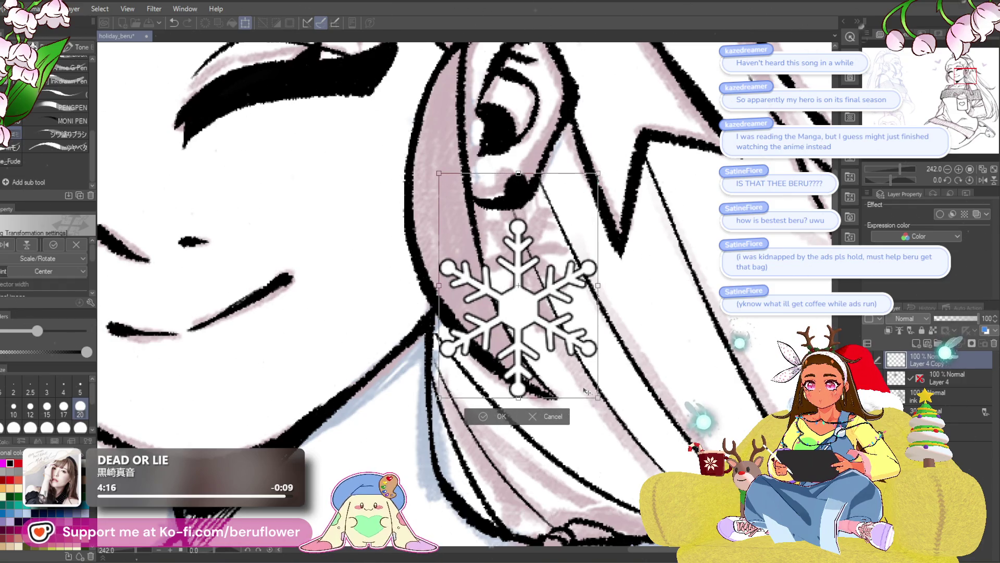
- Nudge the earring with arrow keys, rotate it a few degrees, and confirm
{"action": "key", "text": "Return"}
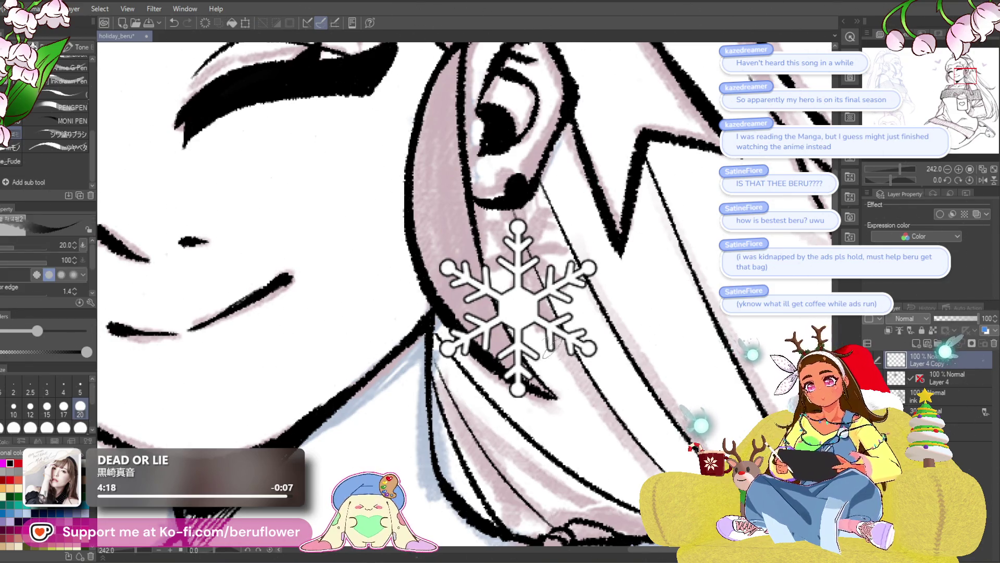
{"action": "key", "text": "ctrl+t"}
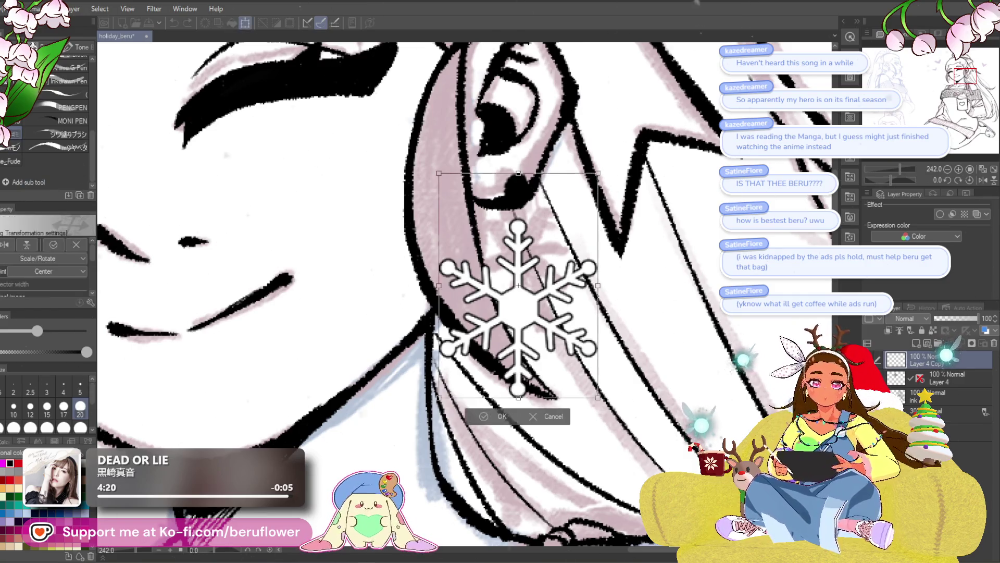
{"action": "key", "text": "Left"}
{"action": "key", "text": "Left"}
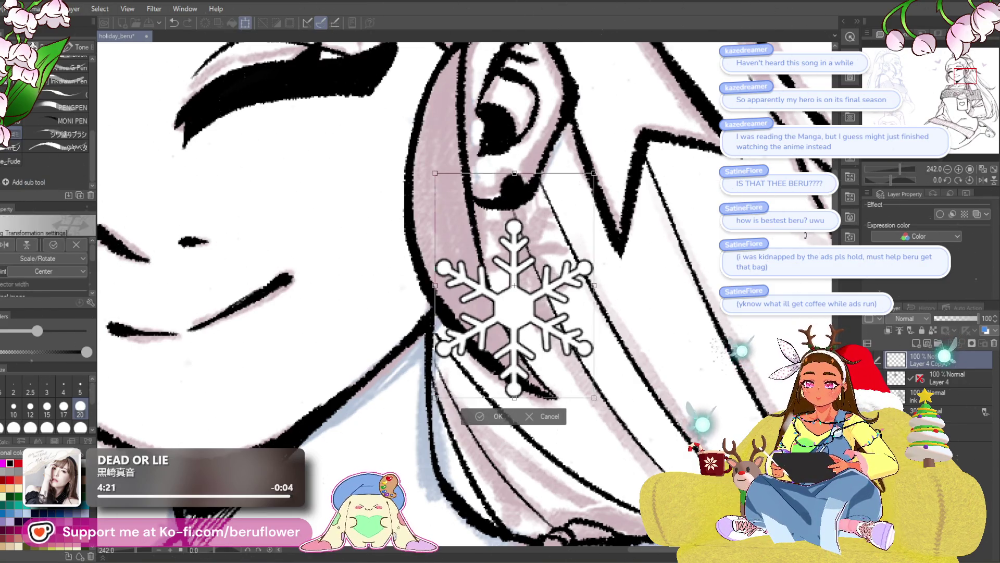
{"action": "key", "text": "Right"}
{"action": "key", "text": "Right"}
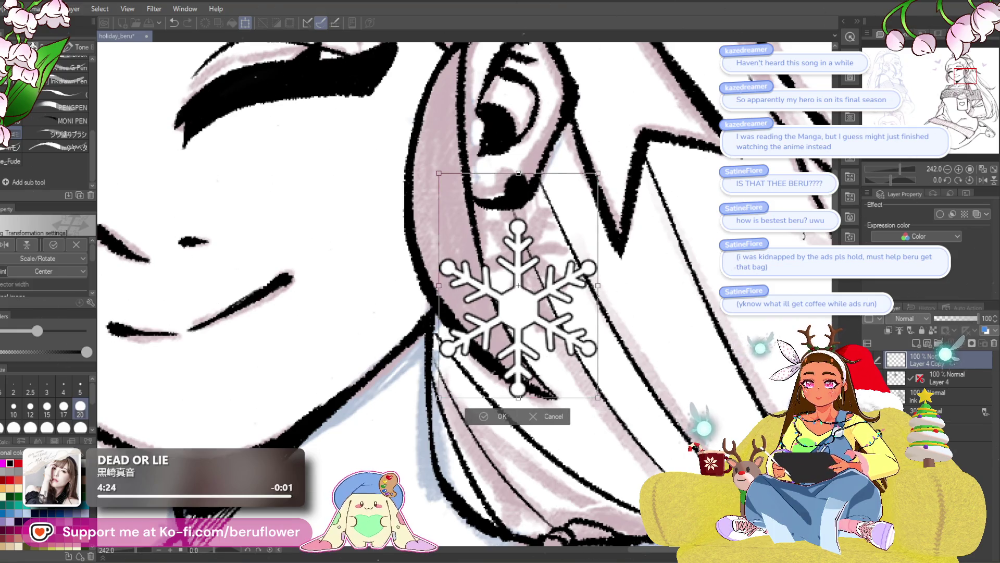
{"action": "left_click_drag", "start_coordinate": [804, 235], "coordinate": [676, 301]}
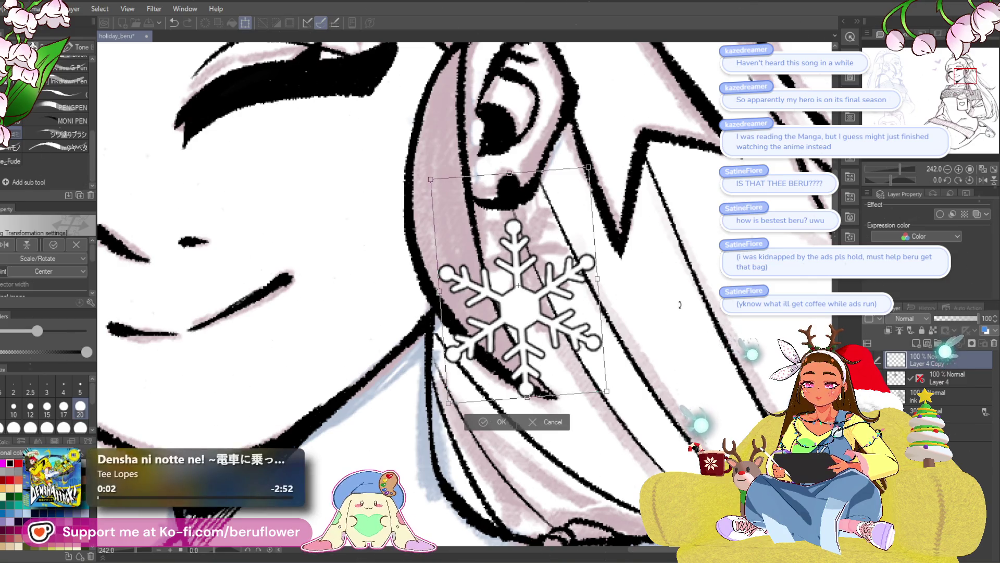
{"action": "key", "text": "Return"}
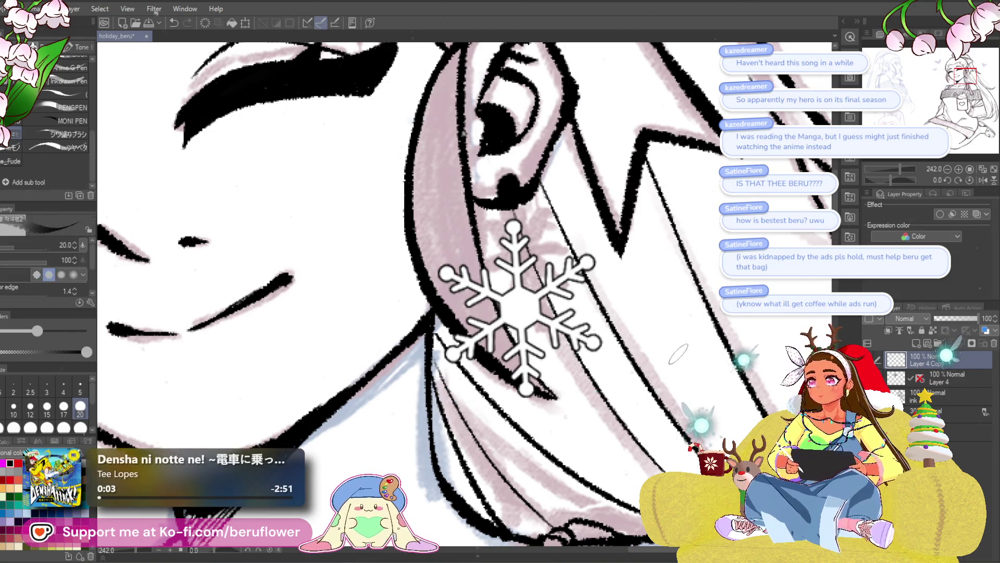
- Toggle between Layer 4 and Layer 4 Copy and fit the whole figure in view
{"action": "left_click", "coordinate": [947, 383]}
{"action": "left_click", "coordinate": [948, 361]}
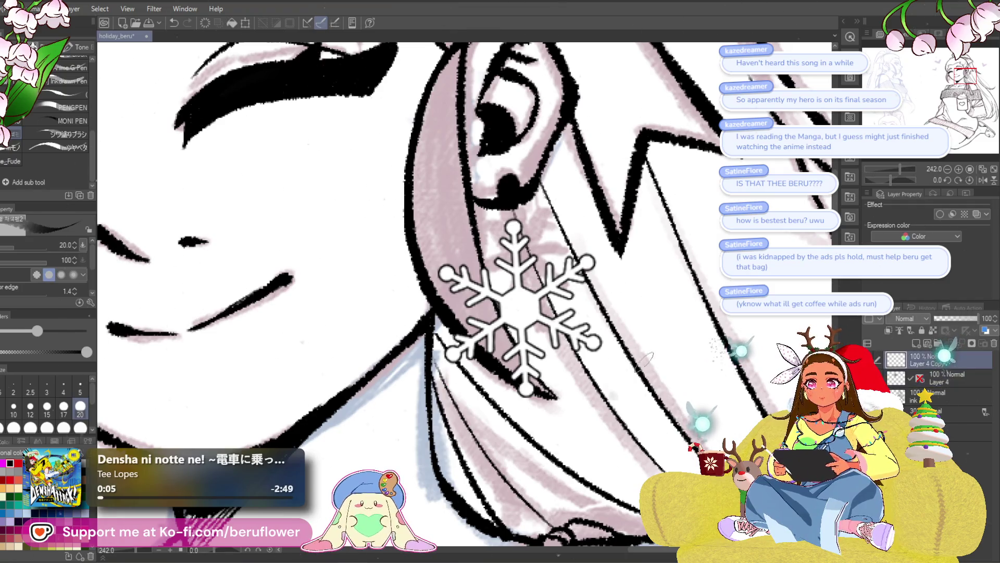
{"action": "key", "text": "ctrl+0"}
{"action": "scroll", "coordinate": [553, 368], "scroll_direction": "up", "scroll_amount": 3}
{"action": "scroll", "coordinate": [552, 368], "scroll_direction": "up", "scroll_amount": 2}
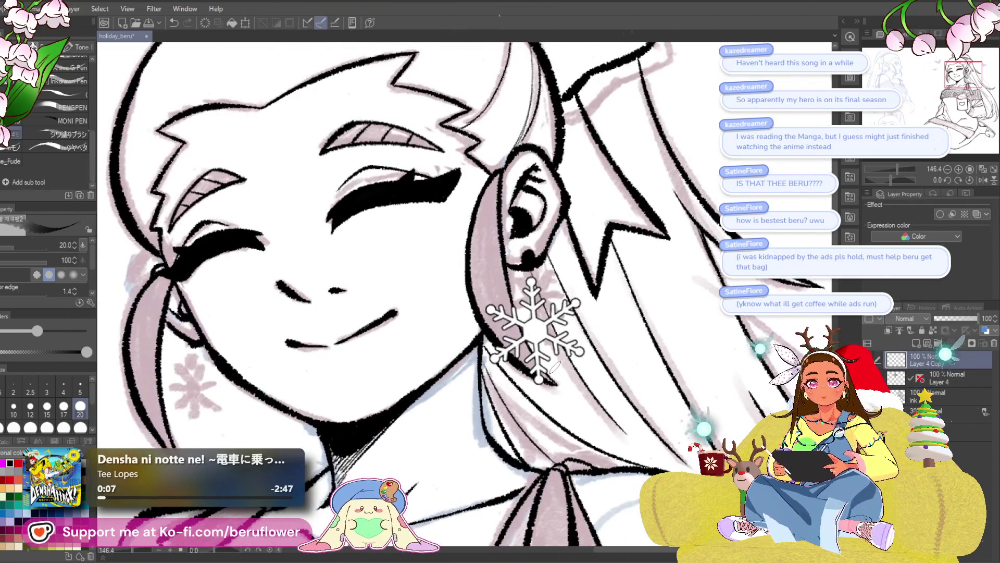
- Move Layer 4 Copy below Layer 4 and fade the snowflake to about half opacity
{"action": "left_click_drag", "start_coordinate": [948, 378], "coordinate": [945, 401]}
{"action": "left_click", "coordinate": [945, 397]}
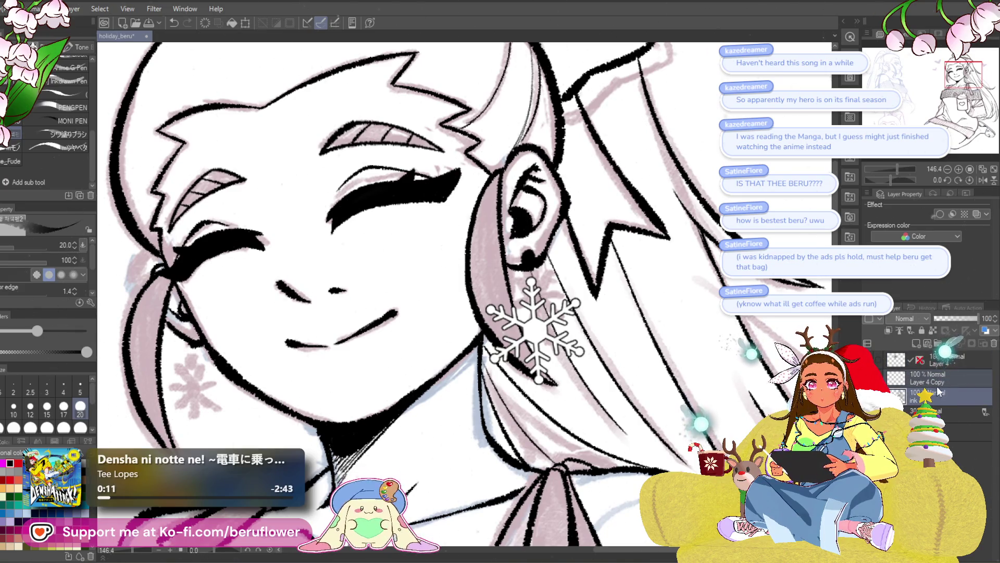
{"action": "left_click", "coordinate": [940, 381]}
{"action": "left_click_drag", "start_coordinate": [945, 318], "coordinate": [946, 316]}
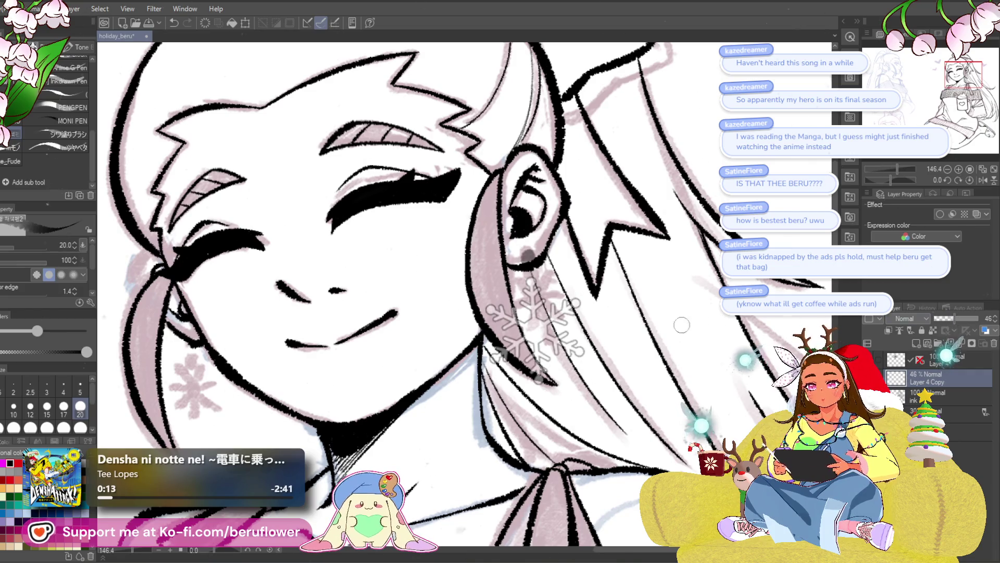
{"action": "scroll", "coordinate": [508, 320], "scroll_direction": "up", "scroll_amount": 3}
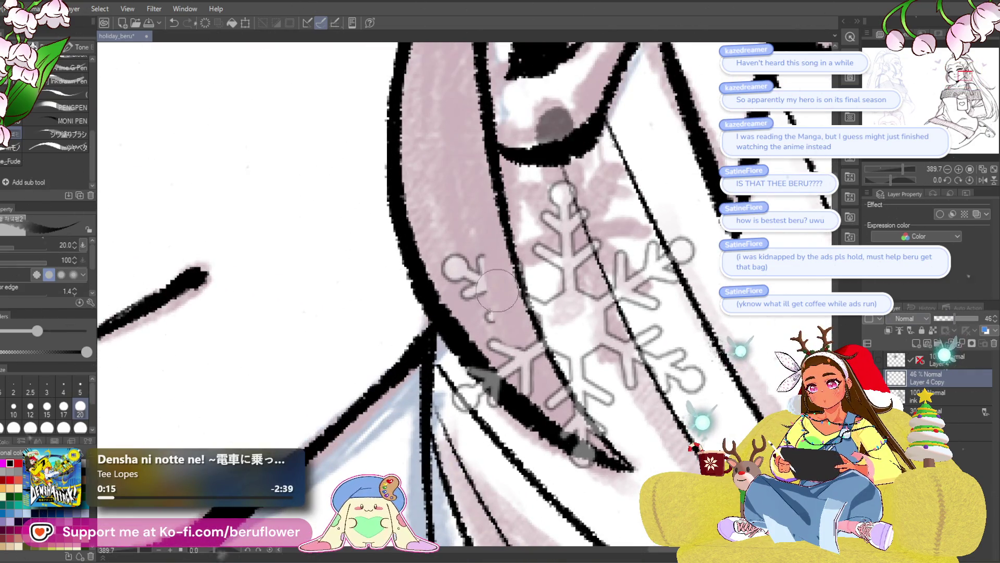
- Erase the snowflake arm where the hair strand crosses it, tucking the earring behind the hair
{"action": "left_click_drag", "start_coordinate": [506, 297], "coordinate": [442, 246]}
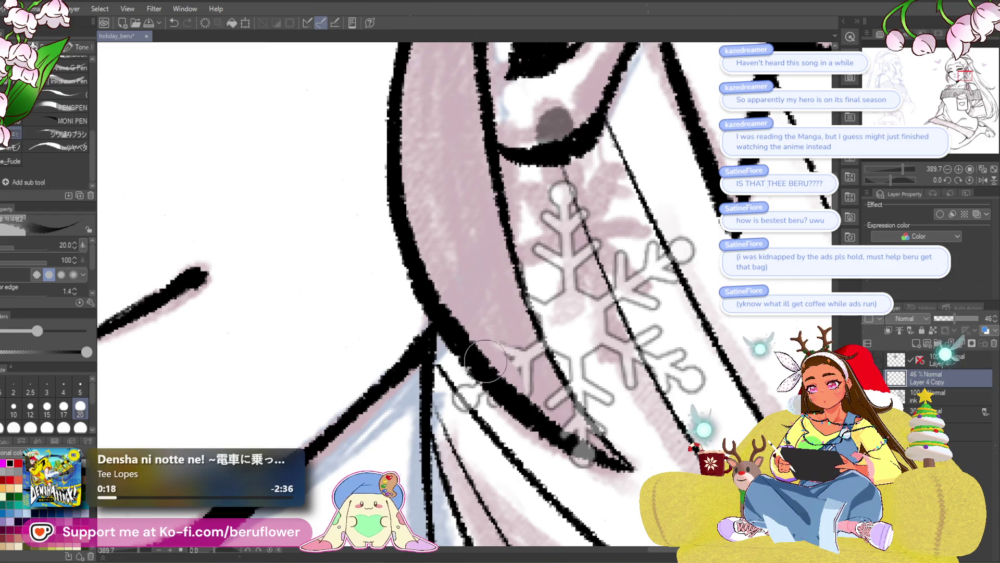
{"action": "key", "text": "ctrl+z"}
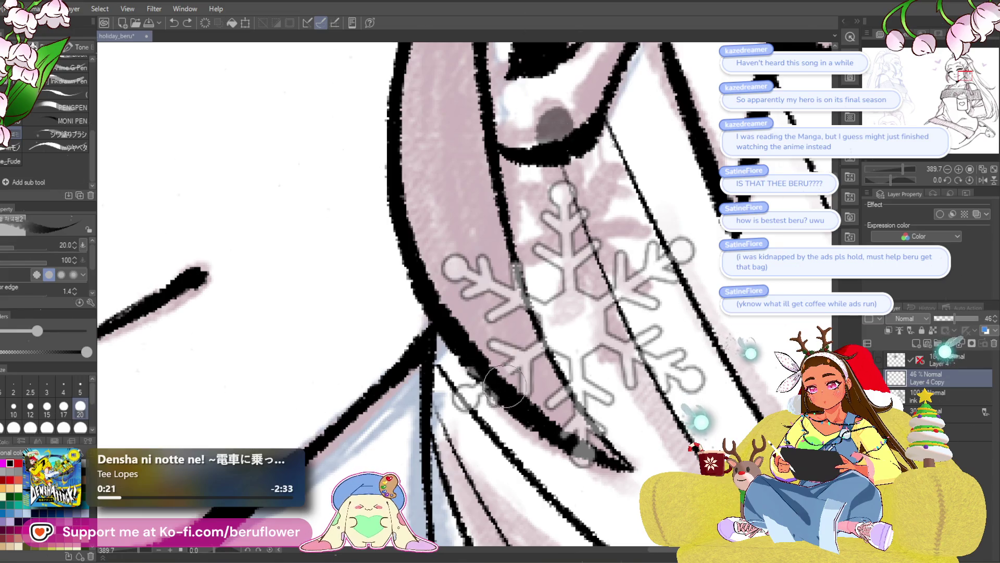
{"action": "mouse_move", "coordinate": [485, 369]}
{"action": "left_mouse_down"}
{"action": "mouse_move", "coordinate": [493, 295]}
{"action": "mouse_move", "coordinate": [512, 383]}
{"action": "left_mouse_up"}
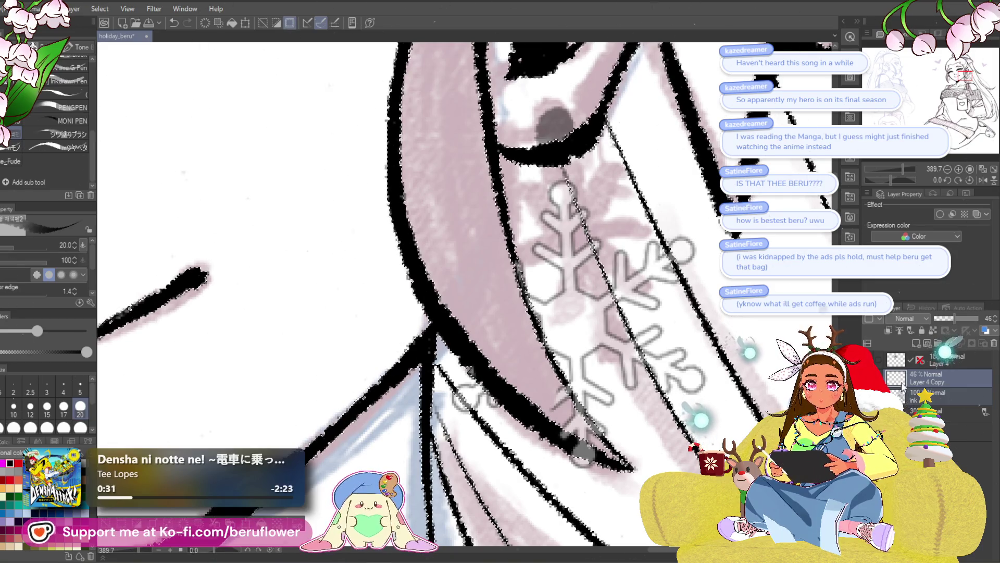
{"action": "left_click", "coordinate": [900, 397], "text": "ctrl"}
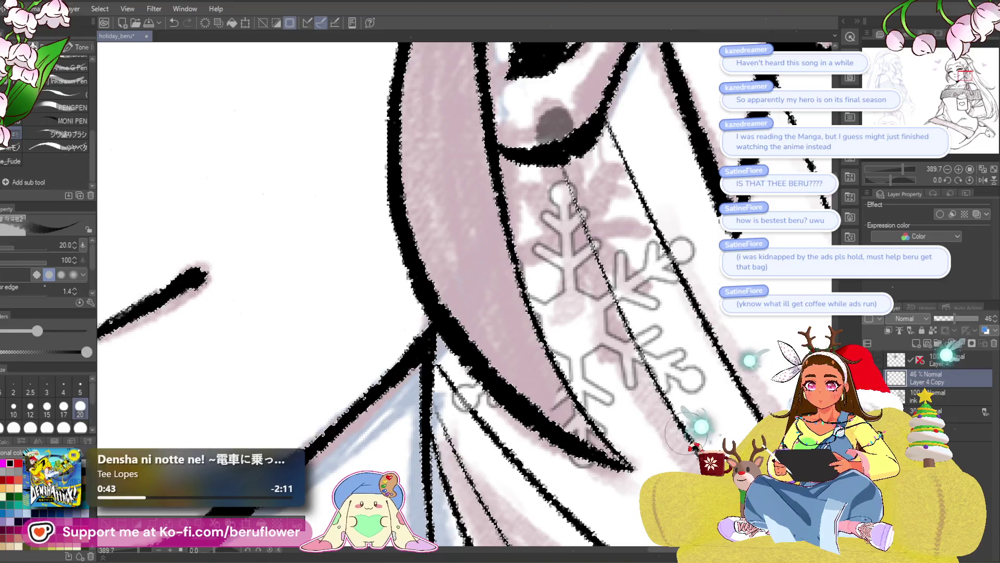
{"action": "left_click_drag", "start_coordinate": [582, 434], "coordinate": [550, 425]}
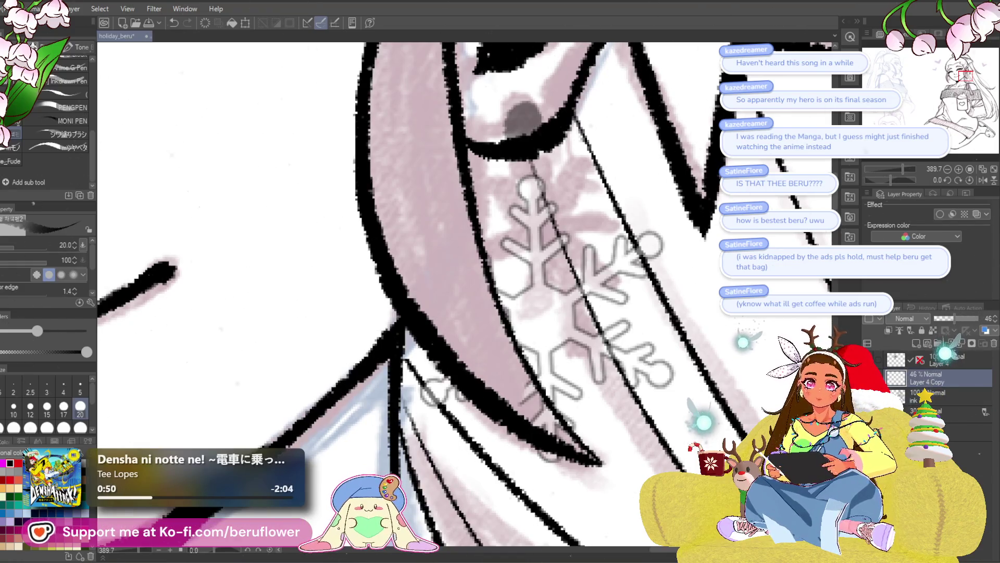
- Restore the snowflake layer to 100% opacity and switch to the lasso selection
{"action": "left_click_drag", "start_coordinate": [955, 319], "coordinate": [994, 319]}
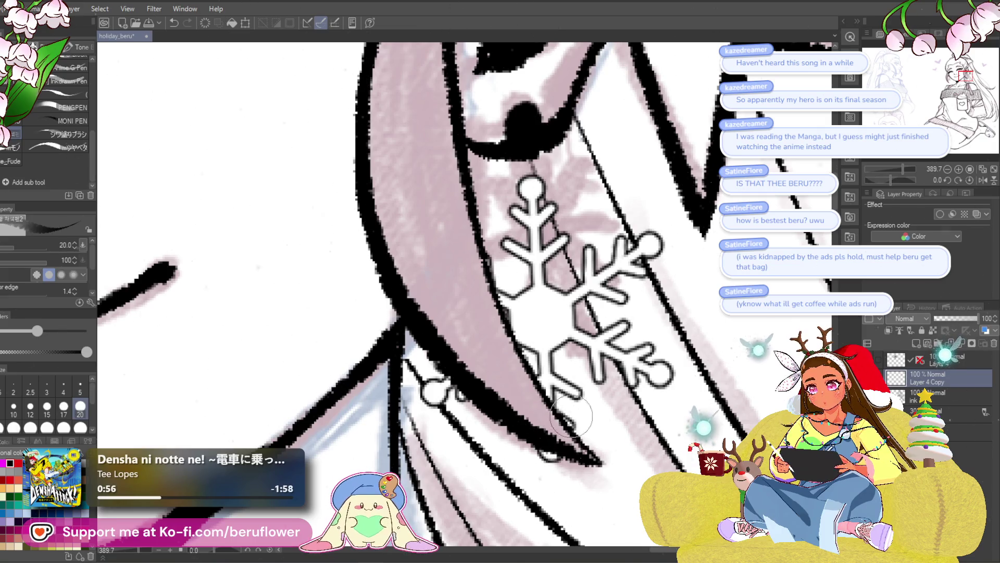
{"action": "scroll", "coordinate": [684, 360], "scroll_direction": "down", "scroll_amount": 1}
{"action": "scroll", "coordinate": [643, 260], "scroll_direction": "down", "scroll_amount": 2}
{"action": "scroll", "coordinate": [643, 260], "scroll_direction": "up", "scroll_amount": 1}
{"action": "scroll", "coordinate": [476, 368], "scroll_direction": "down", "scroll_amount": 1}
{"action": "scroll", "coordinate": [477, 368], "scroll_direction": "down", "scroll_amount": 2}
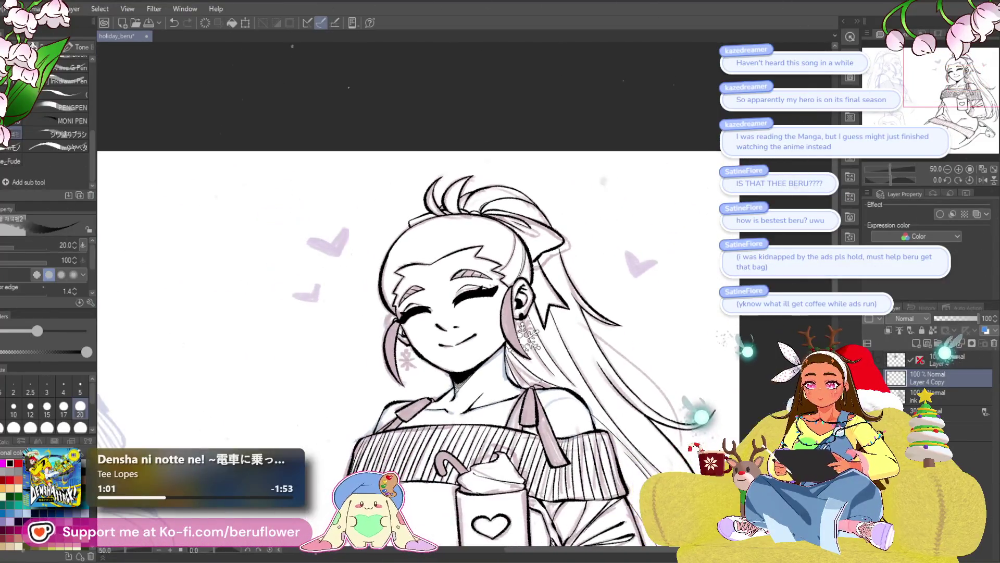
{"action": "scroll", "coordinate": [524, 348], "scroll_direction": "up", "scroll_amount": 2}
{"action": "scroll", "coordinate": [524, 348], "scroll_direction": "up", "scroll_amount": 1}
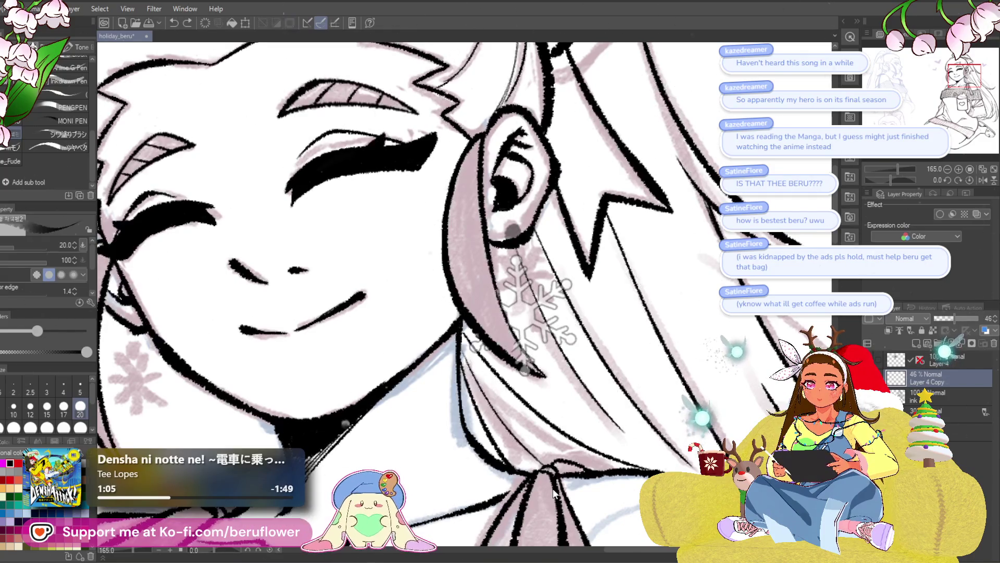
{"action": "key", "text": "ctrl+z"}
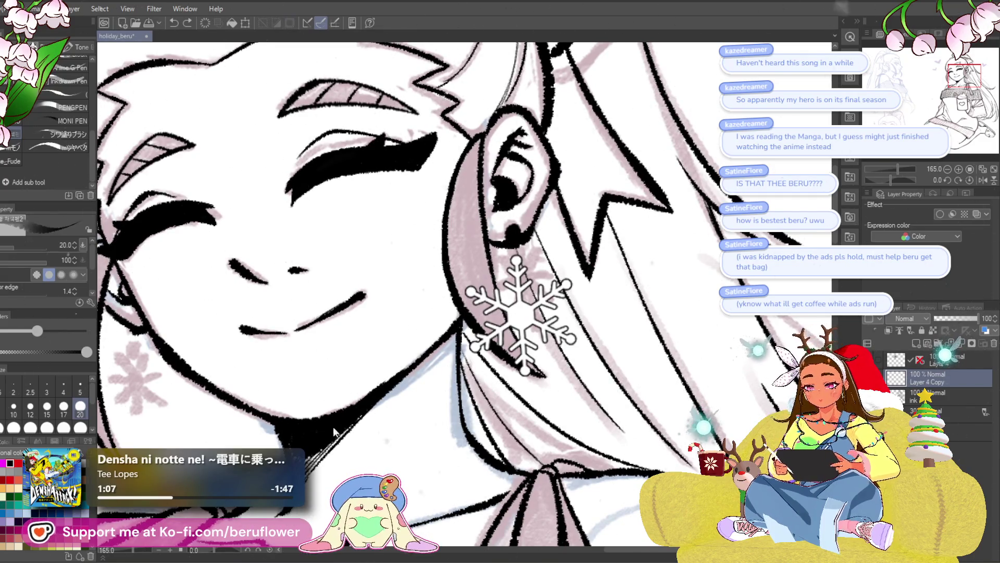
{"action": "key", "text": "m"}
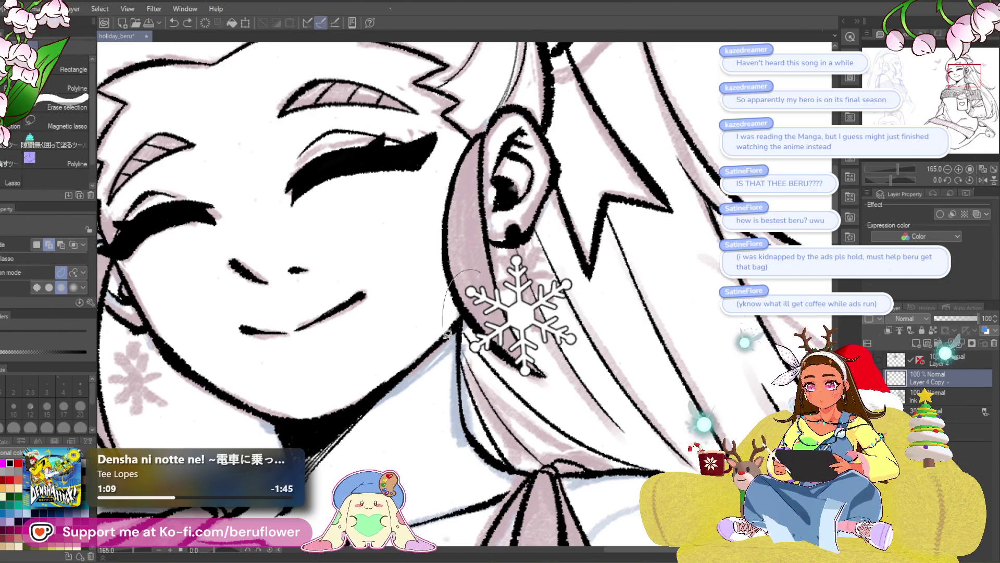
- Lasso the earring, shrink it and raise it to hang from the earlobe stud, then confirm
{"action": "left_click_drag", "start_coordinate": [522, 246], "coordinate": [518, 260]}
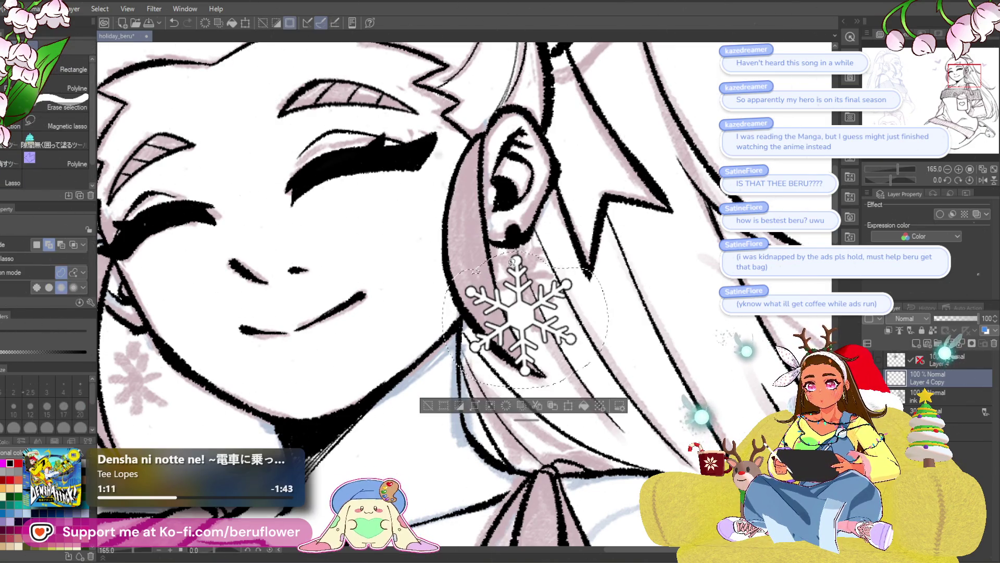
{"action": "key", "text": "ctrl+t"}
{"action": "left_click_drag", "start_coordinate": [578, 368], "coordinate": [533, 323]}
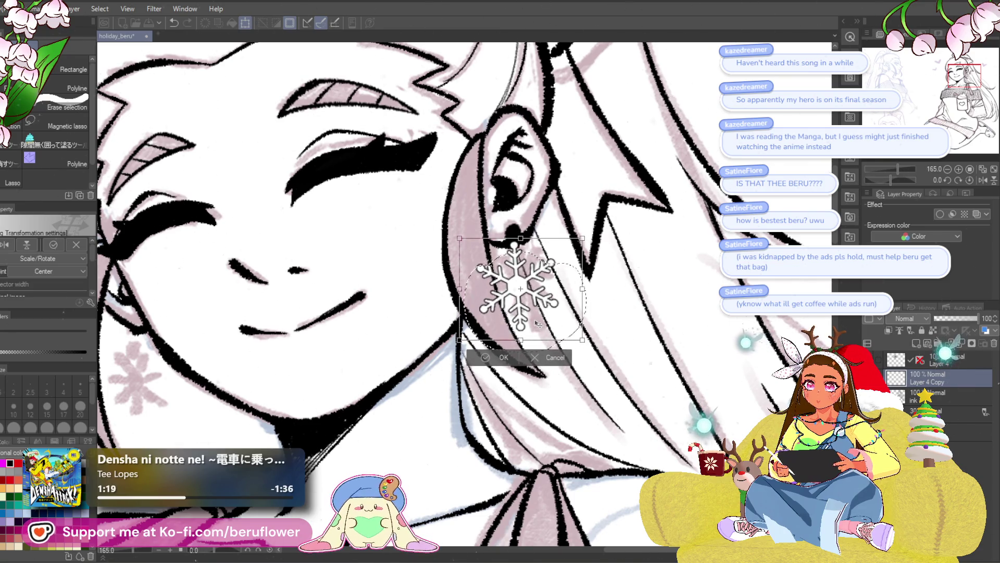
{"action": "scroll", "coordinate": [532, 325], "scroll_direction": "down", "scroll_amount": 5}
{"action": "scroll", "coordinate": [563, 344], "scroll_direction": "down", "scroll_amount": 2}
{"action": "scroll", "coordinate": [595, 359], "scroll_direction": "up", "scroll_amount": 2}
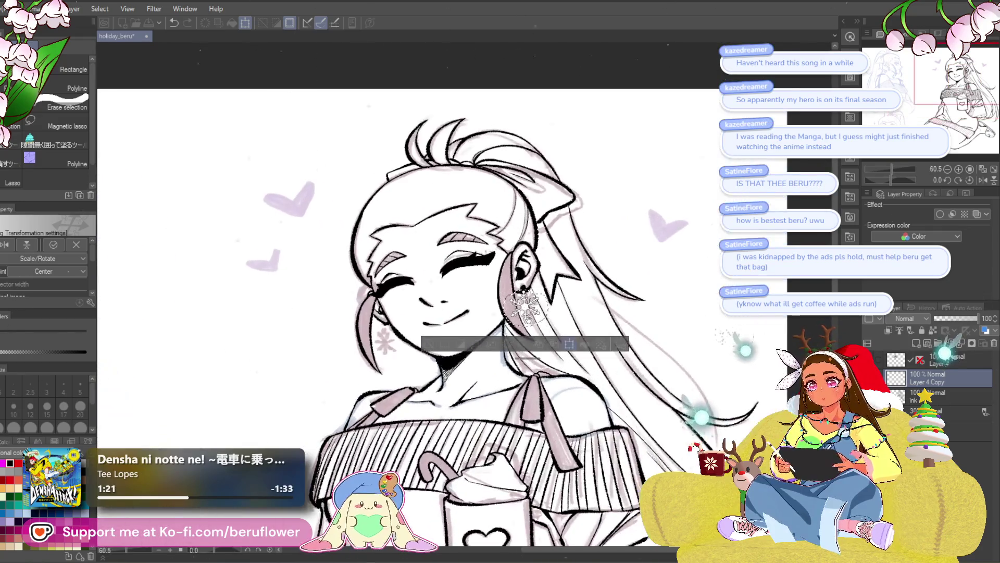
{"action": "key", "text": "Return"}
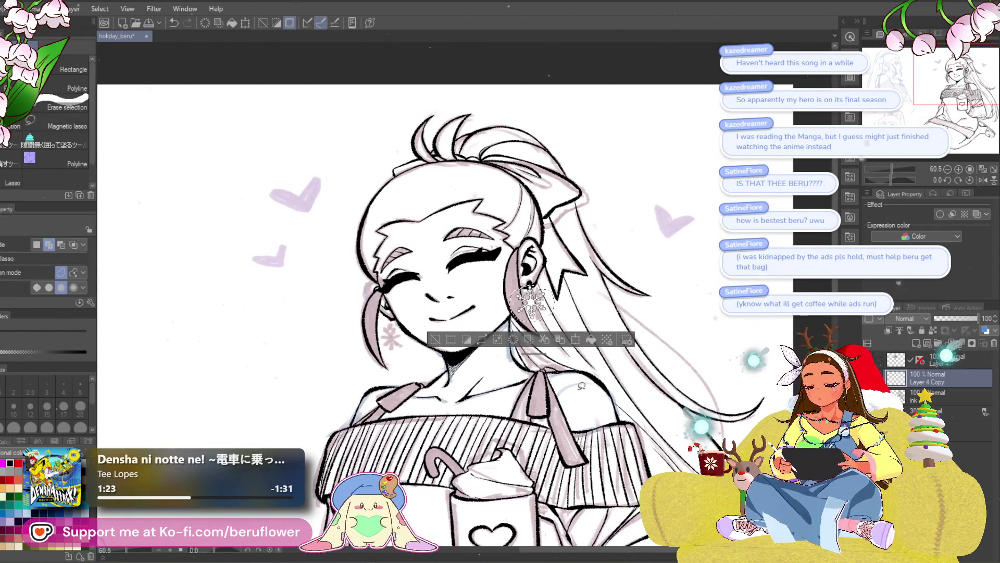
{"action": "scroll", "coordinate": [540, 301], "scroll_direction": "up", "scroll_amount": 3}
{"action": "scroll", "coordinate": [539, 301], "scroll_direction": "up", "scroll_amount": 2}
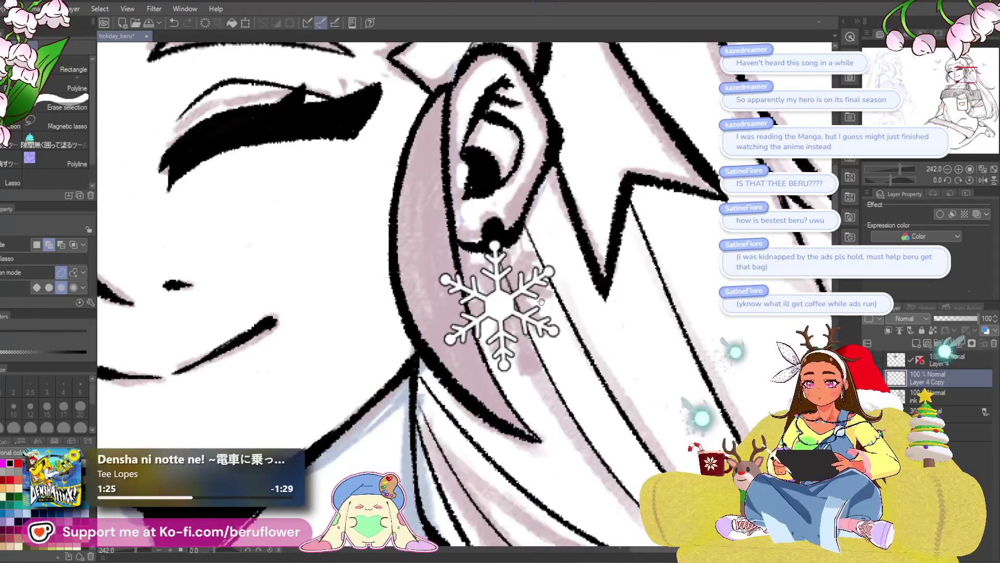
- Erase the snowflake's left arms, then ink the earring loop's outline with the pen
{"action": "left_click_drag", "start_coordinate": [445, 281], "coordinate": [456, 332]}
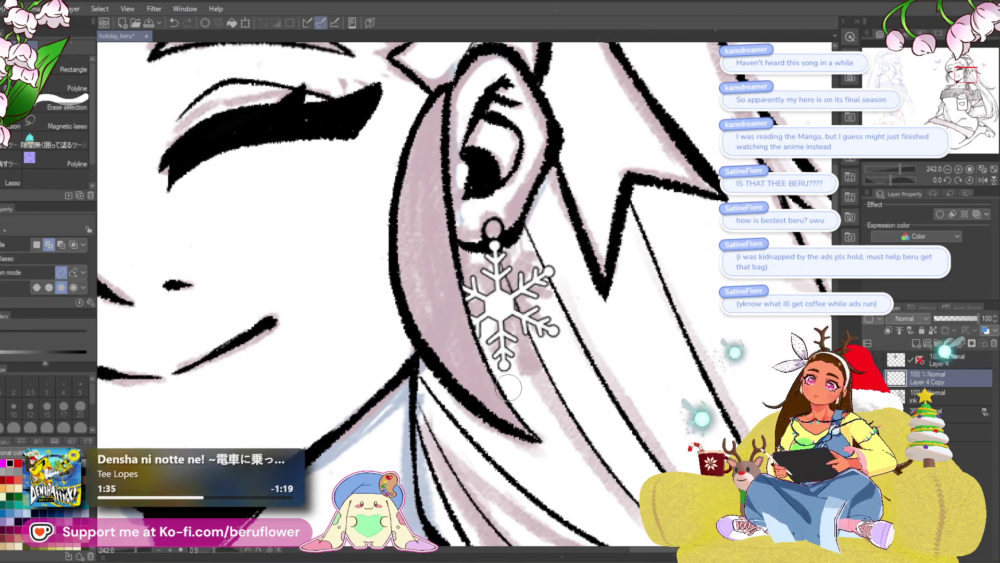
{"action": "scroll", "coordinate": [500, 313], "scroll_direction": "down", "scroll_amount": 3}
{"action": "scroll", "coordinate": [509, 386], "scroll_direction": "up", "scroll_amount": 4}
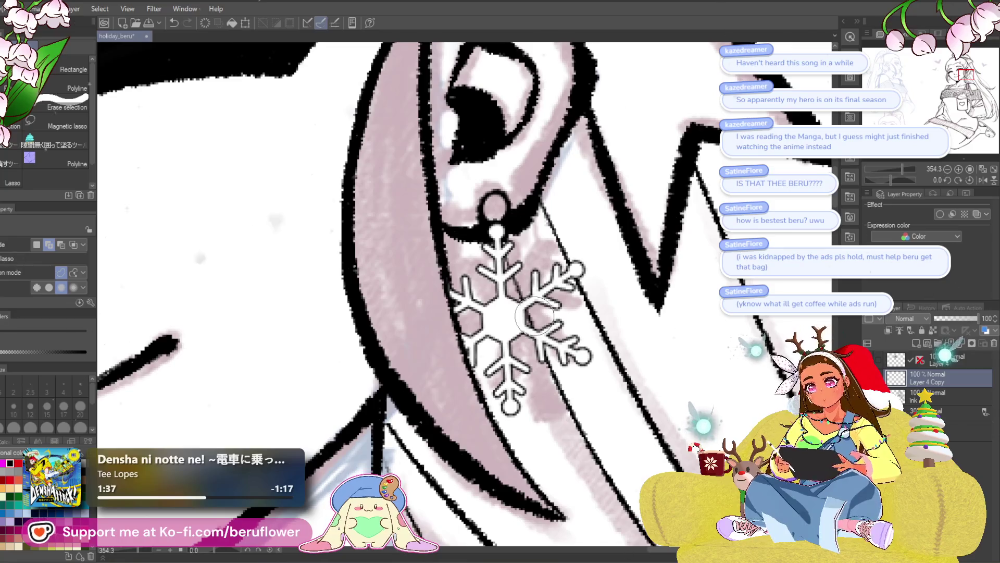
{"action": "left_click_drag", "start_coordinate": [509, 200], "coordinate": [523, 234]}
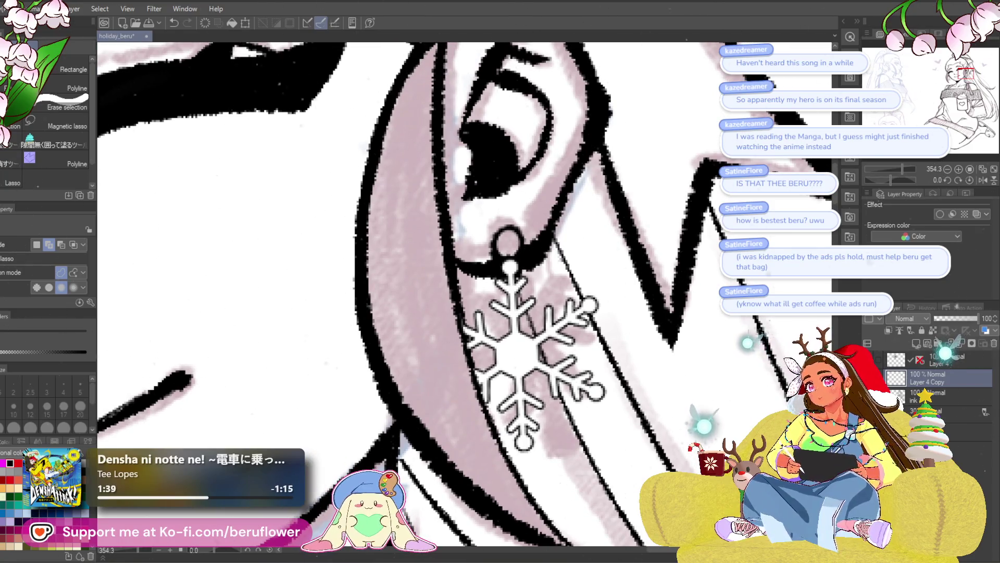
{"action": "key", "text": "p"}
{"action": "left_click_drag", "start_coordinate": [508, 234], "coordinate": [506, 256]}
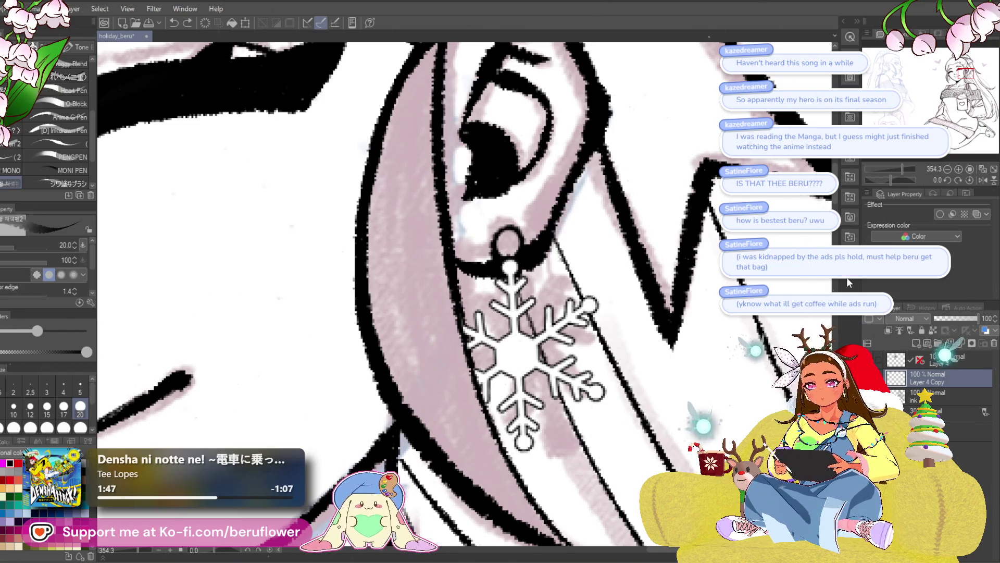
{"action": "scroll", "coordinate": [570, 402], "scroll_direction": "down", "scroll_amount": 5}
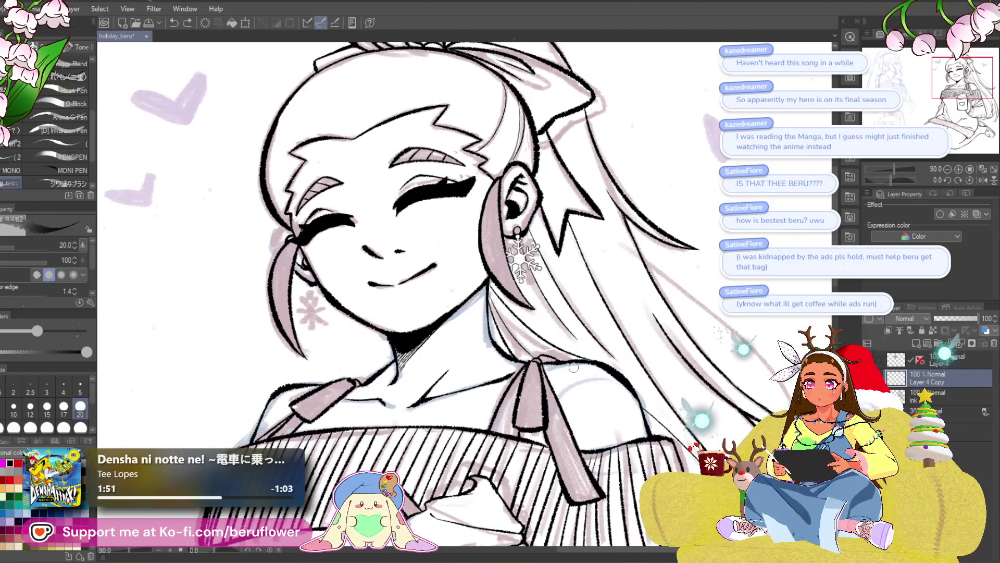
{"action": "scroll", "coordinate": [562, 309], "scroll_direction": "up", "scroll_amount": 1}
{"action": "scroll", "coordinate": [563, 308], "scroll_direction": "up", "scroll_amount": 1}
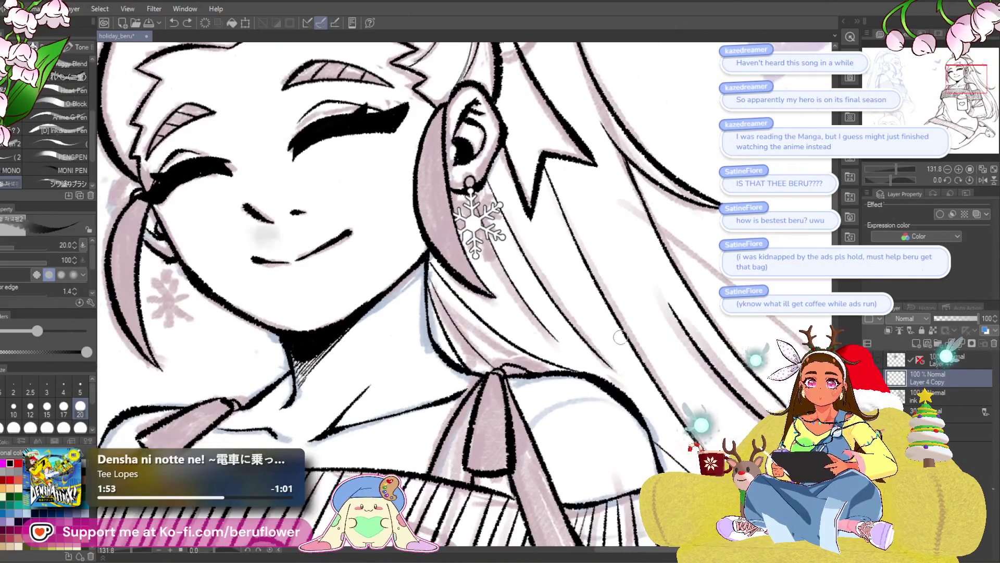
{"action": "scroll", "coordinate": [563, 309], "scroll_direction": "up", "scroll_amount": 1}
- Look through the layer context menu and the Edit menu without choosing a command
{"action": "left_click", "coordinate": [927, 390]}
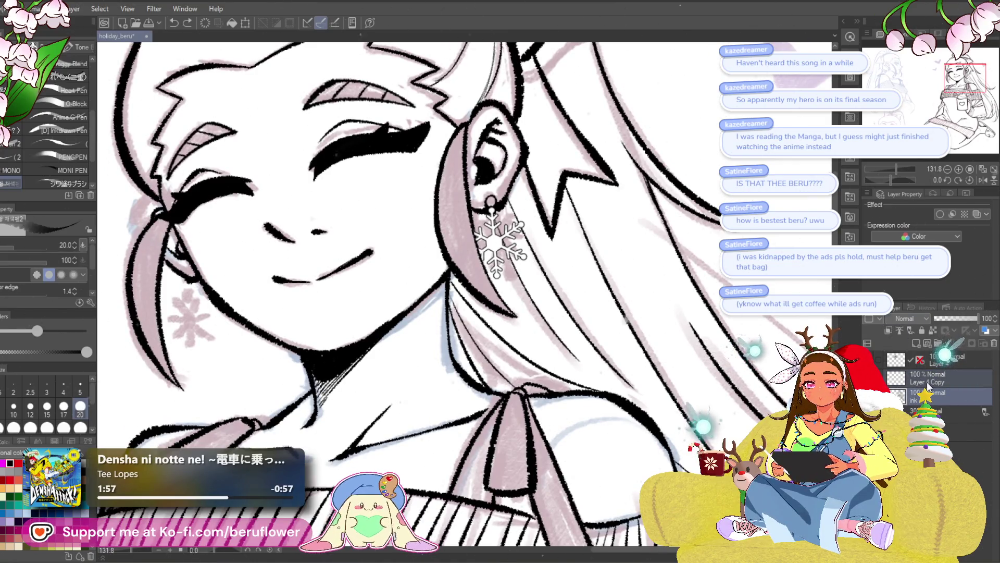
{"action": "right_click", "coordinate": [928, 389]}
{"action": "key", "text": "Escape"}
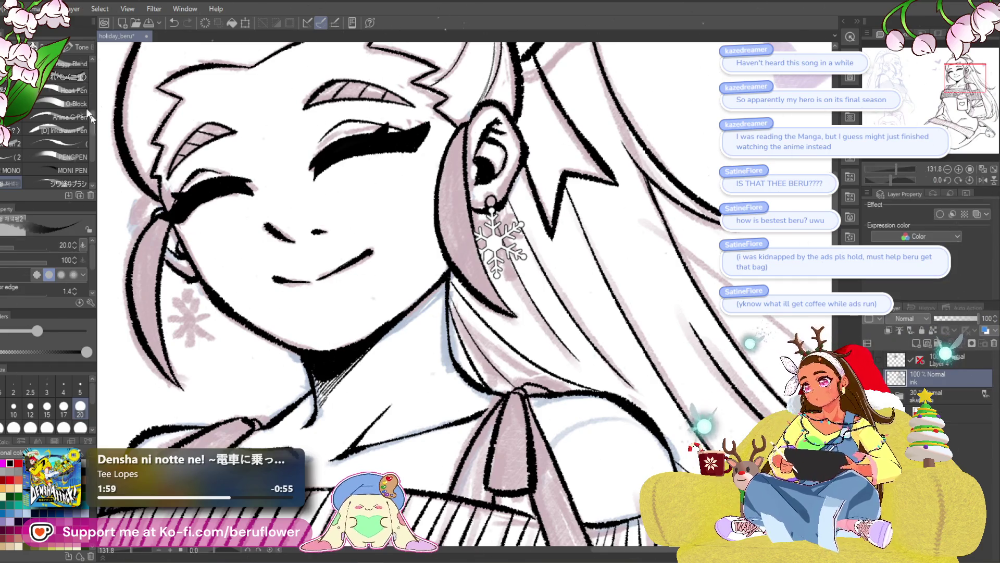
{"action": "left_click", "coordinate": [48, 9]}
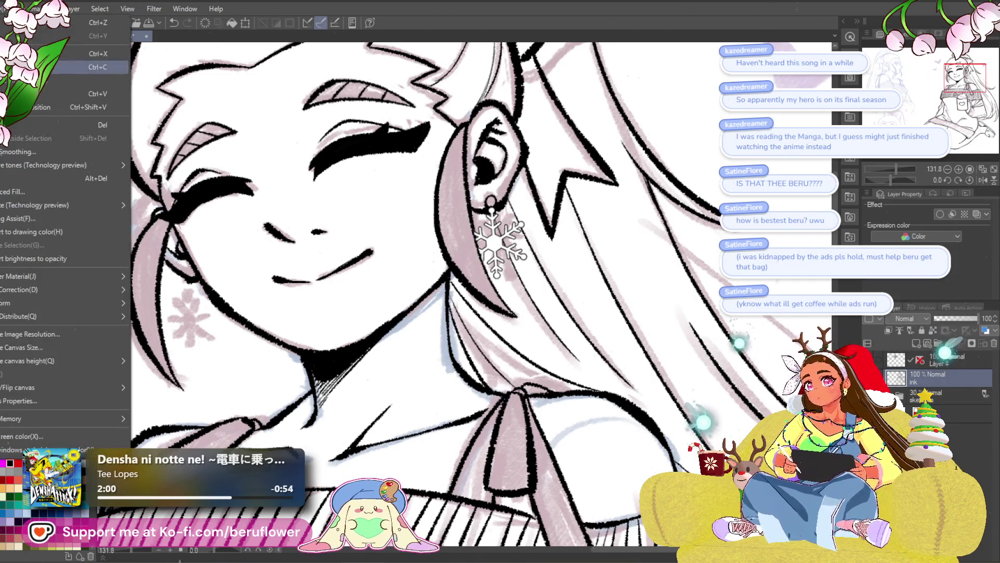
{"action": "left_click", "coordinate": [53, 259]}
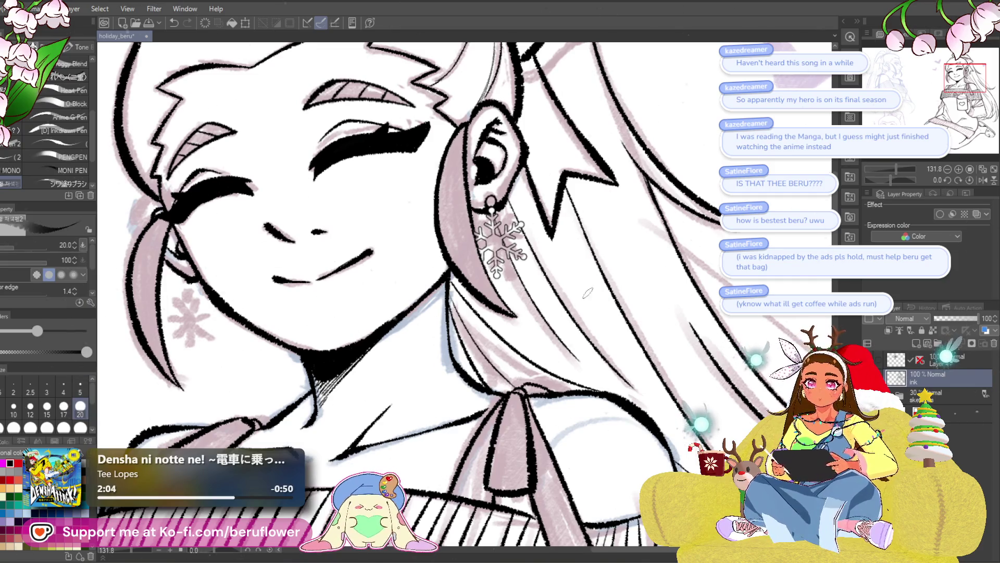
{"action": "scroll", "coordinate": [509, 242], "scroll_direction": "up", "scroll_amount": 2}
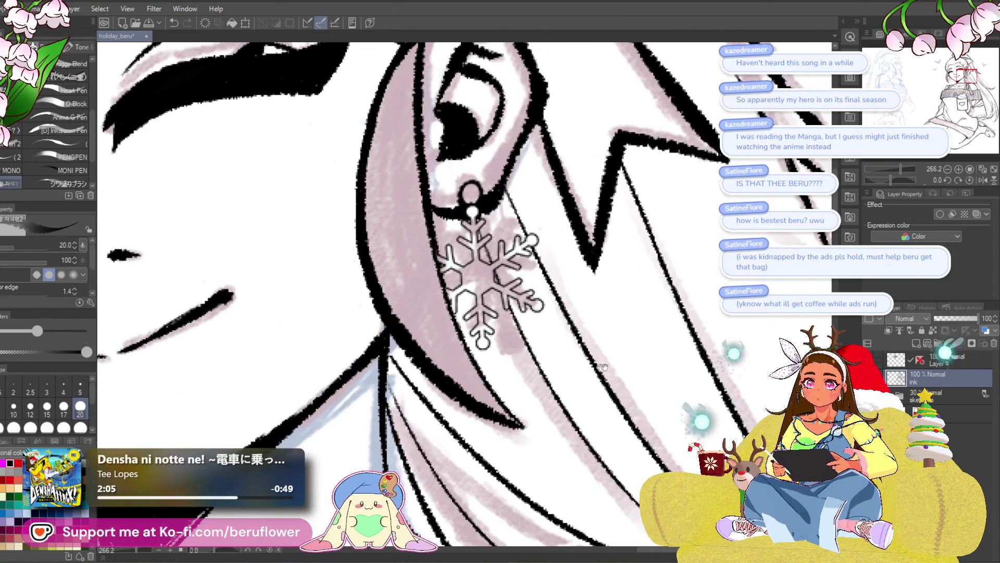
{"action": "scroll", "coordinate": [645, 416], "scroll_direction": "down", "scroll_amount": 3}
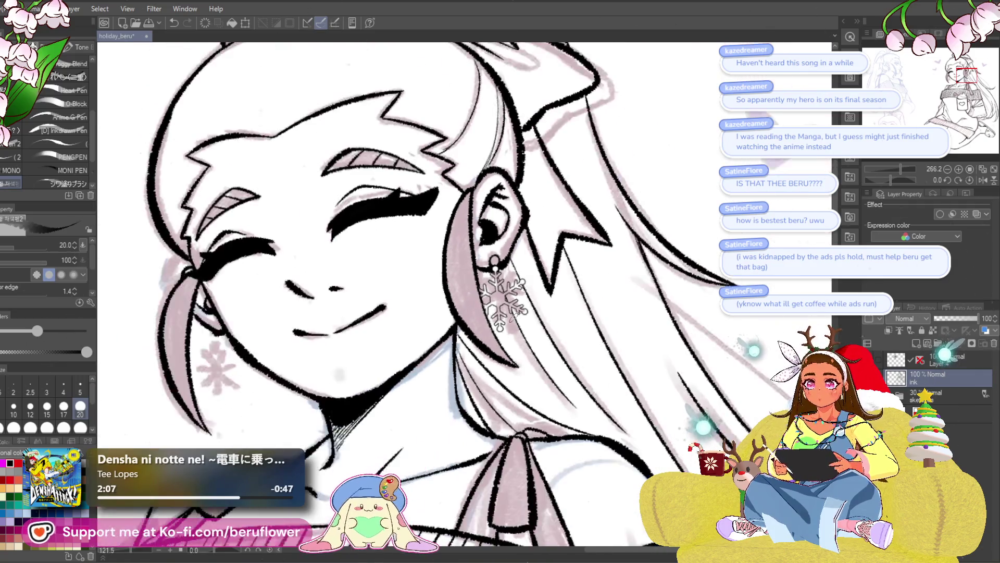
- Duplicate Layer 4 as Layer 4 Copy using Ctrl+C and Ctrl+V
{"action": "left_click", "coordinate": [889, 359]}
{"action": "key", "text": "ctrl+c"}
{"action": "key", "text": "ctrl+v"}
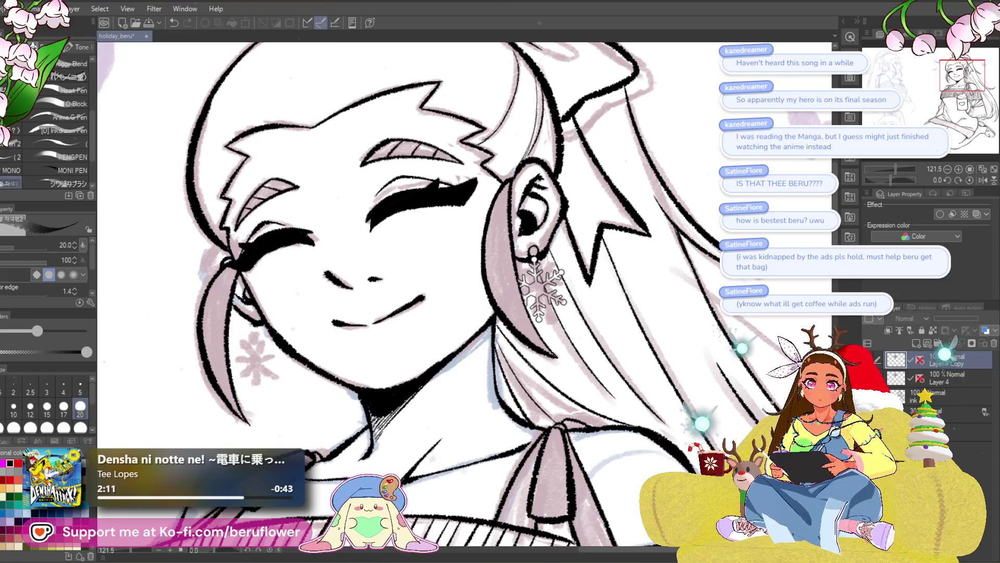
{"action": "scroll", "coordinate": [536, 370], "scroll_direction": "down", "scroll_amount": 3}
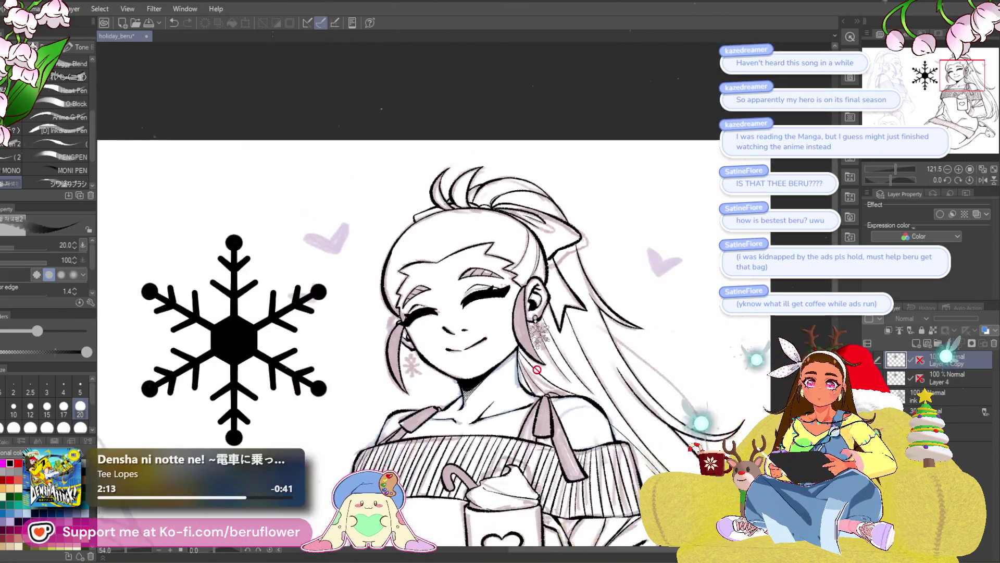
{"action": "scroll", "coordinate": [537, 370], "scroll_direction": "down", "scroll_amount": 1}
- Undo an accidental delete so the large black snowflake shows again, and select its layer
{"action": "key", "text": "Delete"}
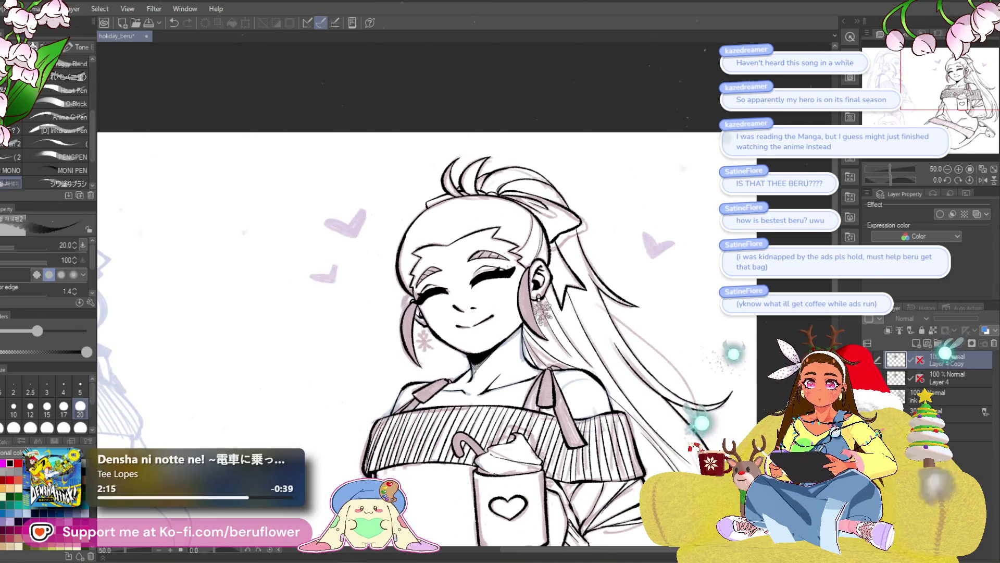
{"action": "key", "text": "ctrl+z"}
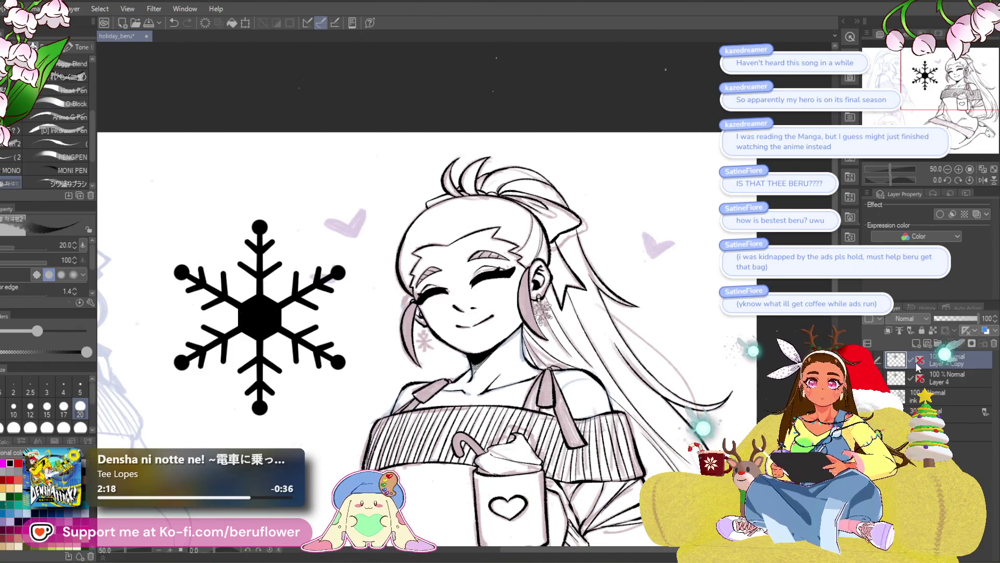
{"action": "left_click", "coordinate": [919, 360]}
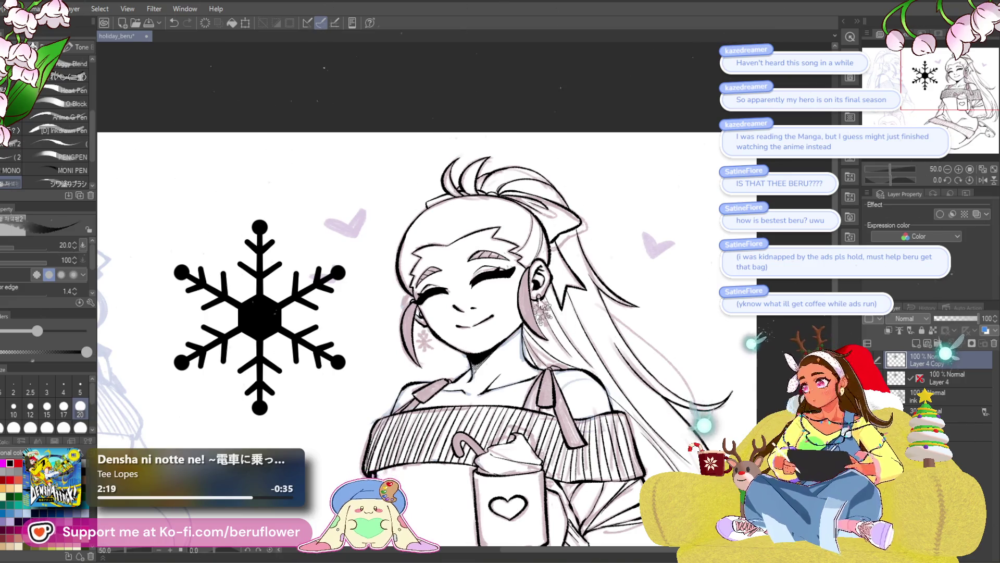
- Move the snowflake beside the girl's head, discard a test shrink, and commit it at full size
{"action": "key", "text": "ctrl+t"}
{"action": "left_click_drag", "start_coordinate": [260, 317], "coordinate": [435, 358]}
{"action": "scroll", "coordinate": [436, 357], "scroll_direction": "up", "scroll_amount": 2}
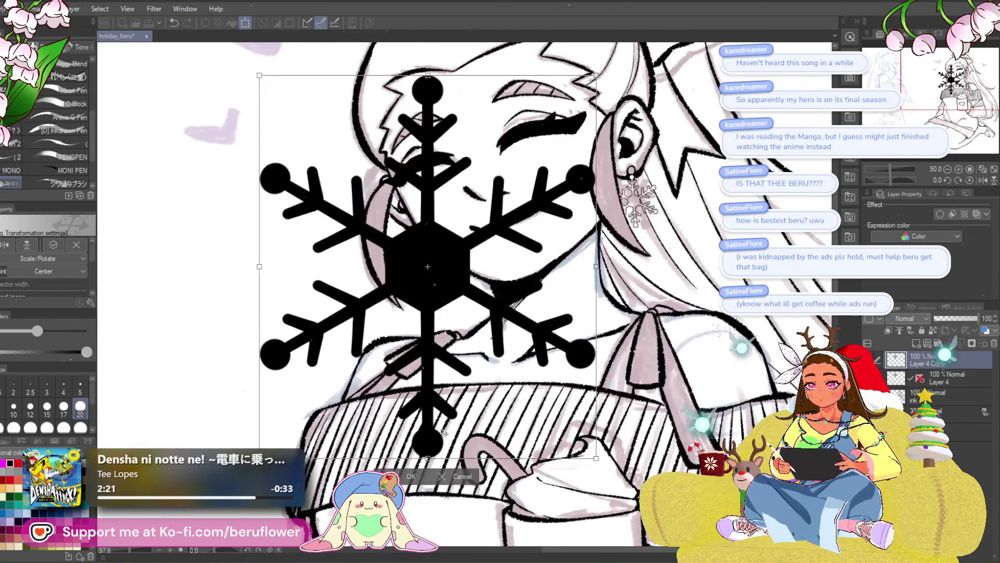
{"action": "left_click_drag", "start_coordinate": [597, 457], "coordinate": [482, 167]}
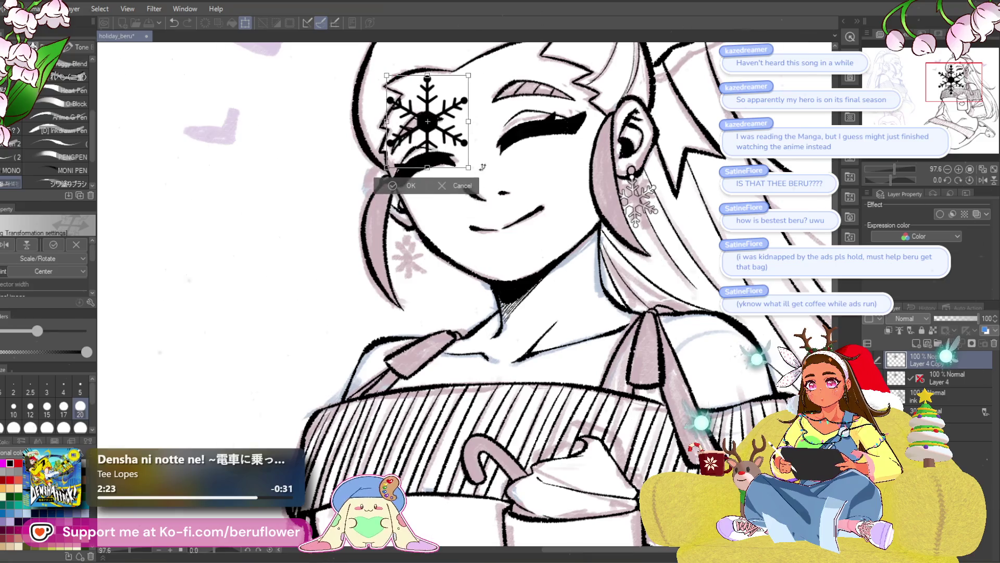
{"action": "key", "text": "ctrl+z"}
{"action": "scroll", "coordinate": [451, 315], "scroll_direction": "down", "scroll_amount": 3}
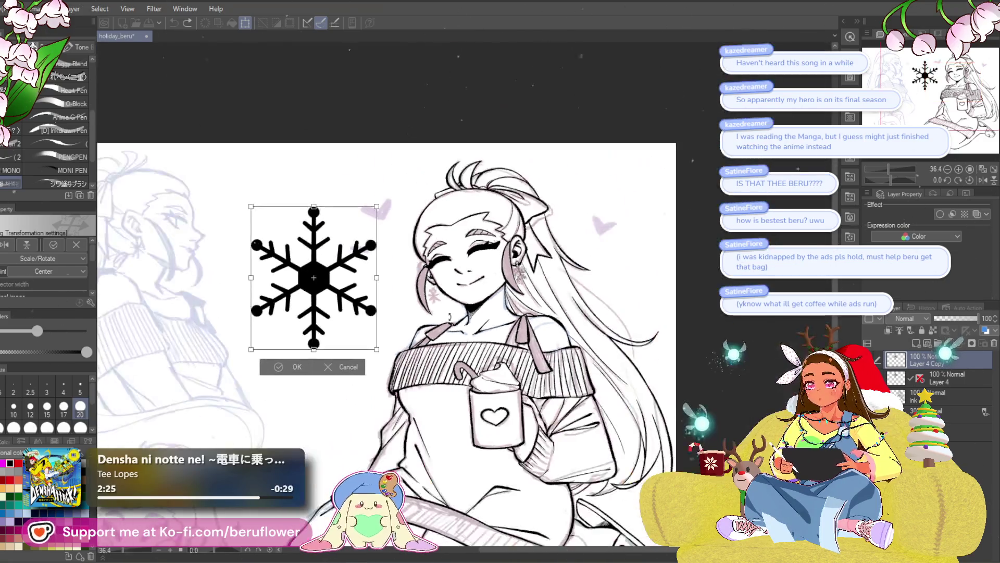
{"action": "left_click_drag", "start_coordinate": [451, 317], "coordinate": [509, 339]}
{"action": "key", "text": "Return"}
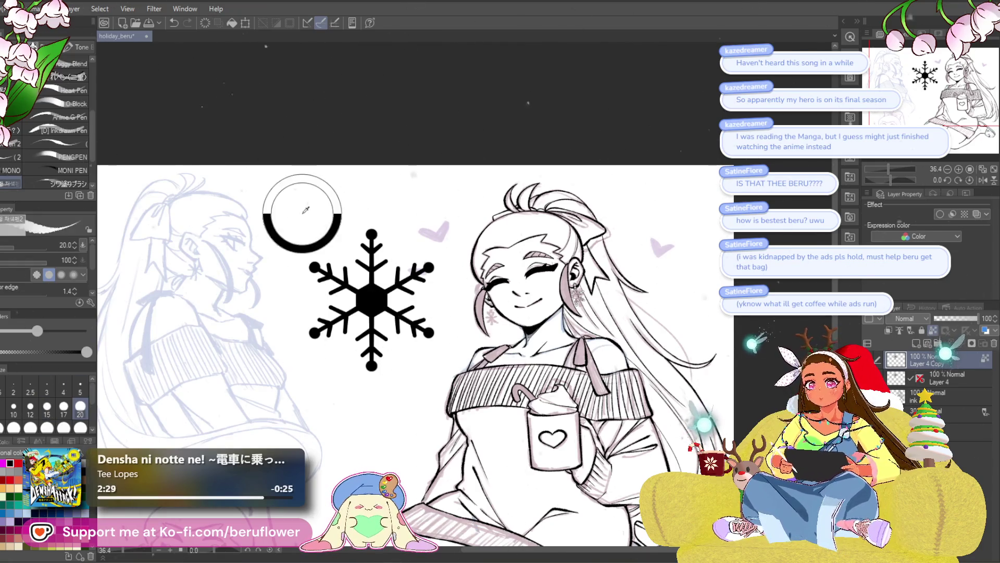
- Give the snowflake layer a black Border effect with edge thickness 6.8
{"action": "key", "text": "Delete"}
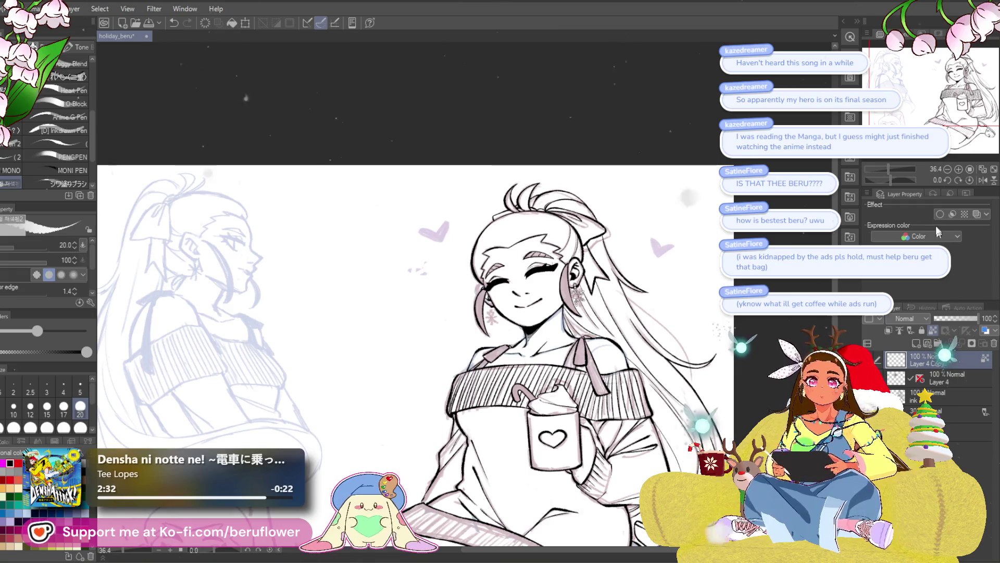
{"action": "left_click", "coordinate": [940, 213]}
{"action": "left_click", "coordinate": [959, 255]}
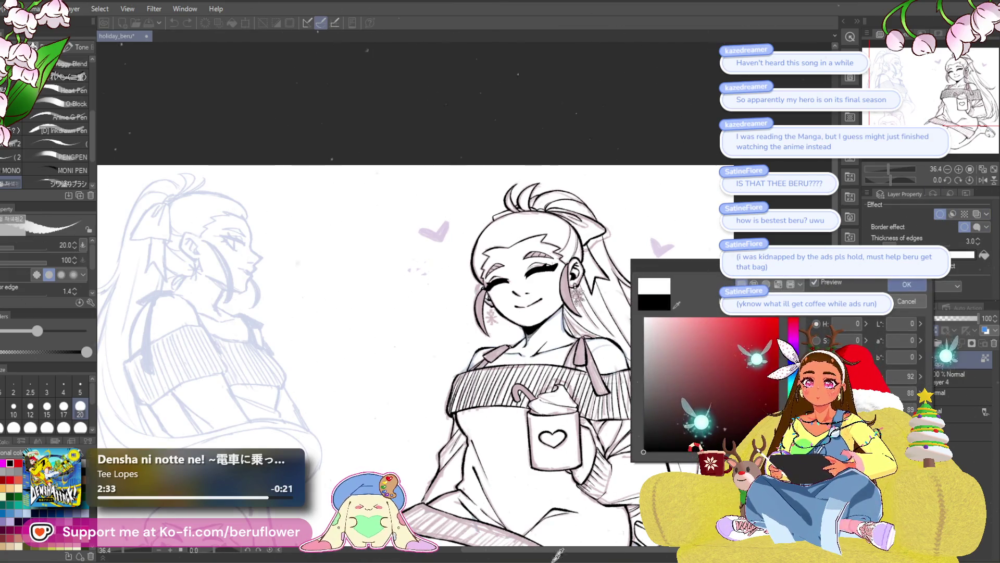
{"action": "left_click", "coordinate": [907, 285]}
{"action": "left_click_drag", "start_coordinate": [891, 241], "coordinate": [906, 243]}
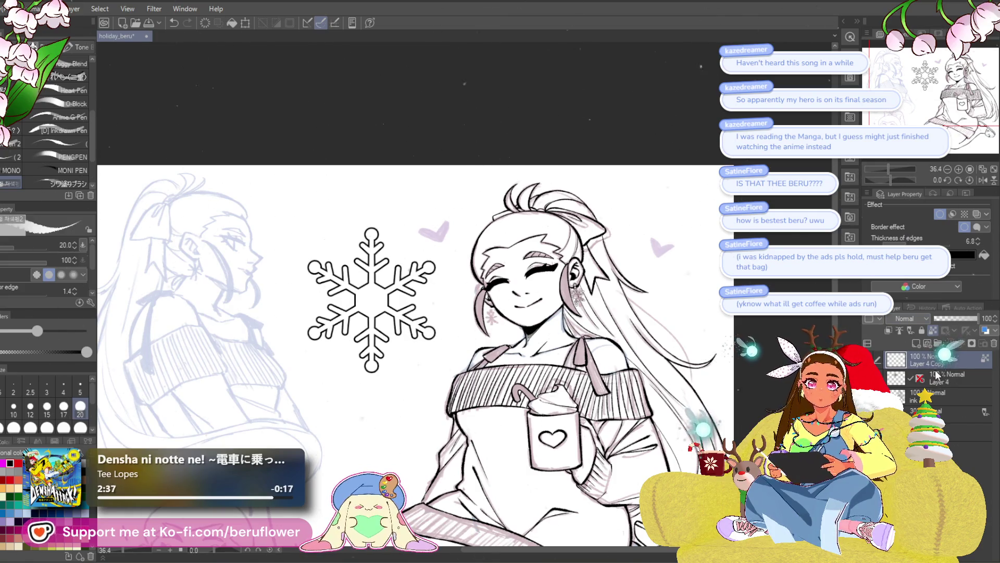
- Adjust the snowflake layer from its context menu and begin resizing the outlined snowflake
{"action": "right_click", "coordinate": [927, 358]}
{"action": "left_click", "coordinate": [968, 297]}
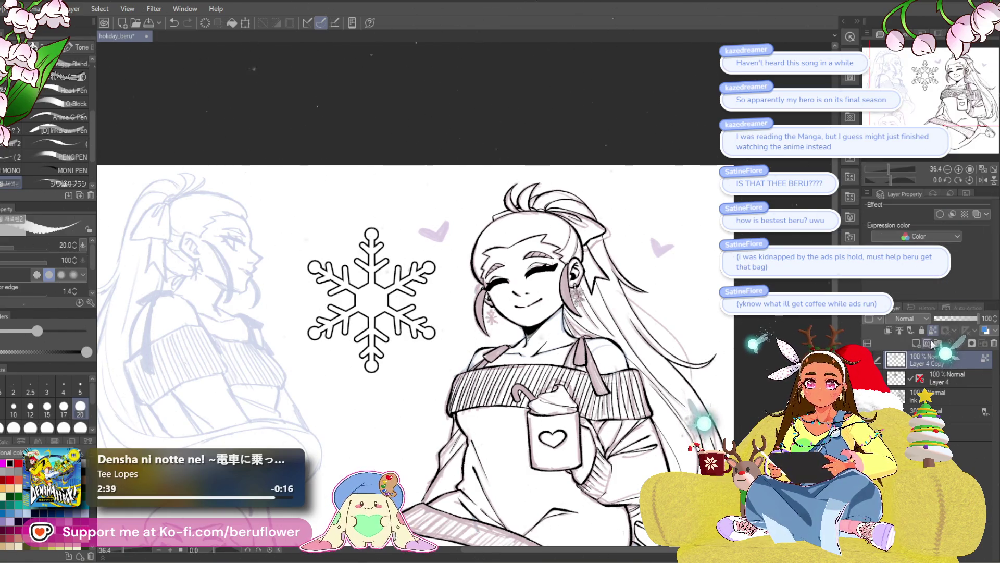
{"action": "key", "text": "ctrl+t"}
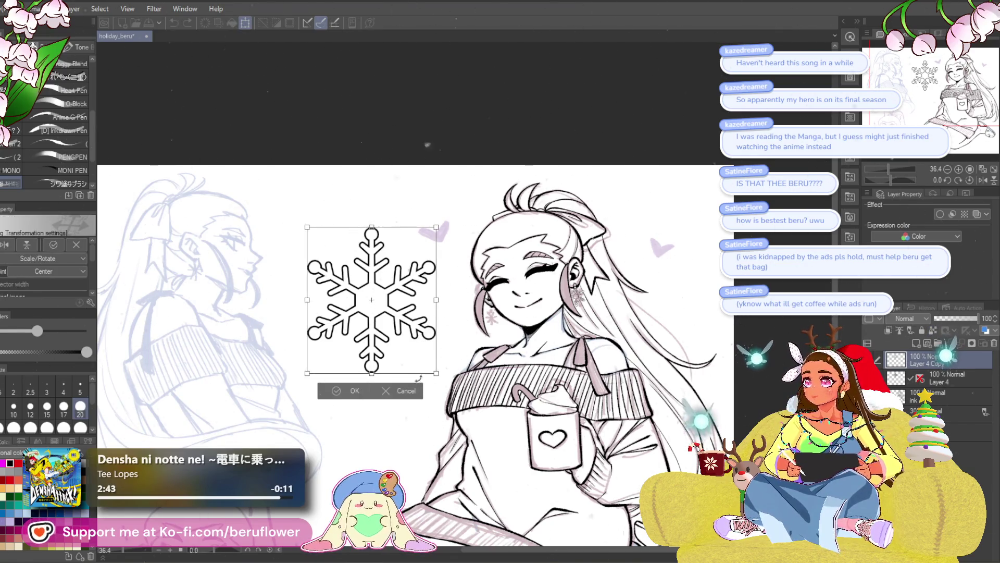
- Shrink the snowflake into a small earring below the ear, commit it, and move Layer 4 Copy under Layer 4
{"action": "key", "text": "Return"}
{"action": "mouse_move", "coordinate": [392, 316]}
{"action": "left_mouse_down"}
{"action": "mouse_move", "coordinate": [396, 282]}
{"action": "mouse_move", "coordinate": [494, 342]}
{"action": "mouse_move", "coordinate": [529, 253]}
{"action": "mouse_move", "coordinate": [510, 296]}
{"action": "left_mouse_up"}
{"action": "scroll", "coordinate": [494, 342], "scroll_direction": "up", "scroll_amount": 3}
{"action": "scroll", "coordinate": [493, 342], "scroll_direction": "up", "scroll_amount": 1}
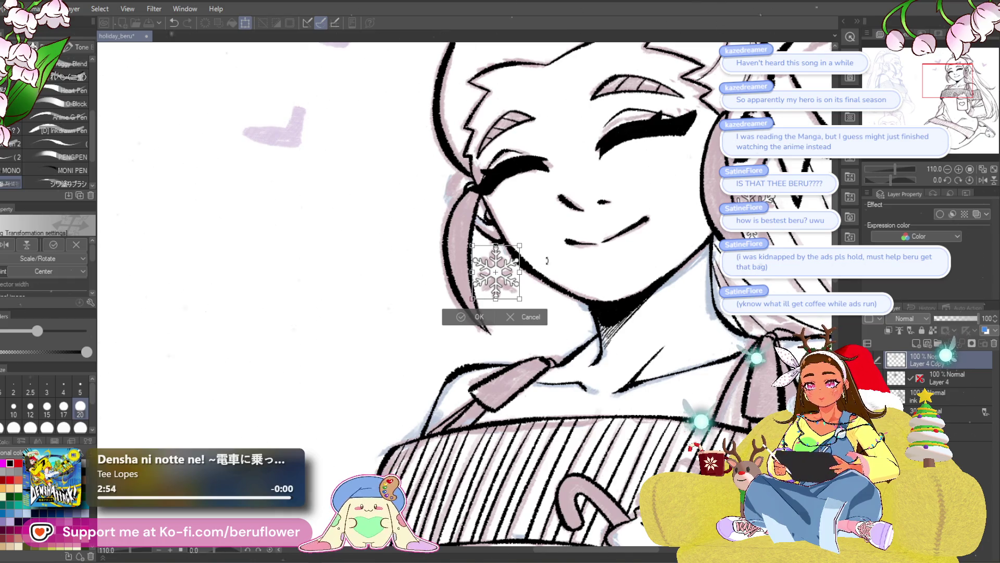
{"action": "left_click_drag", "start_coordinate": [496, 300], "coordinate": [507, 297]}
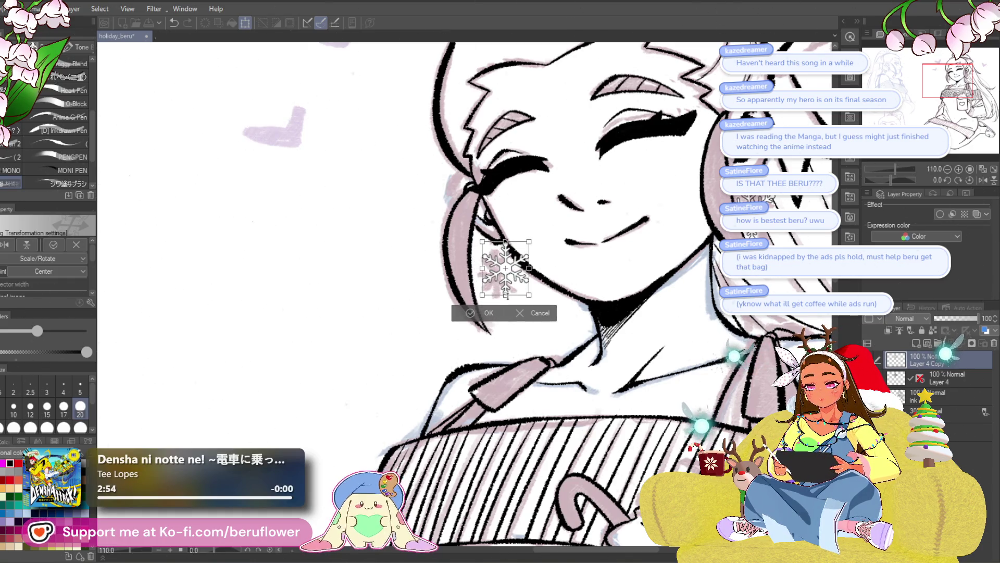
{"action": "left_click_drag", "start_coordinate": [506, 292], "coordinate": [503, 290]}
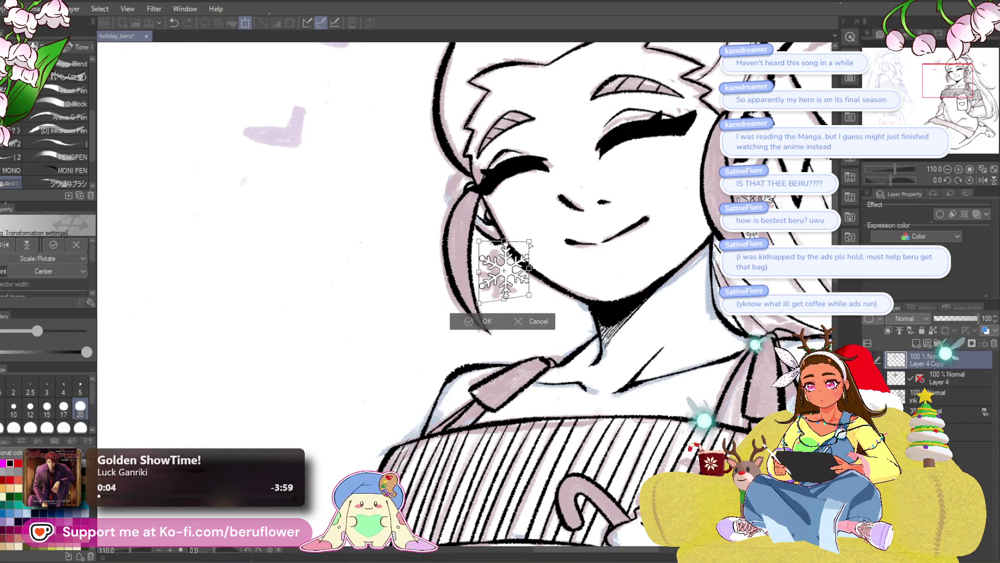
{"action": "left_click_drag", "start_coordinate": [531, 297], "coordinate": [530, 297]}
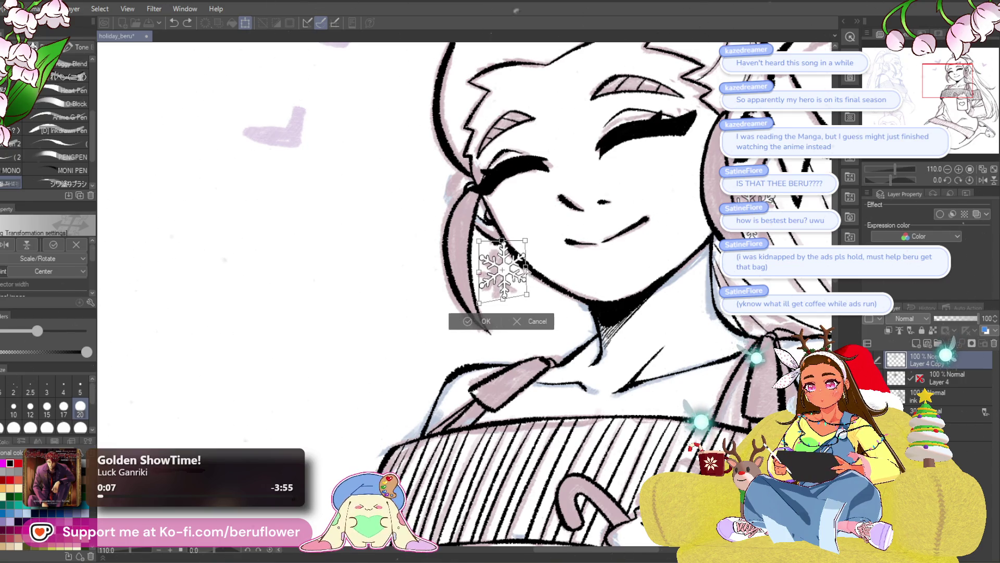
{"action": "left_click_drag", "start_coordinate": [548, 260], "coordinate": [512, 268]}
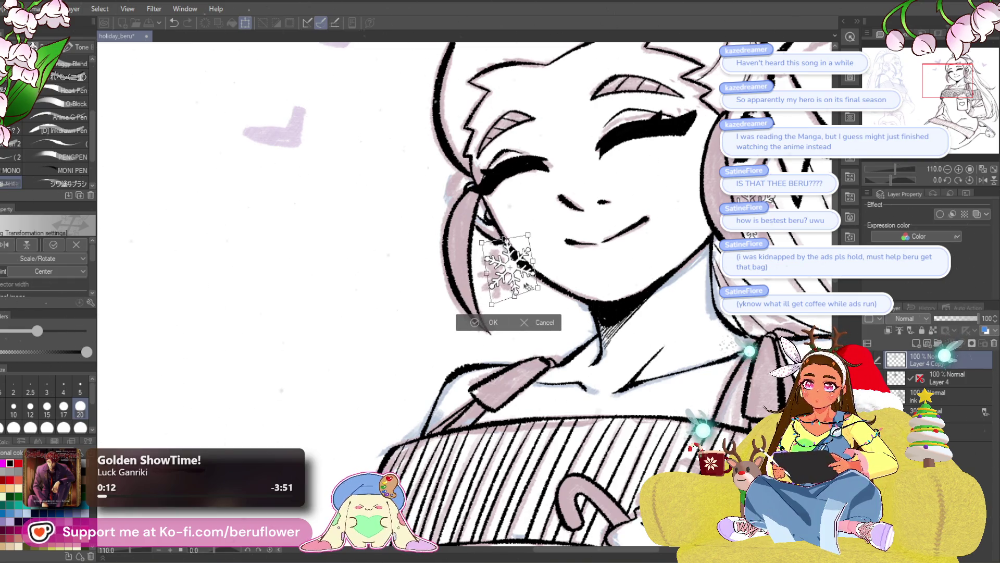
{"action": "left_click_drag", "start_coordinate": [508, 265], "coordinate": [520, 288]}
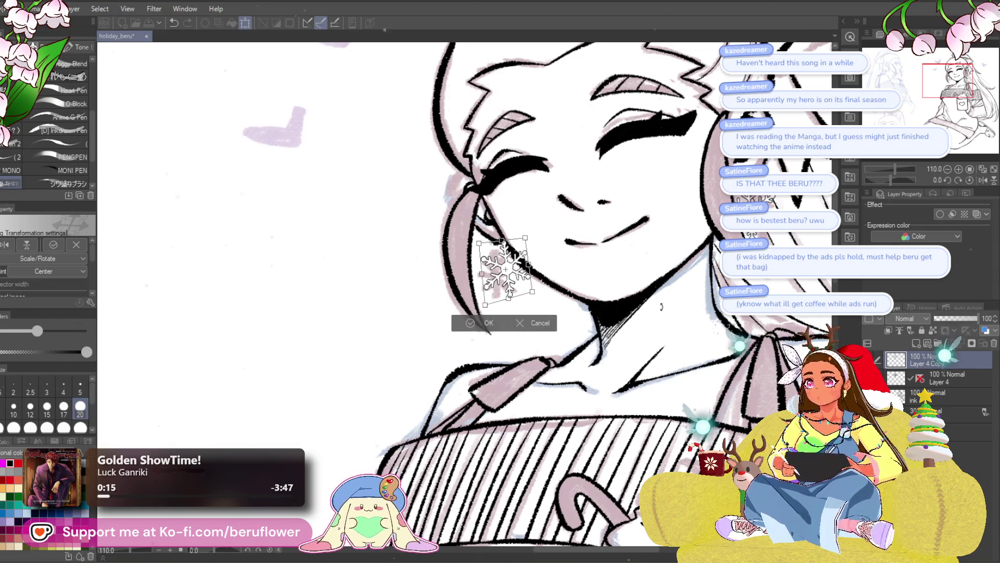
{"action": "key", "text": "Return"}
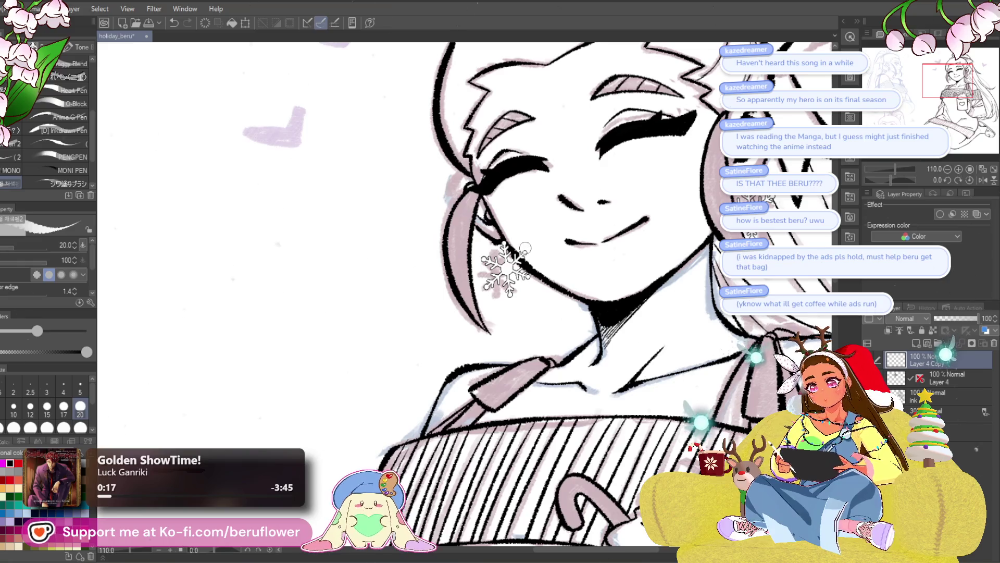
{"action": "scroll", "coordinate": [524, 249], "scroll_direction": "up", "scroll_amount": 5}
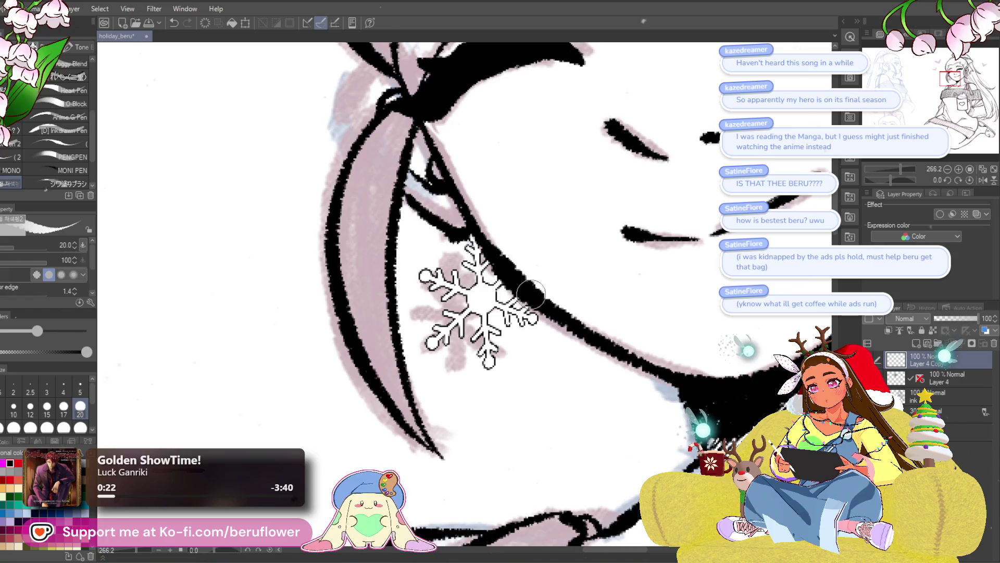
{"action": "scroll", "coordinate": [507, 258], "scroll_direction": "down", "scroll_amount": 4}
{"action": "scroll", "coordinate": [508, 249], "scroll_direction": "down", "scroll_amount": 1}
{"action": "scroll", "coordinate": [532, 312], "scroll_direction": "down", "scroll_amount": 1}
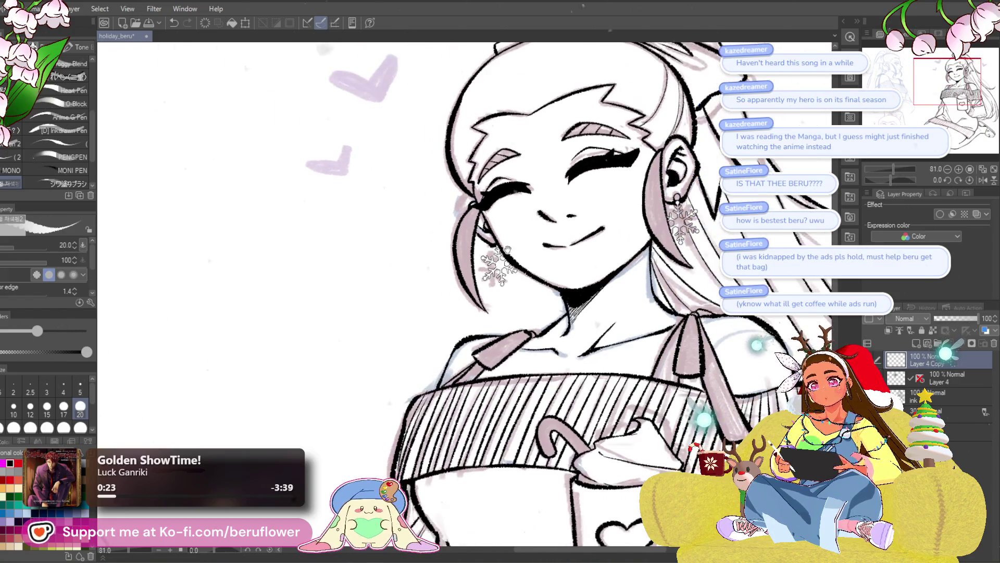
{"action": "left_click_drag", "start_coordinate": [938, 360], "coordinate": [942, 385]}
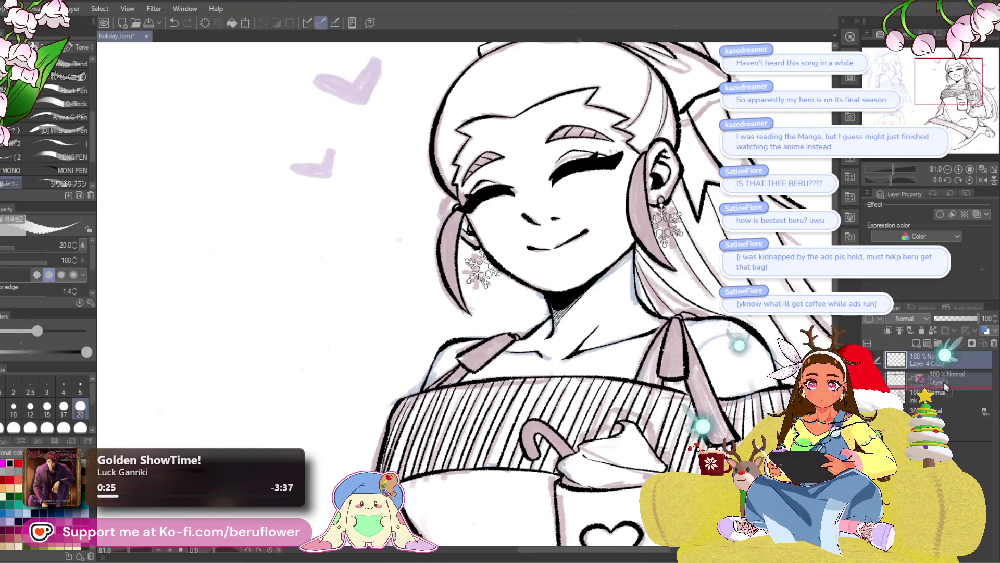
- Merge the earring copy layer down into Layer 4 and reduce the brush to a fine size
{"action": "right_click", "coordinate": [942, 386]}
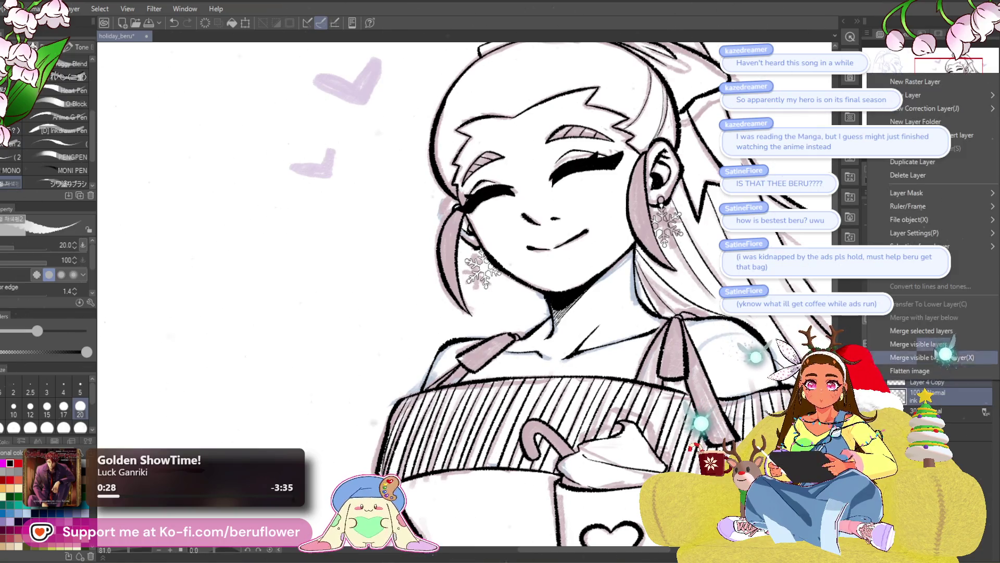
{"action": "left_click", "coordinate": [922, 389]}
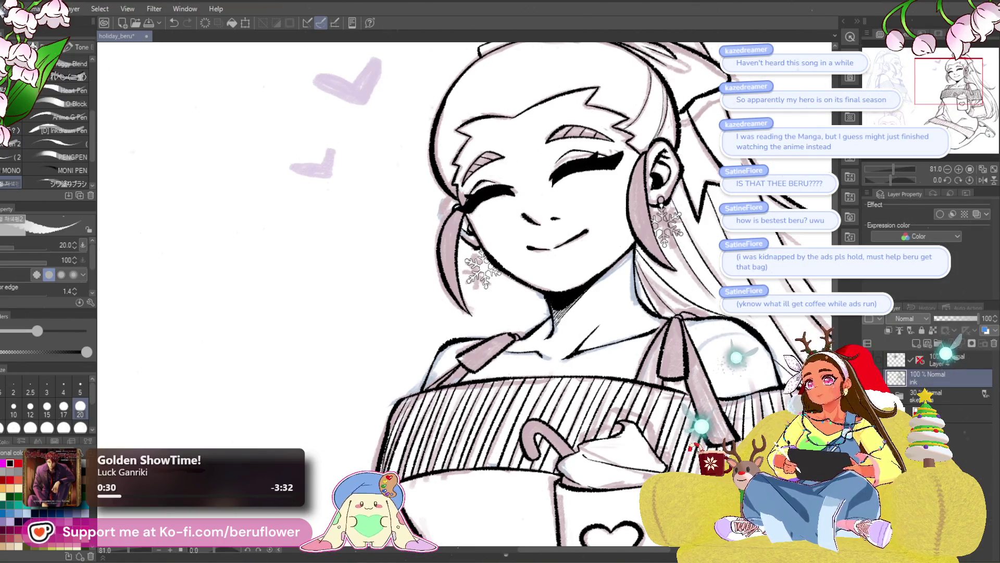
{"action": "left_click", "coordinate": [71, 9]}
{"action": "left_click", "coordinate": [25, 263]}
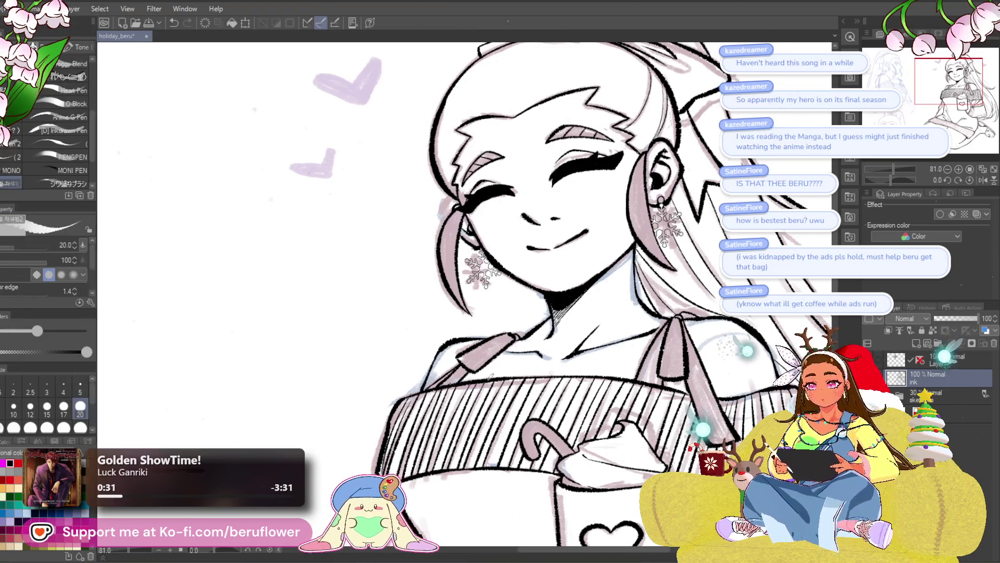
{"action": "scroll", "coordinate": [514, 316], "scroll_direction": "down", "scroll_amount": 5}
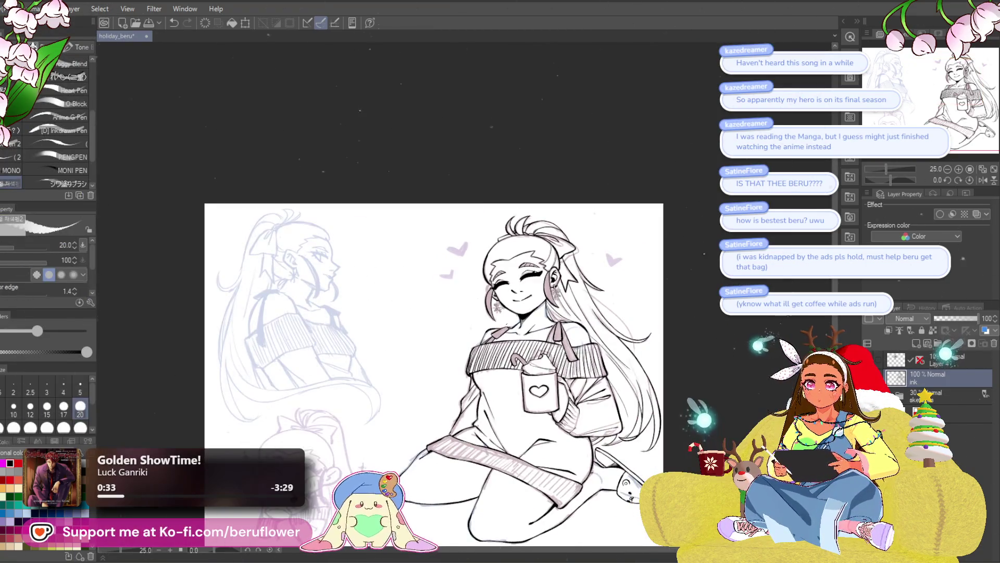
{"action": "scroll", "coordinate": [506, 321], "scroll_direction": "up", "scroll_amount": 5}
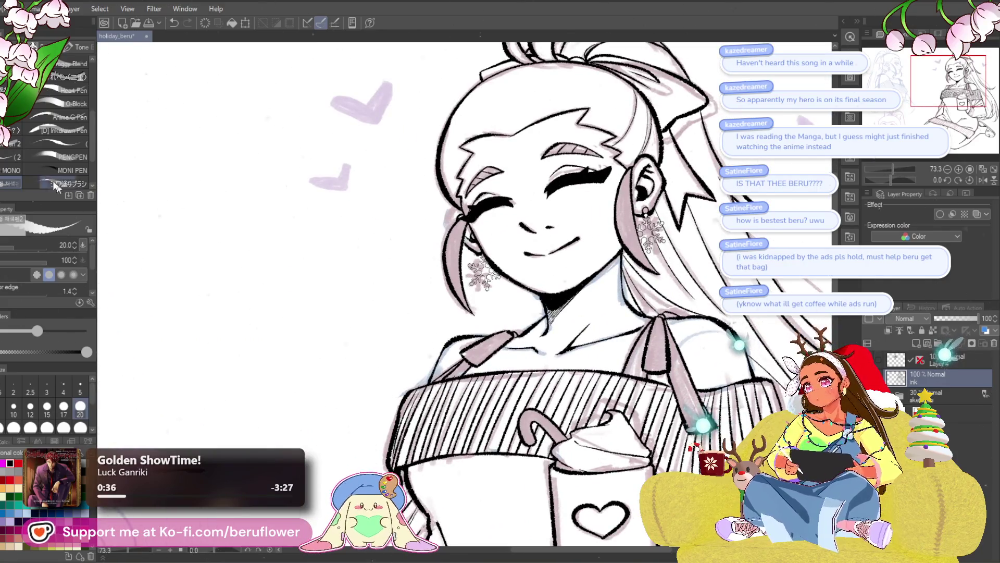
{"action": "scroll", "coordinate": [485, 302], "scroll_direction": "up", "scroll_amount": 2}
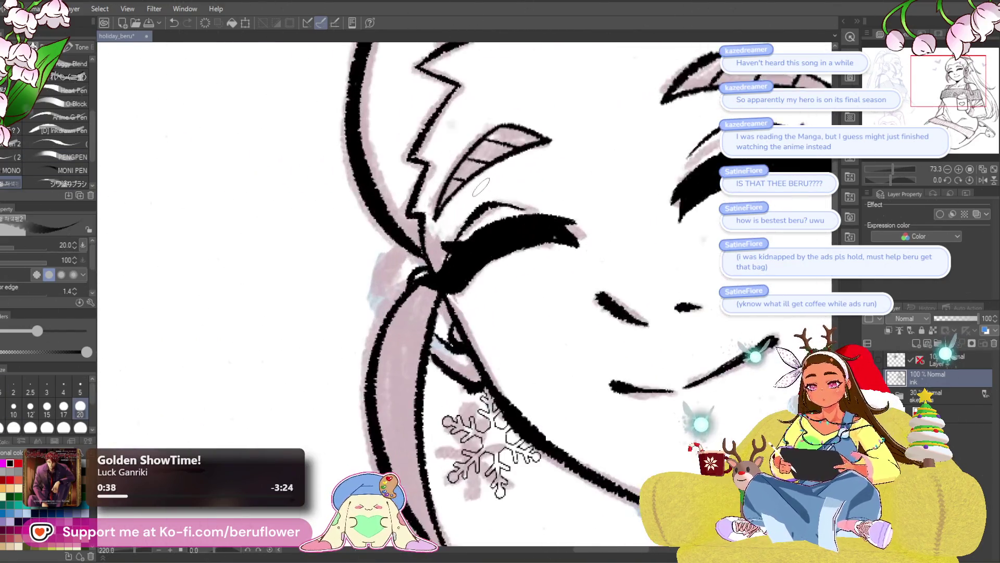
{"action": "scroll", "coordinate": [485, 302], "scroll_direction": "up", "scroll_amount": 2}
{"action": "scroll", "coordinate": [485, 303], "scroll_direction": "up", "scroll_amount": 2}
{"action": "scroll", "coordinate": [486, 303], "scroll_direction": "up", "scroll_amount": 2}
{"action": "key", "text": "bracketleft"}
{"action": "key", "text": "bracketleft"}
{"action": "key", "text": "bracketleft"}
{"action": "key", "text": "bracketleft"}
{"action": "key", "text": "bracketleft"}
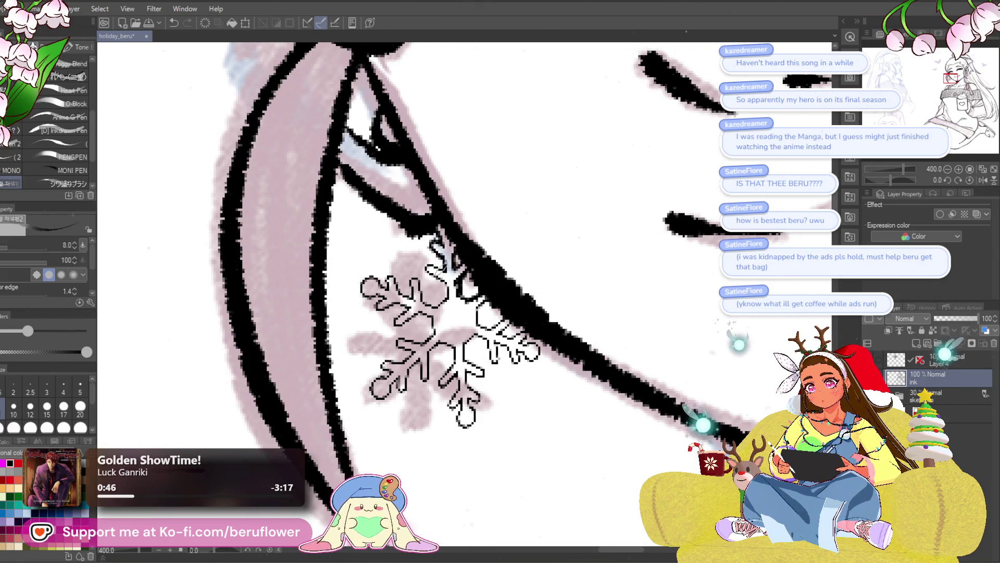
- Paint white over the pink sketch showing inside the left snowflake earring's arm
{"action": "left_click_drag", "start_coordinate": [442, 336], "coordinate": [504, 324]}
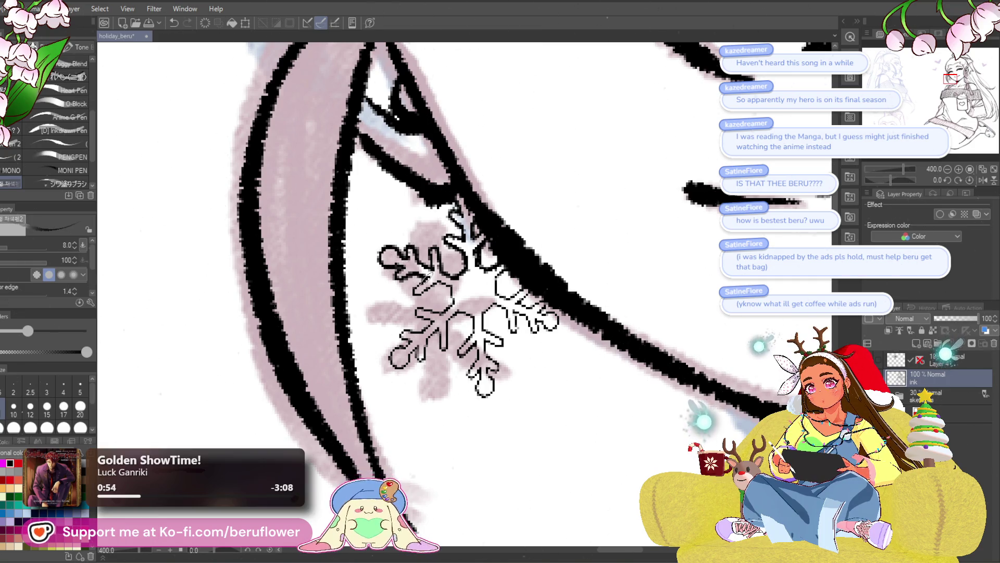
{"action": "mouse_move", "coordinate": [384, 258]}
{"action": "left_mouse_down"}
{"action": "mouse_move", "coordinate": [435, 273]}
{"action": "mouse_move", "coordinate": [469, 269]}
{"action": "left_mouse_up"}
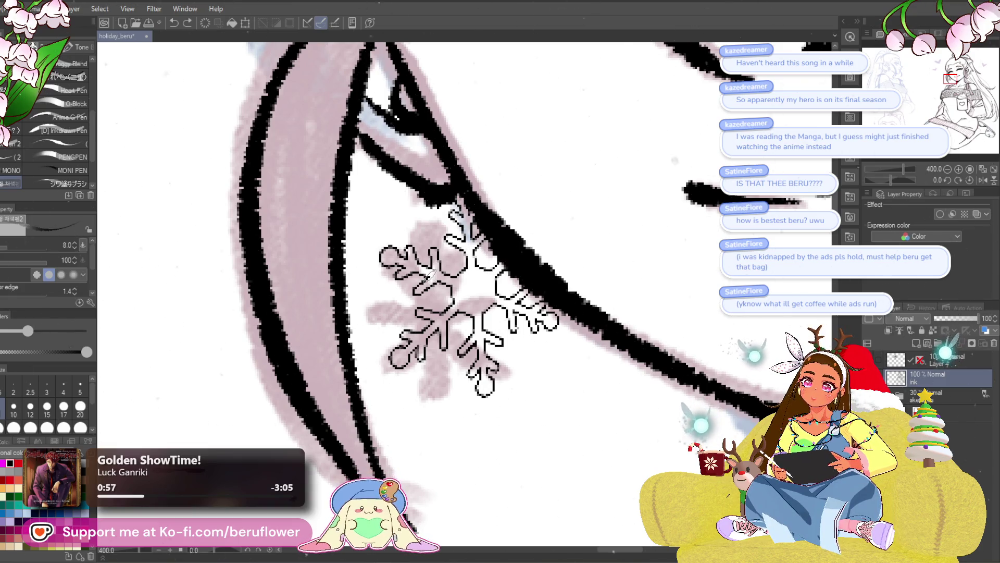
{"action": "scroll", "coordinate": [432, 273], "scroll_direction": "down", "scroll_amount": 5}
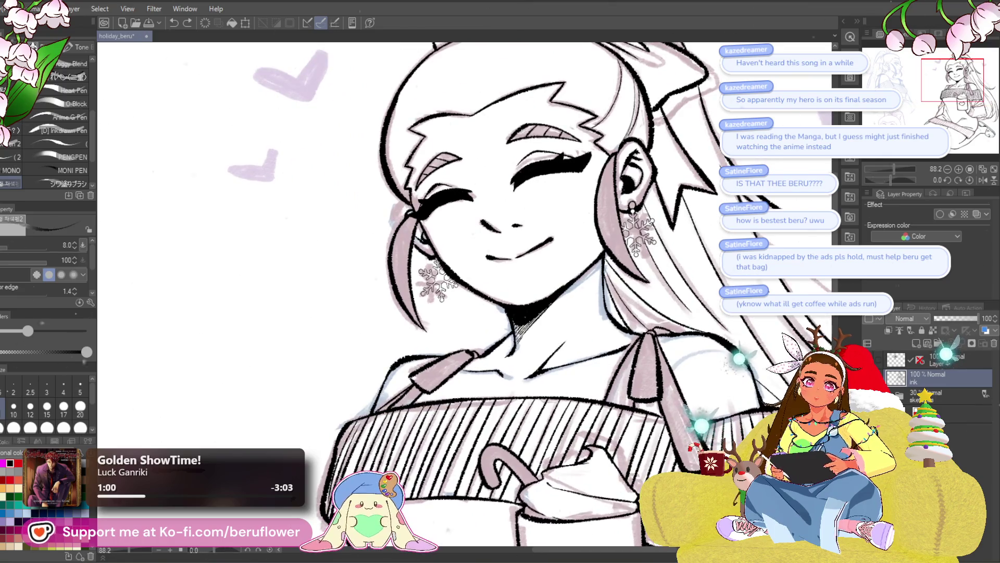
{"action": "scroll", "coordinate": [469, 297], "scroll_direction": "down", "scroll_amount": 3}
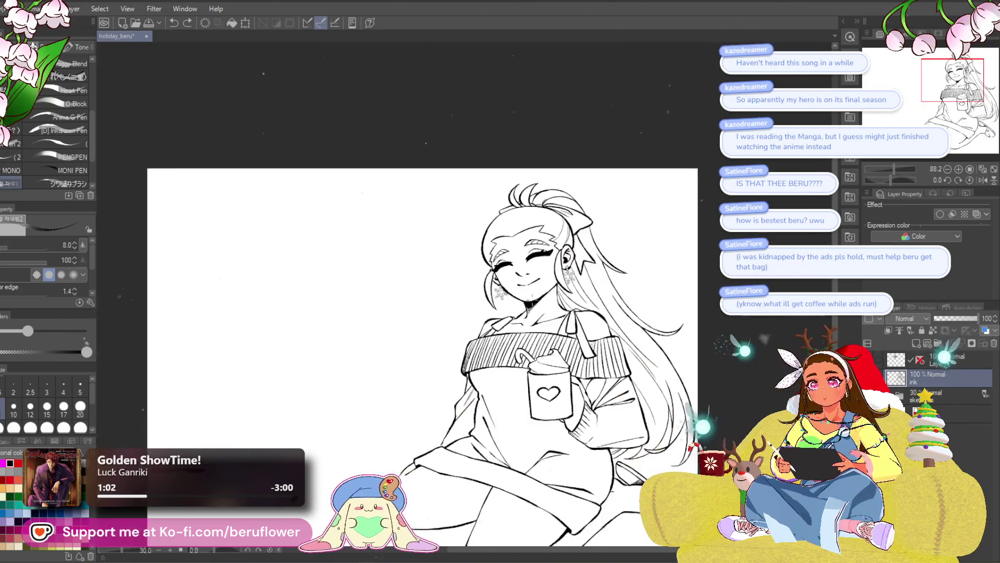
{"action": "scroll", "coordinate": [470, 297], "scroll_direction": "up", "scroll_amount": 2}
- Review the clean line art from a rotated angle, reset rotation, and switch to lasso selection (M)
{"action": "left_click_drag", "start_coordinate": [547, 297], "coordinate": [558, 278]}
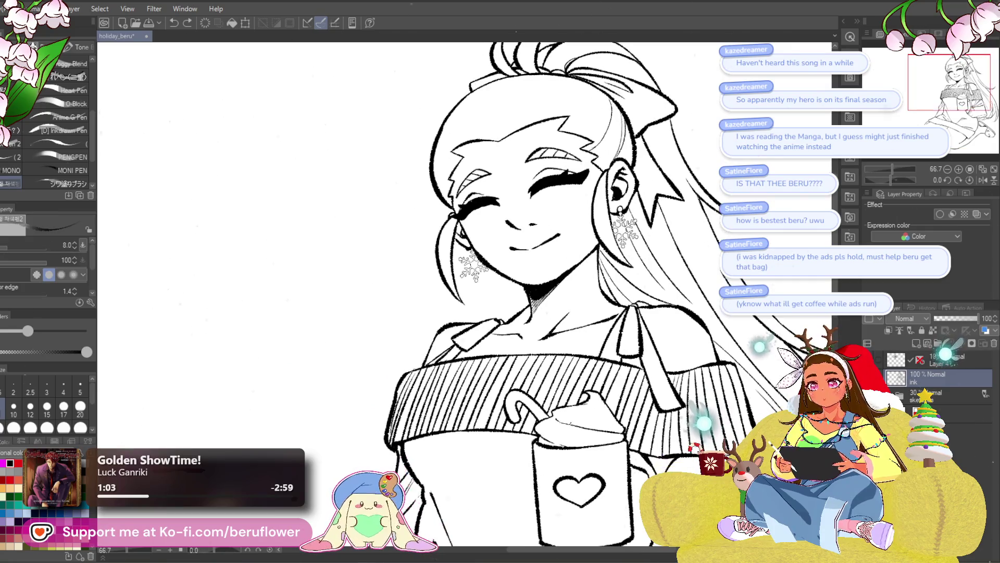
{"action": "scroll", "coordinate": [556, 485], "scroll_direction": "down", "scroll_amount": 3}
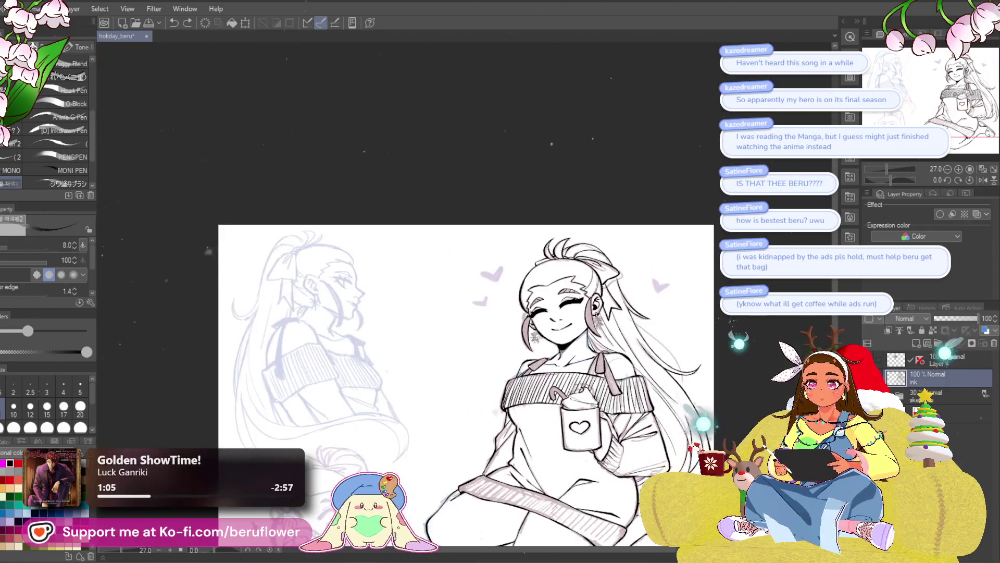
{"action": "left_click_drag", "start_coordinate": [556, 484], "coordinate": [510, 439]}
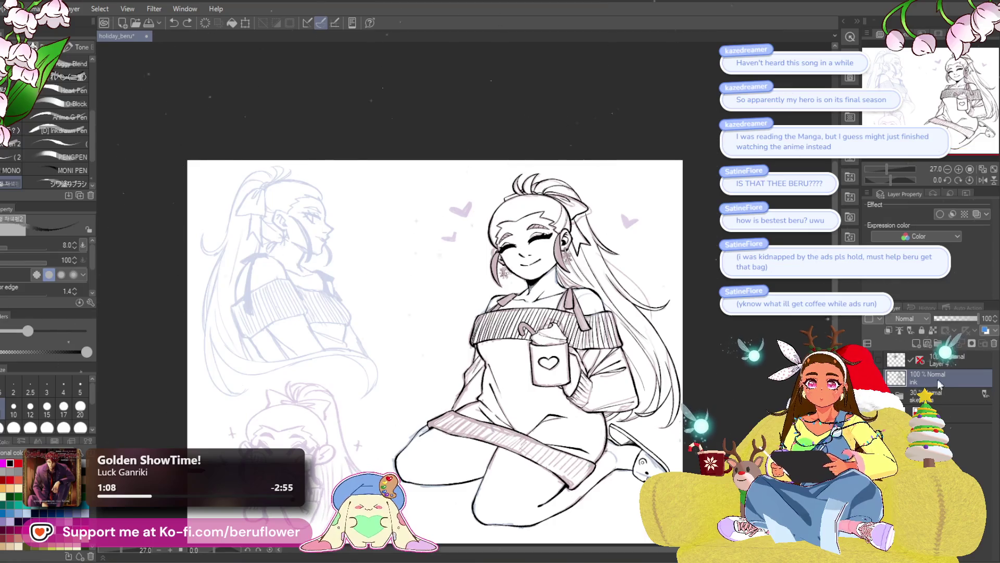
{"action": "scroll", "coordinate": [639, 275], "scroll_direction": "up", "scroll_amount": 3}
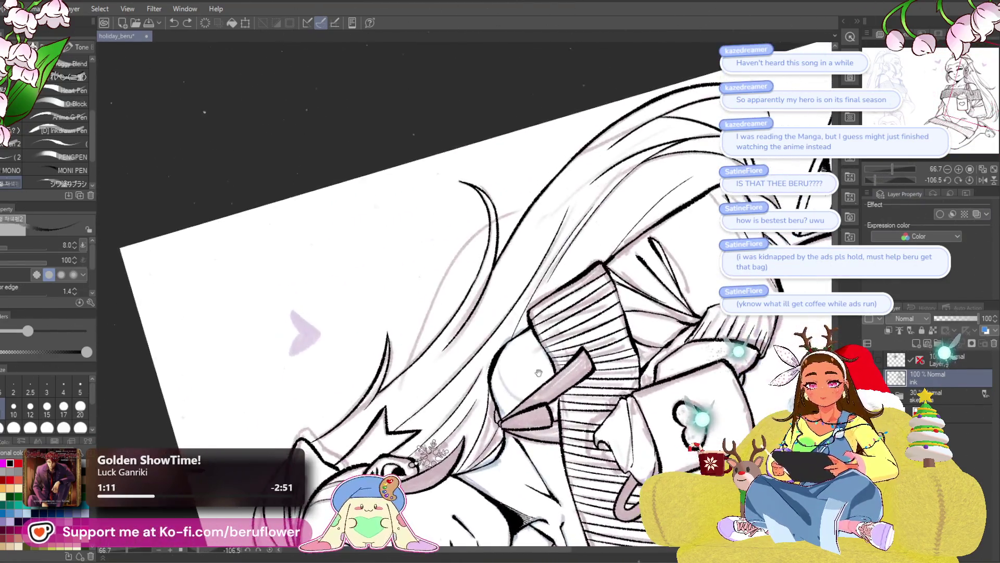
{"action": "left_click_drag", "start_coordinate": [500, 313], "coordinate": [495, 415]}
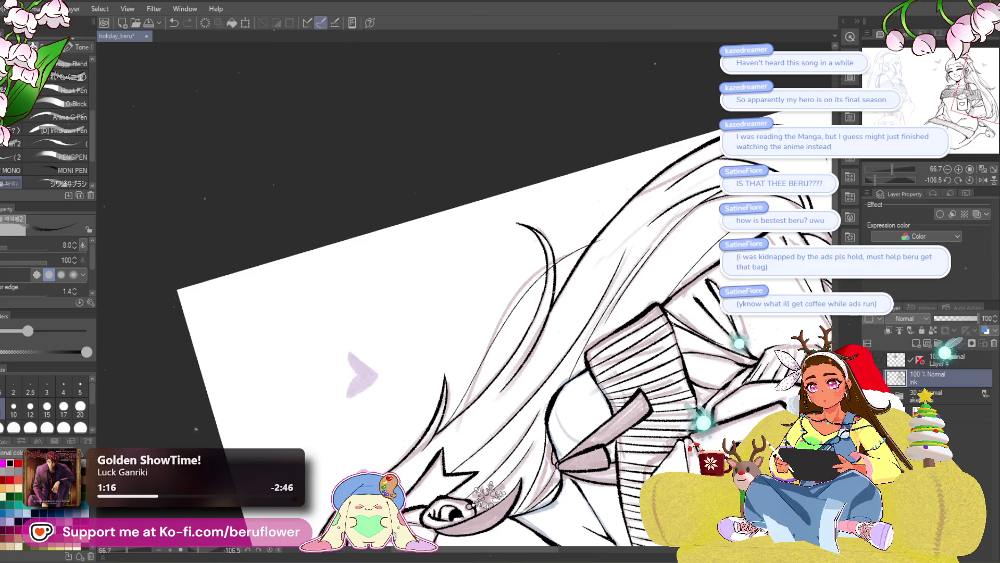
{"action": "scroll", "coordinate": [554, 232], "scroll_direction": "up", "scroll_amount": 2}
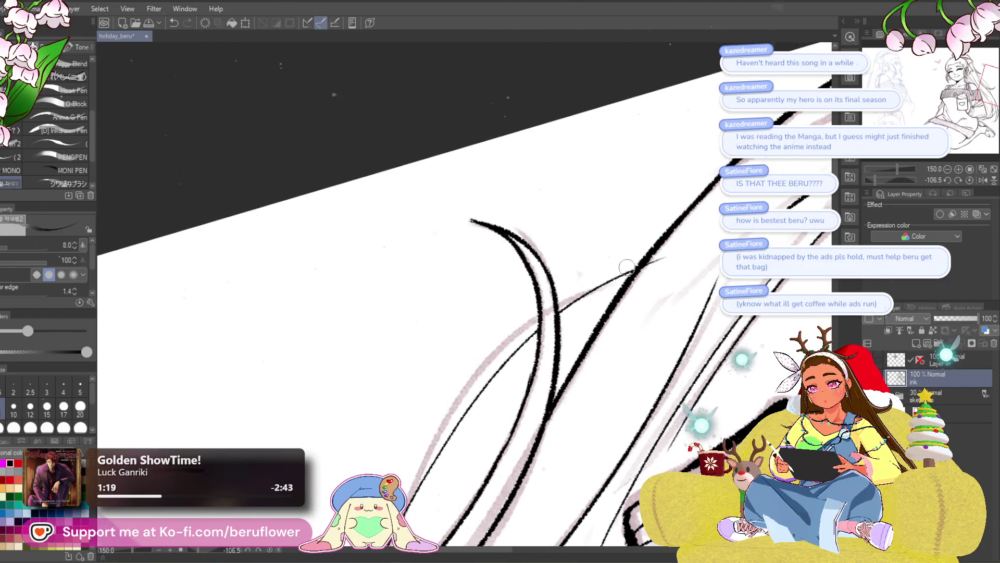
{"action": "left_click", "coordinate": [981, 180]}
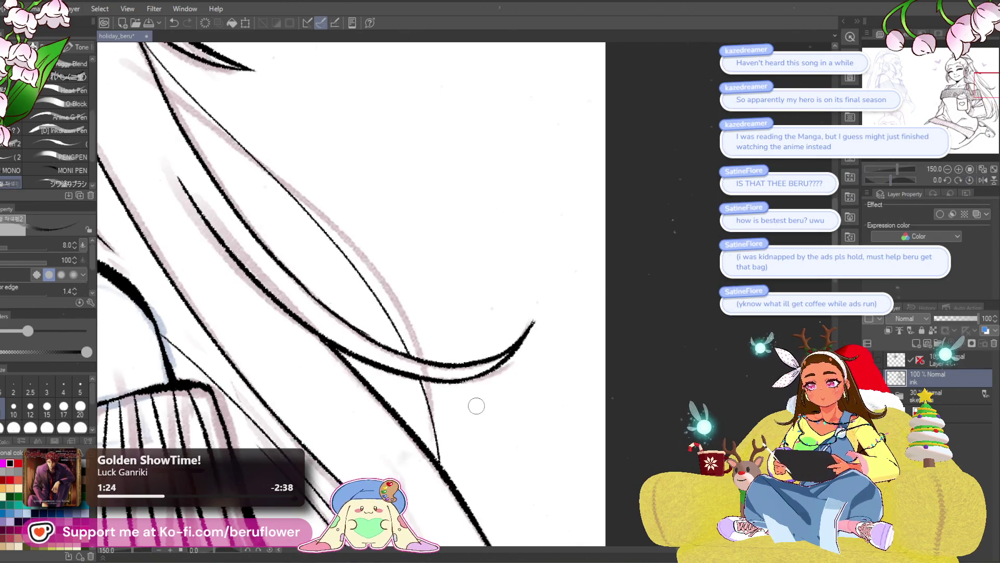
{"action": "scroll", "coordinate": [476, 406], "scroll_direction": "down", "scroll_amount": 3}
{"action": "scroll", "coordinate": [476, 406], "scroll_direction": "down", "scroll_amount": 2}
{"action": "scroll", "coordinate": [476, 406], "scroll_direction": "up", "scroll_amount": 1}
{"action": "scroll", "coordinate": [532, 398], "scroll_direction": "up", "scroll_amount": 1}
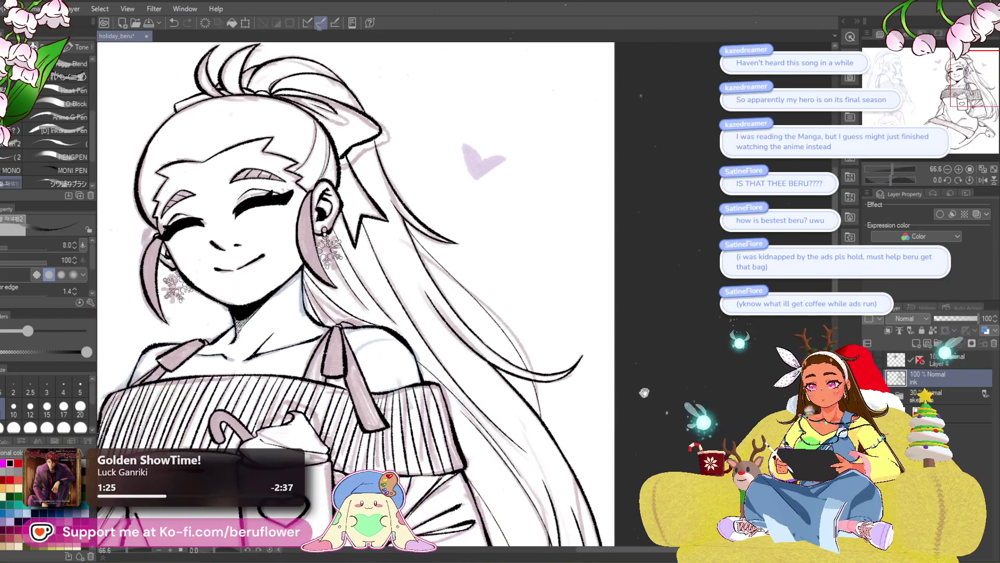
{"action": "scroll", "coordinate": [593, 391], "scroll_direction": "up", "scroll_amount": 1}
{"action": "scroll", "coordinate": [671, 382], "scroll_direction": "up", "scroll_amount": 1}
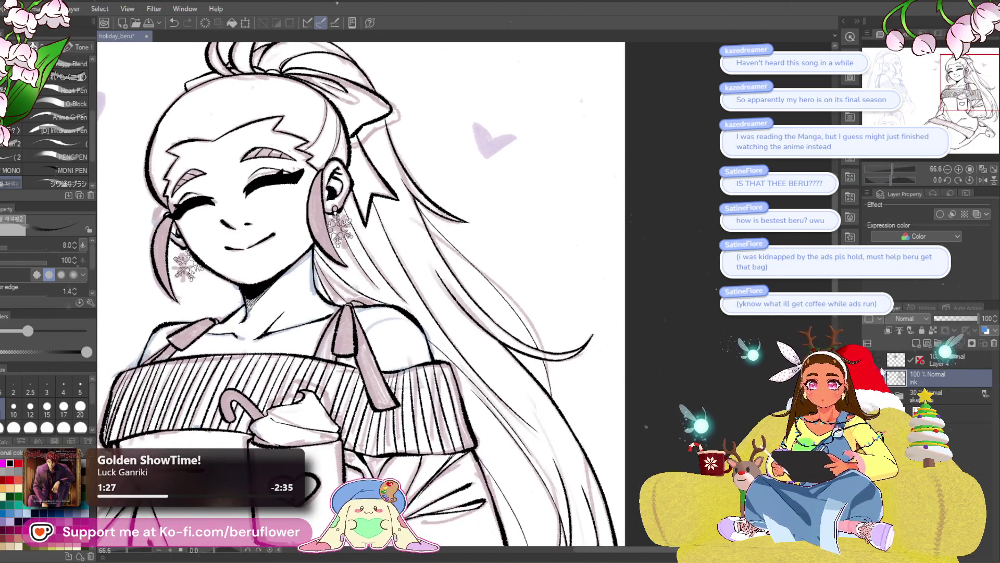
{"action": "scroll", "coordinate": [360, 297], "scroll_direction": "down", "scroll_amount": 1}
{"action": "scroll", "coordinate": [359, 297], "scroll_direction": "down", "scroll_amount": 2}
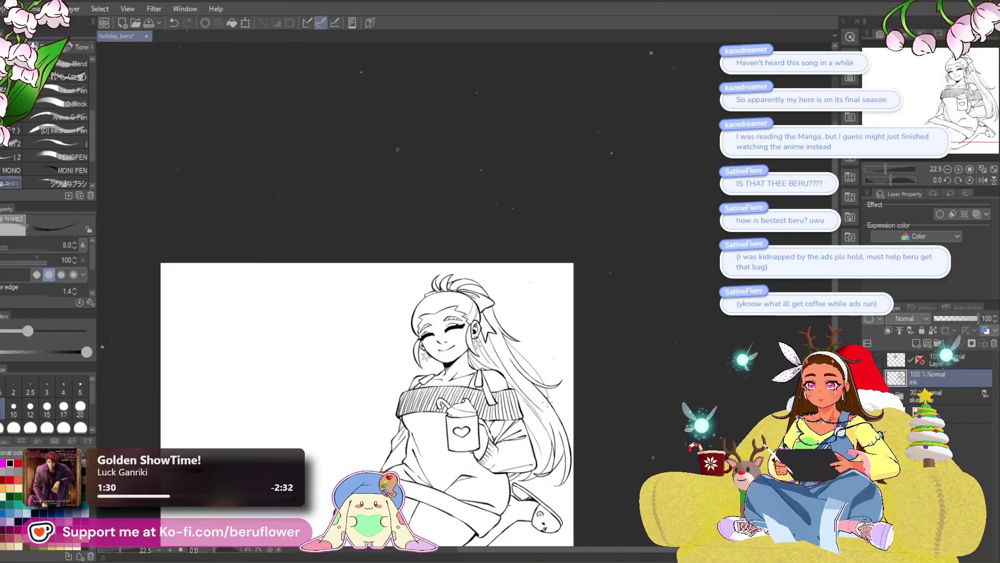
{"action": "scroll", "coordinate": [445, 438], "scroll_direction": "up", "scroll_amount": 1}
{"action": "scroll", "coordinate": [446, 438], "scroll_direction": "up", "scroll_amount": 1}
{"action": "scroll", "coordinate": [445, 438], "scroll_direction": "up", "scroll_amount": 1}
{"action": "scroll", "coordinate": [445, 438], "scroll_direction": "up", "scroll_amount": 1}
{"action": "scroll", "coordinate": [446, 297], "scroll_direction": "down", "scroll_amount": 1}
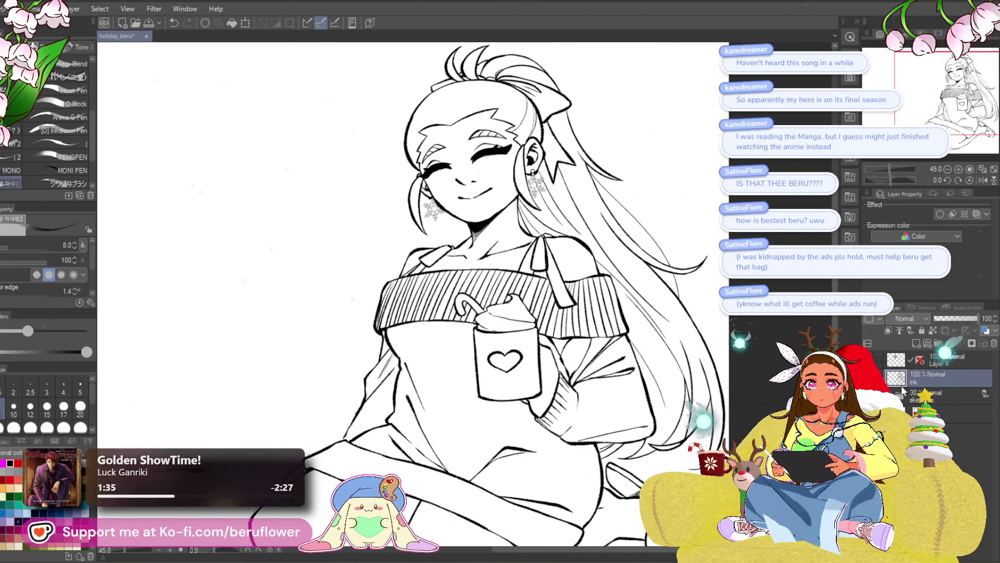
{"action": "key", "text": "m"}
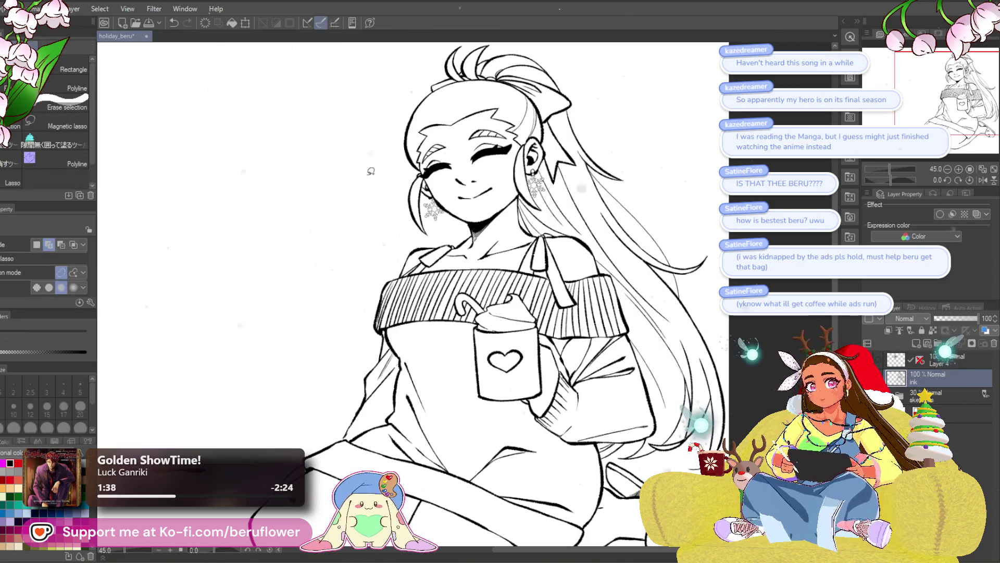
{"action": "scroll", "coordinate": [471, 205], "scroll_direction": "up", "scroll_amount": 3}
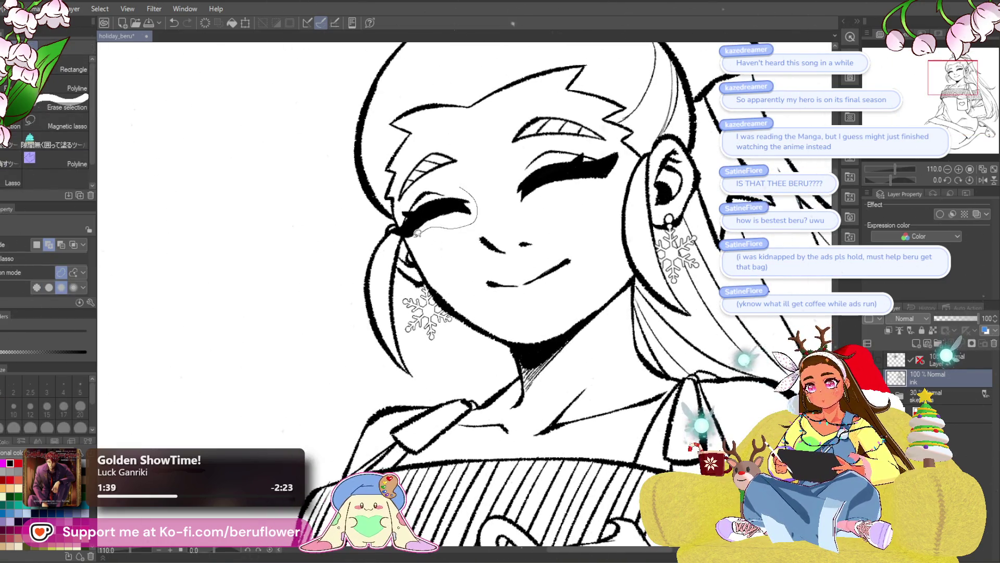
- Lasso the girl's closed eye, resize it, deselect, and zoom out to the whole canvas
{"action": "left_click_drag", "start_coordinate": [400, 222], "coordinate": [402, 219]}
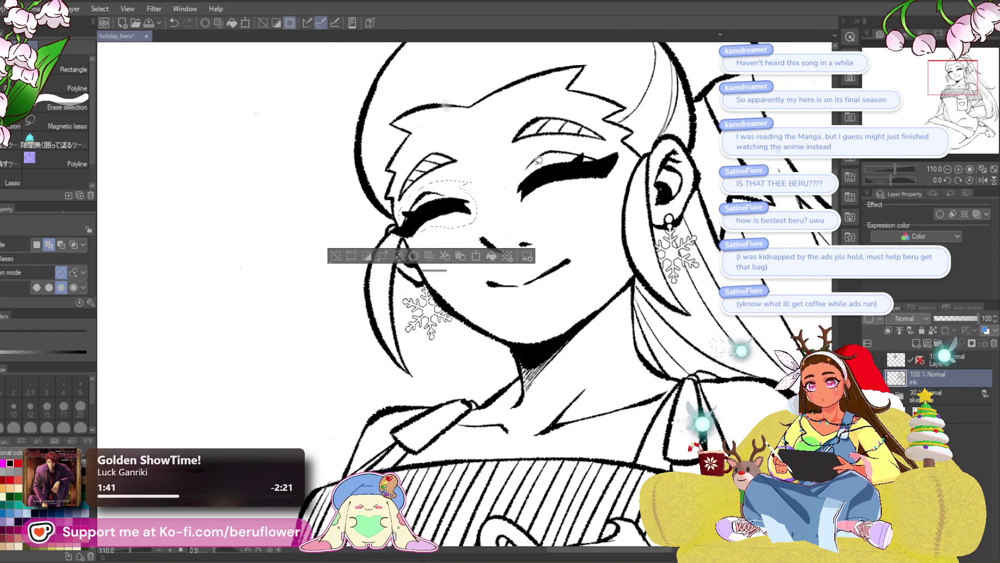
{"action": "key", "text": "ctrl+t"}
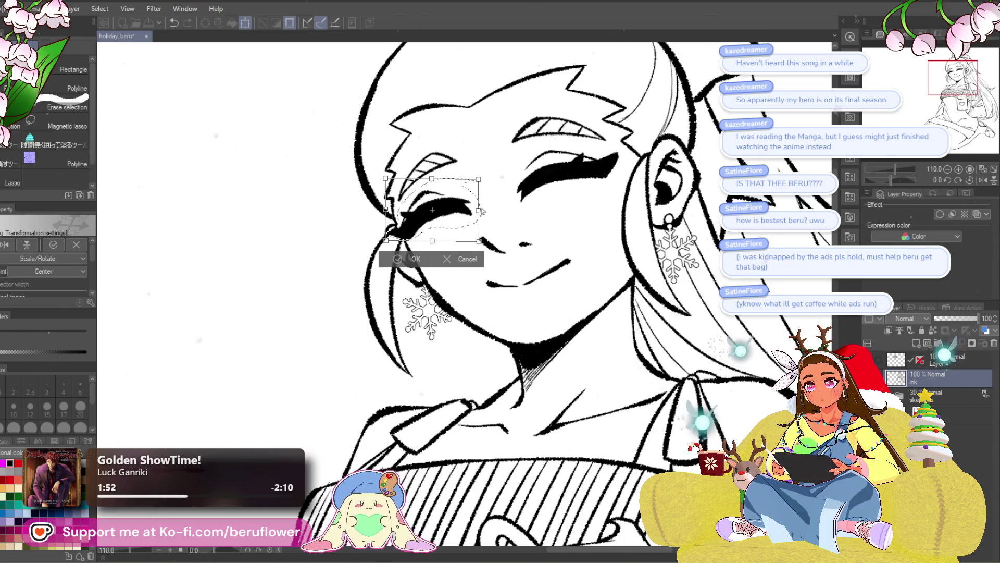
{"action": "key", "text": "Return"}
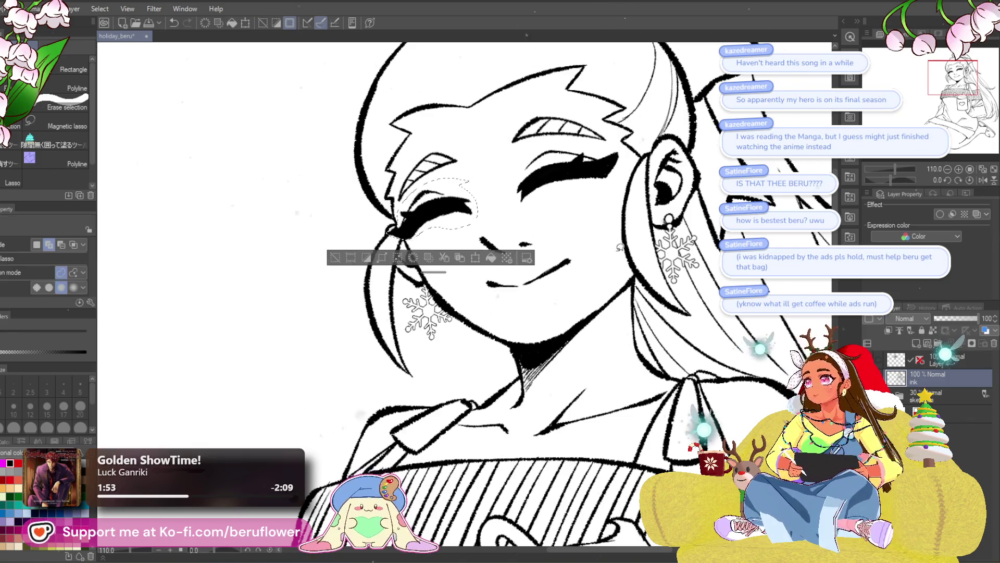
{"action": "key", "text": "ctrl+d"}
{"action": "key", "text": "ctrl+0"}
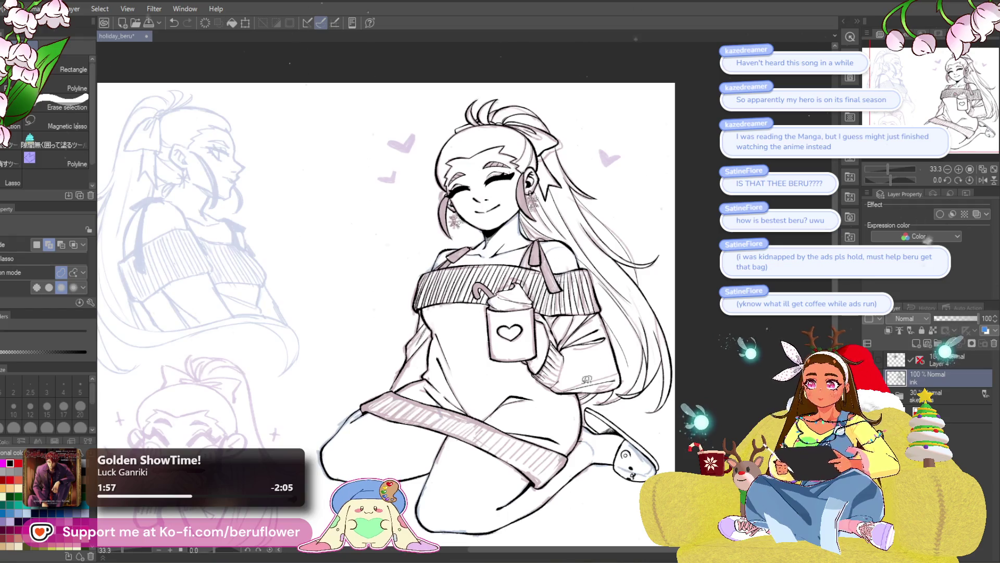
{"action": "scroll", "coordinate": [425, 313], "scroll_direction": "down", "scroll_amount": 1}
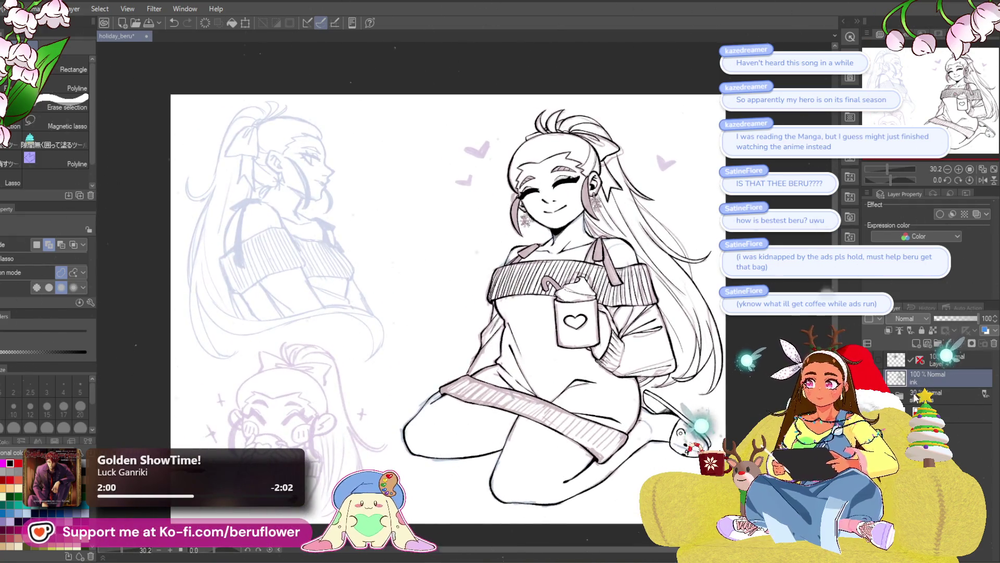
- Switch to the pen, zoom onto the blue profile sketch and add a new layer for its ink
{"action": "key", "text": "p"}
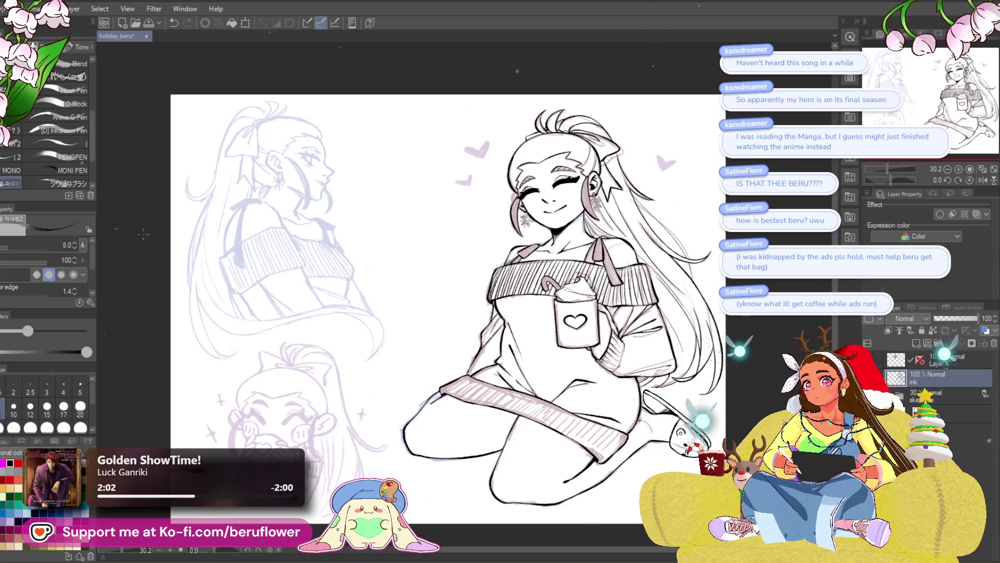
{"action": "key", "text": "ctrl+alt+0"}
{"action": "mouse_move", "coordinate": [474, 326]}
{"action": "left_mouse_down"}
{"action": "mouse_move", "coordinate": [484, 235]}
{"action": "mouse_move", "coordinate": [446, 291]}
{"action": "left_mouse_up"}
{"action": "key", "text": "ctrl+z"}
{"action": "left_click", "coordinate": [918, 343]}
{"action": "left_click_drag", "start_coordinate": [499, 234], "coordinate": [512, 232]}
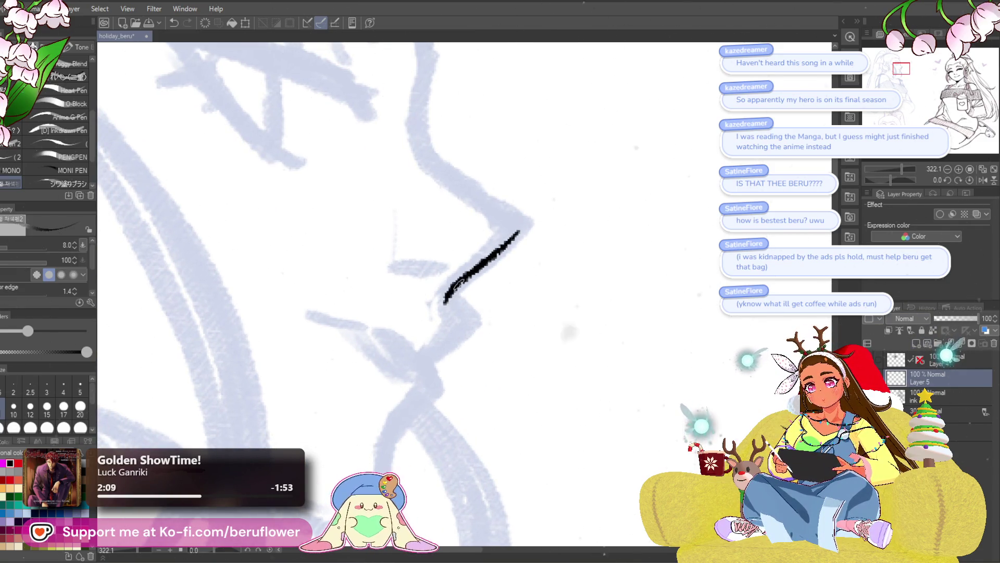
- Ink the first lip lines, thicken the pen, then ink the forehead, brow and nose to the upper lip
{"action": "mouse_move", "coordinate": [446, 300]}
{"action": "left_mouse_down"}
{"action": "mouse_move", "coordinate": [471, 325]}
{"action": "mouse_move", "coordinate": [554, 235]}
{"action": "mouse_move", "coordinate": [515, 259]}
{"action": "left_mouse_up"}
{"action": "left_click_drag", "start_coordinate": [528, 207], "coordinate": [460, 276]}
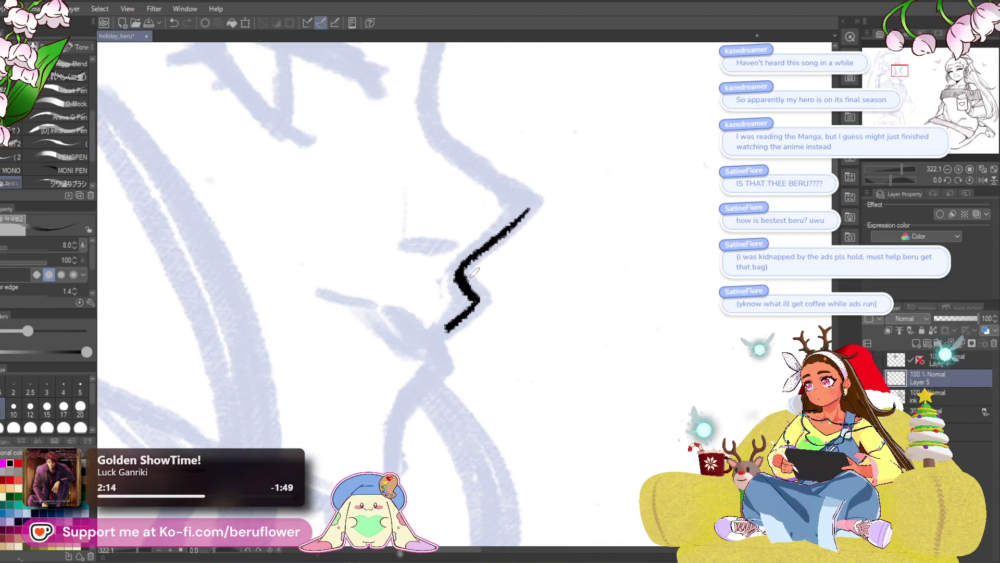
{"action": "key", "text": "bracketright"}
{"action": "key", "text": "bracketright"}
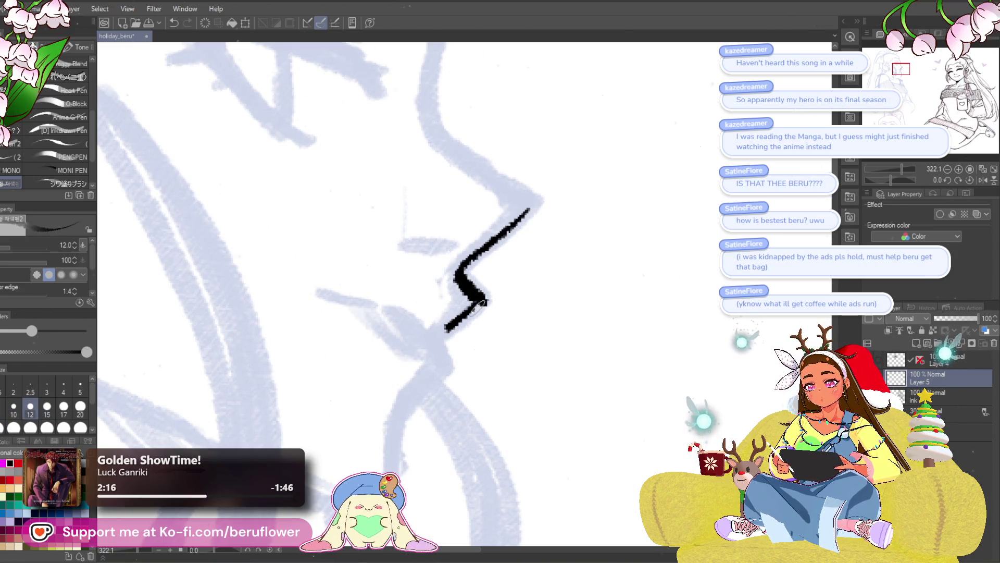
{"action": "scroll", "coordinate": [483, 302], "scroll_direction": "down", "scroll_amount": 3}
{"action": "scroll", "coordinate": [493, 195], "scroll_direction": "up", "scroll_amount": 2}
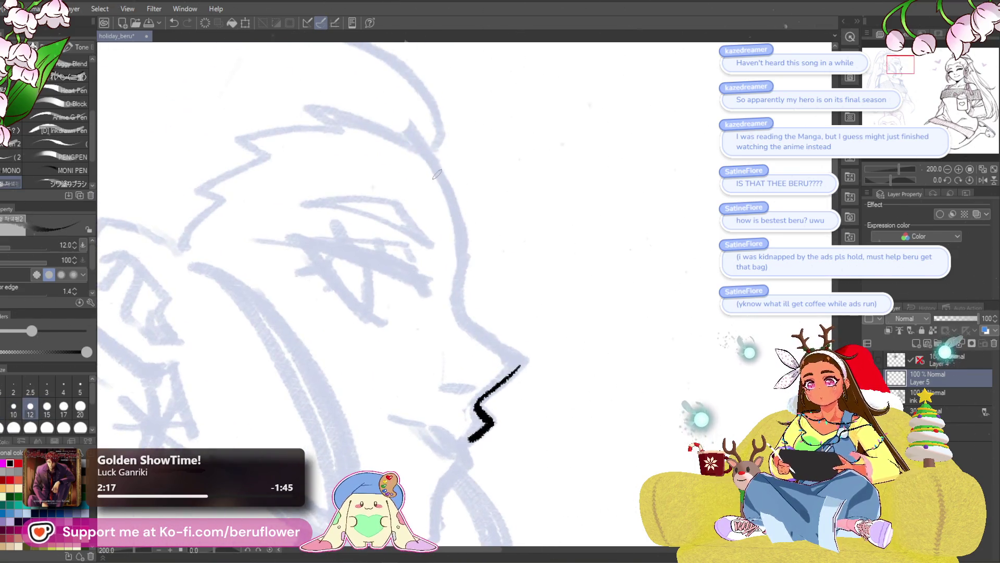
{"action": "left_click_drag", "start_coordinate": [430, 155], "coordinate": [464, 230]}
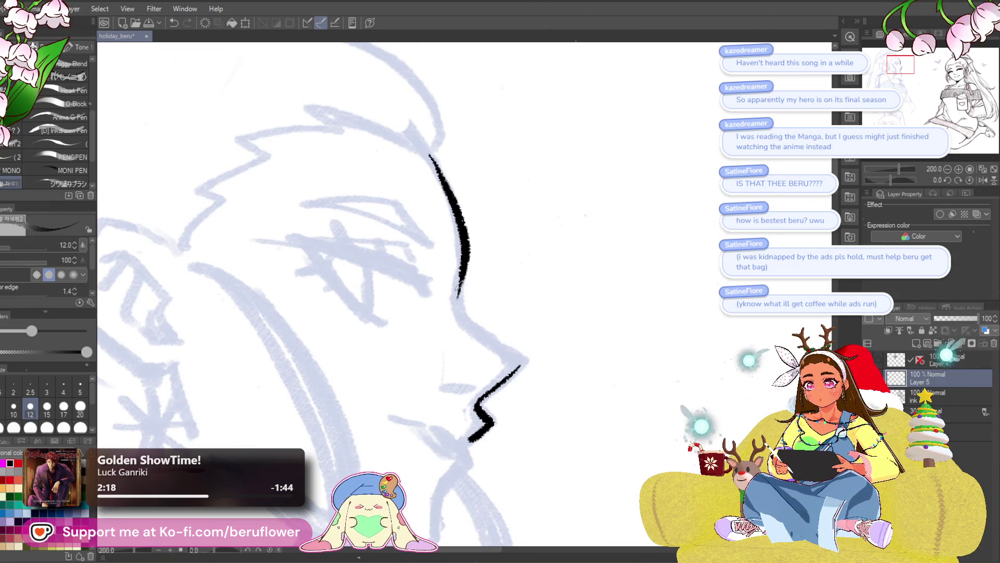
{"action": "left_click_drag", "start_coordinate": [459, 307], "coordinate": [515, 354]}
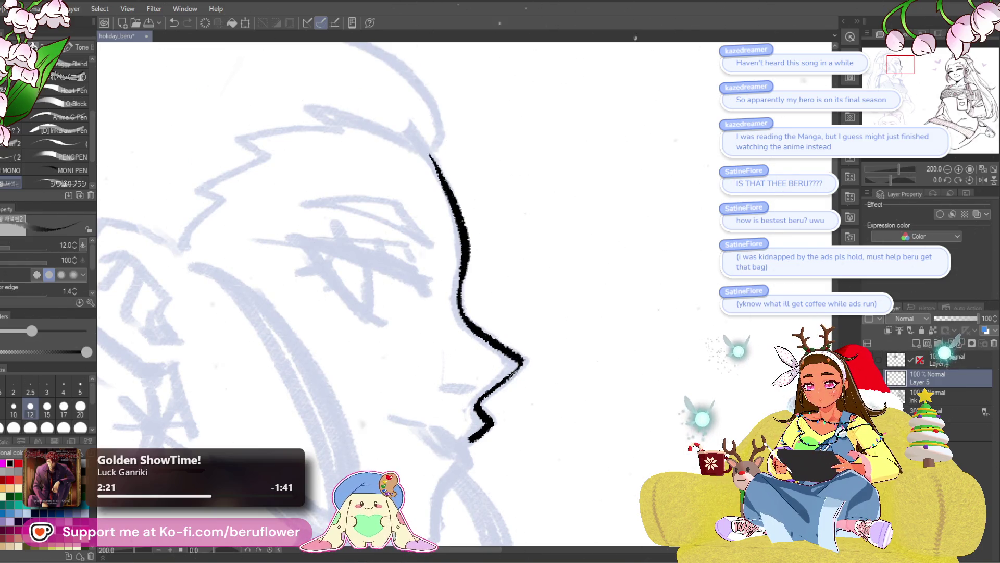
- Zoom on the mouth and ink the line between the lips and the lower lip, on a rotated canvas
{"action": "left_click_drag", "start_coordinate": [469, 312], "coordinate": [496, 219]}
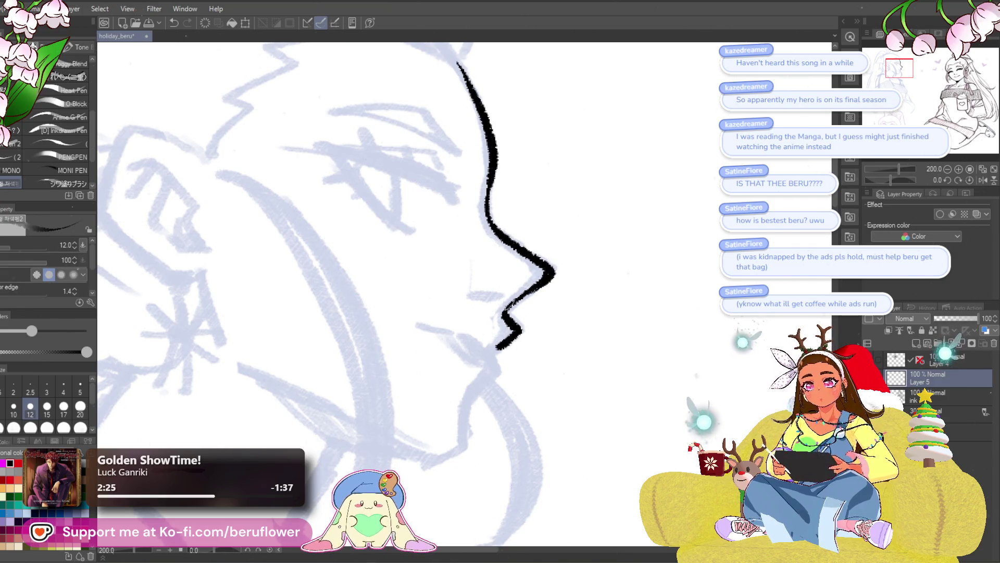
{"action": "left_click_drag", "start_coordinate": [470, 268], "coordinate": [487, 288]}
{"action": "left_click_drag", "start_coordinate": [565, 352], "coordinate": [571, 340]}
{"action": "key", "text": "ctrl+z"}
{"action": "key", "text": "ctrl+plus"}
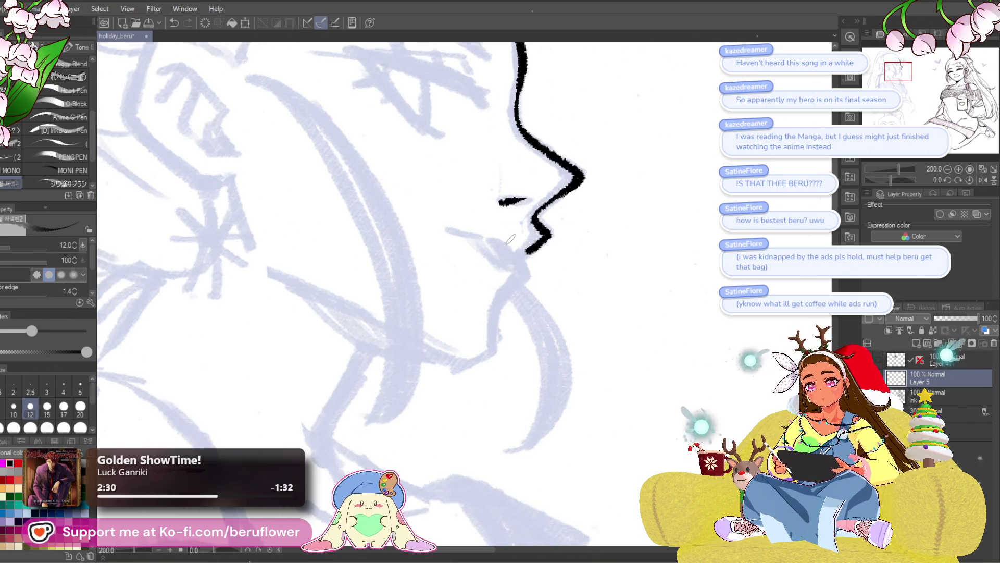
{"action": "key", "text": "ctrl+plus"}
{"action": "left_click_drag", "start_coordinate": [538, 267], "coordinate": [510, 305]}
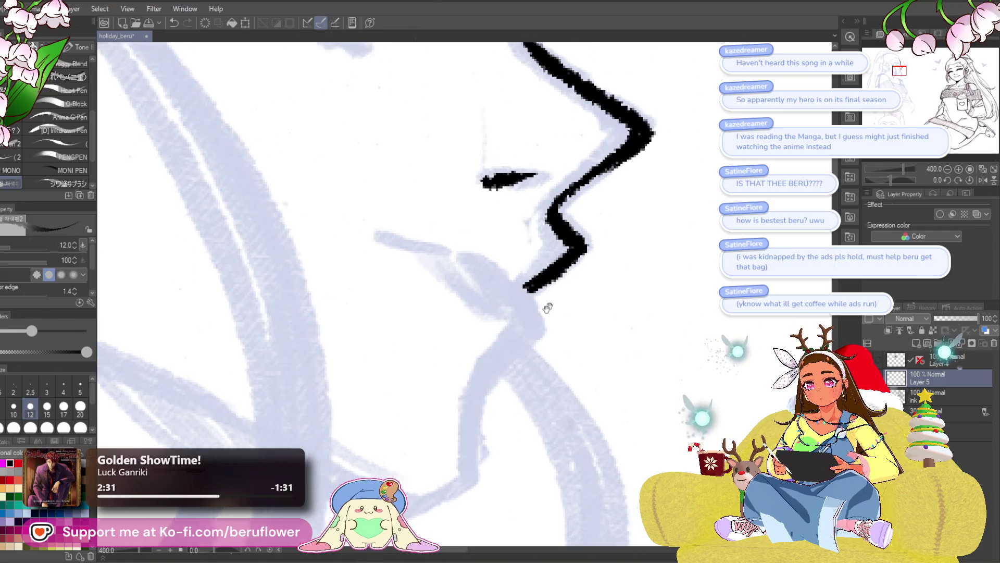
{"action": "left_click_drag", "start_coordinate": [362, 260], "coordinate": [419, 269]}
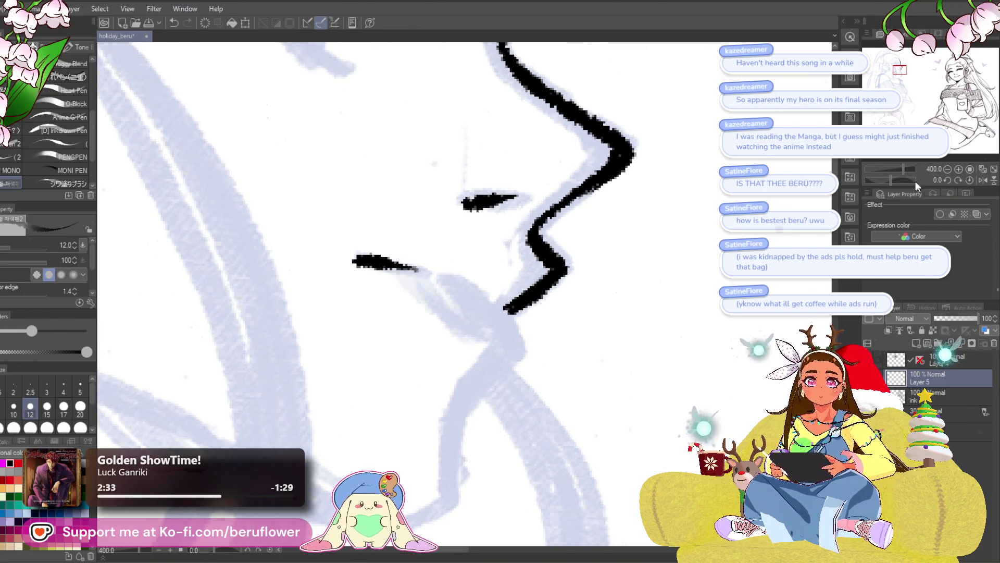
{"action": "left_click_drag", "start_coordinate": [915, 182], "coordinate": [880, 179]}
{"action": "left_click_drag", "start_coordinate": [439, 353], "coordinate": [468, 328]}
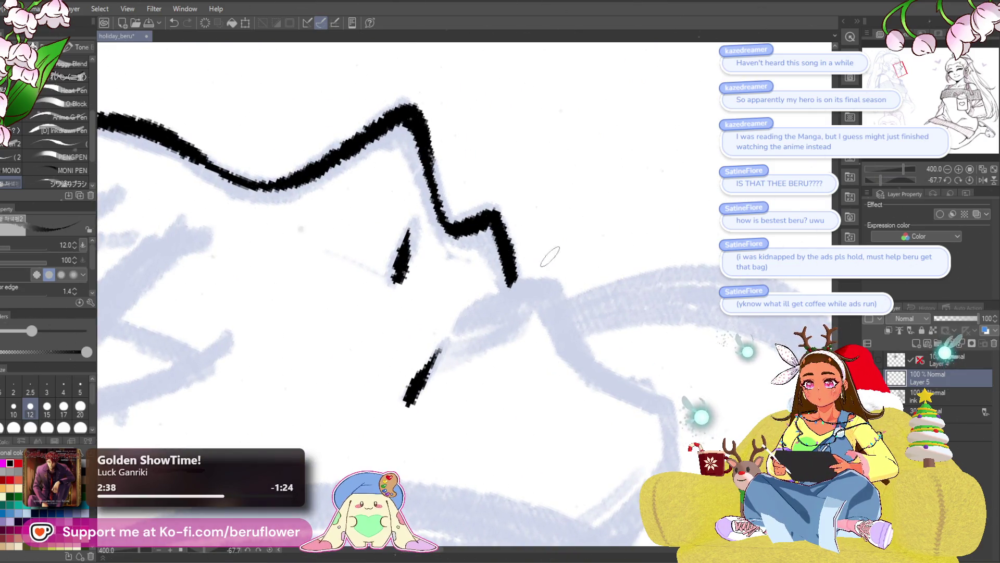
{"action": "left_click_drag", "start_coordinate": [493, 292], "coordinate": [516, 283]}
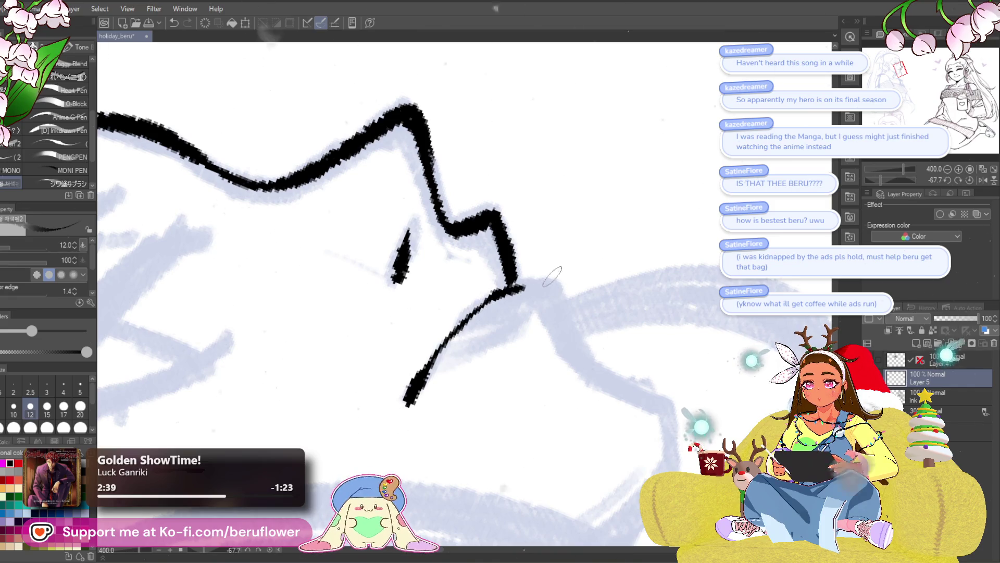
{"action": "left_click", "coordinate": [971, 181]}
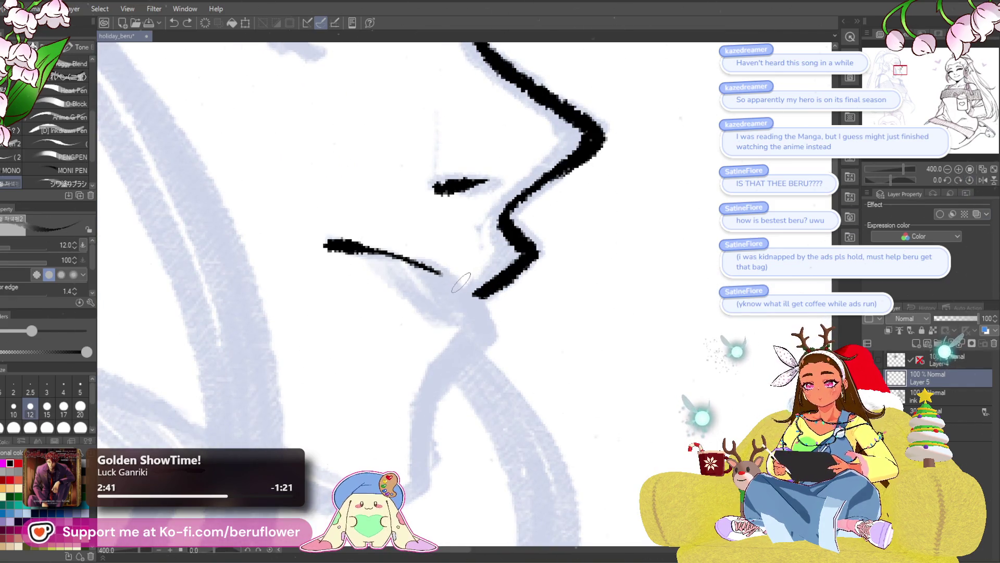
- Ink the chin line down from the lower lip, erasing and redrawing a rough section, and carry it under the jaw
{"action": "left_click_drag", "start_coordinate": [469, 295], "coordinate": [482, 334]}
{"action": "left_click_drag", "start_coordinate": [524, 306], "coordinate": [547, 249]}
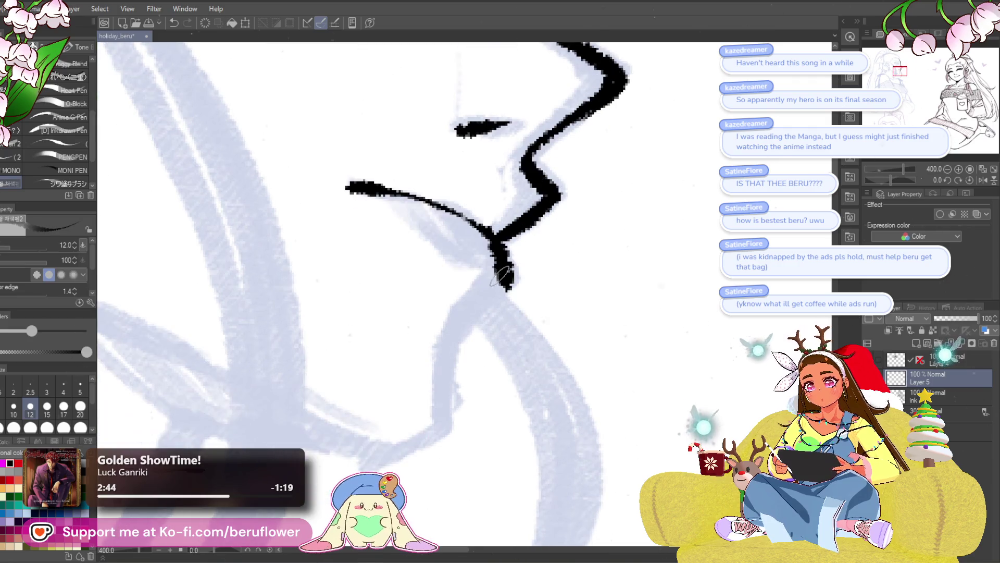
{"action": "mouse_move", "coordinate": [459, 335]}
{"action": "left_mouse_down"}
{"action": "mouse_move", "coordinate": [422, 425]}
{"action": "mouse_move", "coordinate": [360, 457]}
{"action": "left_mouse_up"}
{"action": "scroll", "coordinate": [360, 457], "scroll_direction": "down", "scroll_amount": 3}
{"action": "scroll", "coordinate": [359, 457], "scroll_direction": "down", "scroll_amount": 1}
{"action": "scroll", "coordinate": [556, 336], "scroll_direction": "up", "scroll_amount": 1}
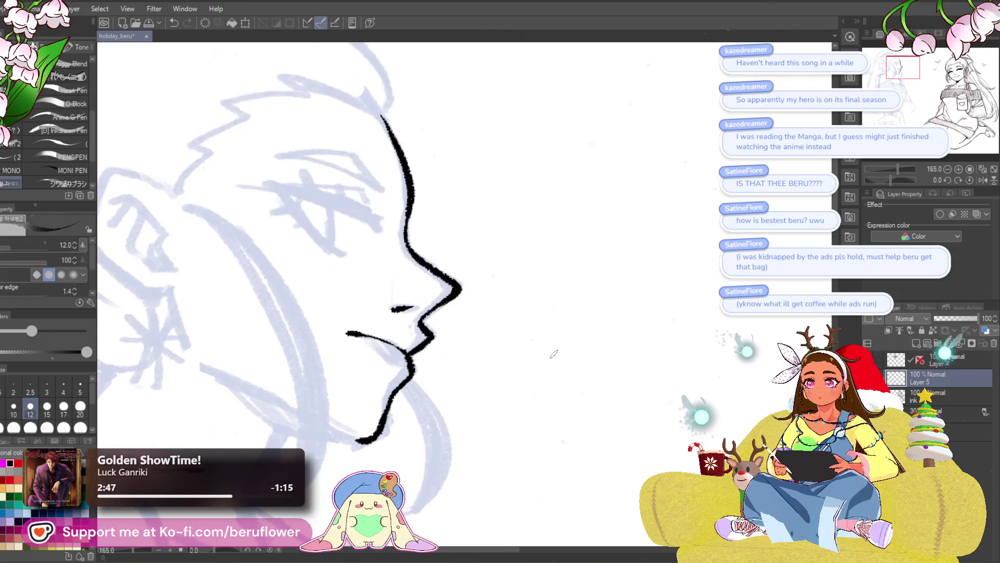
{"action": "scroll", "coordinate": [555, 335], "scroll_direction": "up", "scroll_amount": 1}
{"action": "scroll", "coordinate": [537, 333], "scroll_direction": "up", "scroll_amount": 1}
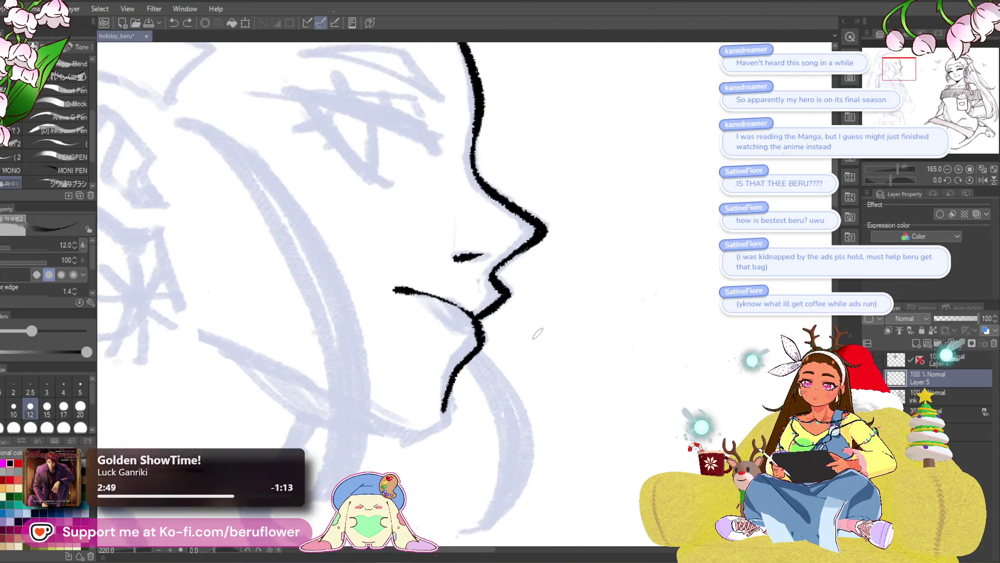
{"action": "scroll", "coordinate": [536, 332], "scroll_direction": "up", "scroll_amount": 1}
{"action": "scroll", "coordinate": [531, 324], "scroll_direction": "up", "scroll_amount": 1}
{"action": "scroll", "coordinate": [522, 315], "scroll_direction": "up", "scroll_amount": 1}
{"action": "left_click_drag", "start_coordinate": [512, 350], "coordinate": [503, 308]}
{"action": "scroll", "coordinate": [497, 288], "scroll_direction": "up", "scroll_amount": 1}
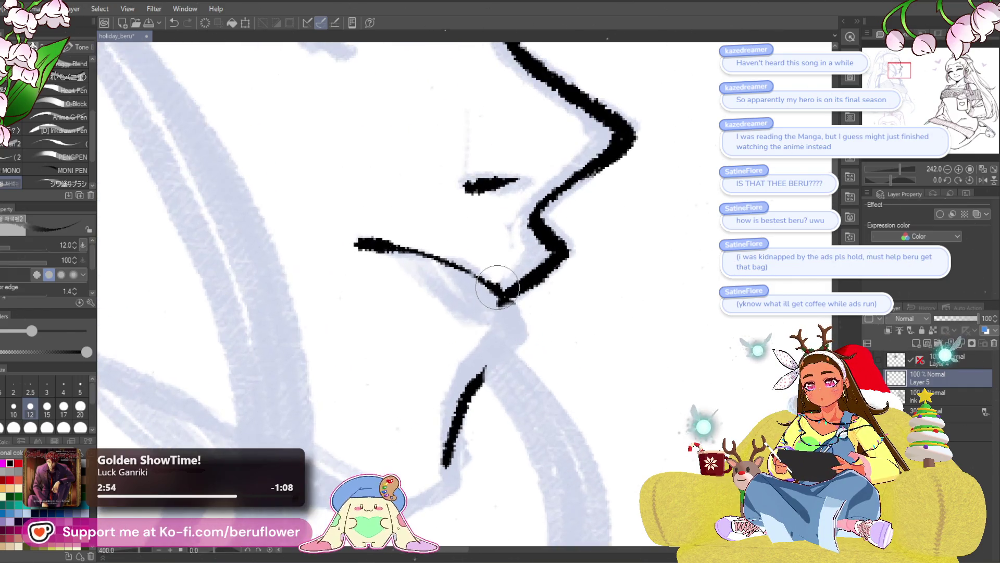
{"action": "scroll", "coordinate": [507, 286], "scroll_direction": "up", "scroll_amount": 1}
{"action": "mouse_move", "coordinate": [508, 285]}
{"action": "left_mouse_down"}
{"action": "mouse_move", "coordinate": [463, 384]}
{"action": "mouse_move", "coordinate": [507, 307]}
{"action": "left_mouse_up"}
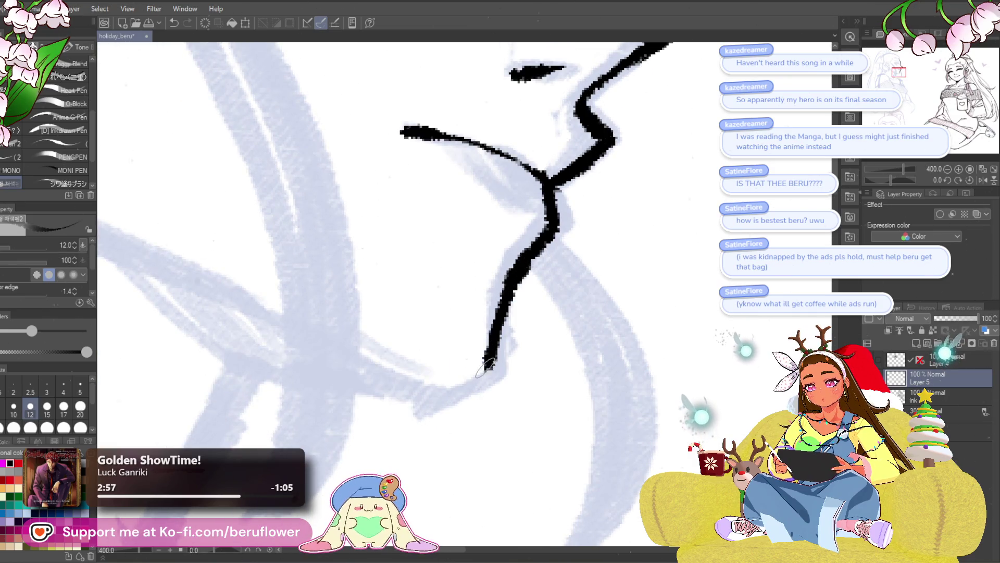
{"action": "left_click_drag", "start_coordinate": [484, 368], "coordinate": [352, 386]}
{"action": "scroll", "coordinate": [339, 343], "scroll_direction": "down", "scroll_amount": 3}
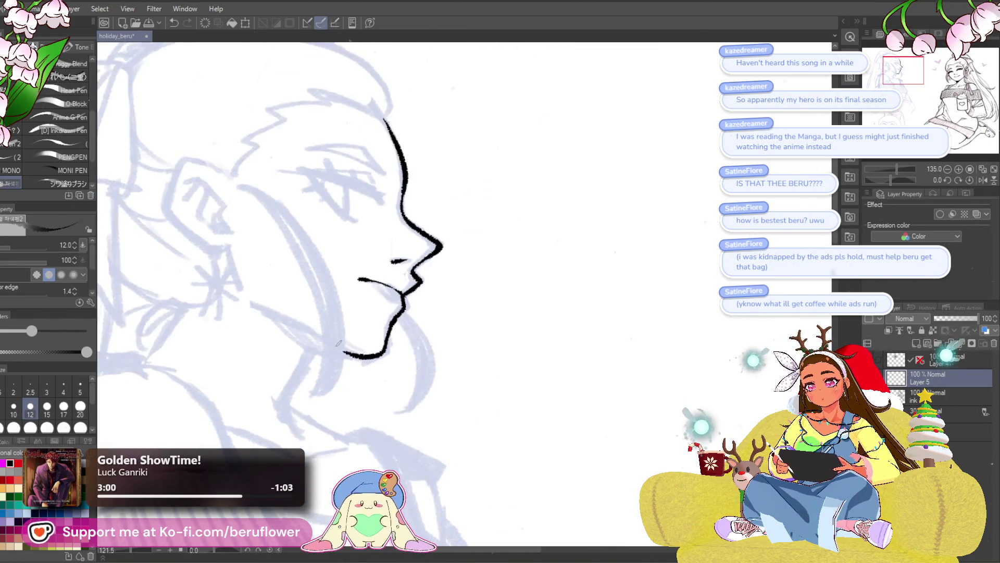
{"action": "left_click_drag", "start_coordinate": [340, 345], "coordinate": [701, 259]}
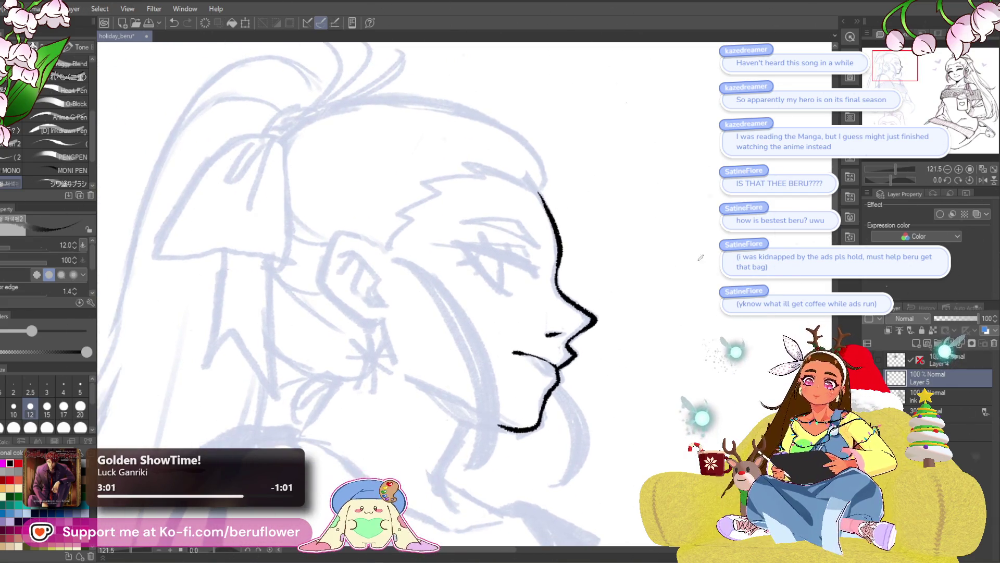
{"action": "scroll", "coordinate": [547, 297], "scroll_direction": "down", "scroll_amount": 3}
{"action": "scroll", "coordinate": [547, 297], "scroll_direction": "up", "scroll_amount": 2}
{"action": "scroll", "coordinate": [547, 298], "scroll_direction": "up", "scroll_amount": 1}
{"action": "scroll", "coordinate": [483, 412], "scroll_direction": "up", "scroll_amount": 1}
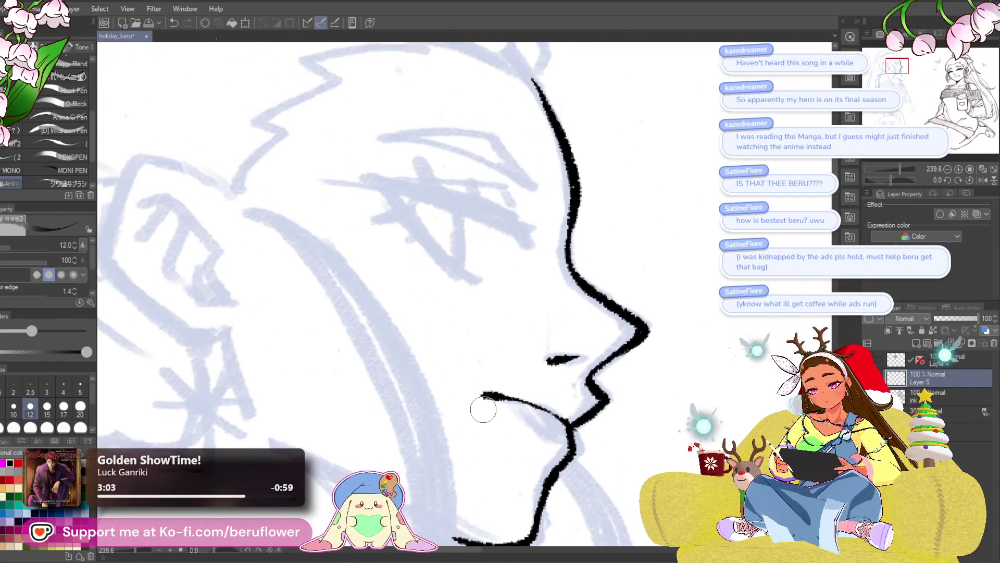
{"action": "scroll", "coordinate": [495, 360], "scroll_direction": "up", "scroll_amount": 1}
{"action": "scroll", "coordinate": [491, 328], "scroll_direction": "up", "scroll_amount": 1}
- Ink the jawline and neck, redrawing the neck stroke and erasing a stray jaw tail
{"action": "left_click_drag", "start_coordinate": [469, 353], "coordinate": [516, 367]}
{"action": "scroll", "coordinate": [542, 367], "scroll_direction": "down", "scroll_amount": 5}
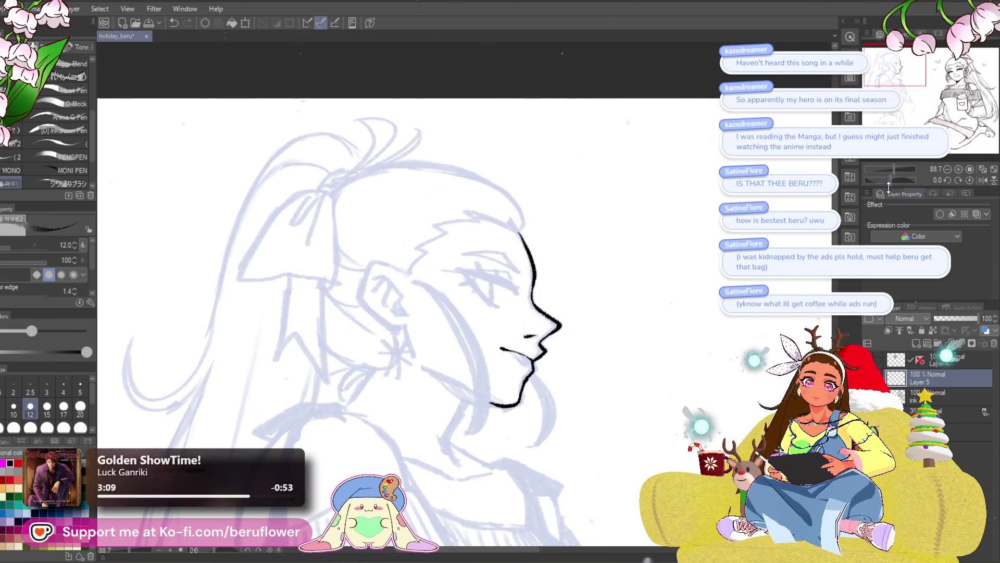
{"action": "left_click_drag", "start_coordinate": [889, 181], "coordinate": [883, 172]}
{"action": "scroll", "coordinate": [454, 26], "scroll_direction": "up", "scroll_amount": 2}
{"action": "left_click_drag", "start_coordinate": [577, 288], "coordinate": [566, 318]}
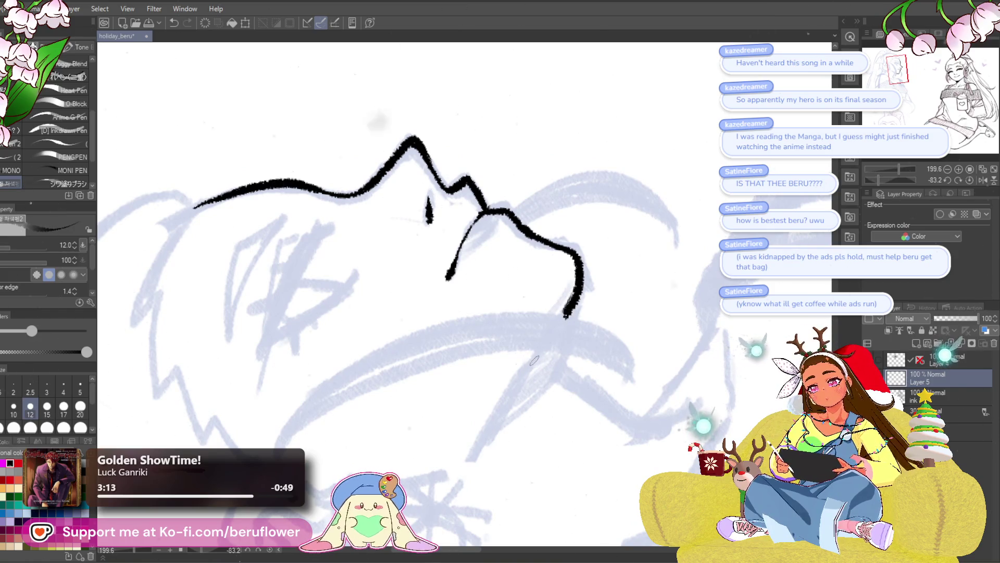
{"action": "key", "text": "ctrl+z"}
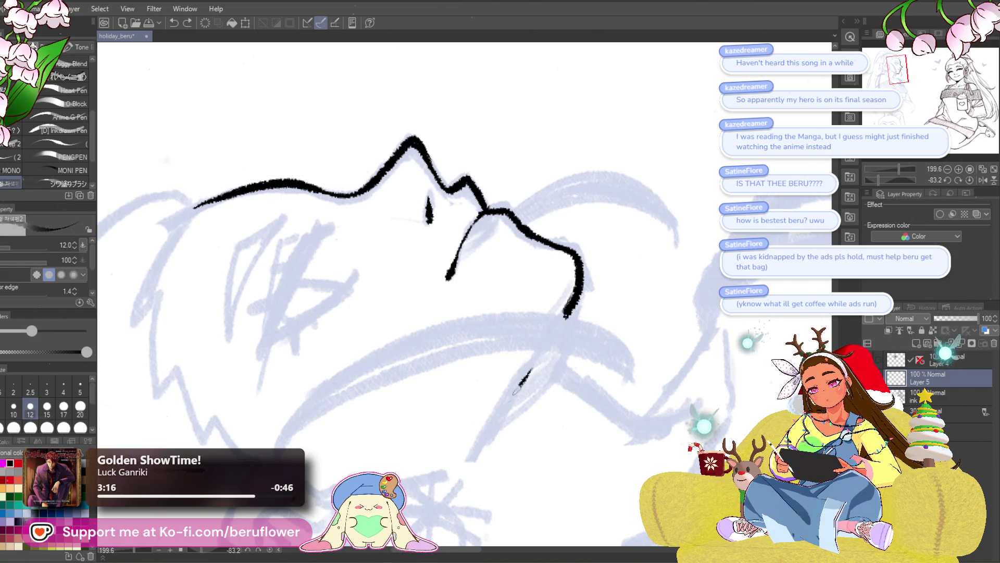
{"action": "left_click_drag", "start_coordinate": [514, 393], "coordinate": [462, 446]}
{"action": "left_click_drag", "start_coordinate": [575, 305], "coordinate": [566, 314]}
{"action": "left_click_drag", "start_coordinate": [610, 261], "coordinate": [620, 263]}
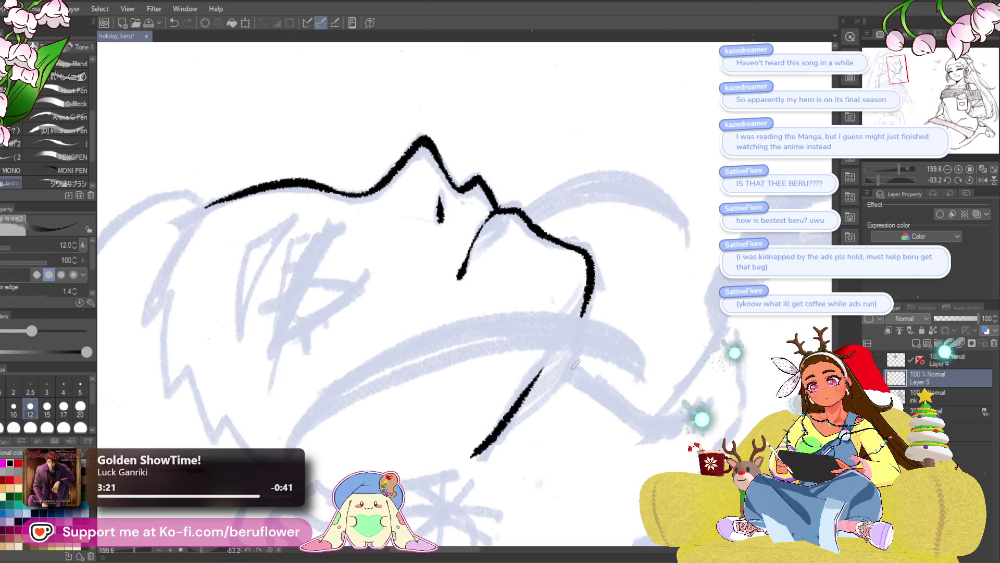
{"action": "left_click_drag", "start_coordinate": [575, 364], "coordinate": [587, 385]}
{"action": "scroll", "coordinate": [591, 377], "scroll_direction": "down", "scroll_amount": 4}
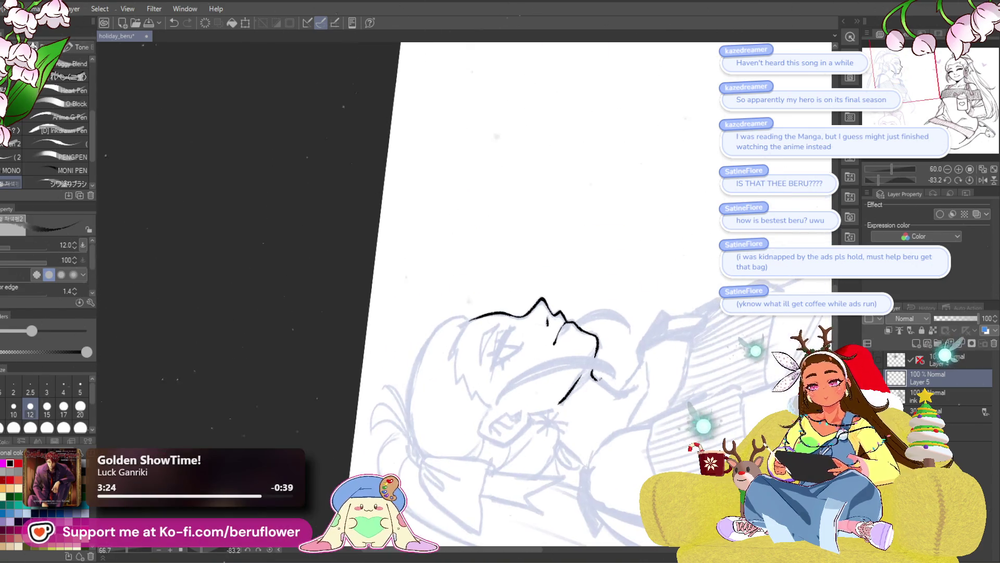
- Set the canvas upright and reframe the view around the ear
{"action": "key", "text": "ctrl+r"}
{"action": "scroll", "coordinate": [481, 414], "scroll_direction": "up", "scroll_amount": 2}
{"action": "scroll", "coordinate": [481, 414], "scroll_direction": "up", "scroll_amount": 2}
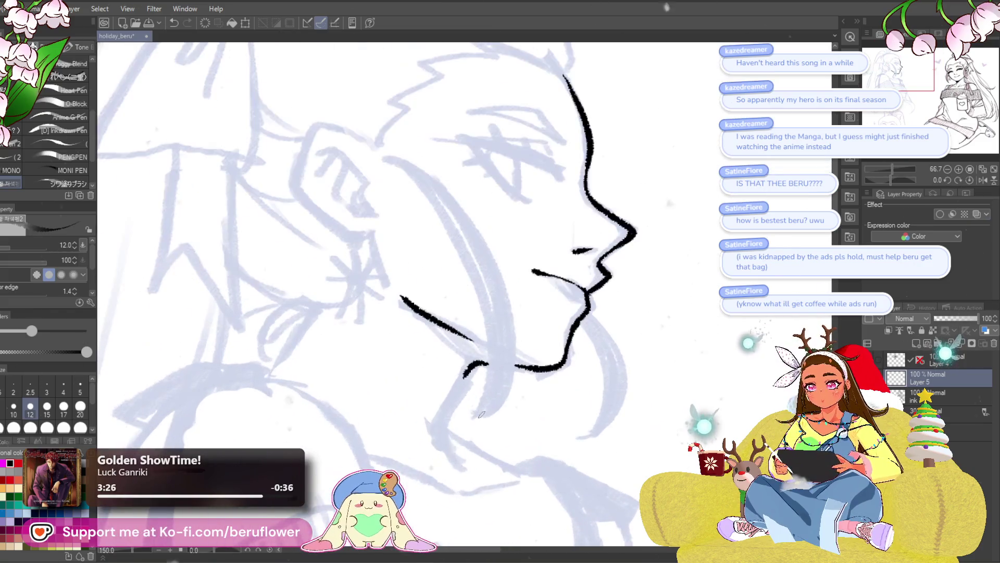
{"action": "left_click_drag", "start_coordinate": [480, 414], "coordinate": [594, 477]}
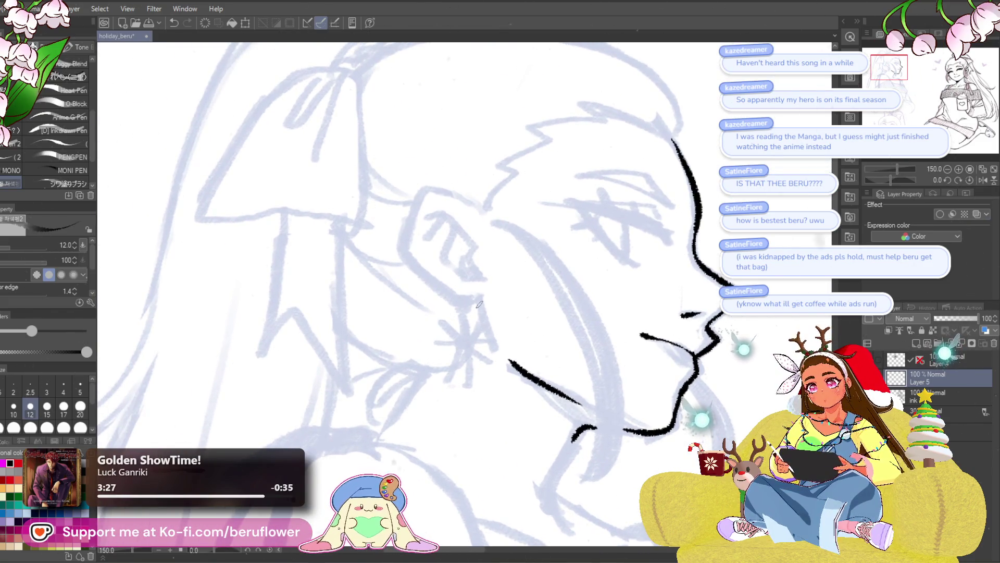
{"action": "left_click_drag", "start_coordinate": [507, 374], "coordinate": [520, 397]}
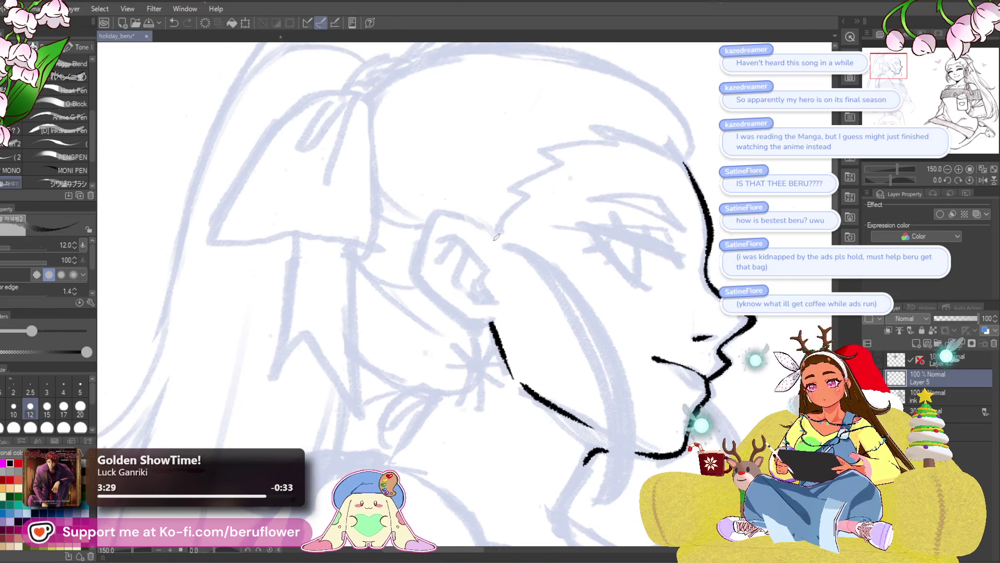
{"action": "scroll", "coordinate": [398, 265], "scroll_direction": "up", "scroll_amount": 2}
- Ink the ear's inner fold lines and enlarge the dark shadow inside it
{"action": "mouse_move", "coordinate": [398, 265]}
{"action": "left_mouse_down"}
{"action": "mouse_move", "coordinate": [463, 285]}
{"action": "mouse_move", "coordinate": [527, 402]}
{"action": "mouse_move", "coordinate": [464, 388]}
{"action": "mouse_move", "coordinate": [434, 336]}
{"action": "mouse_move", "coordinate": [462, 281]}
{"action": "mouse_move", "coordinate": [489, 295]}
{"action": "mouse_move", "coordinate": [415, 319]}
{"action": "left_mouse_up"}
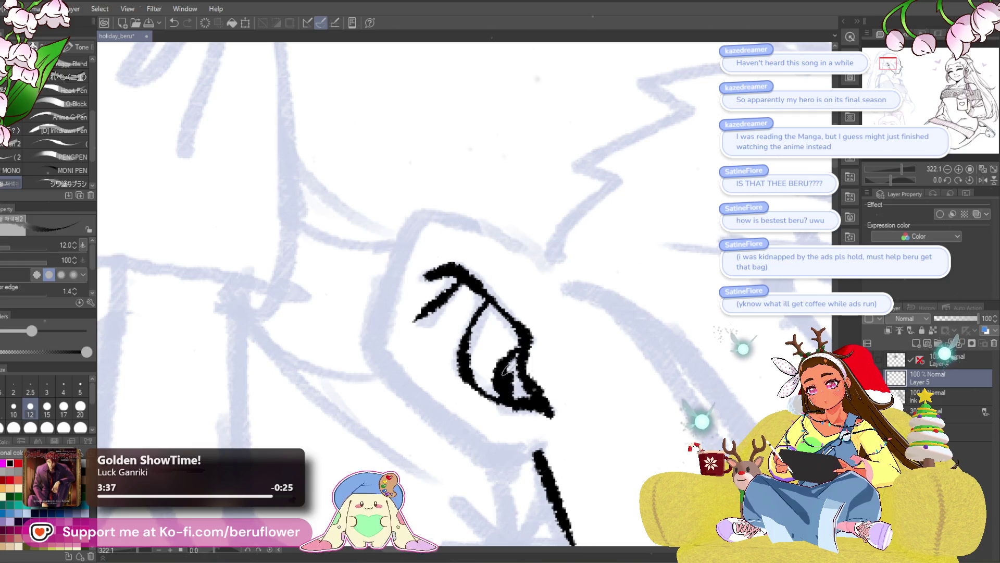
{"action": "mouse_move", "coordinate": [522, 384]}
{"action": "left_mouse_down"}
{"action": "mouse_move", "coordinate": [512, 360]}
{"action": "mouse_move", "coordinate": [508, 391]}
{"action": "mouse_move", "coordinate": [524, 386]}
{"action": "mouse_move", "coordinate": [517, 350]}
{"action": "left_mouse_up"}
{"action": "left_click_drag", "start_coordinate": [417, 282], "coordinate": [449, 302]}
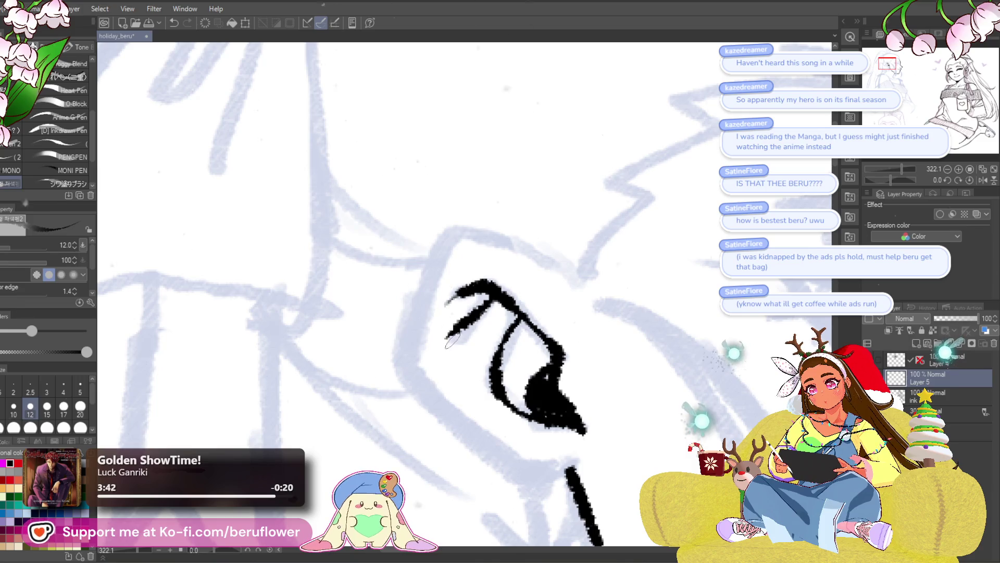
{"action": "mouse_move", "coordinate": [557, 263]}
{"action": "left_mouse_down"}
{"action": "mouse_move", "coordinate": [542, 276]}
{"action": "mouse_move", "coordinate": [449, 227]}
{"action": "mouse_move", "coordinate": [424, 261]}
{"action": "left_mouse_up"}
{"action": "mouse_move", "coordinate": [496, 334]}
{"action": "left_mouse_down"}
{"action": "mouse_move", "coordinate": [473, 284]}
{"action": "mouse_move", "coordinate": [481, 275]}
{"action": "left_mouse_up"}
- Undo the first outer-rim stroke and redraw the ear's rim from the top down toward the jaw
{"action": "mouse_move", "coordinate": [401, 207]}
{"action": "left_mouse_down"}
{"action": "mouse_move", "coordinate": [379, 275]}
{"action": "mouse_move", "coordinate": [385, 344]}
{"action": "mouse_move", "coordinate": [493, 419]}
{"action": "left_mouse_up"}
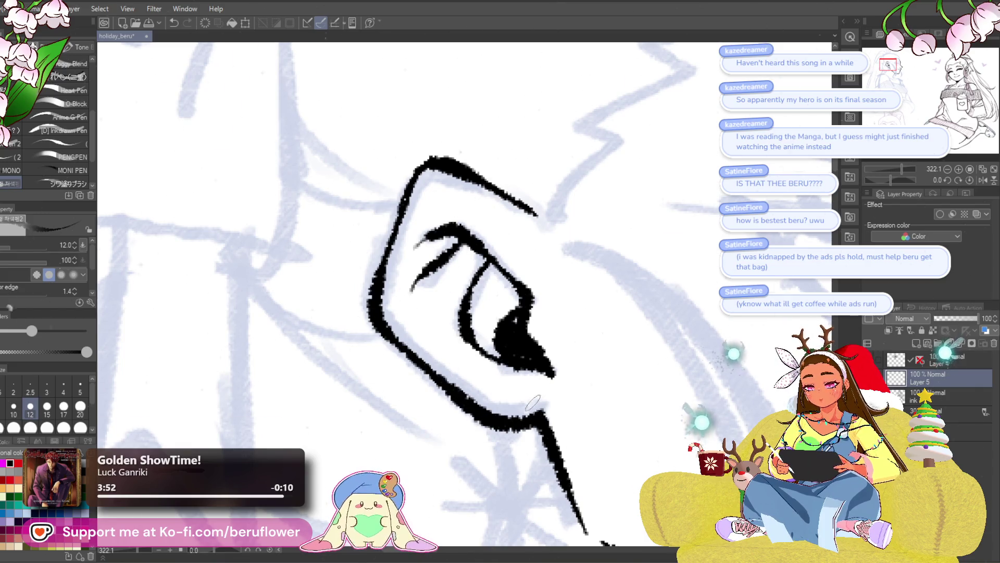
{"action": "scroll", "coordinate": [532, 402], "scroll_direction": "down", "scroll_amount": 5}
{"action": "scroll", "coordinate": [617, 230], "scroll_direction": "up", "scroll_amount": 2}
{"action": "scroll", "coordinate": [435, 333], "scroll_direction": "up", "scroll_amount": 2}
{"action": "scroll", "coordinate": [435, 333], "scroll_direction": "up", "scroll_amount": 2}
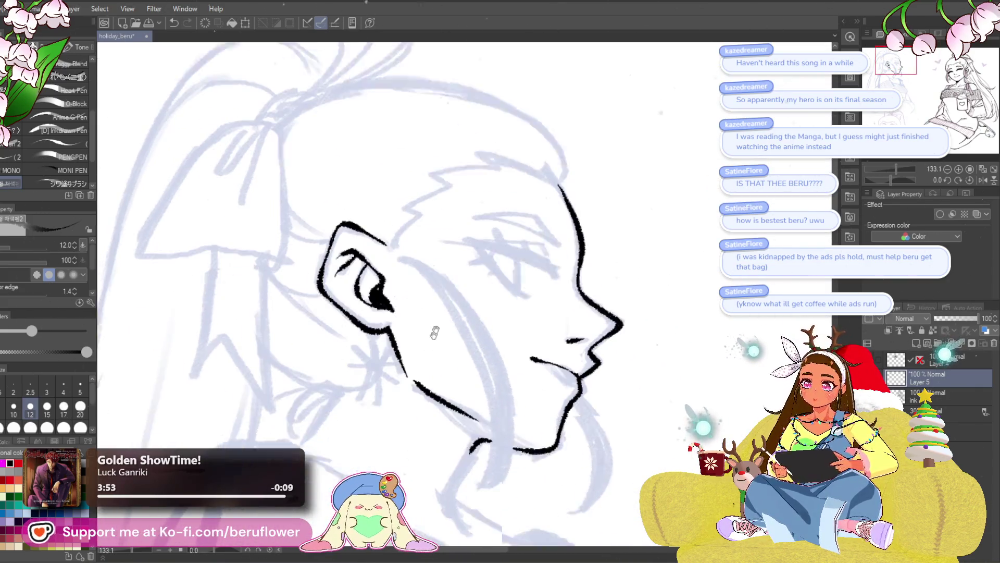
{"action": "left_click_drag", "start_coordinate": [434, 332], "coordinate": [450, 298]}
{"action": "key", "text": "ctrl+z"}
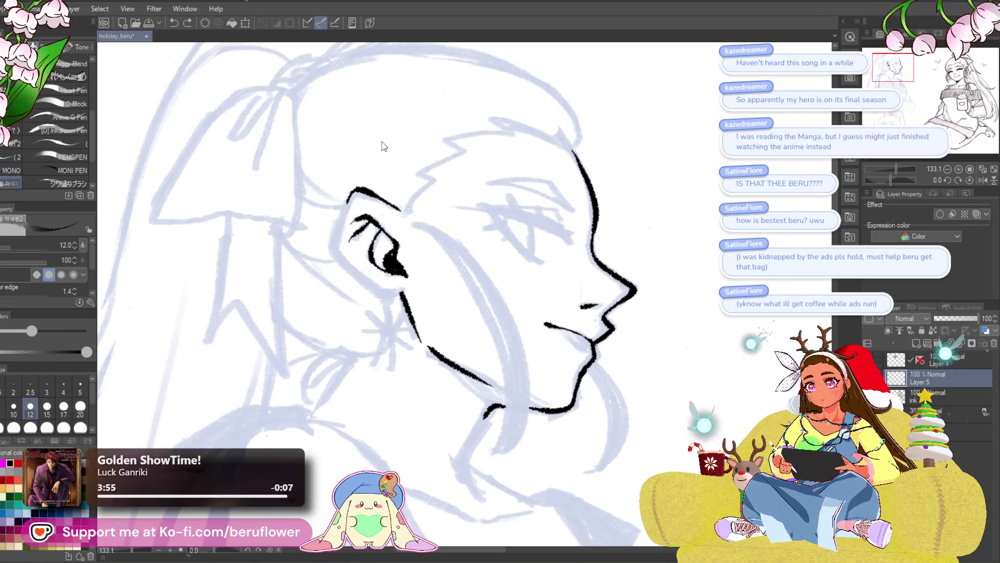
{"action": "scroll", "coordinate": [390, 234], "scroll_direction": "up", "scroll_amount": 2}
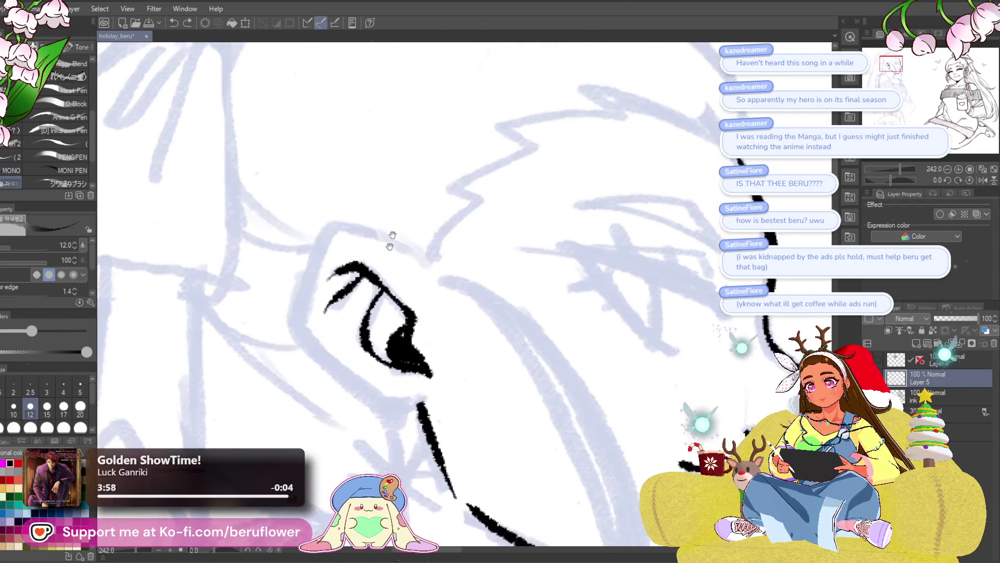
{"action": "scroll", "coordinate": [403, 304], "scroll_direction": "up", "scroll_amount": 1}
{"action": "left_click_drag", "start_coordinate": [431, 268], "coordinate": [441, 271]}
{"action": "left_click_drag", "start_coordinate": [426, 232], "coordinate": [358, 209]}
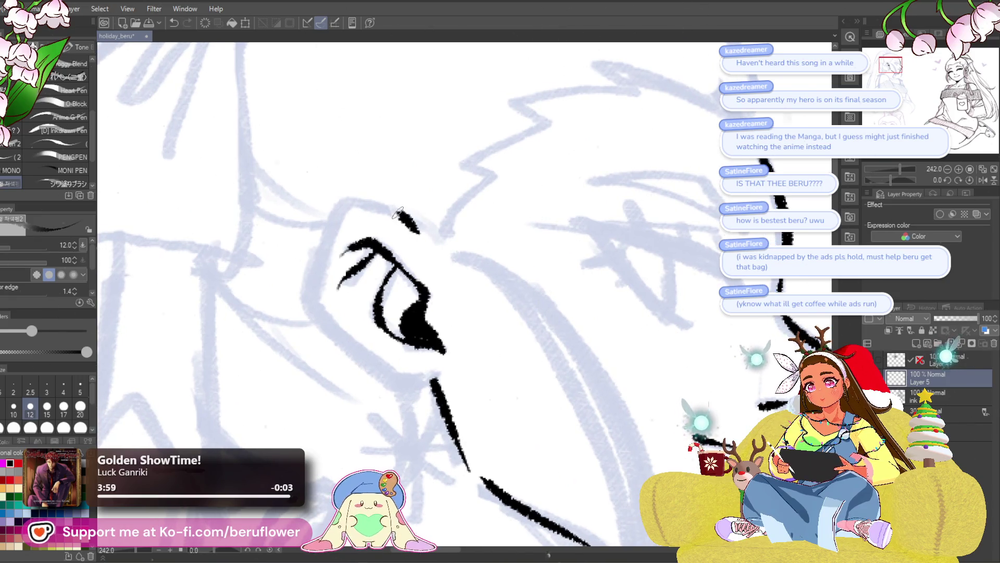
{"action": "left_click_drag", "start_coordinate": [328, 315], "coordinate": [350, 341]}
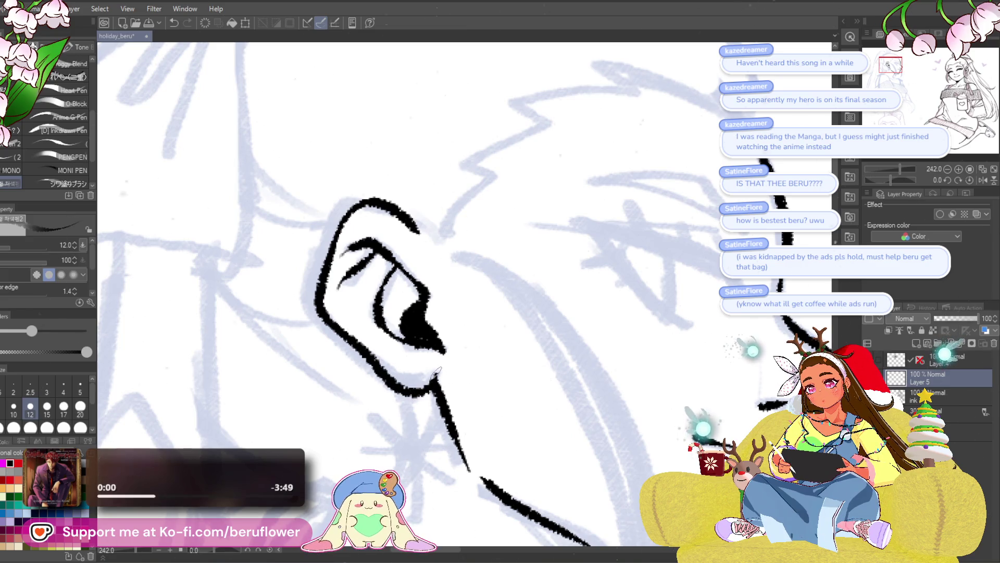
{"action": "scroll", "coordinate": [385, 377], "scroll_direction": "down", "scroll_amount": 5}
{"action": "scroll", "coordinate": [407, 391], "scroll_direction": "up", "scroll_amount": 1}
{"action": "scroll", "coordinate": [407, 391], "scroll_direction": "up", "scroll_amount": 1}
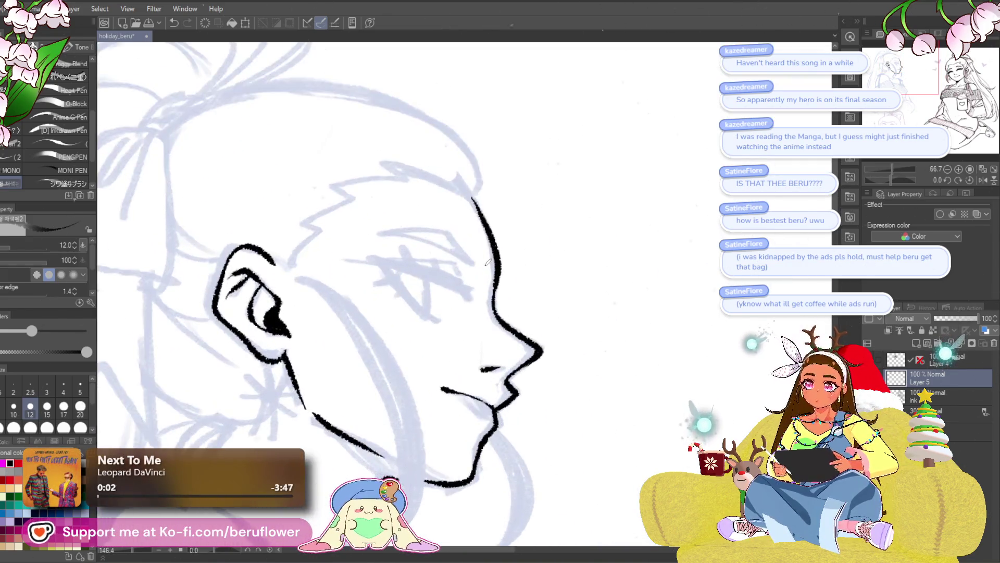
{"action": "scroll", "coordinate": [407, 392], "scroll_direction": "up", "scroll_amount": 1}
{"action": "scroll", "coordinate": [407, 392], "scroll_direction": "up", "scroll_amount": 1}
- Ink the front neck line running down from under the jaw
{"action": "left_click_drag", "start_coordinate": [419, 371], "coordinate": [487, 433]}
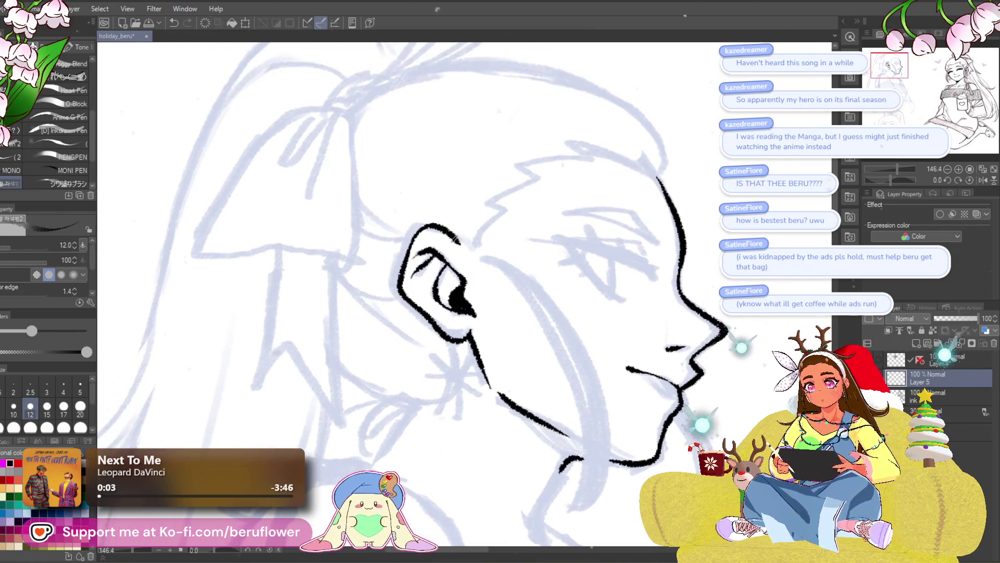
{"action": "scroll", "coordinate": [470, 261], "scroll_direction": "down", "scroll_amount": 3}
{"action": "scroll", "coordinate": [507, 370], "scroll_direction": "up", "scroll_amount": 1}
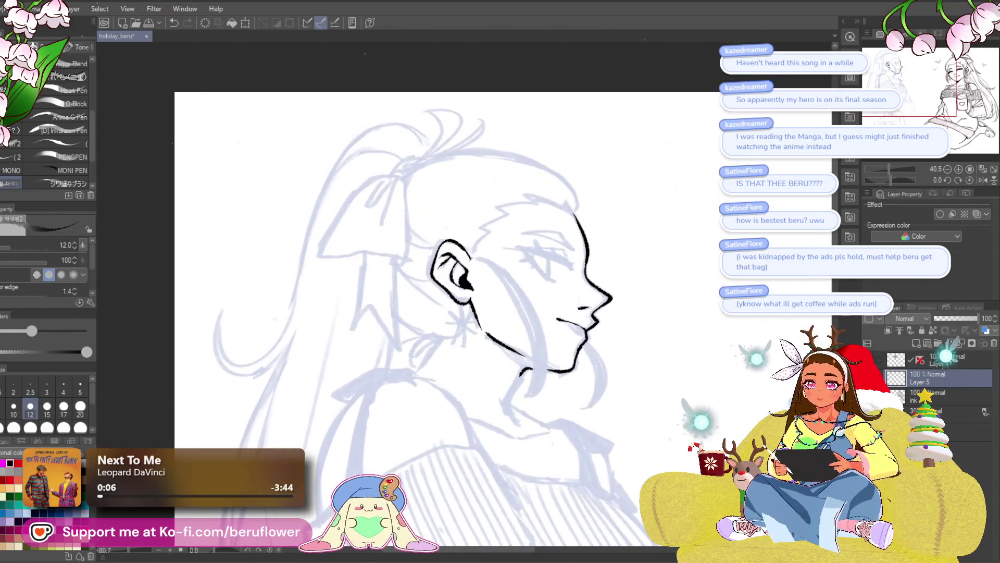
{"action": "scroll", "coordinate": [506, 371], "scroll_direction": "up", "scroll_amount": 1}
{"action": "scroll", "coordinate": [507, 371], "scroll_direction": "up", "scroll_amount": 1}
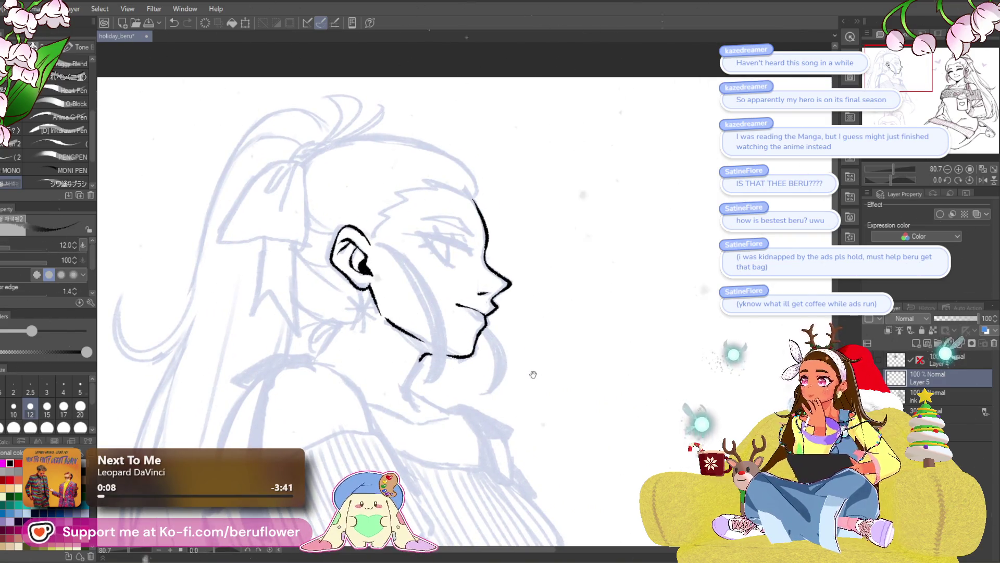
{"action": "left_click_drag", "start_coordinate": [531, 373], "coordinate": [542, 355]}
{"action": "scroll", "coordinate": [538, 358], "scroll_direction": "up", "scroll_amount": 1}
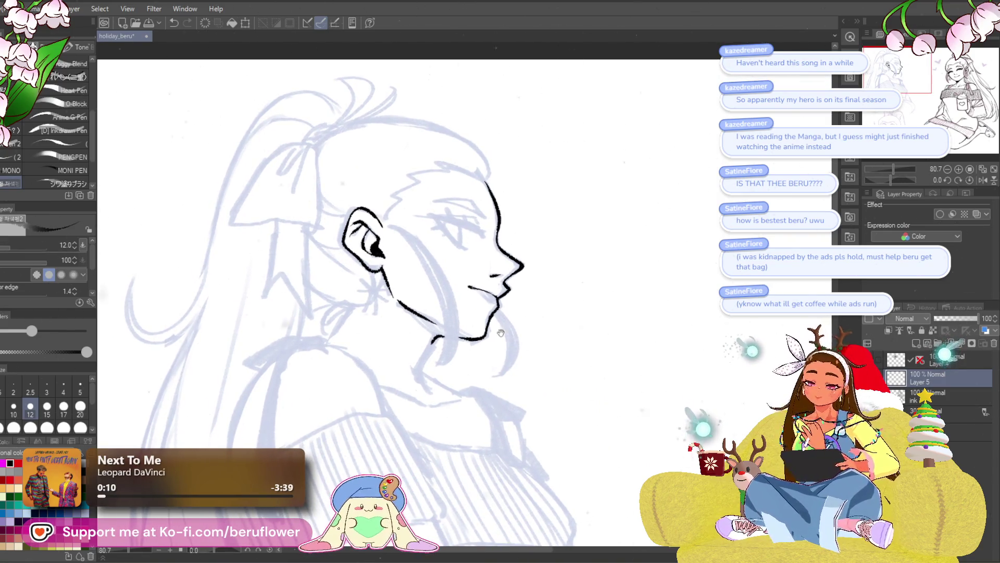
{"action": "scroll", "coordinate": [535, 328], "scroll_direction": "up", "scroll_amount": 1}
{"action": "scroll", "coordinate": [532, 298], "scroll_direction": "up", "scroll_amount": 1}
{"action": "scroll", "coordinate": [529, 269], "scroll_direction": "up", "scroll_amount": 1}
{"action": "left_click_drag", "start_coordinate": [530, 270], "coordinate": [542, 180]}
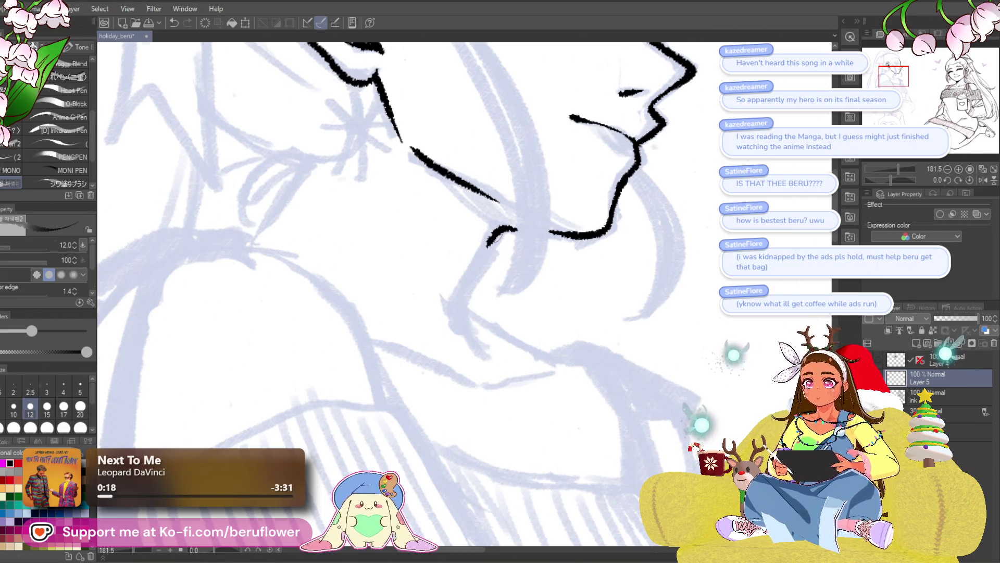
{"action": "scroll", "coordinate": [500, 254], "scroll_direction": "up", "scroll_amount": 3}
{"action": "mouse_move", "coordinate": [483, 249]}
{"action": "left_mouse_down"}
{"action": "mouse_move", "coordinate": [423, 351]}
{"action": "mouse_move", "coordinate": [473, 434]}
{"action": "left_mouse_up"}
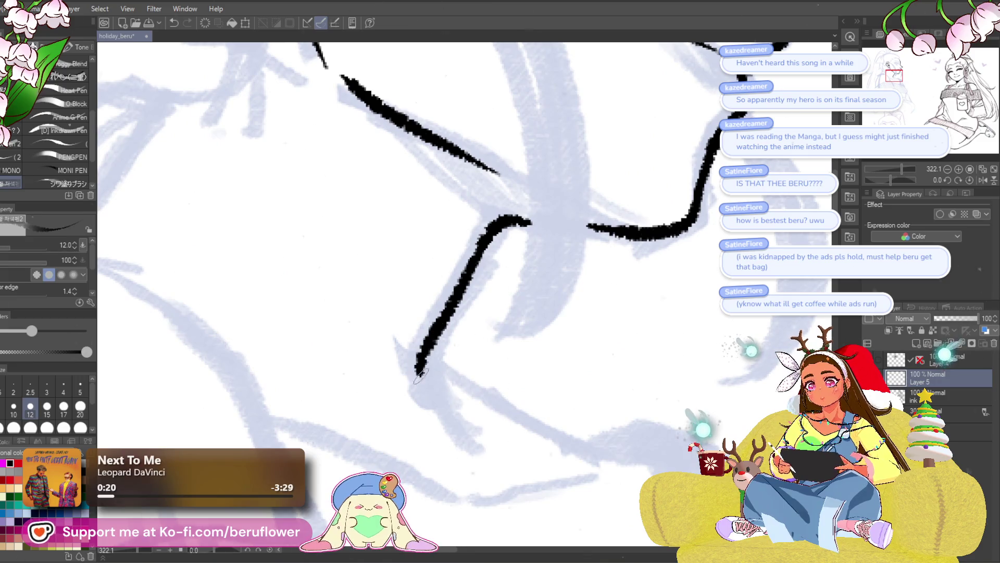
{"action": "scroll", "coordinate": [469, 431], "scroll_direction": "down", "scroll_amount": 3}
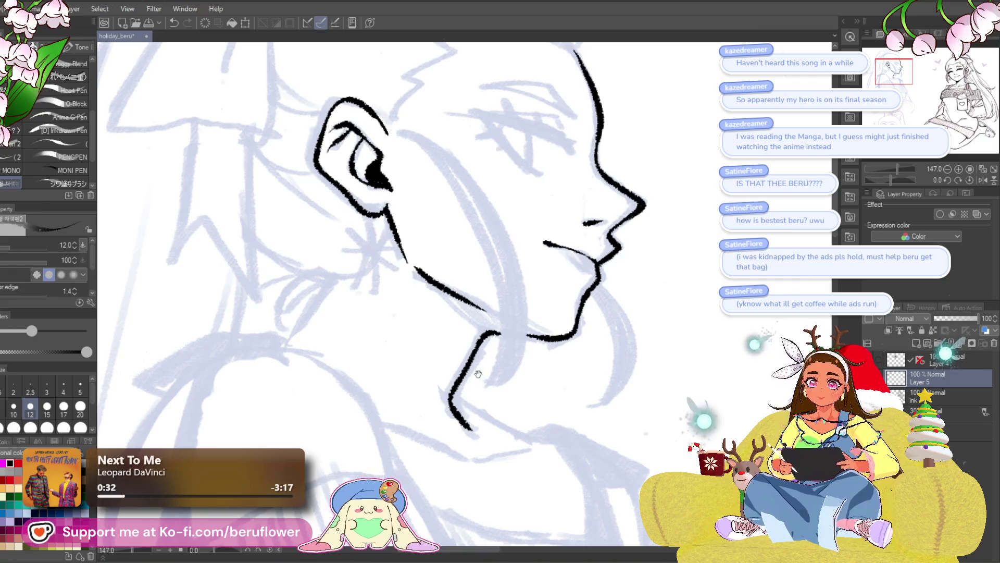
{"action": "scroll", "coordinate": [478, 374], "scroll_direction": "down", "scroll_amount": 3}
{"action": "scroll", "coordinate": [439, 294], "scroll_direction": "up", "scroll_amount": 2}
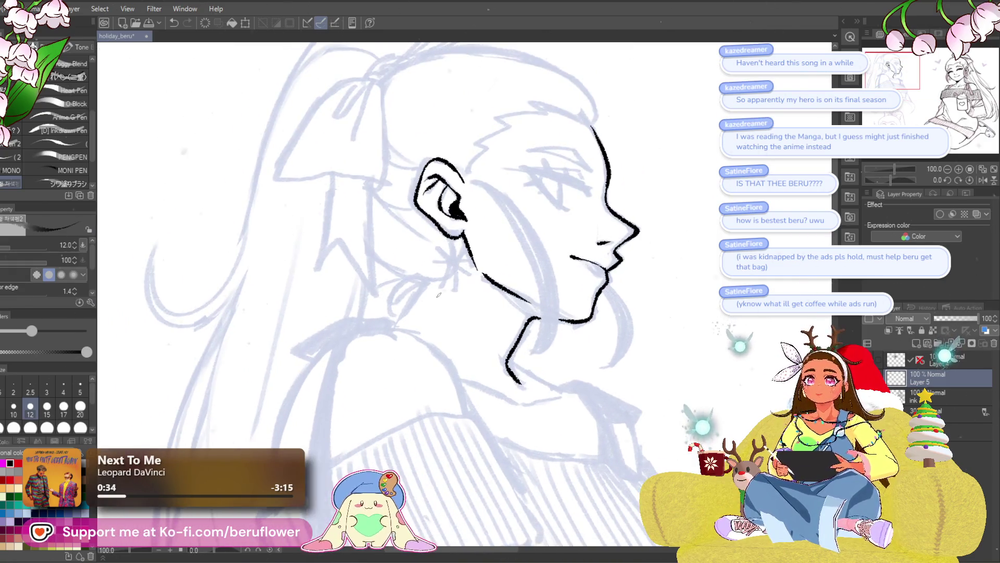
{"action": "scroll", "coordinate": [438, 295], "scroll_direction": "up", "scroll_amount": 3}
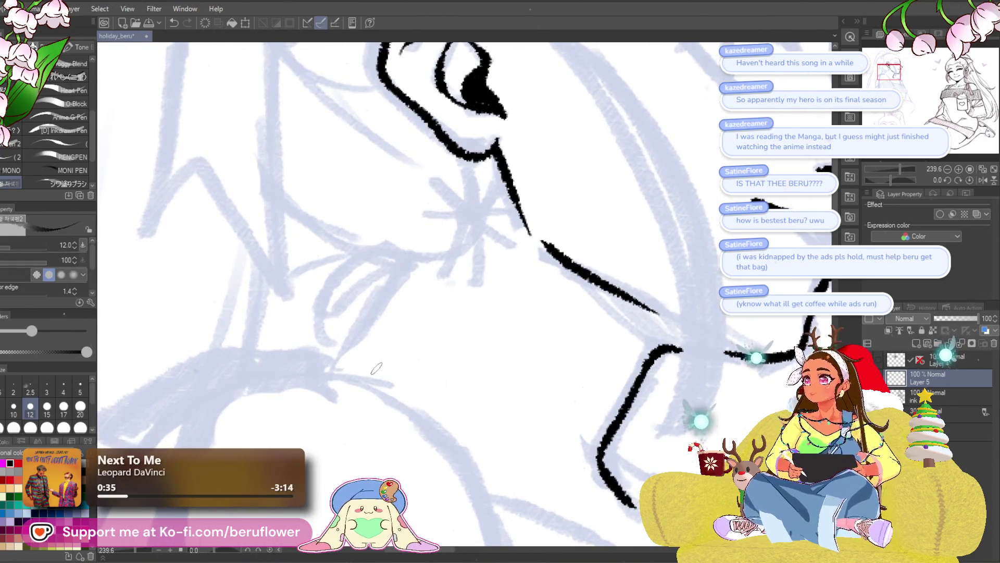
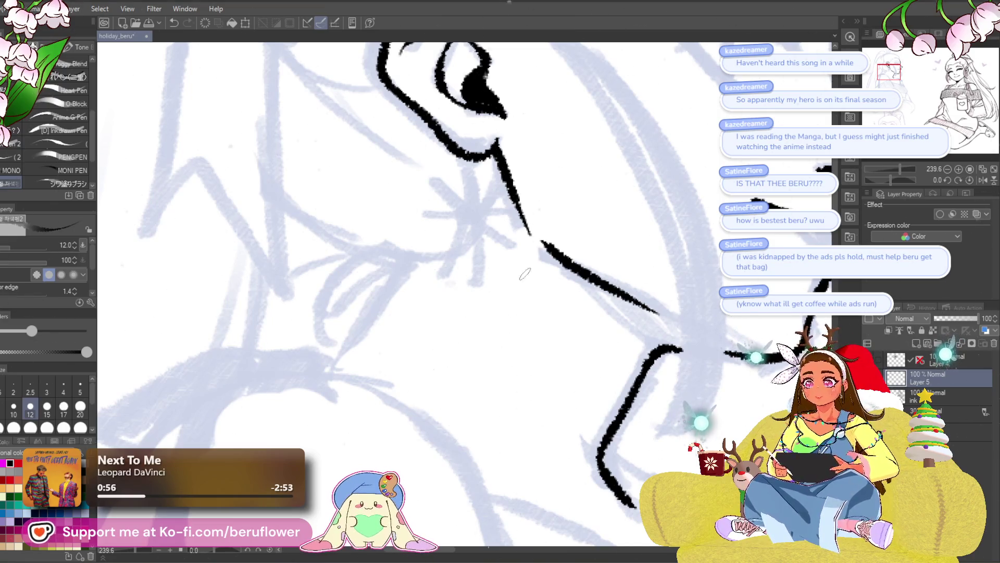
- Ink the neck line in black over the sketch, redrawing it once after an undo
{"action": "left_click_drag", "start_coordinate": [480, 312], "coordinate": [532, 274]}
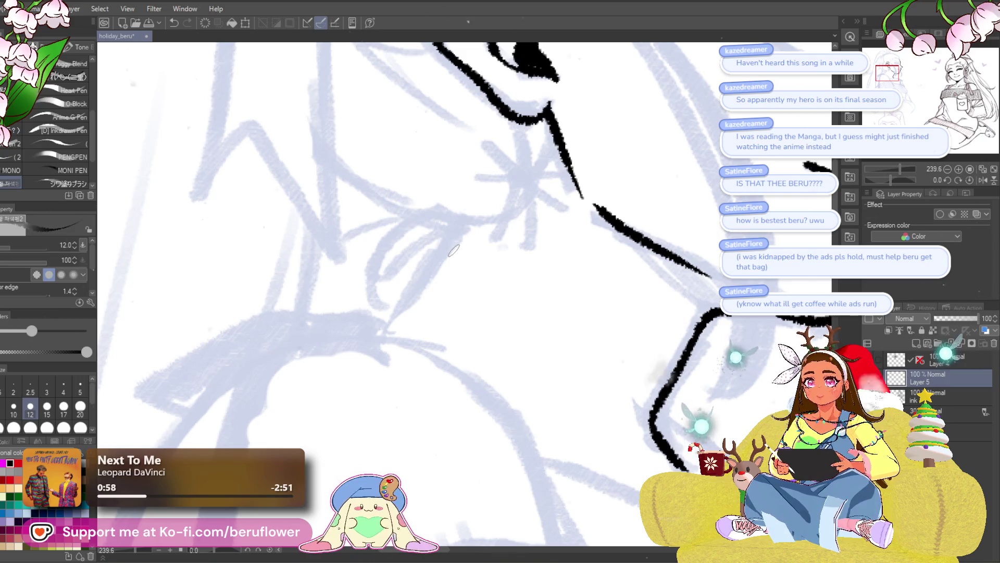
{"action": "scroll", "coordinate": [454, 252], "scroll_direction": "up", "scroll_amount": 1}
{"action": "scroll", "coordinate": [503, 253], "scroll_direction": "up", "scroll_amount": 1}
{"action": "mouse_move", "coordinate": [503, 253]}
{"action": "left_mouse_down"}
{"action": "mouse_move", "coordinate": [484, 304]}
{"action": "mouse_move", "coordinate": [526, 192]}
{"action": "left_mouse_up"}
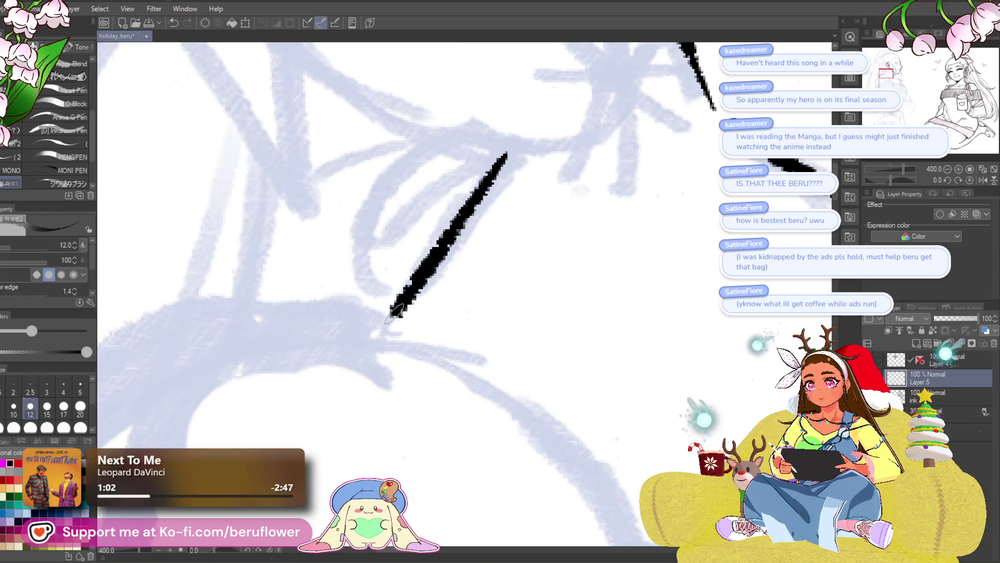
{"action": "left_click_drag", "start_coordinate": [506, 158], "coordinate": [368, 341]}
{"action": "scroll", "coordinate": [367, 342], "scroll_direction": "down", "scroll_amount": 2}
{"action": "scroll", "coordinate": [368, 341], "scroll_direction": "down", "scroll_amount": 2}
{"action": "scroll", "coordinate": [621, 342], "scroll_direction": "down", "scroll_amount": 1}
{"action": "scroll", "coordinate": [621, 341], "scroll_direction": "up", "scroll_amount": 1}
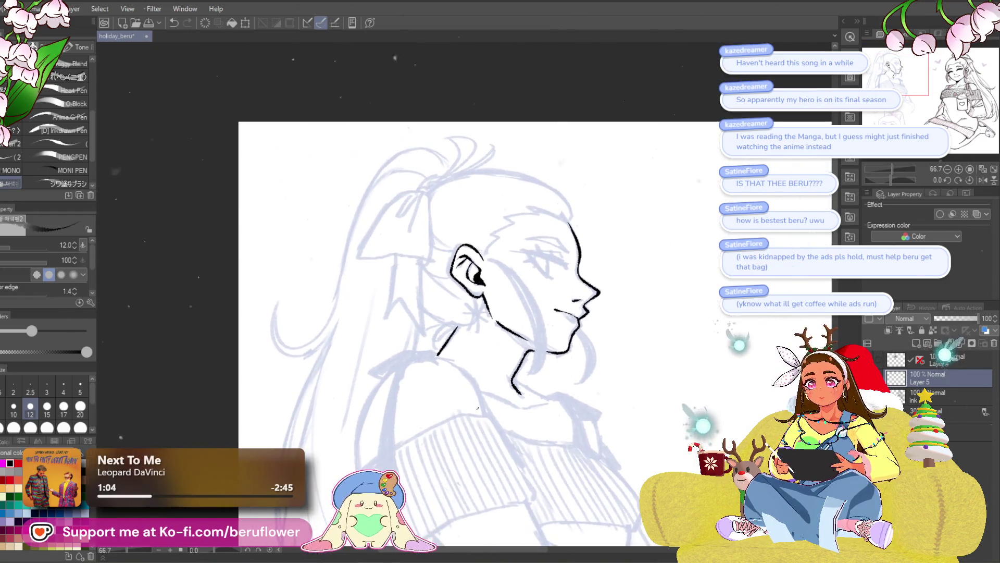
{"action": "scroll", "coordinate": [542, 286], "scroll_direction": "up", "scroll_amount": 2}
{"action": "key", "text": "ctrl+z"}
{"action": "scroll", "coordinate": [395, 371], "scroll_direction": "up", "scroll_amount": 2}
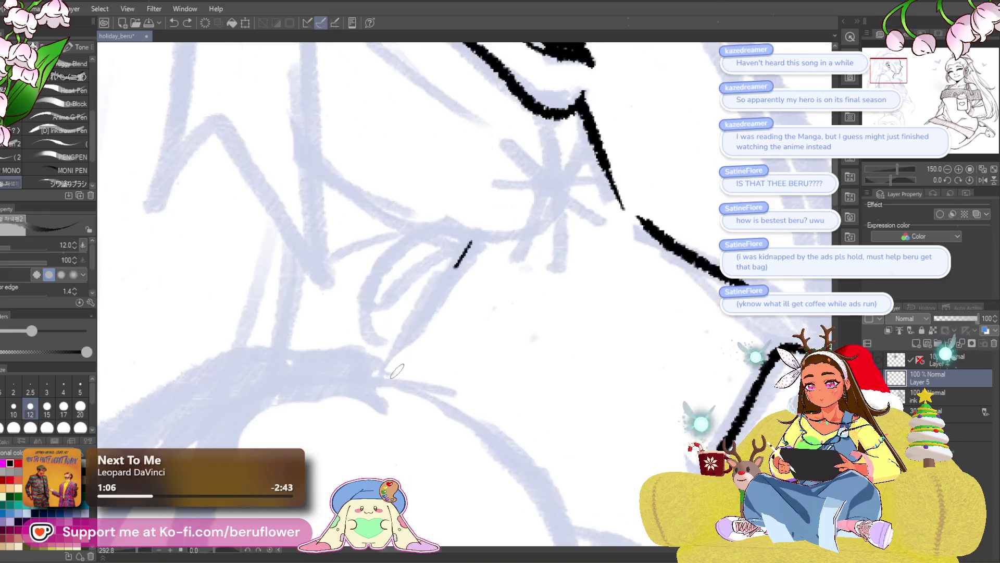
{"action": "left_click_drag", "start_coordinate": [385, 374], "coordinate": [475, 250]}
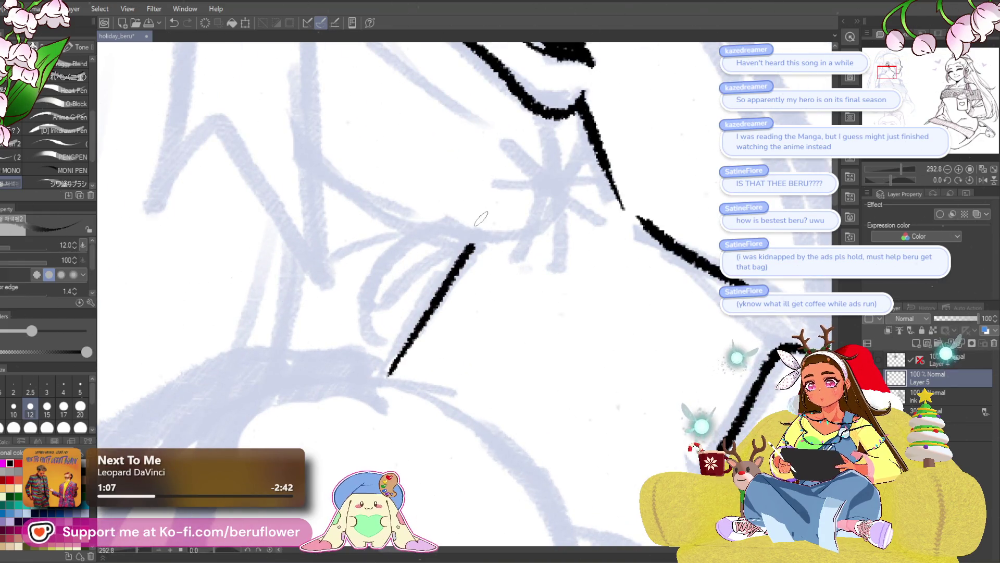
{"action": "scroll", "coordinate": [475, 250], "scroll_direction": "down", "scroll_amount": 3}
{"action": "scroll", "coordinate": [517, 341], "scroll_direction": "down", "scroll_amount": 1}
{"action": "scroll", "coordinate": [518, 341], "scroll_direction": "down", "scroll_amount": 1}
{"action": "scroll", "coordinate": [518, 340], "scroll_direction": "up", "scroll_amount": 2}
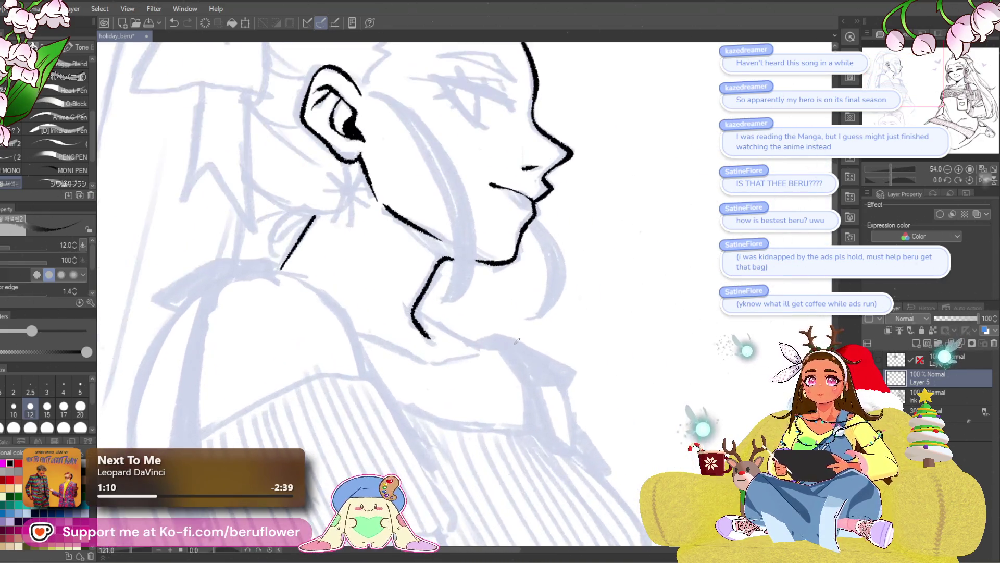
{"action": "scroll", "coordinate": [453, 246], "scroll_direction": "up", "scroll_amount": 1}
{"action": "scroll", "coordinate": [453, 247], "scroll_direction": "up", "scroll_amount": 1}
{"action": "scroll", "coordinate": [422, 242], "scroll_direction": "up", "scroll_amount": 1}
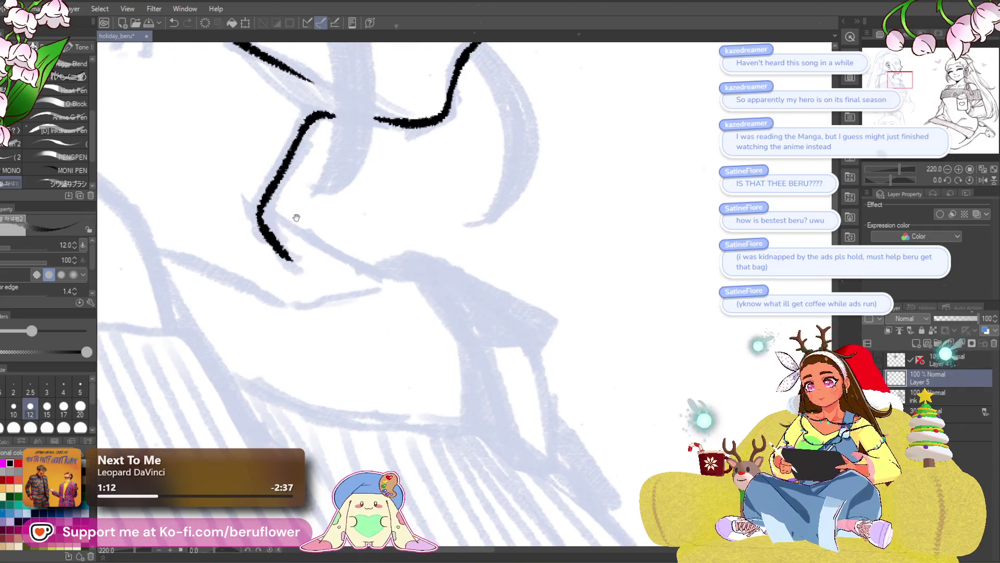
{"action": "scroll", "coordinate": [333, 230], "scroll_direction": "up", "scroll_amount": 1}
- Extend the chin line to the right, then tilt the view on the character's head
{"action": "left_click_drag", "start_coordinate": [393, 268], "coordinate": [472, 293]}
{"action": "scroll", "coordinate": [473, 293], "scroll_direction": "down", "scroll_amount": 4}
{"action": "scroll", "coordinate": [520, 84], "scroll_direction": "up", "scroll_amount": 1}
{"action": "scroll", "coordinate": [521, 84], "scroll_direction": "up", "scroll_amount": 1}
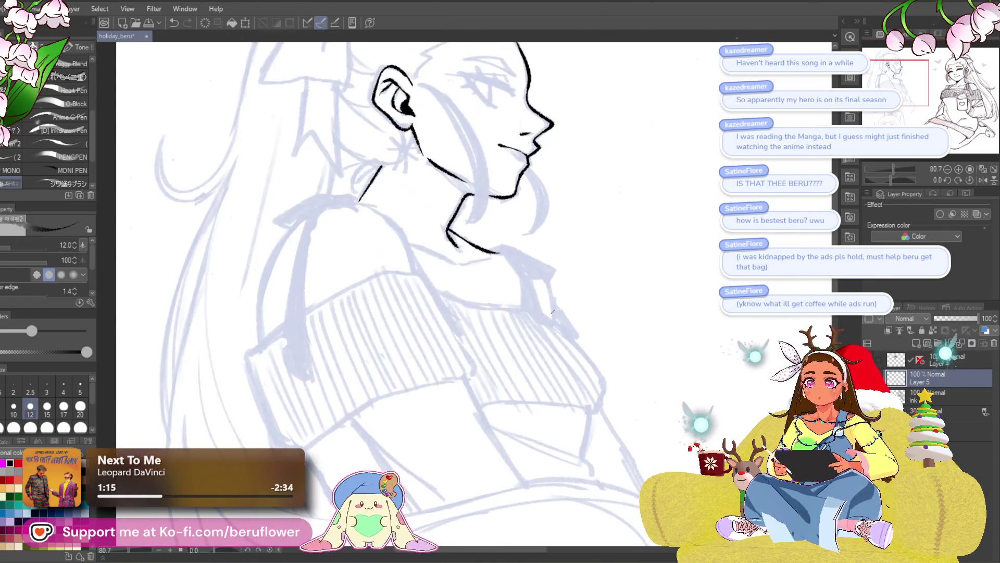
{"action": "scroll", "coordinate": [362, 98], "scroll_direction": "down", "scroll_amount": 1}
{"action": "scroll", "coordinate": [362, 98], "scroll_direction": "down", "scroll_amount": 1}
{"action": "left_click_drag", "start_coordinate": [658, 412], "coordinate": [641, 386]}
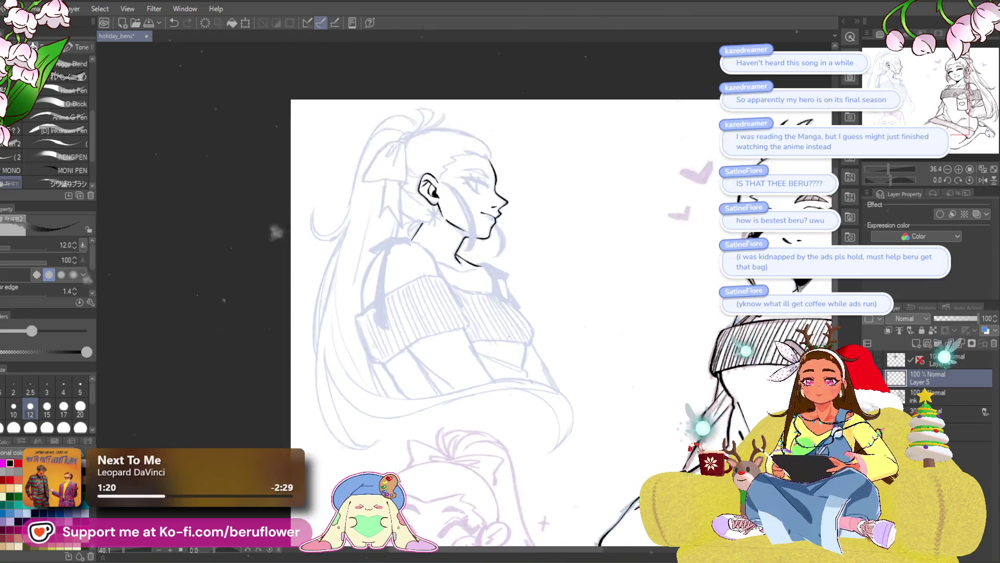
{"action": "scroll", "coordinate": [466, 281], "scroll_direction": "up", "scroll_amount": 5}
{"action": "scroll", "coordinate": [465, 282], "scroll_direction": "up", "scroll_amount": 1}
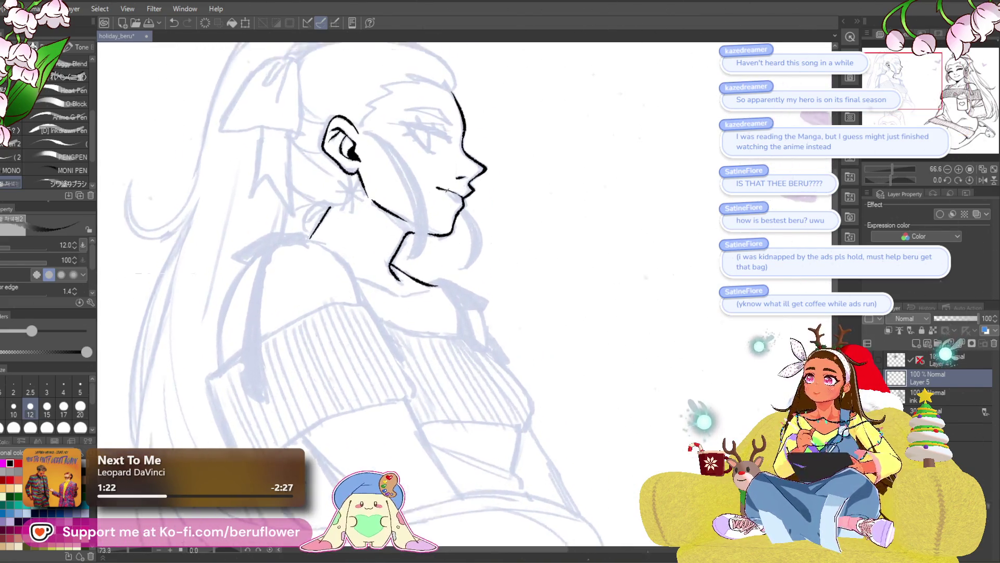
{"action": "scroll", "coordinate": [466, 283], "scroll_direction": "up", "scroll_amount": 1}
{"action": "scroll", "coordinate": [689, 278], "scroll_direction": "up", "scroll_amount": 1}
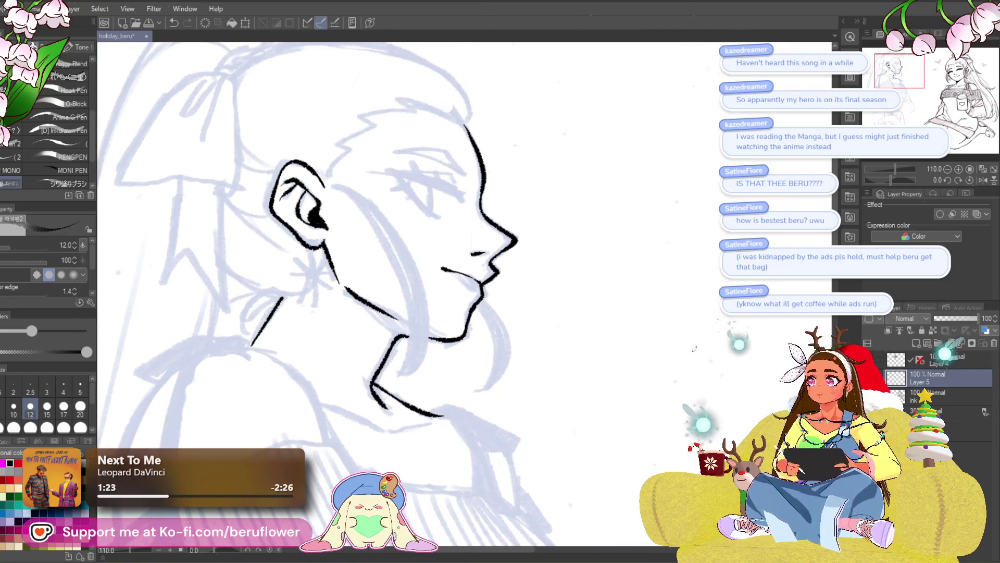
{"action": "mouse_move", "coordinate": [897, 179]}
{"action": "left_mouse_down"}
{"action": "mouse_move", "coordinate": [881, 180]}
{"action": "mouse_move", "coordinate": [889, 188]}
{"action": "mouse_move", "coordinate": [875, 174]}
{"action": "left_mouse_up"}
{"action": "scroll", "coordinate": [433, 364], "scroll_direction": "up", "scroll_amount": 3}
- Ink the long outer curve of the hair lock falling from behind the ear, redrawing it once
{"action": "mouse_move", "coordinate": [434, 364]}
{"action": "left_mouse_down"}
{"action": "mouse_move", "coordinate": [435, 433]}
{"action": "mouse_move", "coordinate": [730, 160]}
{"action": "left_mouse_up"}
{"action": "left_click_drag", "start_coordinate": [608, 263], "coordinate": [615, 296]}
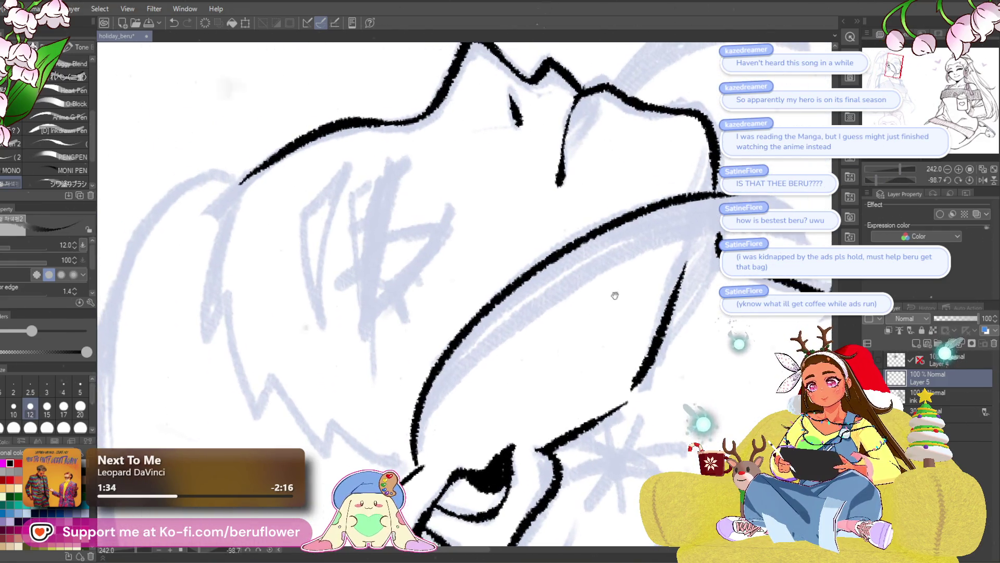
{"action": "key", "text": "ctrl+z"}
{"action": "left_click_drag", "start_coordinate": [415, 469], "coordinate": [719, 191]}
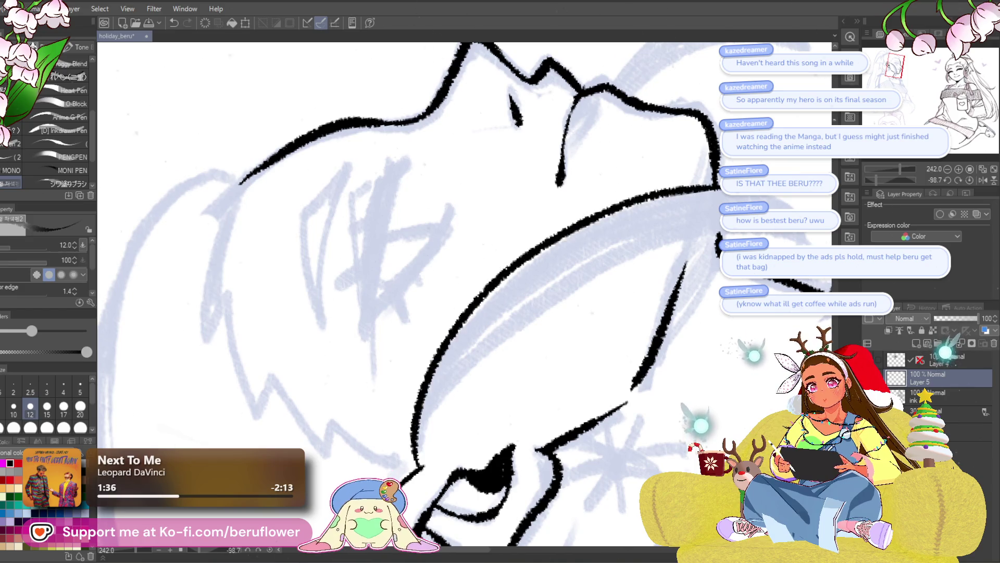
{"action": "left_click_drag", "start_coordinate": [679, 265], "coordinate": [606, 288]}
{"action": "left_click_drag", "start_coordinate": [873, 176], "coordinate": [870, 173]}
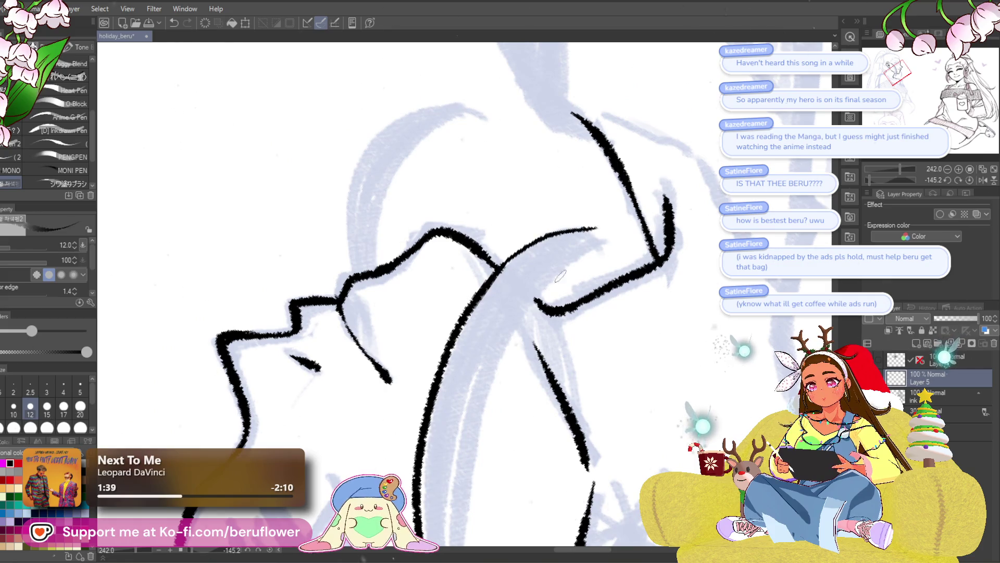
{"action": "scroll", "coordinate": [560, 275], "scroll_direction": "up", "scroll_amount": 2}
{"action": "left_click_drag", "start_coordinate": [898, 169], "coordinate": [880, 176]}
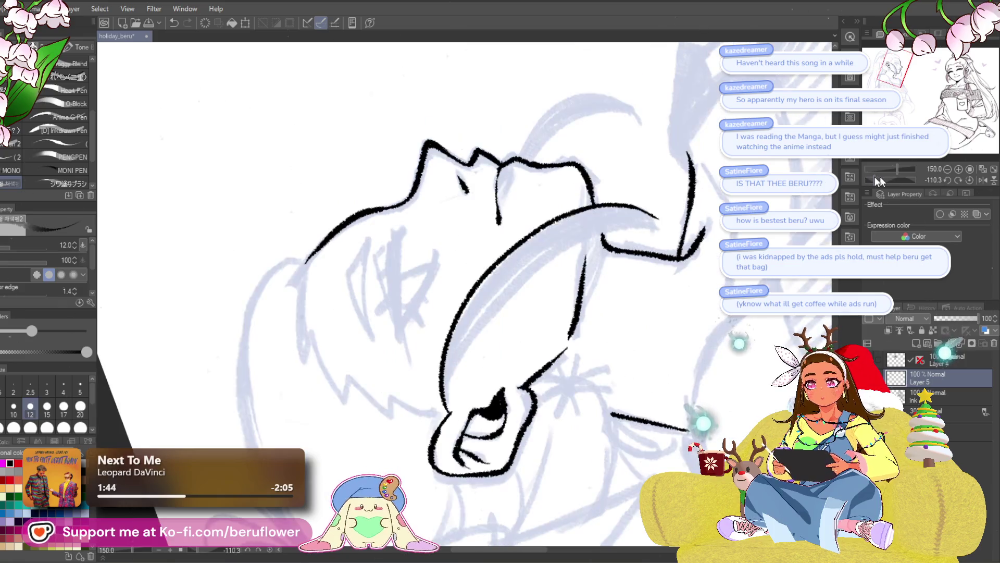
- Ink the lock's inner edge down across the neck, retrying until it sits right, with rotation reset to upright
{"action": "left_click_drag", "start_coordinate": [469, 342], "coordinate": [595, 235]}
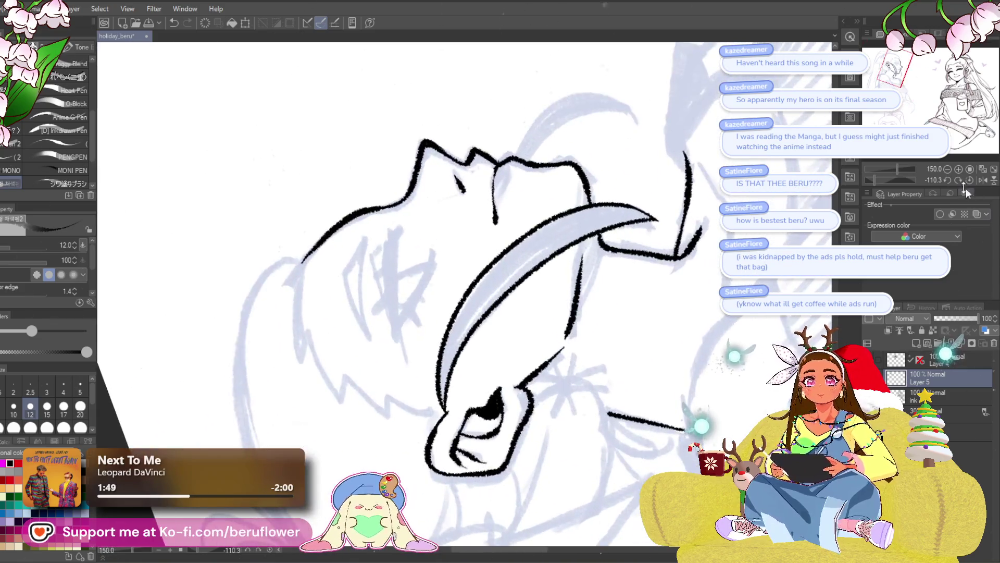
{"action": "left_click", "coordinate": [969, 179]}
{"action": "key", "text": "ctrl+z"}
{"action": "scroll", "coordinate": [465, 287], "scroll_direction": "down", "scroll_amount": 2}
{"action": "left_click_drag", "start_coordinate": [356, 166], "coordinate": [462, 401]}
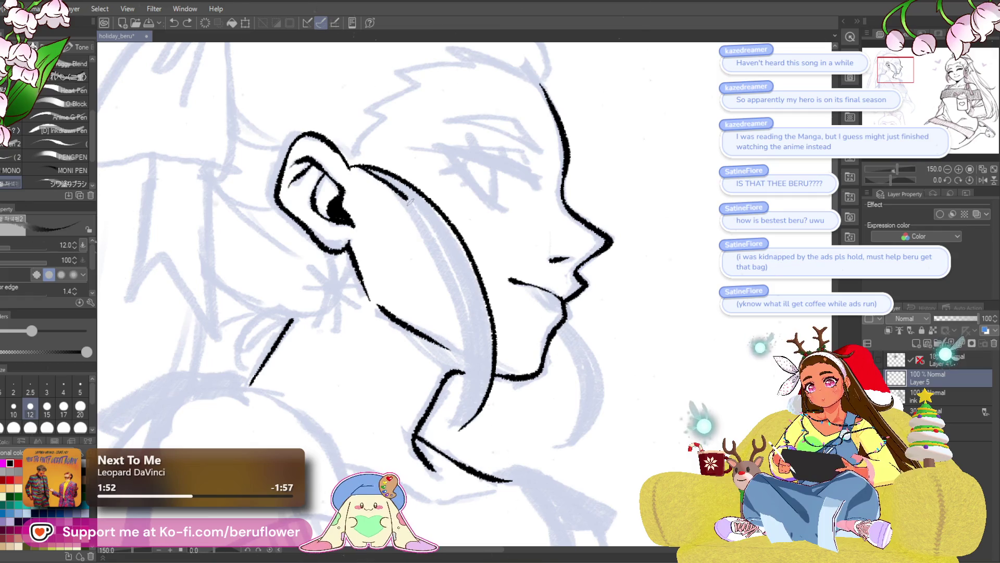
{"action": "scroll", "coordinate": [496, 401], "scroll_direction": "down", "scroll_amount": 1}
{"action": "key", "text": "ctrl+z"}
{"action": "left_click_drag", "start_coordinate": [353, 155], "coordinate": [457, 417]}
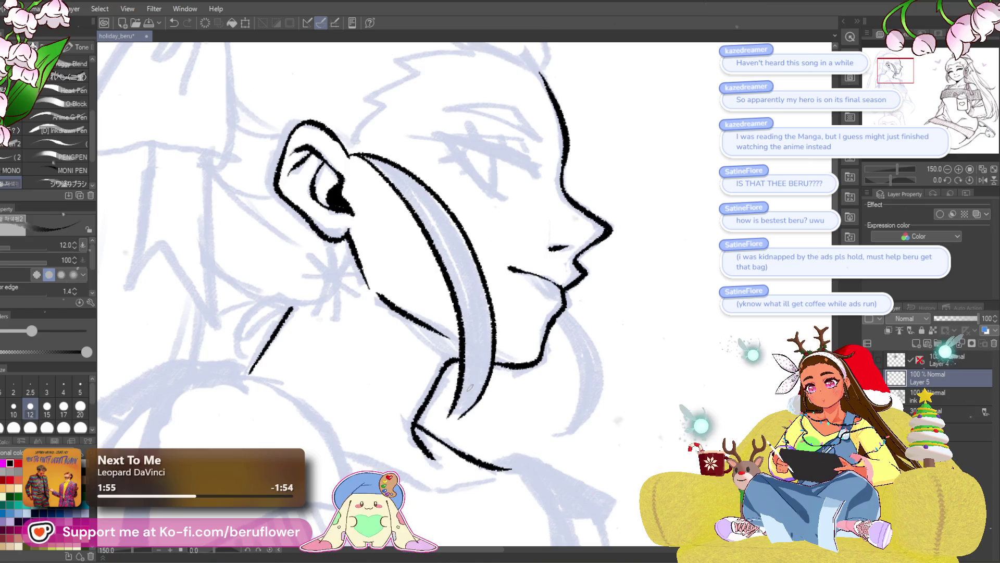
{"action": "scroll", "coordinate": [492, 406], "scroll_direction": "up", "scroll_amount": 1}
{"action": "scroll", "coordinate": [486, 335], "scroll_direction": "up", "scroll_amount": 1}
{"action": "scroll", "coordinate": [486, 336], "scroll_direction": "up", "scroll_amount": 1}
{"action": "scroll", "coordinate": [484, 348], "scroll_direction": "up", "scroll_amount": 1}
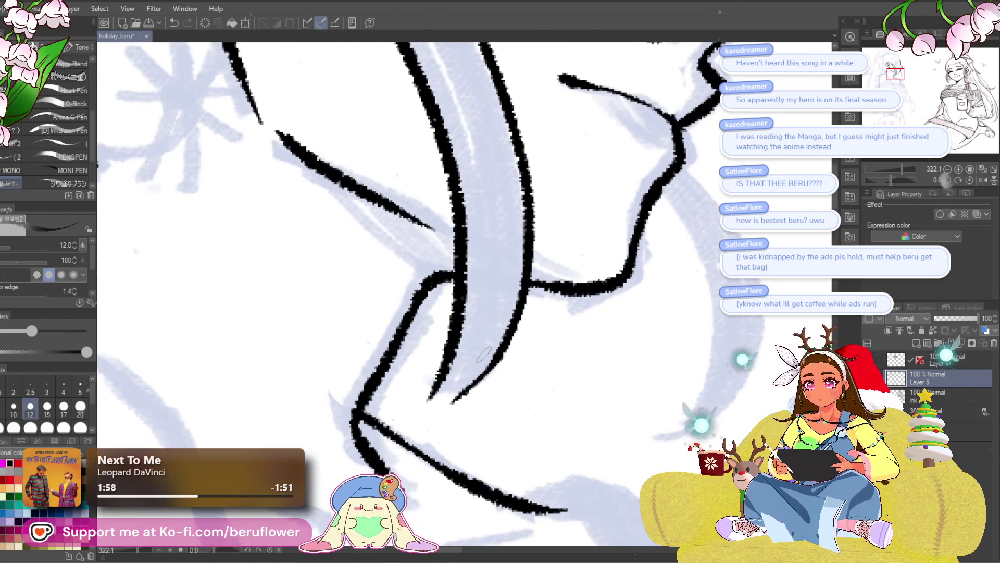
- Clean and thicken the inner strand line and outline the second strand around the chin
{"action": "left_click_drag", "start_coordinate": [504, 356], "coordinate": [457, 407]}
{"action": "left_click_drag", "start_coordinate": [505, 345], "coordinate": [425, 399]}
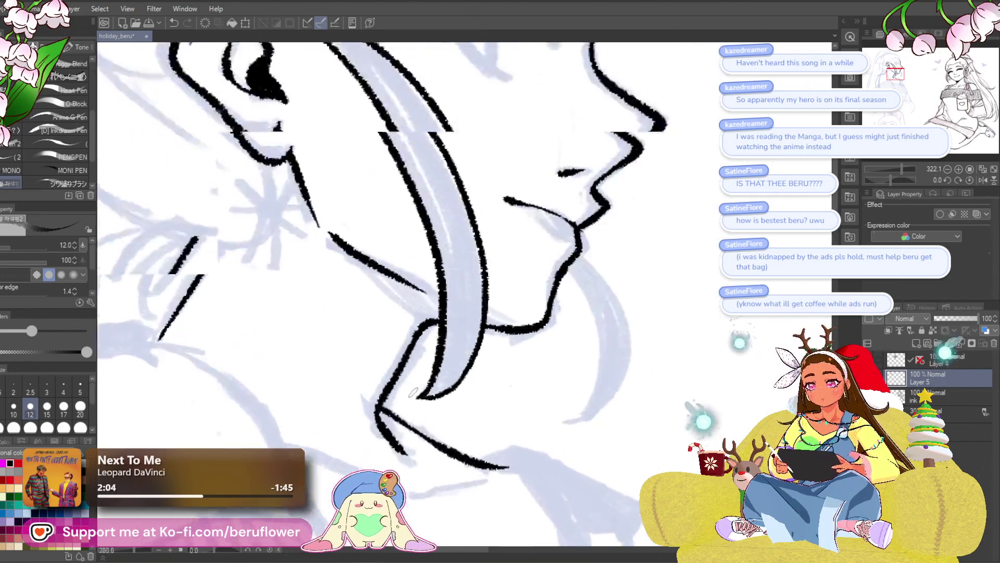
{"action": "scroll", "coordinate": [413, 392], "scroll_direction": "down", "scroll_amount": 2}
{"action": "left_click_drag", "start_coordinate": [446, 216], "coordinate": [417, 435]}
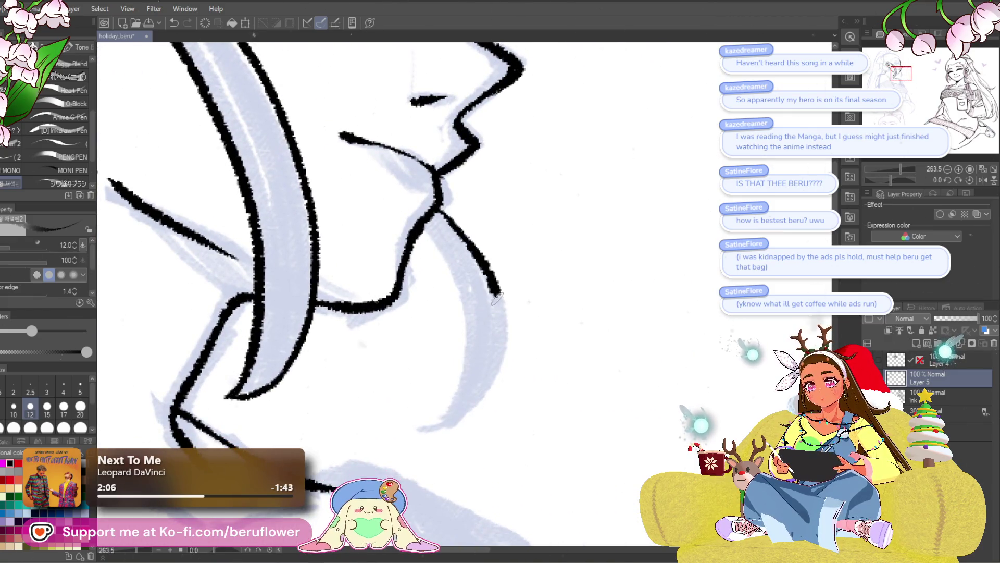
{"action": "mouse_move", "coordinate": [901, 177]}
{"action": "left_mouse_down"}
{"action": "mouse_move", "coordinate": [868, 166]}
{"action": "mouse_move", "coordinate": [880, 167]}
{"action": "left_mouse_up"}
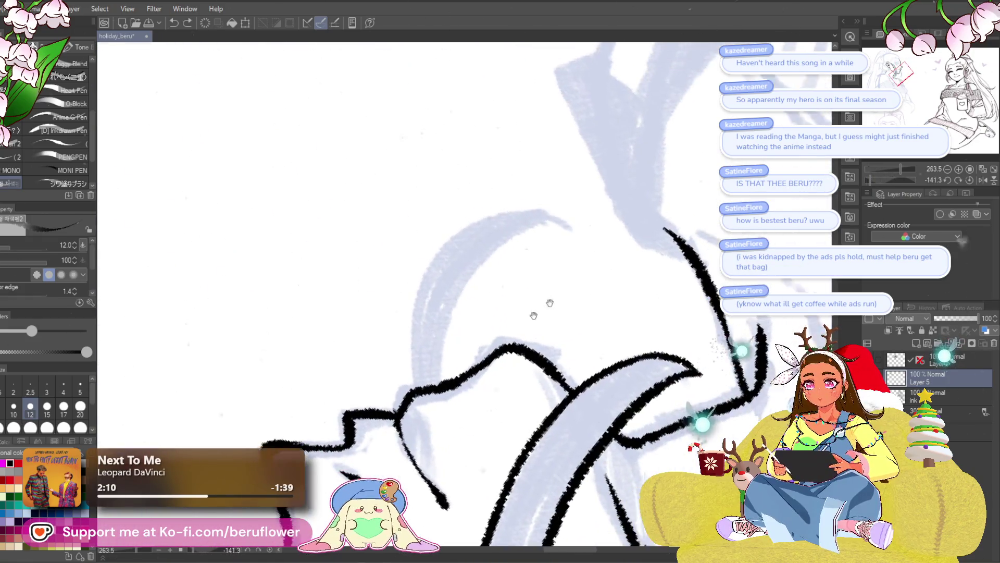
- Ink the strand's edge at a steeper angle and its left curve, then reset rotation to upright
{"action": "left_click_drag", "start_coordinate": [432, 386], "coordinate": [572, 229]}
{"action": "key", "text": "ctrl+z"}
{"action": "left_click_drag", "start_coordinate": [431, 390], "coordinate": [539, 232]}
{"action": "left_click_drag", "start_coordinate": [413, 382], "coordinate": [485, 225]}
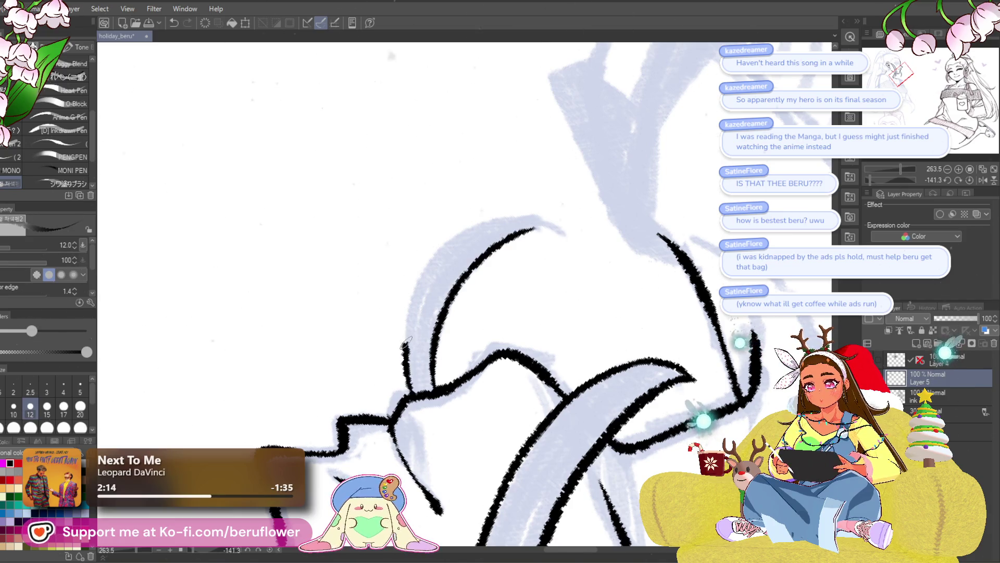
{"action": "left_click", "coordinate": [969, 180]}
- Move up to the top of the head and ink the start of the spiky hair outline
{"action": "left_click_drag", "start_coordinate": [634, 257], "coordinate": [629, 251]}
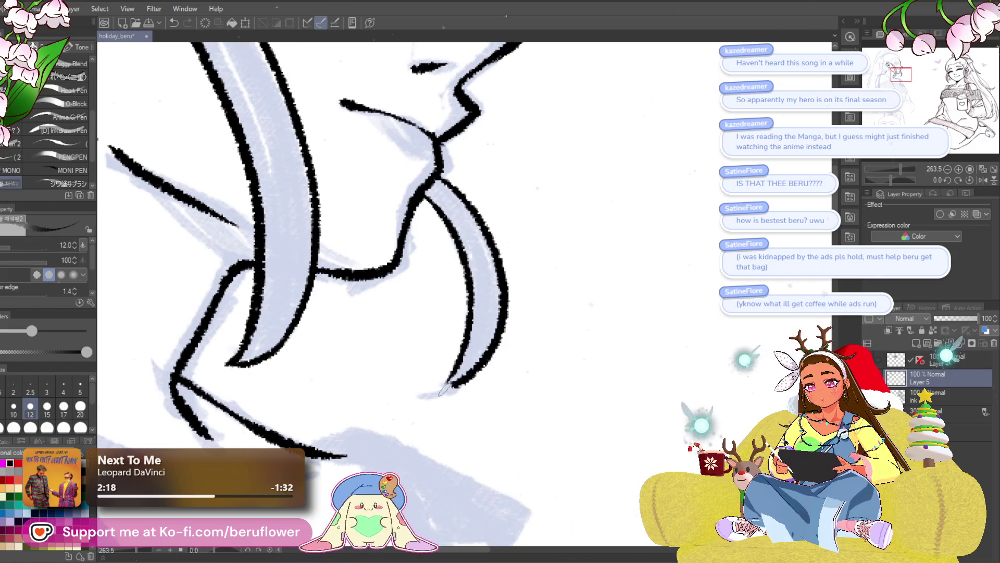
{"action": "scroll", "coordinate": [437, 393], "scroll_direction": "down", "scroll_amount": 2}
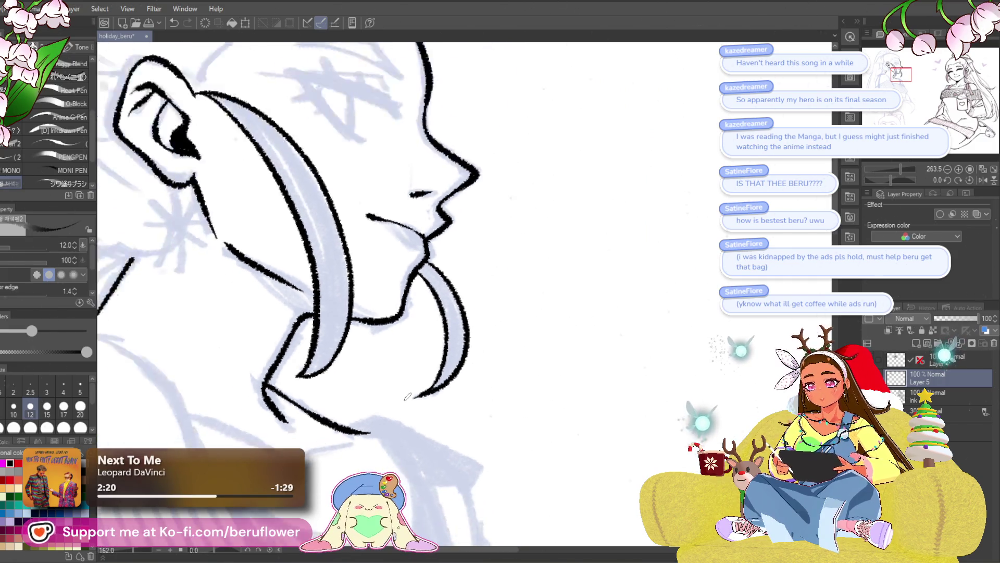
{"action": "scroll", "coordinate": [407, 396], "scroll_direction": "down", "scroll_amount": 3}
{"action": "scroll", "coordinate": [407, 396], "scroll_direction": "up", "scroll_amount": 2}
{"action": "left_click_drag", "start_coordinate": [523, 326], "coordinate": [557, 361]}
{"action": "mouse_move", "coordinate": [446, 346]}
{"action": "left_mouse_down"}
{"action": "mouse_move", "coordinate": [487, 357]}
{"action": "mouse_move", "coordinate": [531, 345]}
{"action": "mouse_move", "coordinate": [420, 463]}
{"action": "left_mouse_up"}
{"action": "left_click_drag", "start_coordinate": [487, 152], "coordinate": [545, 229]}
{"action": "left_click_drag", "start_coordinate": [898, 171], "coordinate": [436, 204]}
{"action": "scroll", "coordinate": [892, 178], "scroll_direction": "up", "scroll_amount": 5}
{"action": "scroll", "coordinate": [435, 204], "scroll_direction": "up", "scroll_amount": 3}
{"action": "mouse_move", "coordinate": [588, 184]}
{"action": "left_mouse_down"}
{"action": "mouse_move", "coordinate": [412, 332]}
{"action": "mouse_move", "coordinate": [475, 339]}
{"action": "mouse_move", "coordinate": [501, 227]}
{"action": "mouse_move", "coordinate": [452, 383]}
{"action": "left_mouse_up"}
{"action": "mouse_move", "coordinate": [452, 383]}
{"action": "left_mouse_down"}
{"action": "mouse_move", "coordinate": [465, 304]}
{"action": "mouse_move", "coordinate": [503, 278]}
{"action": "mouse_move", "coordinate": [500, 382]}
{"action": "mouse_move", "coordinate": [531, 361]}
{"action": "mouse_move", "coordinate": [552, 307]}
{"action": "mouse_move", "coordinate": [562, 395]}
{"action": "mouse_move", "coordinate": [598, 438]}
{"action": "left_mouse_up"}
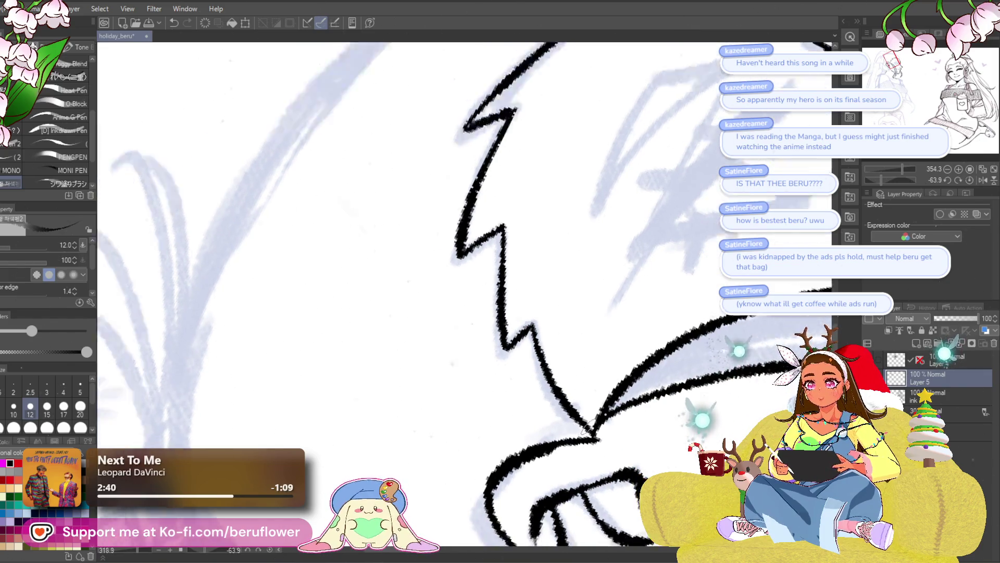
{"action": "scroll", "coordinate": [469, 297], "scroll_direction": "down", "scroll_amount": 3}
{"action": "scroll", "coordinate": [500, 297], "scroll_direction": "up", "scroll_amount": 2}
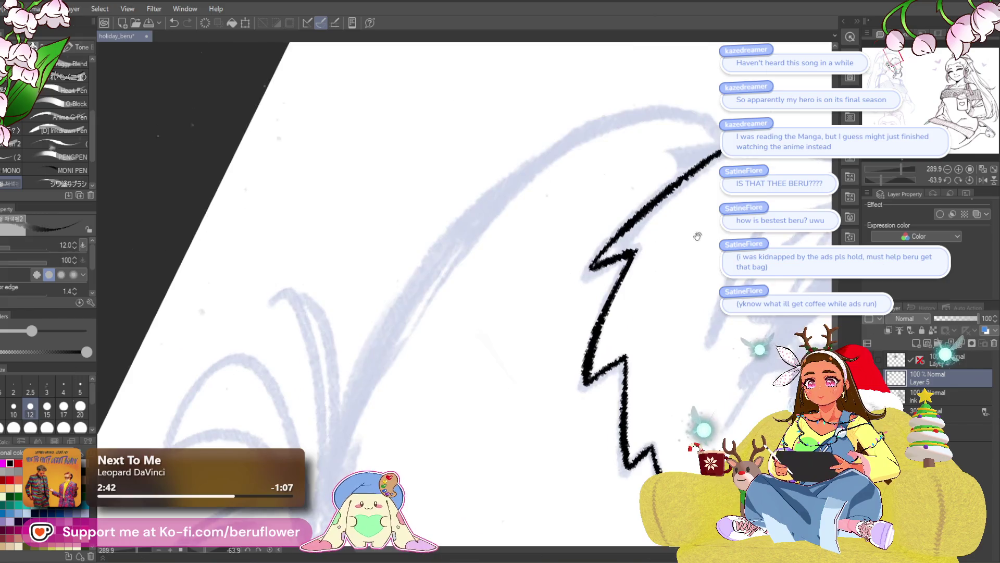
{"action": "scroll", "coordinate": [500, 297], "scroll_direction": "up", "scroll_amount": 1}
- Ink the outline along the top of the hair, redrawing the stroke after an undo
{"action": "mouse_move", "coordinate": [676, 266]}
{"action": "left_mouse_down"}
{"action": "mouse_move", "coordinate": [608, 232]}
{"action": "mouse_move", "coordinate": [418, 340]}
{"action": "mouse_move", "coordinate": [458, 313]}
{"action": "left_mouse_up"}
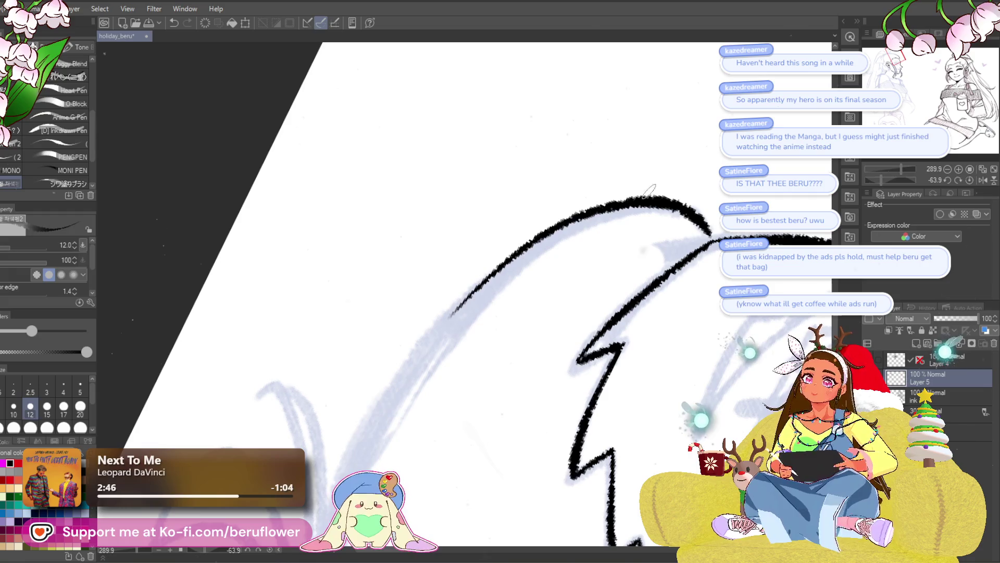
{"action": "left_click_drag", "start_coordinate": [623, 232], "coordinate": [626, 228]}
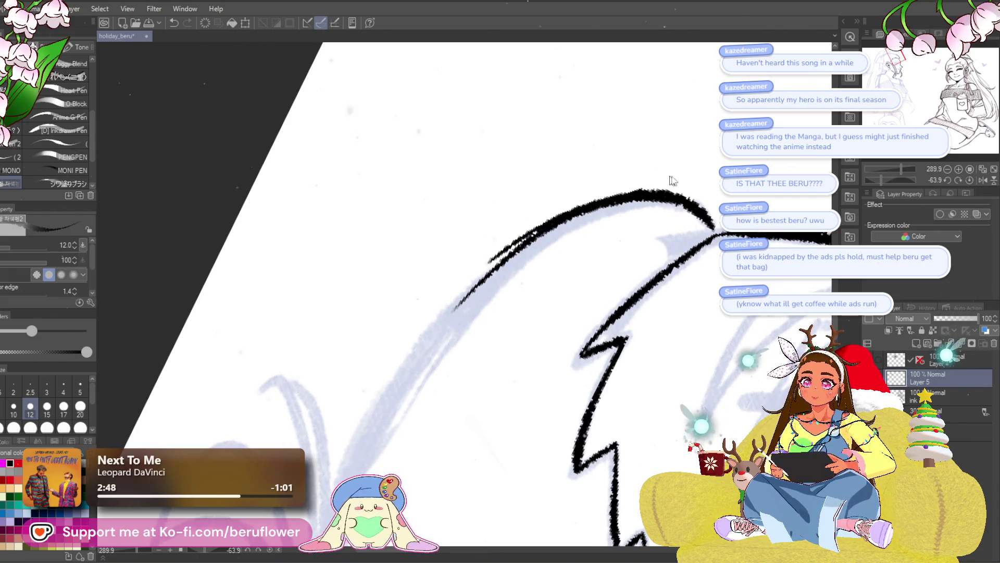
{"action": "key", "text": "ctrl+z"}
{"action": "mouse_move", "coordinate": [710, 234]}
{"action": "left_mouse_down"}
{"action": "mouse_move", "coordinate": [431, 323]}
{"action": "mouse_move", "coordinate": [457, 264]}
{"action": "mouse_move", "coordinate": [360, 422]}
{"action": "left_mouse_up"}
{"action": "mouse_move", "coordinate": [416, 333]}
{"action": "left_mouse_down"}
{"action": "mouse_move", "coordinate": [416, 270]}
{"action": "mouse_move", "coordinate": [381, 324]}
{"action": "left_mouse_up"}
{"action": "key", "text": "ctrl+z"}
- Extend the hair outline down-left toward the back of the head, retrying the overshooting stroke
{"action": "left_click_drag", "start_coordinate": [445, 234], "coordinate": [359, 375]}
{"action": "key", "text": "ctrl+z"}
{"action": "key", "text": "ctrl+z"}
{"action": "left_click_drag", "start_coordinate": [430, 239], "coordinate": [364, 352]}
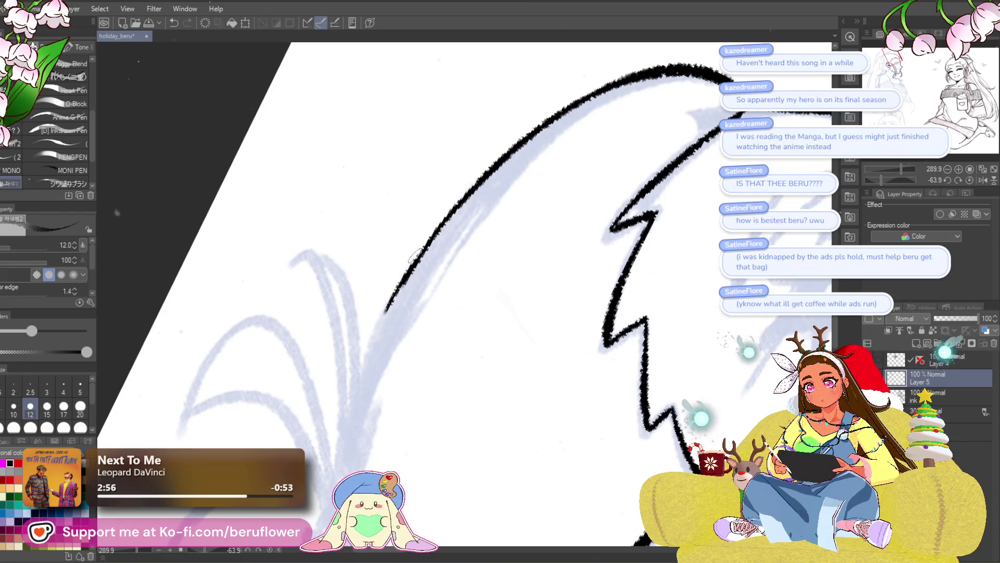
{"action": "mouse_move", "coordinate": [383, 305]}
{"action": "left_mouse_down"}
{"action": "mouse_move", "coordinate": [339, 441]}
{"action": "mouse_move", "coordinate": [333, 397]}
{"action": "mouse_move", "coordinate": [349, 335]}
{"action": "left_mouse_up"}
{"action": "left_click_drag", "start_coordinate": [375, 254], "coordinate": [352, 375]}
{"action": "scroll", "coordinate": [350, 393], "scroll_direction": "down", "scroll_amount": 3}
{"action": "scroll", "coordinate": [349, 392], "scroll_direction": "up", "scroll_amount": 1}
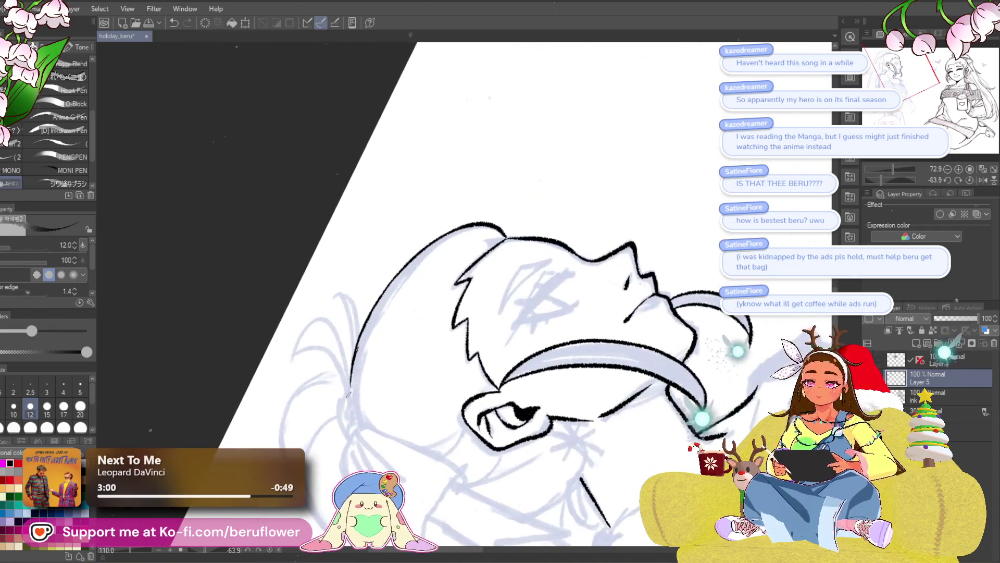
{"action": "scroll", "coordinate": [349, 393], "scroll_direction": "up", "scroll_amount": 1}
- Reset rotation, zoom to the ear and ink a thin hair strand beside it, redrawing it once
{"action": "left_click", "coordinate": [970, 180]}
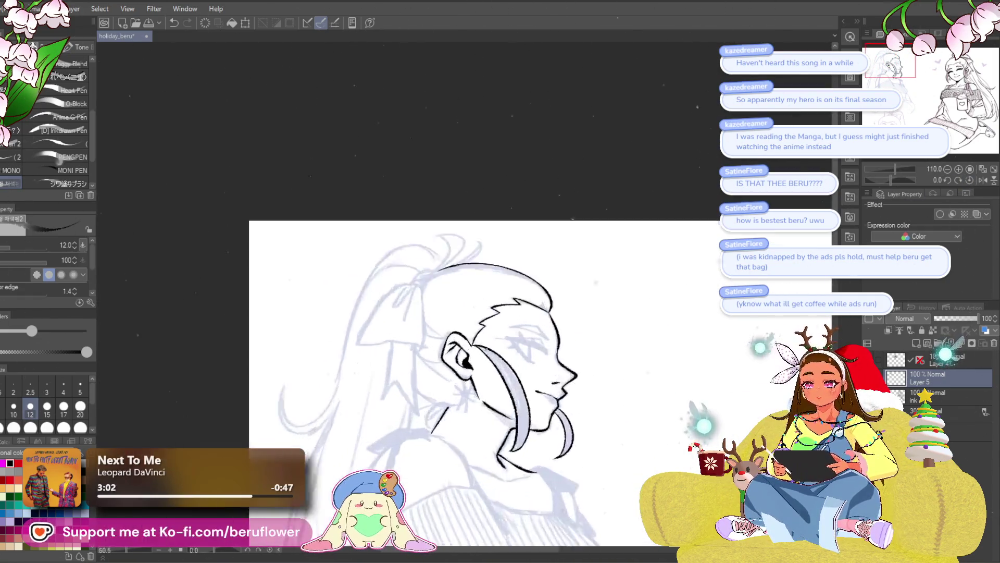
{"action": "scroll", "coordinate": [486, 348], "scroll_direction": "up", "scroll_amount": 2}
{"action": "left_click_drag", "start_coordinate": [486, 349], "coordinate": [511, 372]}
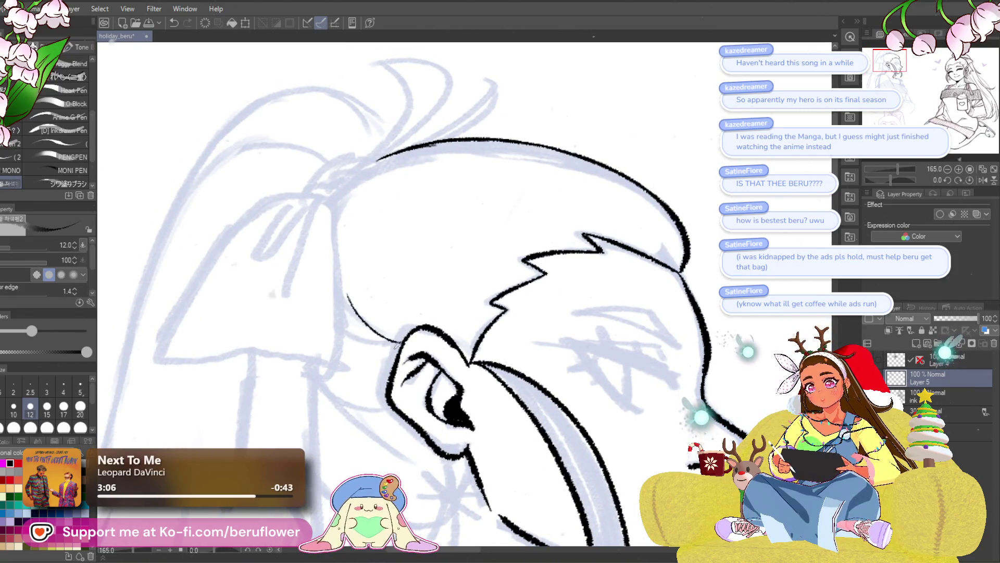
{"action": "key", "text": "ctrl+z"}
{"action": "left_click_drag", "start_coordinate": [347, 322], "coordinate": [401, 346]}
{"action": "key", "text": "ctrl+z"}
{"action": "left_click_drag", "start_coordinate": [342, 331], "coordinate": [401, 344]}
{"action": "scroll", "coordinate": [426, 314], "scroll_direction": "down", "scroll_amount": 2}
{"action": "scroll", "coordinate": [426, 315], "scroll_direction": "down", "scroll_amount": 2}
{"action": "scroll", "coordinate": [547, 273], "scroll_direction": "up", "scroll_amount": 3}
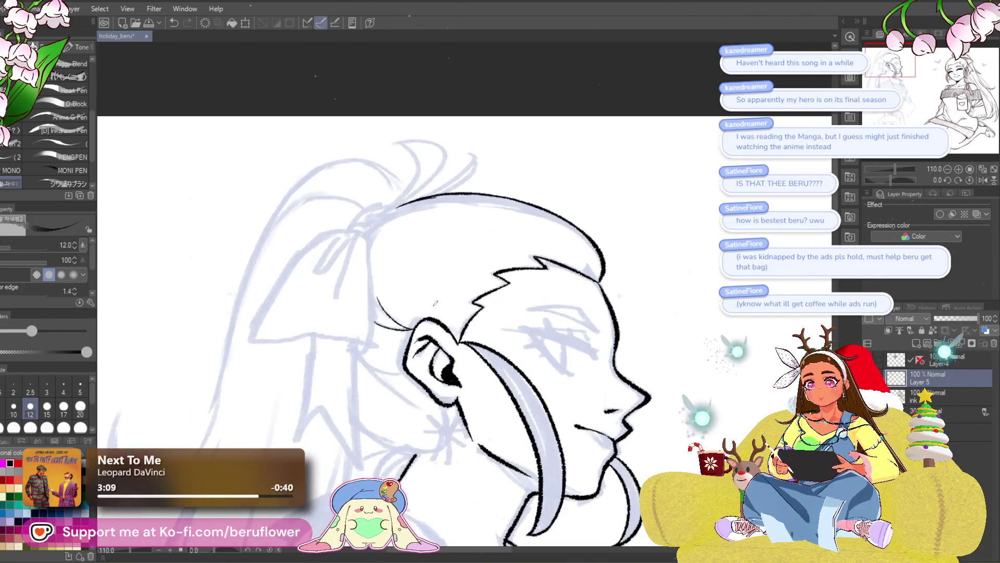
{"action": "scroll", "coordinate": [599, 248], "scroll_direction": "up", "scroll_amount": 2}
{"action": "scroll", "coordinate": [472, 240], "scroll_direction": "up", "scroll_amount": 2}
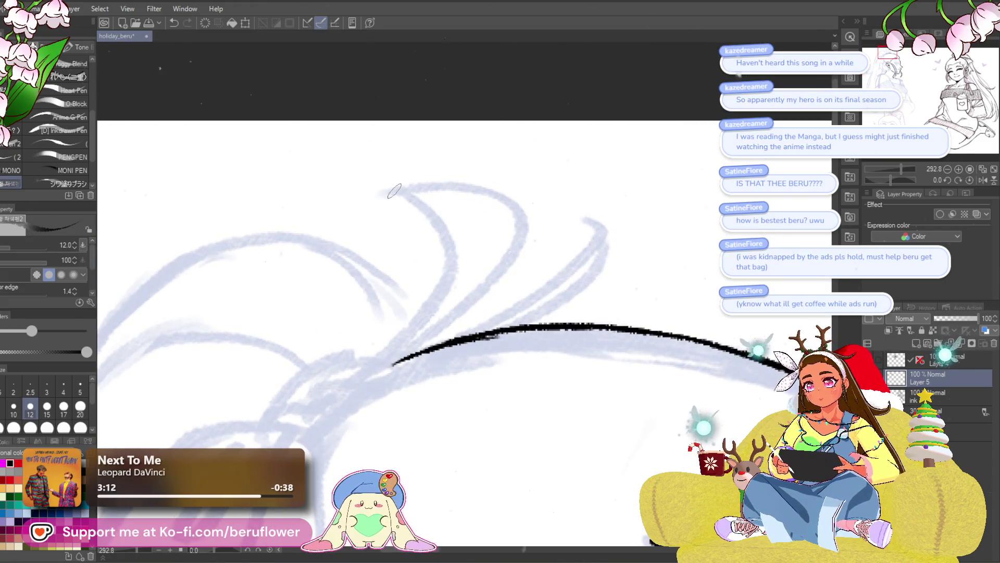
- Ink the ponytail's curved flicked-up tip and a rising strand, thickening the stroke near the tip
{"action": "mouse_move", "coordinate": [391, 188]}
{"action": "left_mouse_down"}
{"action": "mouse_move", "coordinate": [364, 365]}
{"action": "mouse_move", "coordinate": [374, 210]}
{"action": "left_mouse_up"}
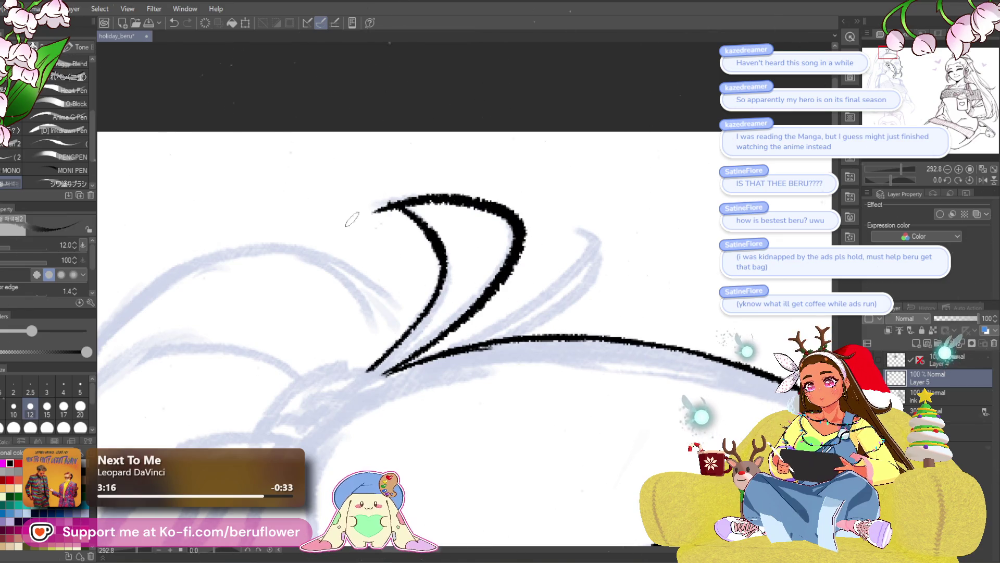
{"action": "key", "text": "ctrl+z"}
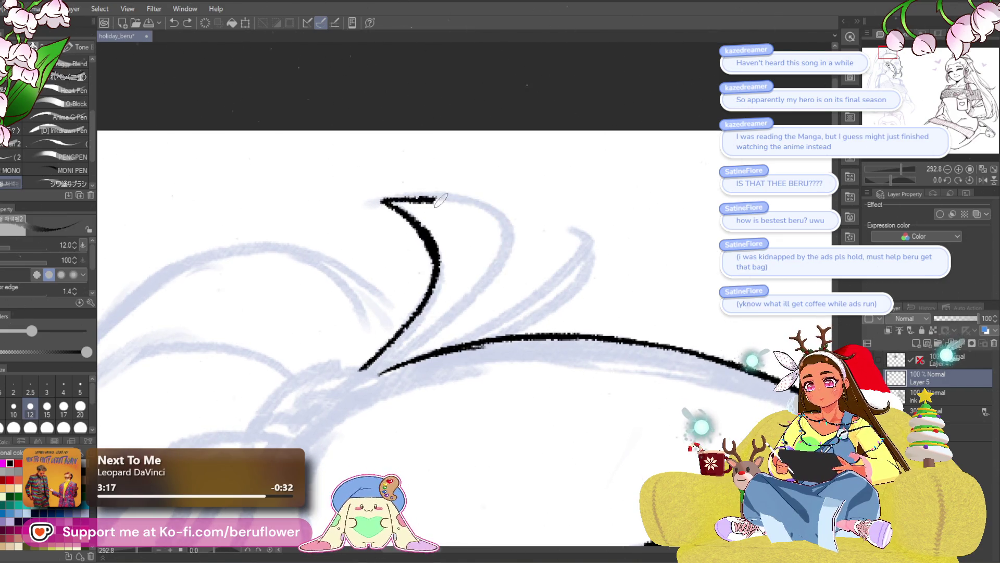
{"action": "left_click_drag", "start_coordinate": [442, 200], "coordinate": [377, 371]}
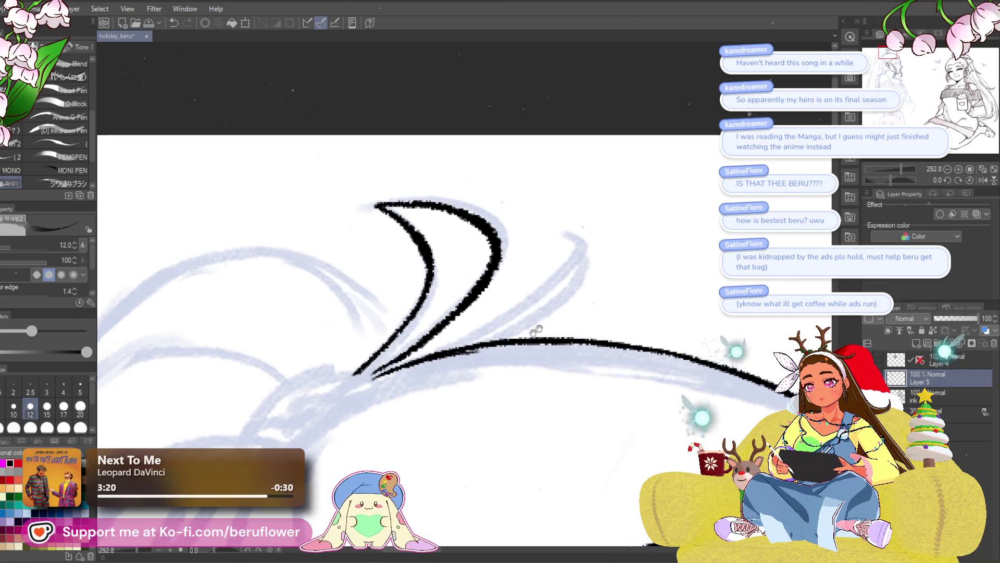
{"action": "left_click_drag", "start_coordinate": [536, 330], "coordinate": [526, 331]}
{"action": "left_click_drag", "start_coordinate": [429, 353], "coordinate": [567, 234]}
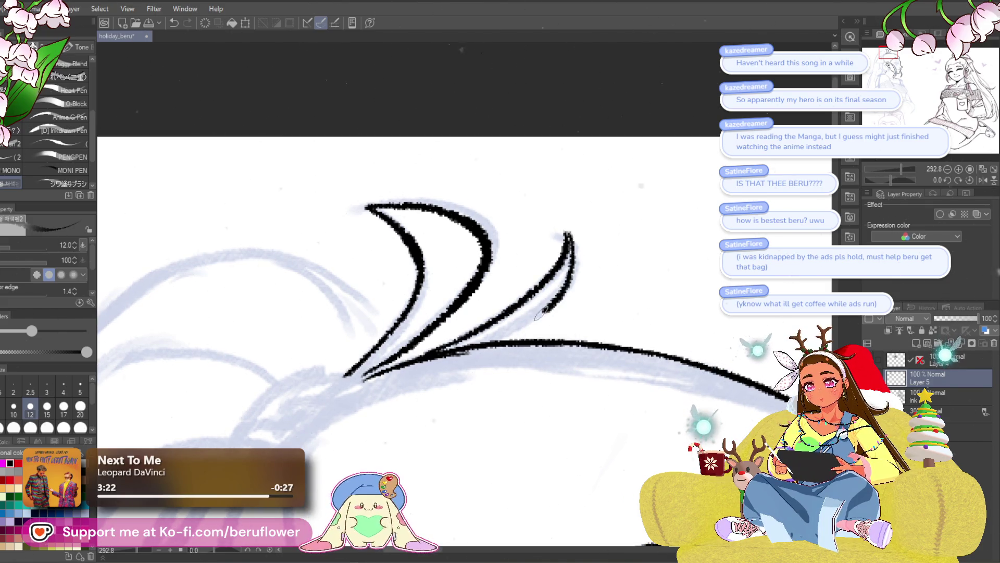
{"action": "left_click_drag", "start_coordinate": [491, 328], "coordinate": [547, 272]}
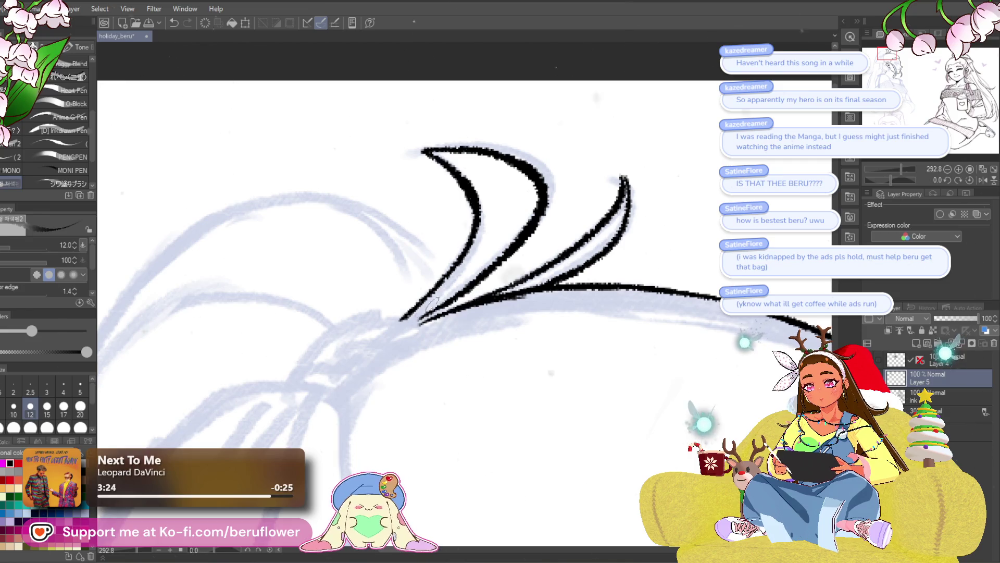
{"action": "left_click_drag", "start_coordinate": [408, 327], "coordinate": [461, 297]}
{"action": "scroll", "coordinate": [391, 338], "scroll_direction": "down", "scroll_amount": 5}
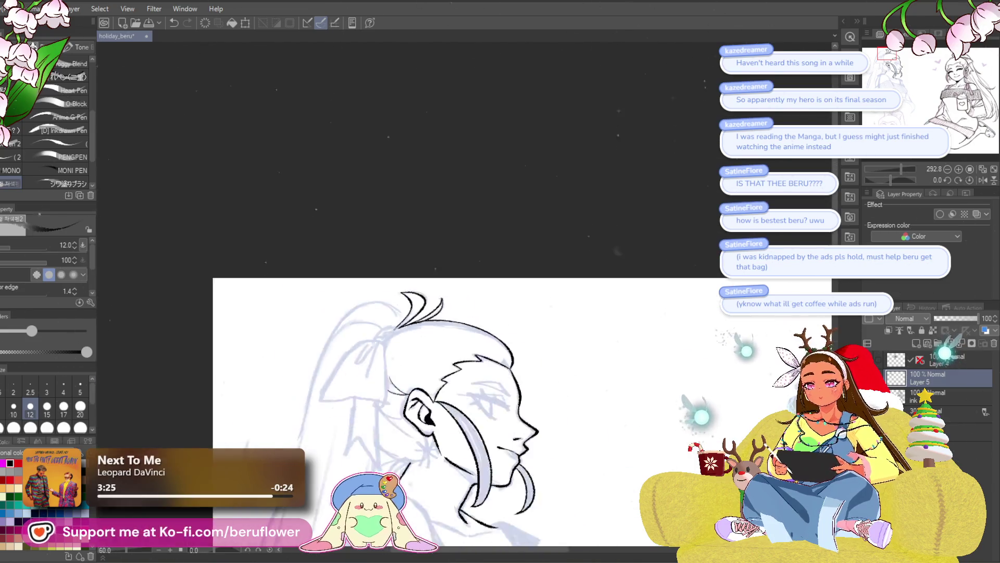
{"action": "scroll", "coordinate": [391, 338], "scroll_direction": "up", "scroll_amount": 3}
- Centre on the ear and ink a line down-left from the strand's end, redrawing it once
{"action": "left_click_drag", "start_coordinate": [480, 392], "coordinate": [599, 313]}
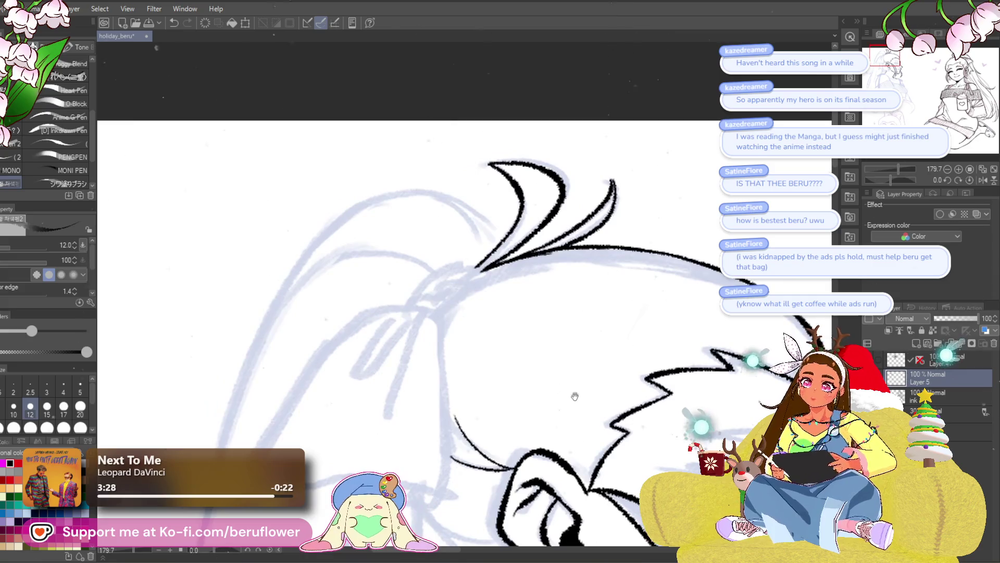
{"action": "left_click_drag", "start_coordinate": [575, 410], "coordinate": [593, 320]}
{"action": "mouse_move", "coordinate": [669, 405]}
{"action": "left_mouse_down"}
{"action": "mouse_move", "coordinate": [587, 297]}
{"action": "mouse_move", "coordinate": [467, 286]}
{"action": "left_mouse_up"}
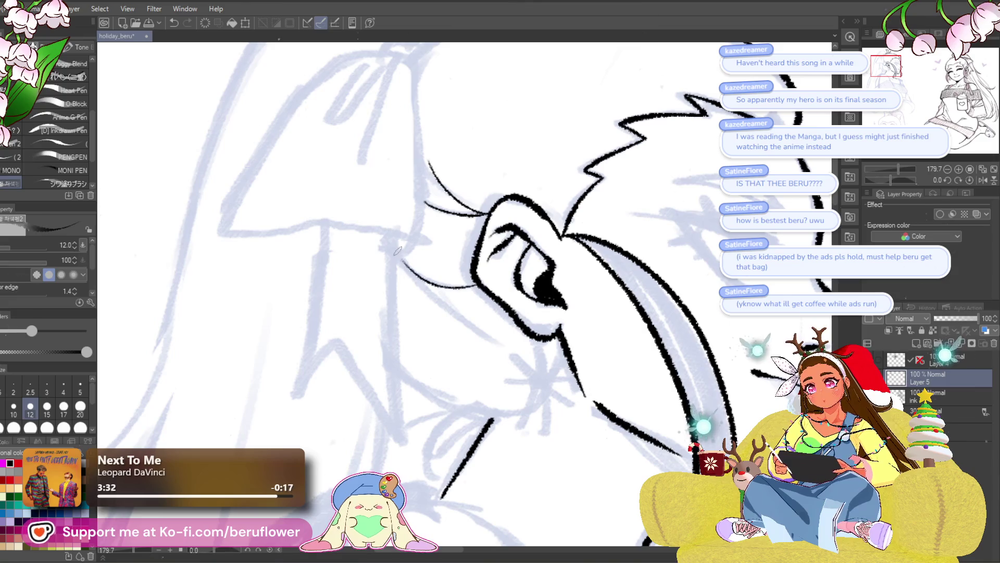
{"action": "scroll", "coordinate": [466, 287], "scroll_direction": "down", "scroll_amount": 5}
{"action": "scroll", "coordinate": [571, 249], "scroll_direction": "up", "scroll_amount": 5}
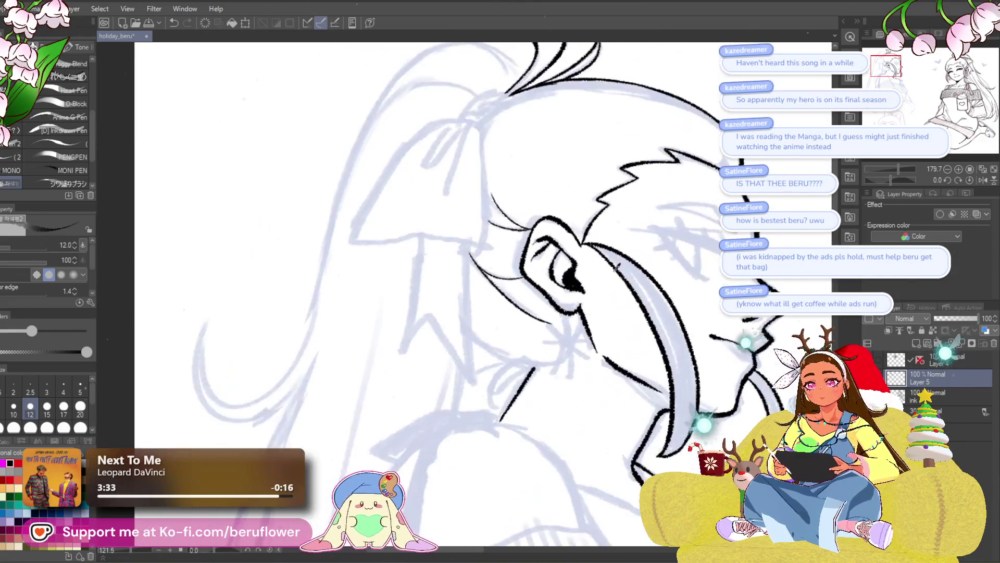
{"action": "scroll", "coordinate": [570, 249], "scroll_direction": "up", "scroll_amount": 1}
{"action": "scroll", "coordinate": [570, 249], "scroll_direction": "up", "scroll_amount": 1}
{"action": "scroll", "coordinate": [571, 249], "scroll_direction": "up", "scroll_amount": 2}
{"action": "left_click_drag", "start_coordinate": [550, 227], "coordinate": [483, 285]}
{"action": "key", "text": "ctrl+z"}
{"action": "left_click_drag", "start_coordinate": [550, 227], "coordinate": [481, 286]}
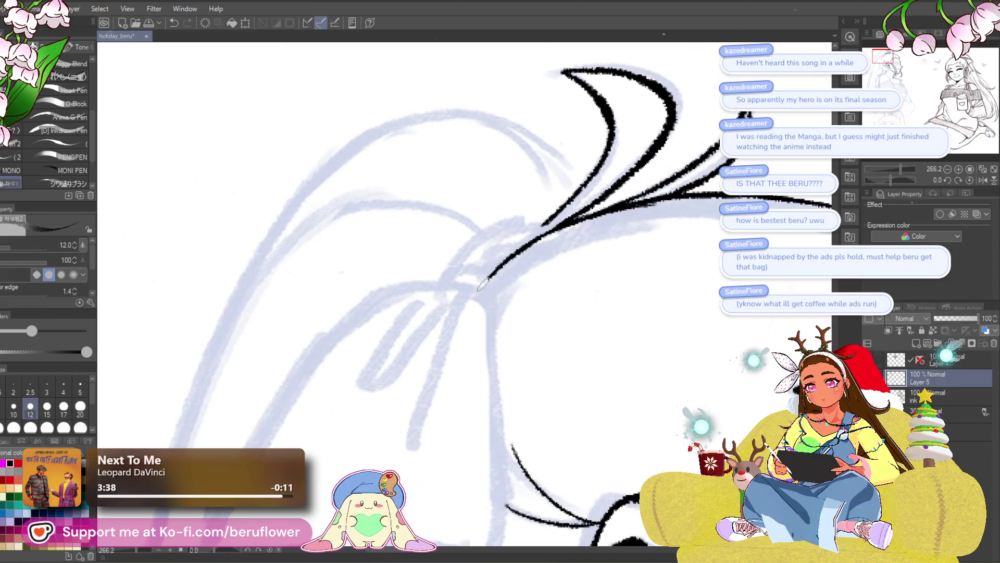
- Ink a long line up to the hair tie and long lines sweeping and looping down from it
{"action": "left_click_drag", "start_coordinate": [521, 241], "coordinate": [541, 256]}
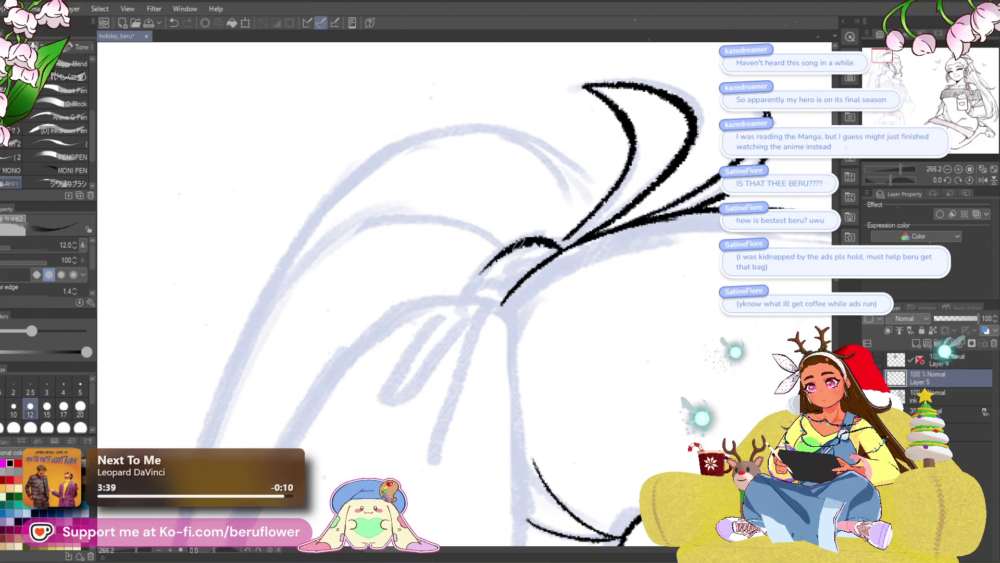
{"action": "left_click_drag", "start_coordinate": [507, 287], "coordinate": [519, 273]}
{"action": "left_click_drag", "start_coordinate": [321, 414], "coordinate": [380, 297]}
{"action": "mouse_move", "coordinate": [305, 412]}
{"action": "left_mouse_down"}
{"action": "mouse_move", "coordinate": [562, 139]}
{"action": "mouse_move", "coordinate": [596, 152]}
{"action": "left_mouse_up"}
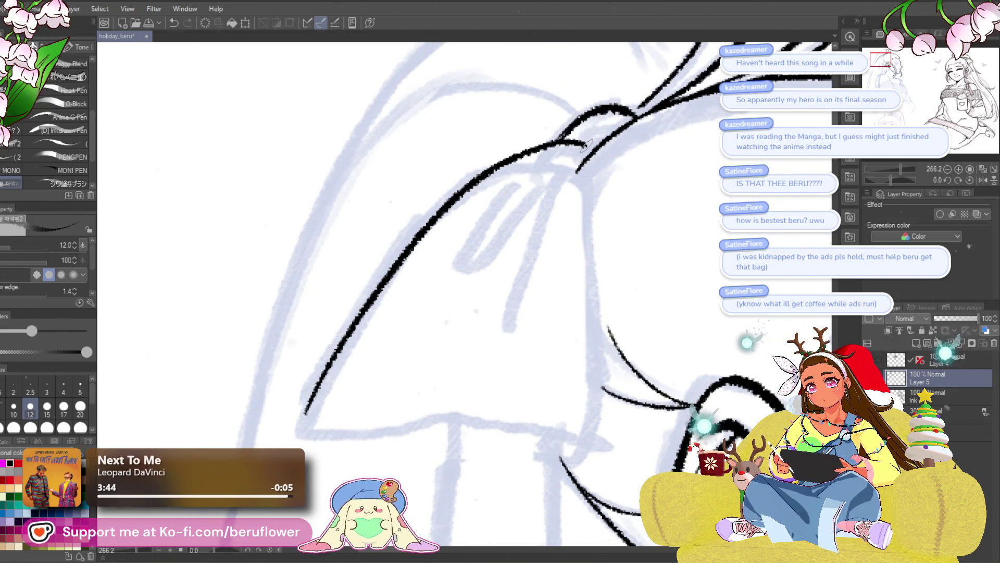
{"action": "left_click_drag", "start_coordinate": [552, 276], "coordinate": [455, 315]}
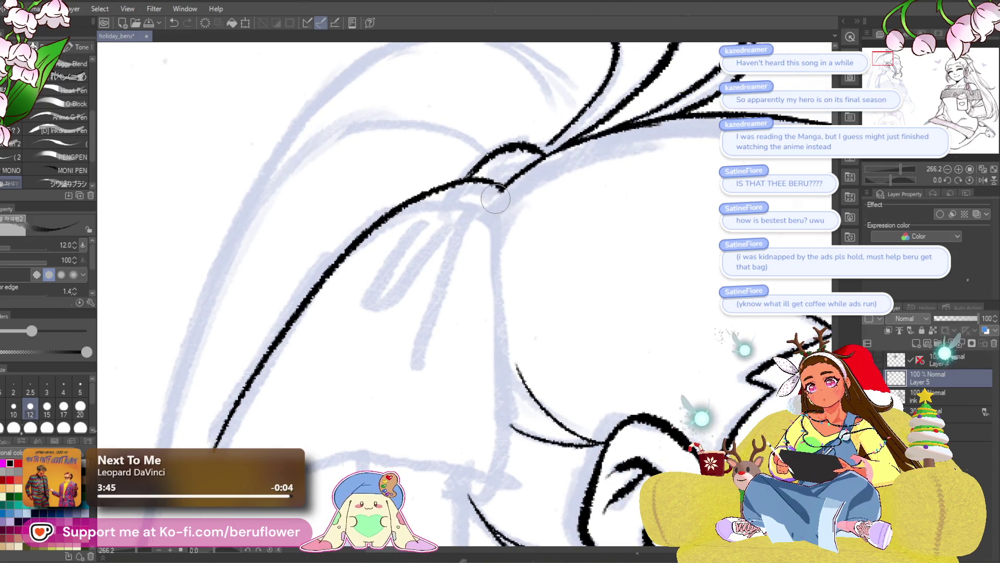
{"action": "mouse_move", "coordinate": [541, 240]}
{"action": "left_mouse_down"}
{"action": "mouse_move", "coordinate": [485, 195]}
{"action": "mouse_move", "coordinate": [520, 224]}
{"action": "mouse_move", "coordinate": [487, 150]}
{"action": "mouse_move", "coordinate": [469, 439]}
{"action": "left_mouse_up"}
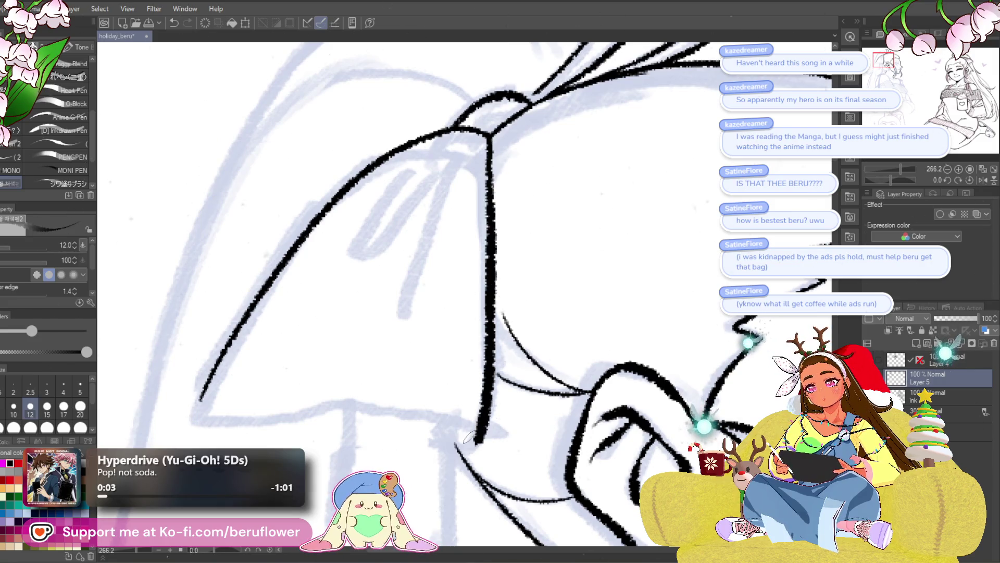
{"action": "scroll", "coordinate": [469, 439], "scroll_direction": "down", "scroll_amount": 1}
{"action": "scroll", "coordinate": [467, 438], "scroll_direction": "down", "scroll_amount": 1}
{"action": "scroll", "coordinate": [485, 375], "scroll_direction": "down", "scroll_amount": 1}
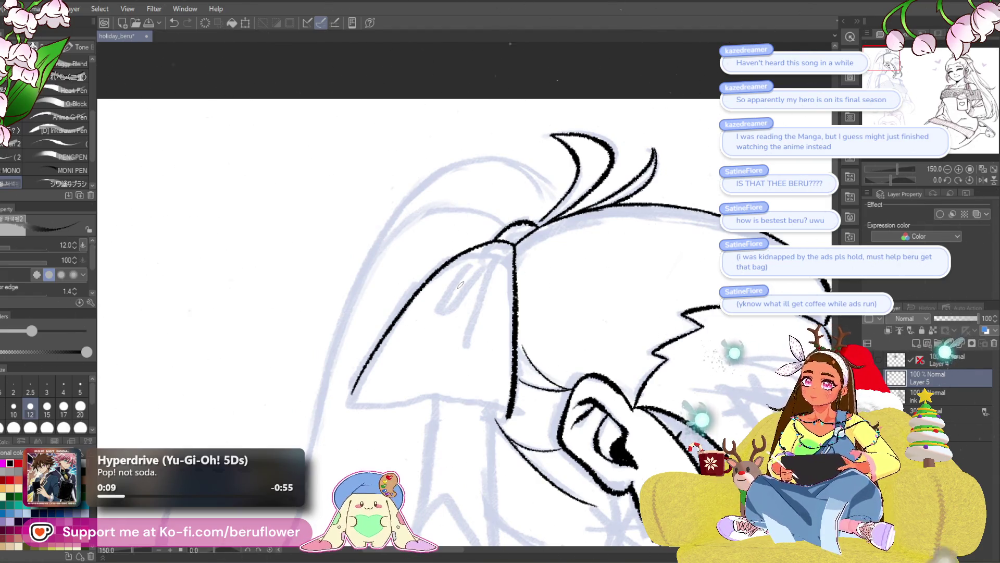
{"action": "scroll", "coordinate": [463, 270], "scroll_direction": "up", "scroll_amount": 4}
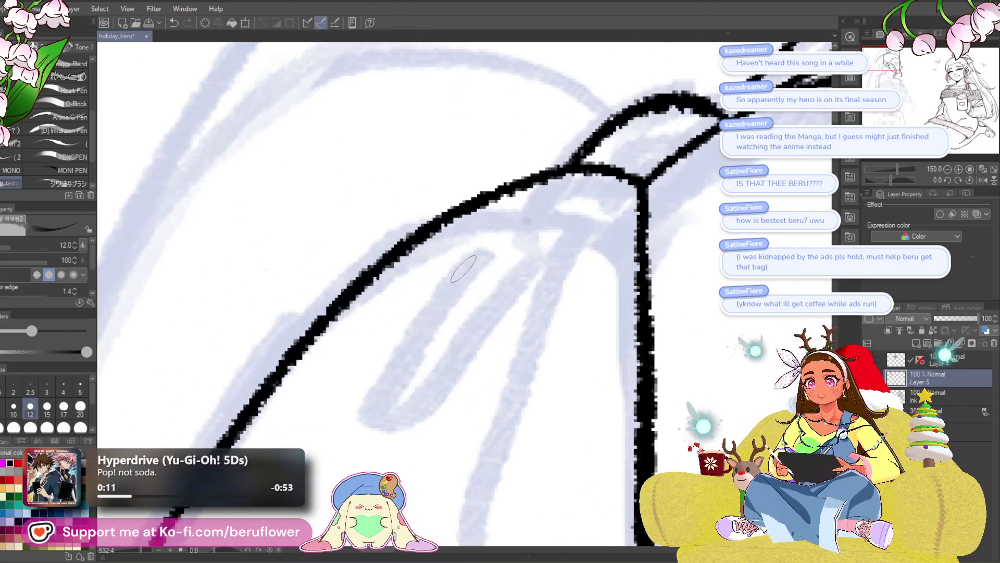
{"action": "left_click_drag", "start_coordinate": [598, 152], "coordinate": [551, 225]}
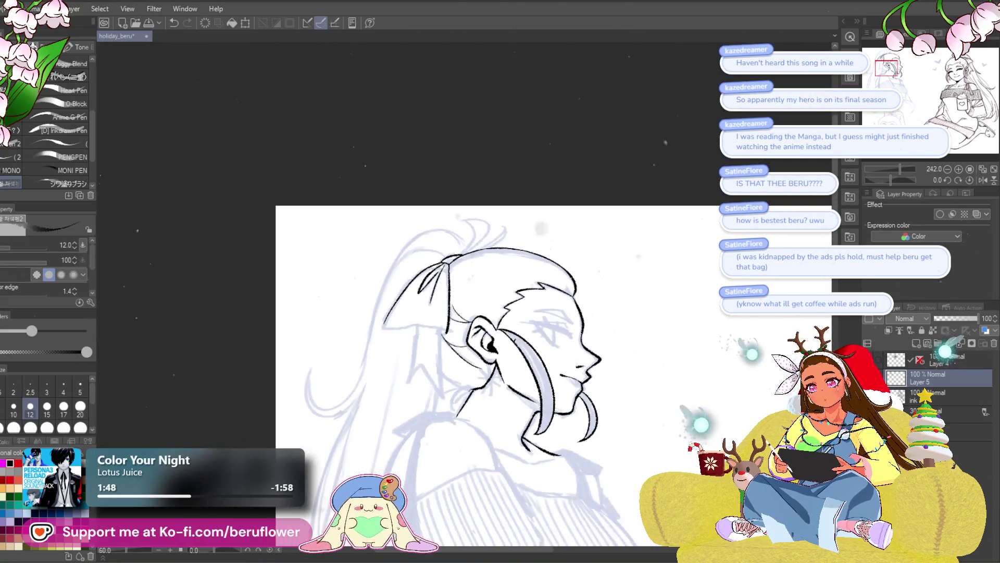
{"action": "left_click_drag", "start_coordinate": [898, 180], "coordinate": [879, 176]}
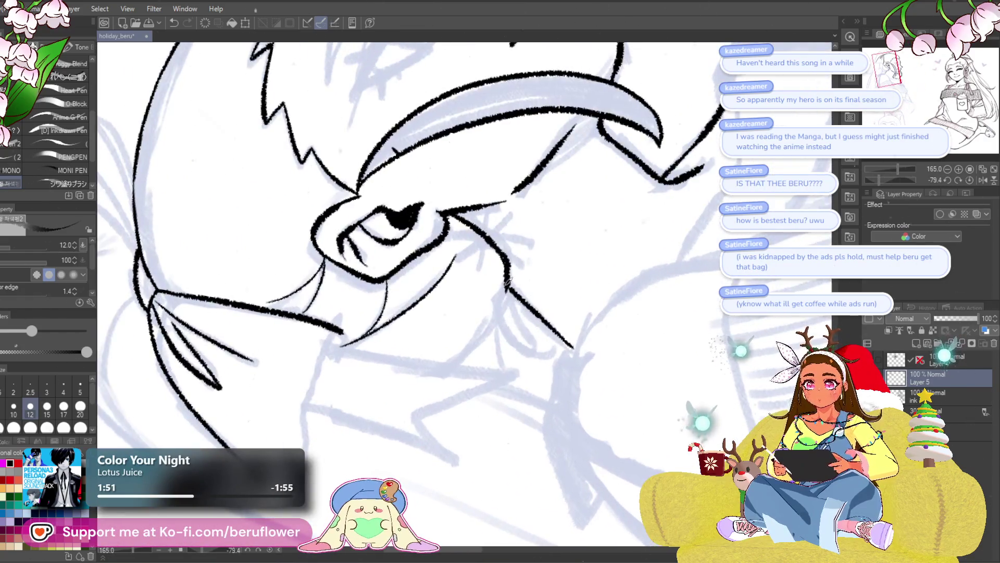
- Ink two short bow strokes near the ear with the canvas straightened upright
{"action": "left_click_drag", "start_coordinate": [495, 312], "coordinate": [461, 359]}
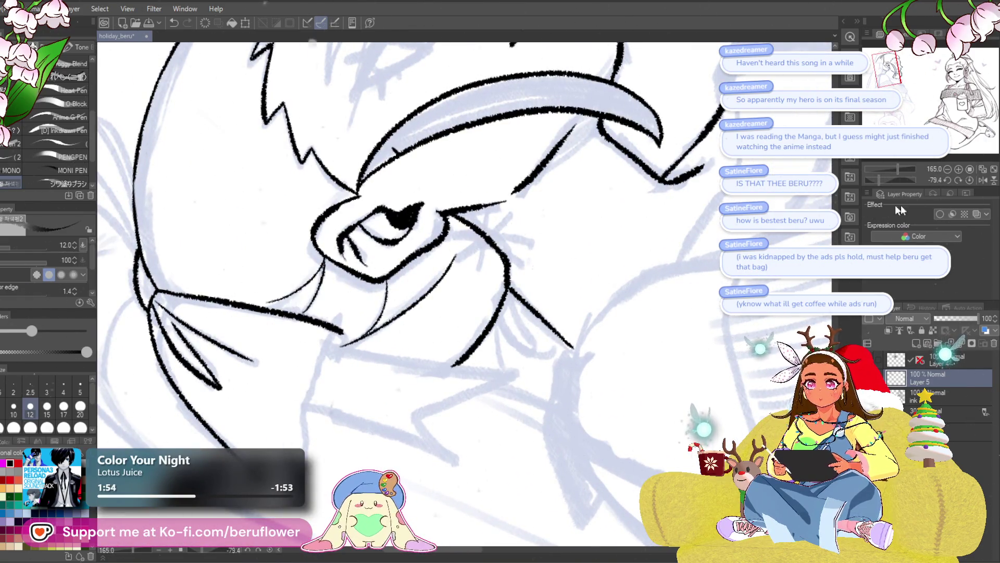
{"action": "left_click", "coordinate": [968, 179]}
{"action": "left_click_drag", "start_coordinate": [523, 319], "coordinate": [475, 357]}
{"action": "scroll", "coordinate": [543, 354], "scroll_direction": "down", "scroll_amount": 5}
{"action": "scroll", "coordinate": [543, 354], "scroll_direction": "up", "scroll_amount": 5}
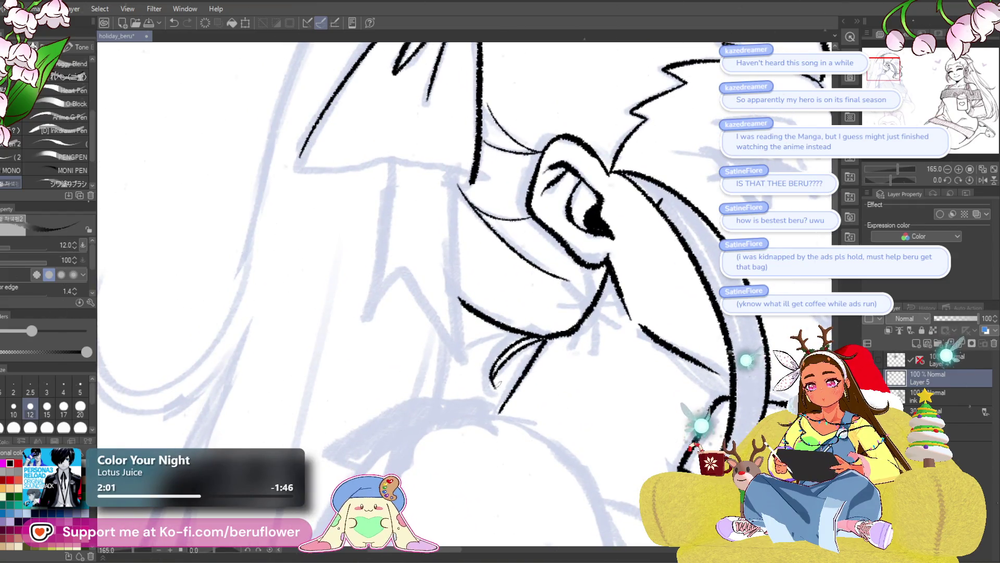
{"action": "mouse_move", "coordinate": [536, 303]}
{"action": "left_mouse_down"}
{"action": "mouse_move", "coordinate": [526, 372]}
{"action": "mouse_move", "coordinate": [582, 439]}
{"action": "left_mouse_up"}
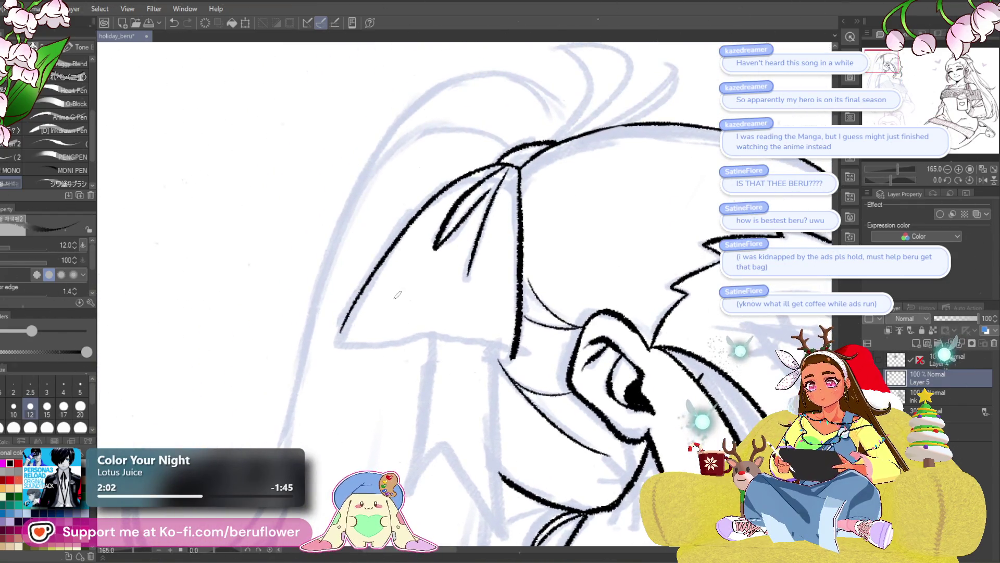
{"action": "scroll", "coordinate": [397, 295], "scroll_direction": "up", "scroll_amount": 3}
{"action": "left_click_drag", "start_coordinate": [397, 295], "coordinate": [436, 217]}
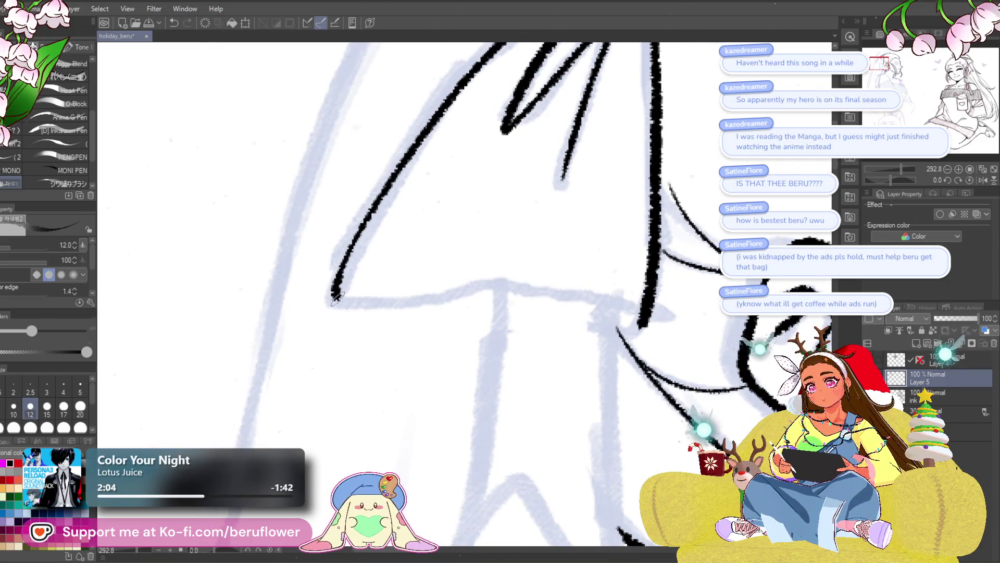
- Close the bow's triangular loop and ink its hanging line and notched tail
{"action": "left_click_drag", "start_coordinate": [476, 288], "coordinate": [528, 282]}
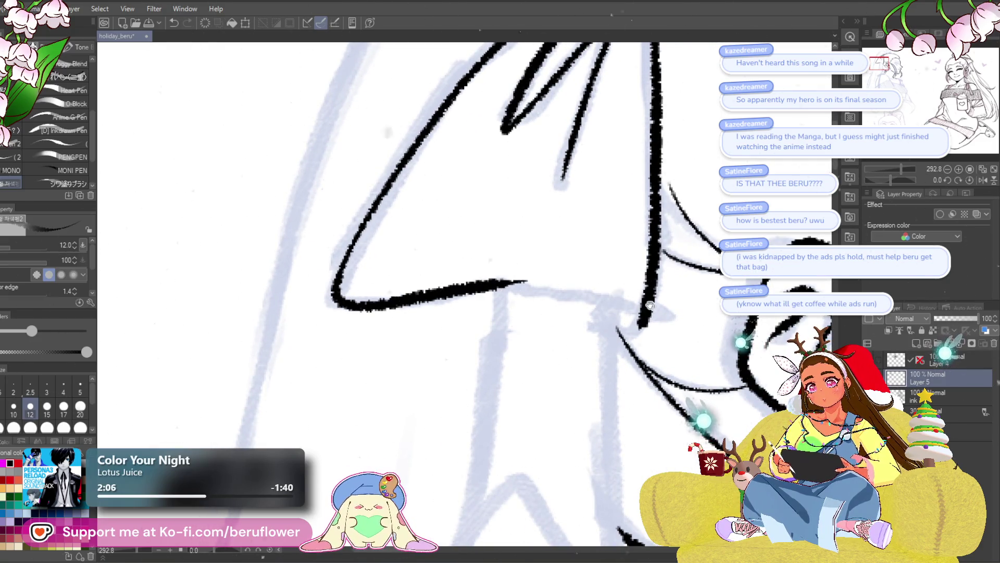
{"action": "left_click_drag", "start_coordinate": [650, 312], "coordinate": [516, 283]}
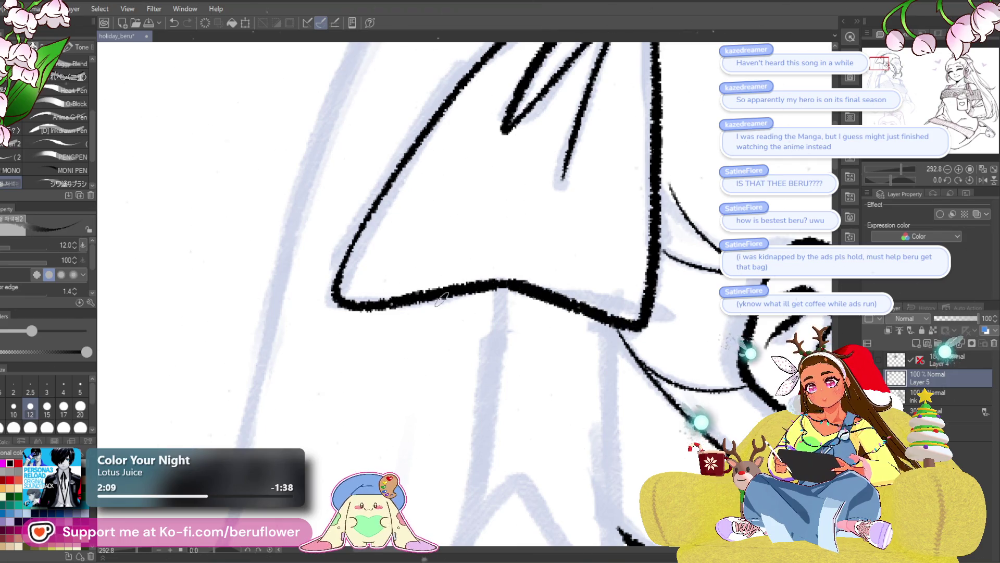
{"action": "scroll", "coordinate": [537, 289], "scroll_direction": "down", "scroll_amount": 5}
{"action": "scroll", "coordinate": [537, 281], "scroll_direction": "up", "scroll_amount": 3}
{"action": "scroll", "coordinate": [538, 279], "scroll_direction": "down", "scroll_amount": 2}
{"action": "scroll", "coordinate": [538, 279], "scroll_direction": "up", "scroll_amount": 2}
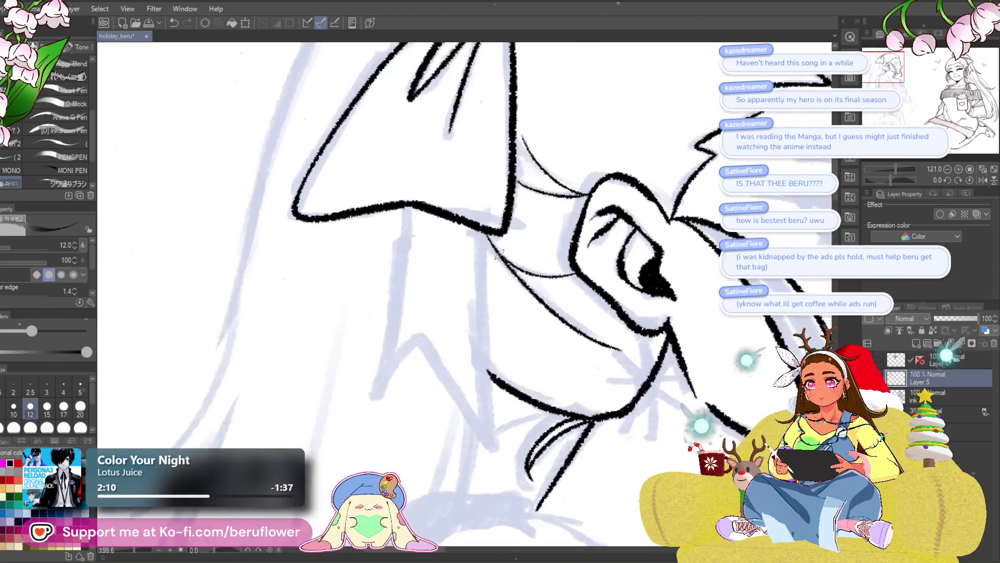
{"action": "scroll", "coordinate": [528, 227], "scroll_direction": "up", "scroll_amount": 1}
{"action": "mouse_move", "coordinate": [417, 213]}
{"action": "left_mouse_down"}
{"action": "mouse_move", "coordinate": [382, 379]}
{"action": "mouse_move", "coordinate": [443, 313]}
{"action": "left_mouse_up"}
{"action": "left_click_drag", "start_coordinate": [507, 199], "coordinate": [516, 437]}
{"action": "left_click_drag", "start_coordinate": [442, 314], "coordinate": [506, 428]}
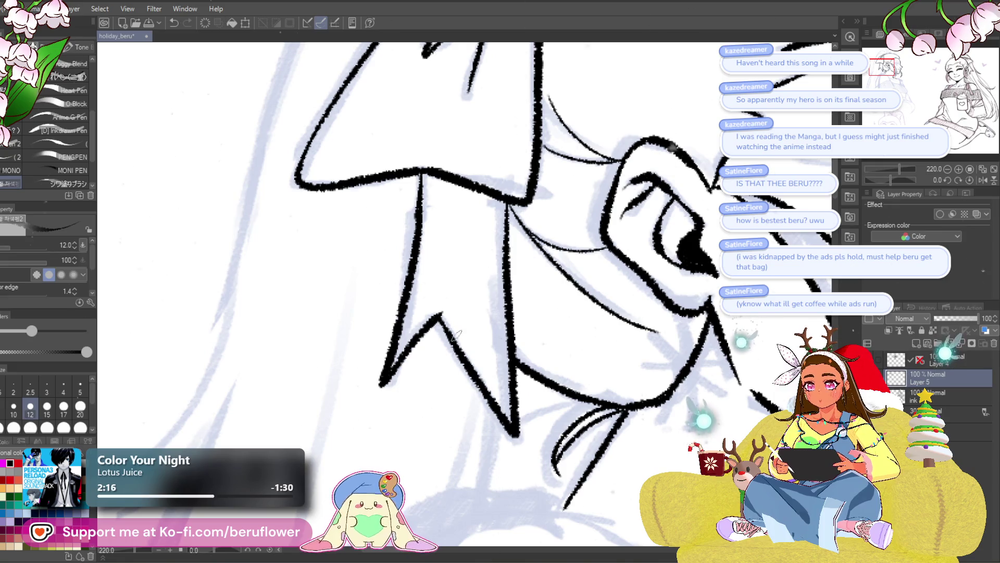
{"action": "scroll", "coordinate": [456, 334], "scroll_direction": "down", "scroll_amount": 2}
{"action": "scroll", "coordinate": [547, 344], "scroll_direction": "down", "scroll_amount": 2}
{"action": "scroll", "coordinate": [595, 347], "scroll_direction": "down", "scroll_amount": 1}
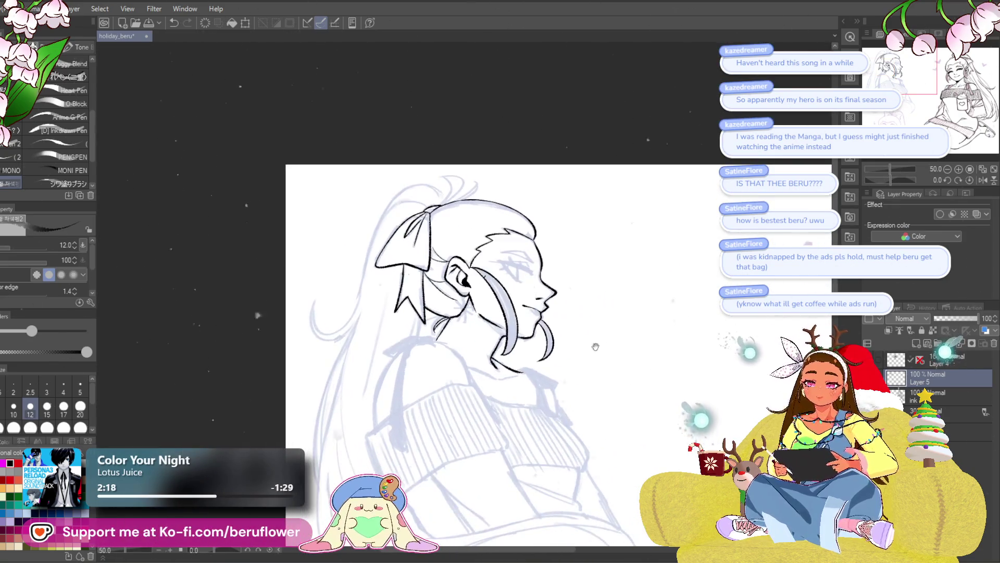
{"action": "scroll", "coordinate": [574, 413], "scroll_direction": "up", "scroll_amount": 1}
{"action": "scroll", "coordinate": [562, 480], "scroll_direction": "down", "scroll_amount": 1}
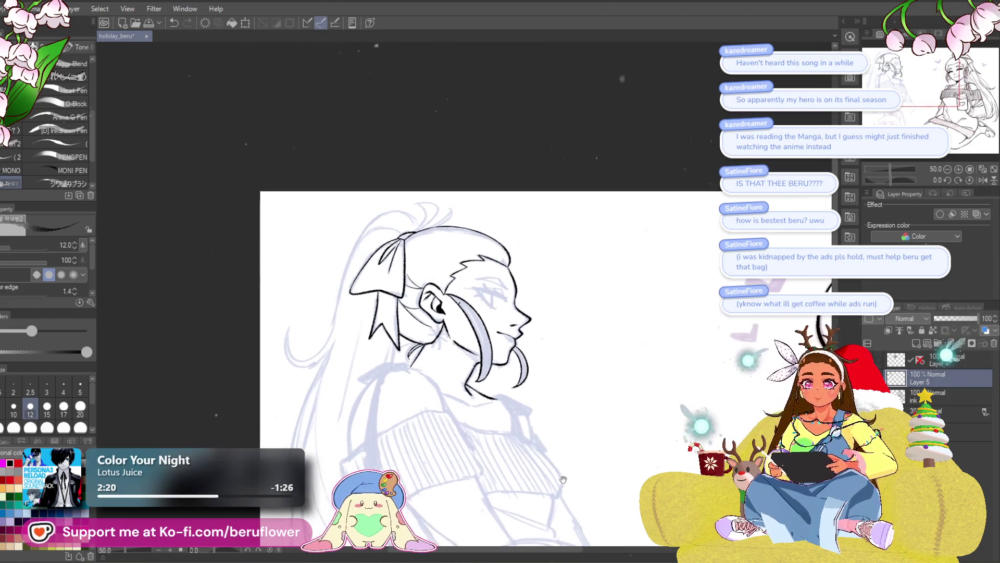
{"action": "scroll", "coordinate": [563, 479], "scroll_direction": "up", "scroll_amount": 2}
{"action": "scroll", "coordinate": [614, 275], "scroll_direction": "up", "scroll_amount": 2}
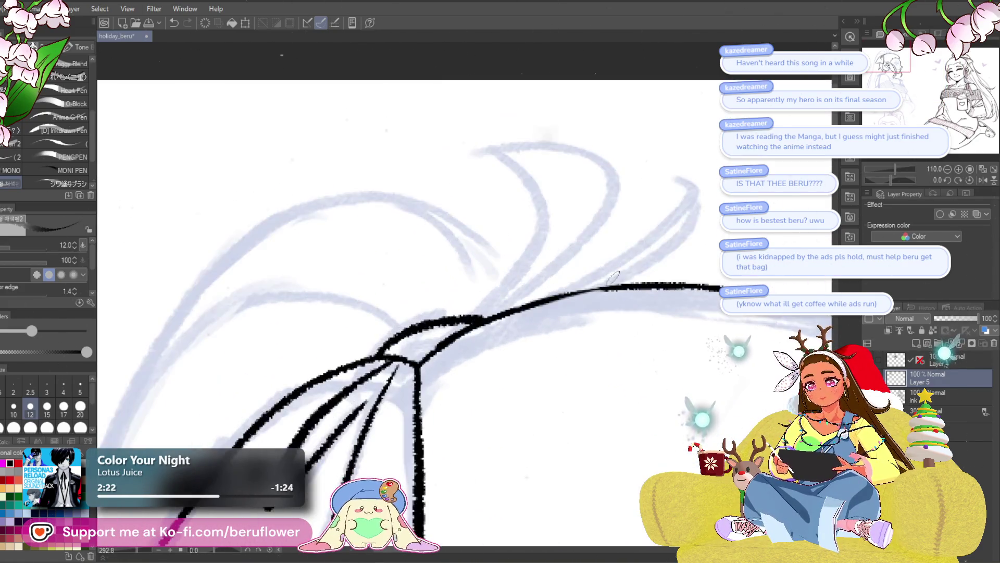
{"action": "scroll", "coordinate": [614, 276], "scroll_direction": "up", "scroll_amount": 3}
- Ink the ponytail's tied section and its loose top strands
{"action": "mouse_move", "coordinate": [493, 307]}
{"action": "left_mouse_down"}
{"action": "mouse_move", "coordinate": [617, 197]}
{"action": "mouse_move", "coordinate": [523, 302]}
{"action": "mouse_move", "coordinate": [570, 314]}
{"action": "left_mouse_up"}
{"action": "mouse_move", "coordinate": [442, 348]}
{"action": "left_mouse_down"}
{"action": "mouse_move", "coordinate": [453, 188]}
{"action": "mouse_move", "coordinate": [548, 180]}
{"action": "mouse_move", "coordinate": [587, 262]}
{"action": "mouse_move", "coordinate": [492, 329]}
{"action": "mouse_move", "coordinate": [527, 272]}
{"action": "left_mouse_up"}
{"action": "mouse_move", "coordinate": [514, 336]}
{"action": "left_mouse_down"}
{"action": "mouse_move", "coordinate": [530, 341]}
{"action": "mouse_move", "coordinate": [555, 305]}
{"action": "left_mouse_up"}
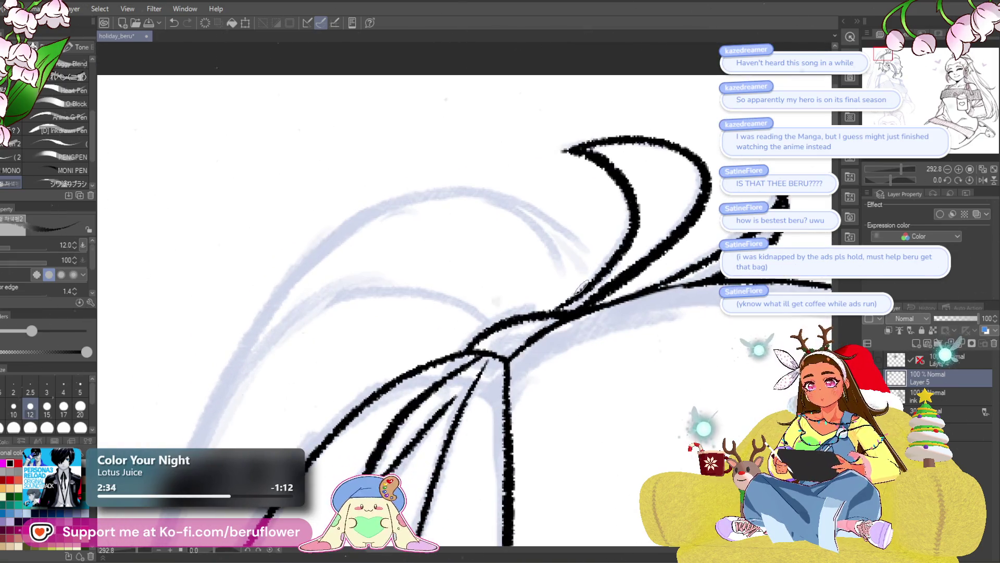
{"action": "left_click_drag", "start_coordinate": [577, 239], "coordinate": [512, 205]}
{"action": "mouse_move", "coordinate": [547, 258]}
{"action": "left_mouse_down"}
{"action": "mouse_move", "coordinate": [579, 269]}
{"action": "mouse_move", "coordinate": [449, 205]}
{"action": "mouse_move", "coordinate": [222, 434]}
{"action": "left_mouse_up"}
- Trace the ponytail's long outer outline down its left side
{"action": "mouse_move", "coordinate": [528, 202]}
{"action": "left_mouse_down"}
{"action": "mouse_move", "coordinate": [591, 143]}
{"action": "mouse_move", "coordinate": [540, 150]}
{"action": "left_mouse_up"}
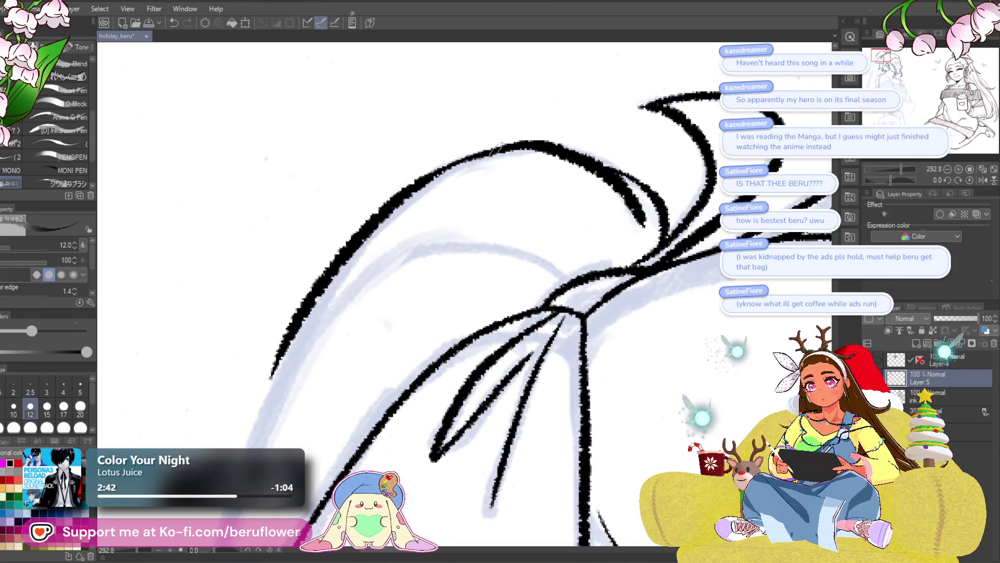
{"action": "left_click_drag", "start_coordinate": [357, 281], "coordinate": [428, 136]}
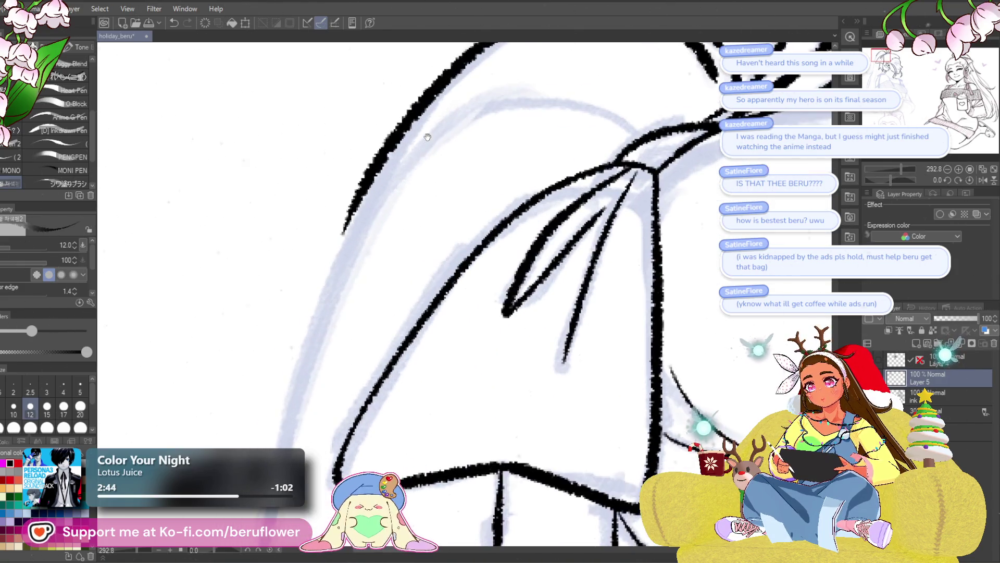
{"action": "left_click_drag", "start_coordinate": [369, 186], "coordinate": [321, 313]}
{"action": "left_click_drag", "start_coordinate": [578, 164], "coordinate": [570, 227]}
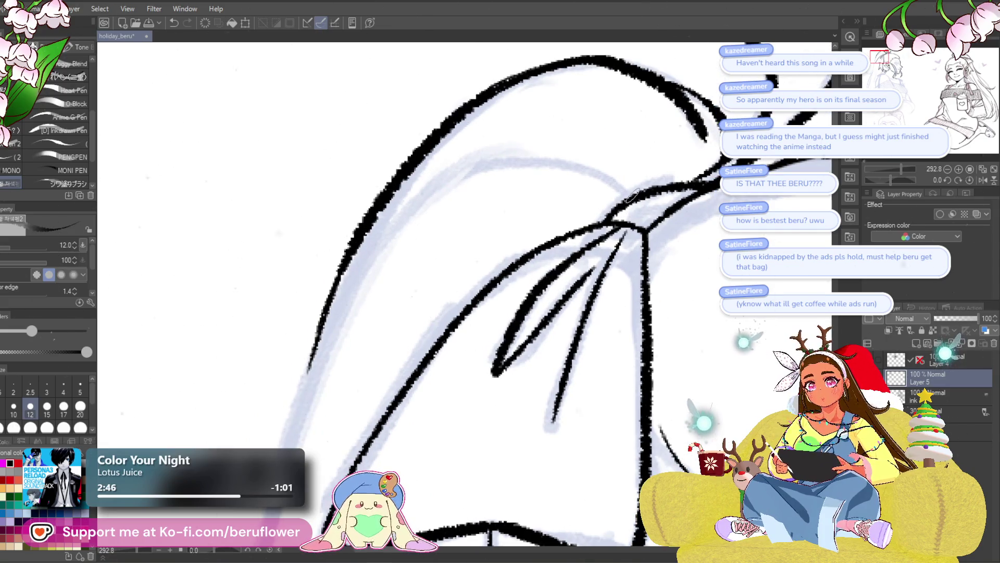
{"action": "left_click_drag", "start_coordinate": [574, 166], "coordinate": [282, 438]}
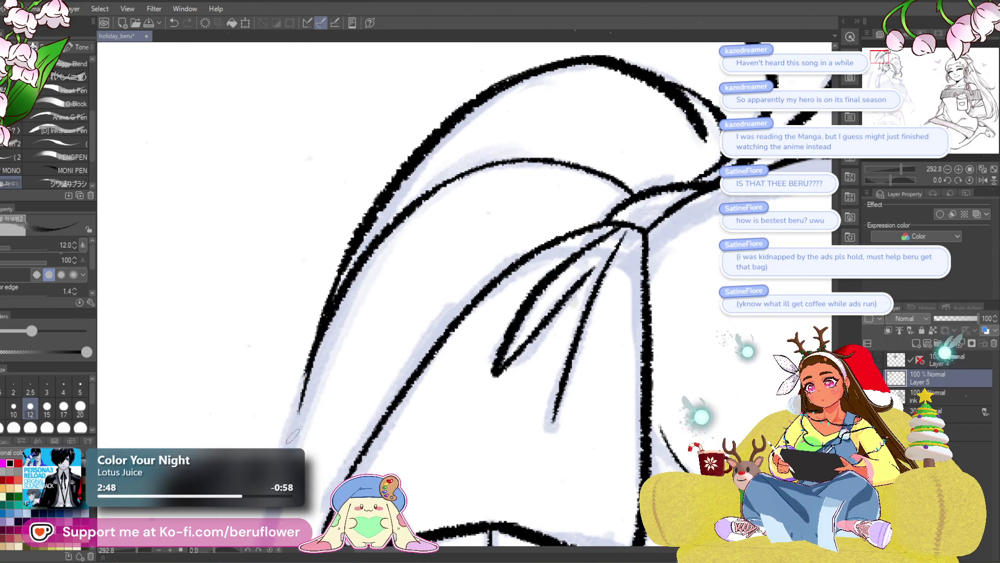
{"action": "scroll", "coordinate": [283, 438], "scroll_direction": "down", "scroll_amount": 2}
{"action": "scroll", "coordinate": [284, 437], "scroll_direction": "down", "scroll_amount": 3}
{"action": "scroll", "coordinate": [480, 289], "scroll_direction": "up", "scroll_amount": 5}
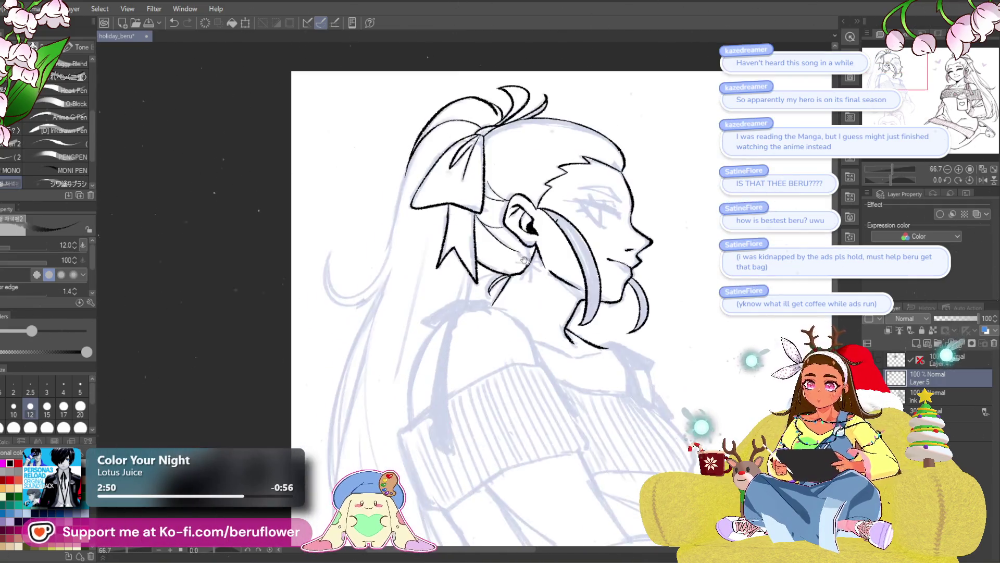
{"action": "scroll", "coordinate": [480, 290], "scroll_direction": "up", "scroll_amount": 2}
{"action": "scroll", "coordinate": [542, 390], "scroll_direction": "up", "scroll_amount": 1}
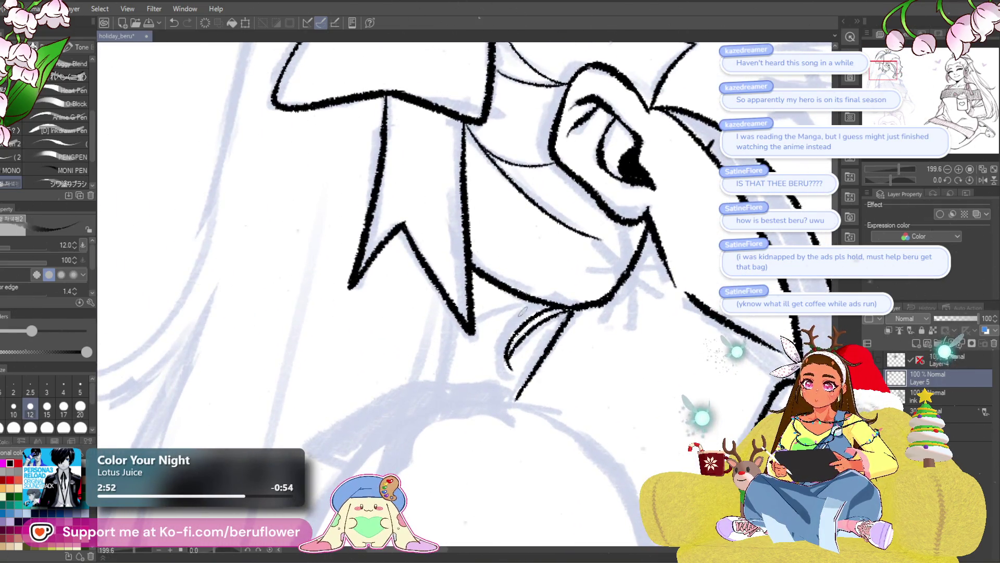
{"action": "scroll", "coordinate": [522, 312], "scroll_direction": "up", "scroll_amount": 2}
- Ink a tapered line under the jaw, redrawing it once, then move across to the neck
{"action": "left_click_drag", "start_coordinate": [567, 301], "coordinate": [435, 356]}
{"action": "key", "text": "ctrl+z"}
{"action": "mouse_move", "coordinate": [581, 306]}
{"action": "left_mouse_down"}
{"action": "mouse_move", "coordinate": [439, 345]}
{"action": "mouse_move", "coordinate": [567, 307]}
{"action": "left_mouse_up"}
{"action": "scroll", "coordinate": [539, 334], "scroll_direction": "down", "scroll_amount": 3}
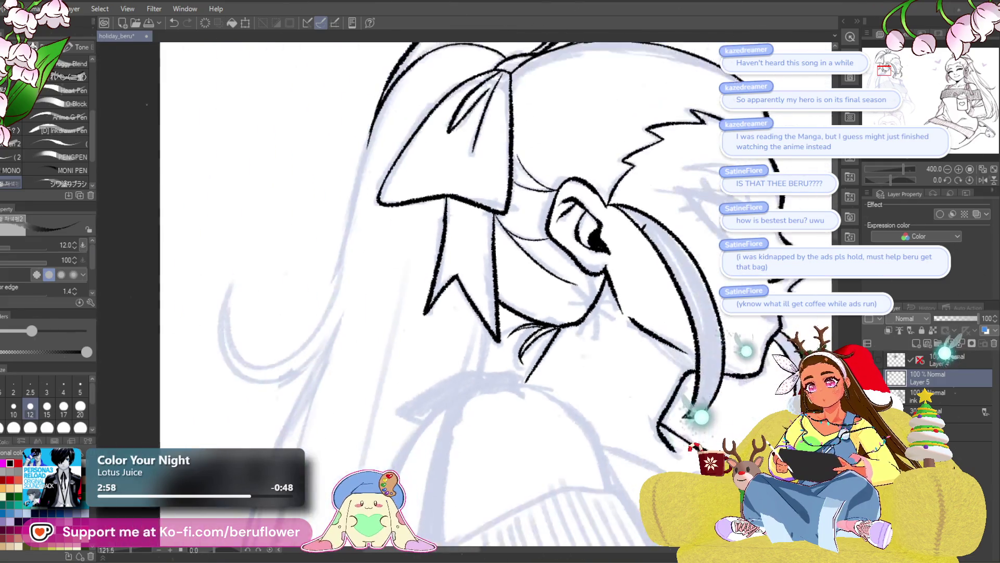
{"action": "scroll", "coordinate": [677, 383], "scroll_direction": "down", "scroll_amount": 1}
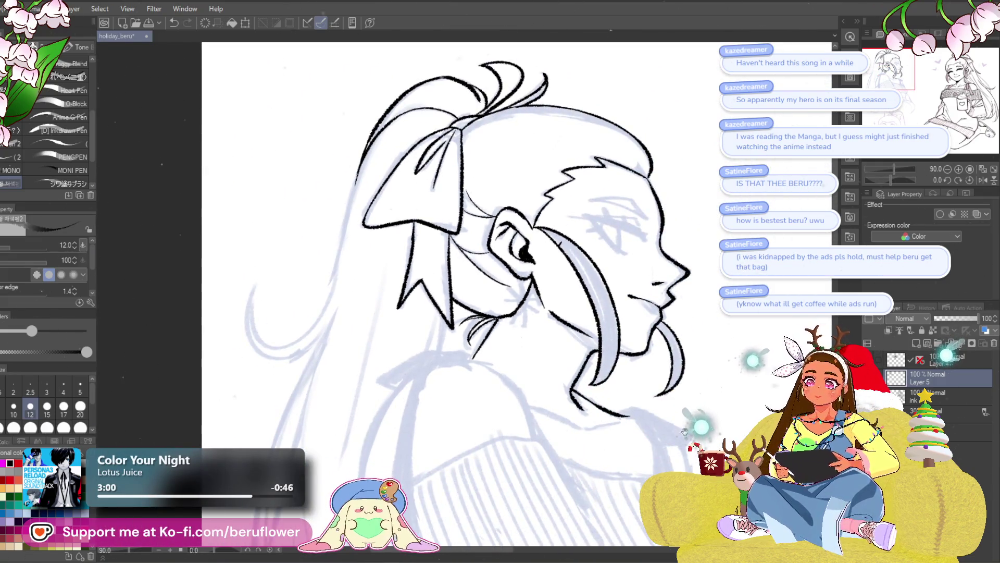
{"action": "scroll", "coordinate": [643, 384], "scroll_direction": "down", "scroll_amount": 3}
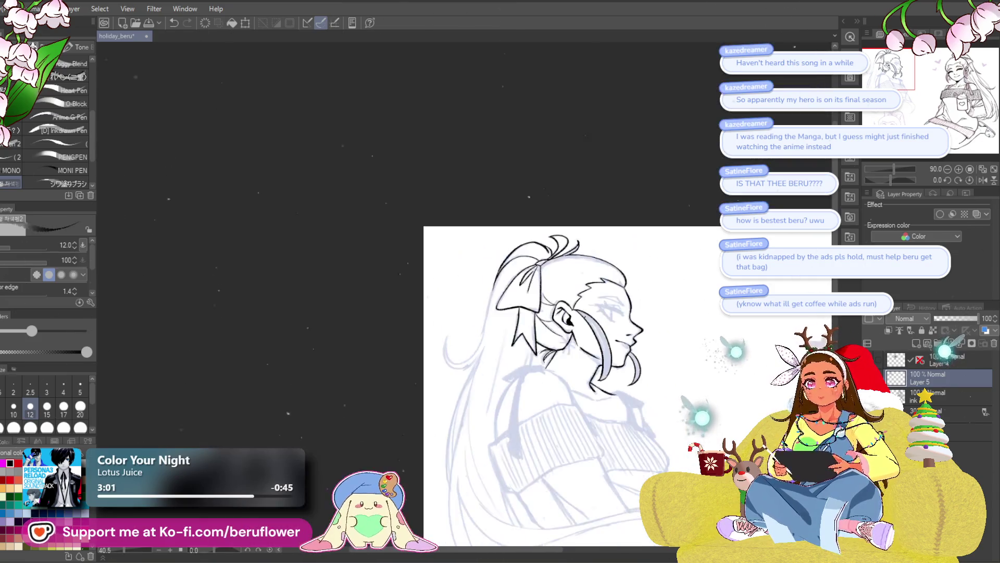
{"action": "scroll", "coordinate": [644, 272], "scroll_direction": "up", "scroll_amount": 2}
{"action": "scroll", "coordinate": [645, 272], "scroll_direction": "up", "scroll_amount": 2}
{"action": "scroll", "coordinate": [645, 272], "scroll_direction": "up", "scroll_amount": 2}
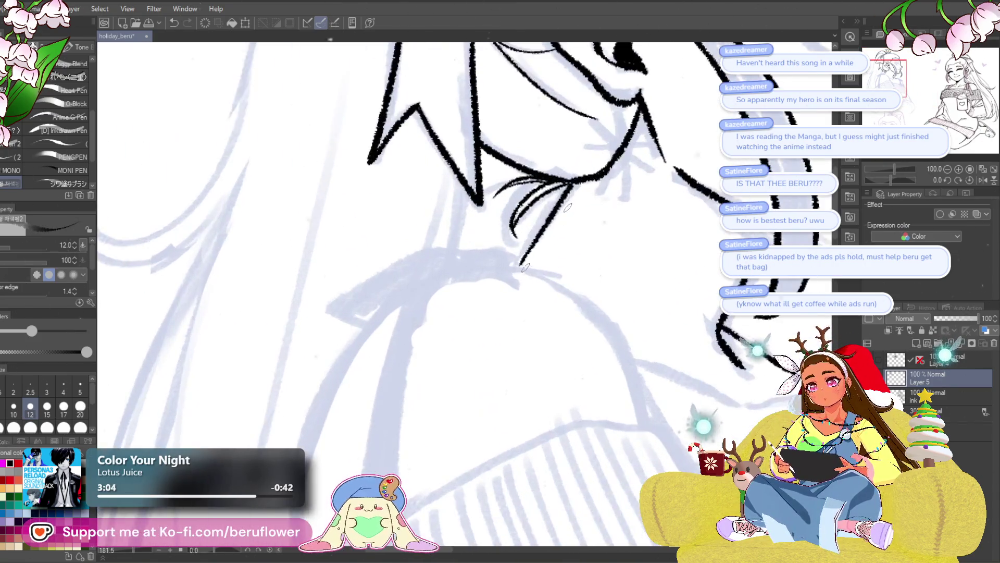
{"action": "scroll", "coordinate": [645, 272], "scroll_direction": "up", "scroll_amount": 2}
{"action": "mouse_move", "coordinate": [645, 272]}
{"action": "left_mouse_down"}
{"action": "mouse_move", "coordinate": [485, 247]}
{"action": "mouse_move", "coordinate": [524, 267]}
{"action": "mouse_move", "coordinate": [559, 303]}
{"action": "mouse_move", "coordinate": [602, 405]}
{"action": "left_mouse_up"}
{"action": "scroll", "coordinate": [529, 370], "scroll_direction": "down", "scroll_amount": 5}
{"action": "scroll", "coordinate": [528, 371], "scroll_direction": "up", "scroll_amount": 4}
{"action": "scroll", "coordinate": [528, 370], "scroll_direction": "up", "scroll_amount": 1}
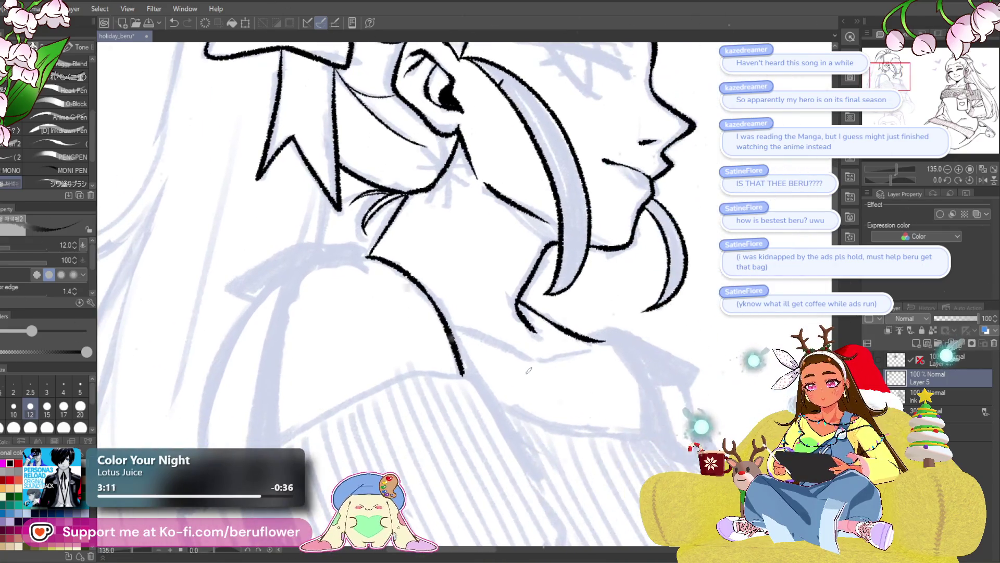
{"action": "left_click_drag", "start_coordinate": [528, 370], "coordinate": [610, 374]}
- Add a thin line above the chin after undoing a lower chin stroke, plus a short neck stroke
{"action": "mouse_move", "coordinate": [493, 327]}
{"action": "left_mouse_down"}
{"action": "mouse_move", "coordinate": [569, 363]}
{"action": "mouse_move", "coordinate": [594, 366]}
{"action": "mouse_move", "coordinate": [638, 344]}
{"action": "left_mouse_up"}
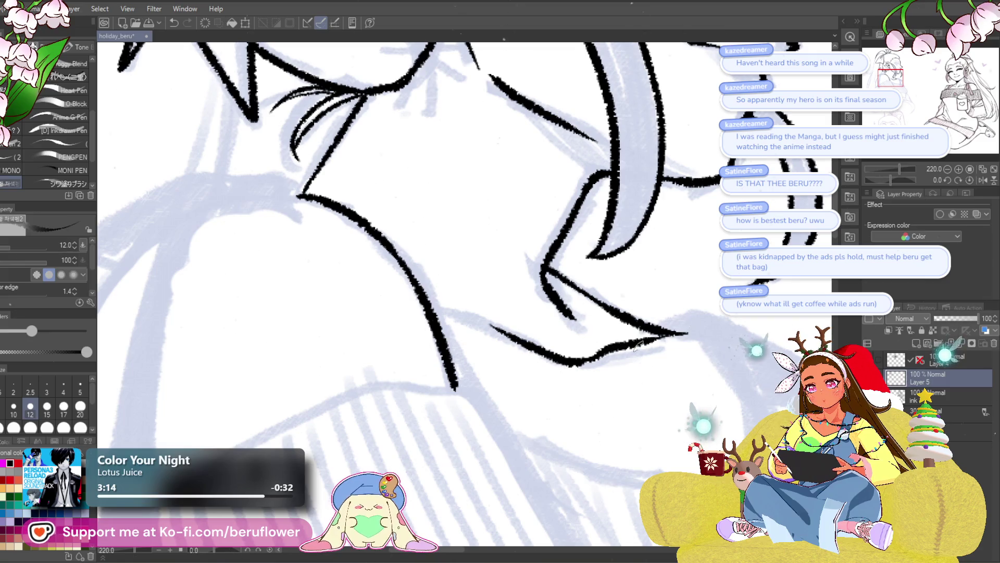
{"action": "key", "text": "ctrl+z"}
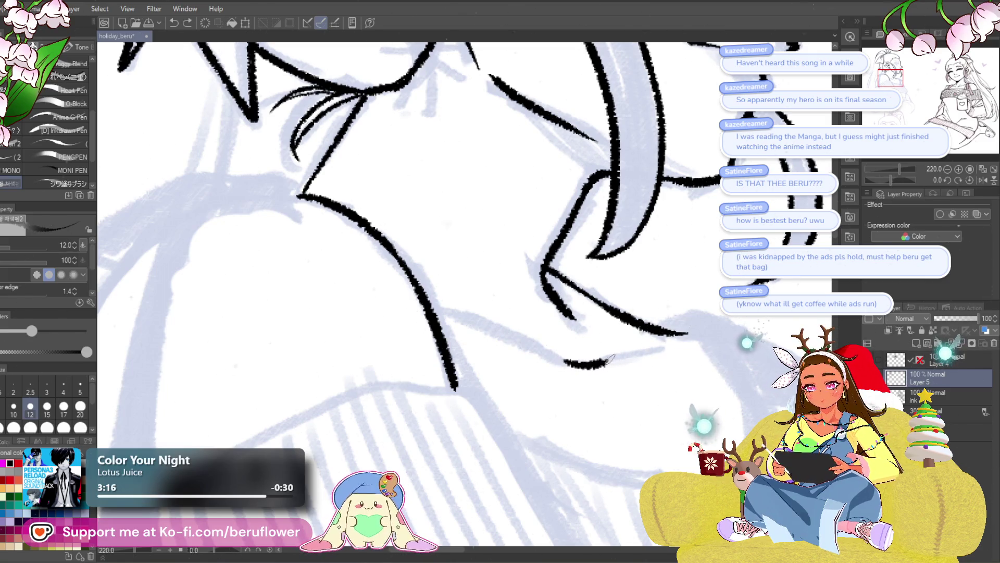
{"action": "left_click_drag", "start_coordinate": [691, 278], "coordinate": [720, 279]}
{"action": "left_click_drag", "start_coordinate": [555, 340], "coordinate": [482, 307]}
{"action": "scroll", "coordinate": [500, 312], "scroll_direction": "down", "scroll_amount": 5}
{"action": "scroll", "coordinate": [516, 309], "scroll_direction": "up", "scroll_amount": 2}
{"action": "scroll", "coordinate": [524, 308], "scroll_direction": "up", "scroll_amount": 1}
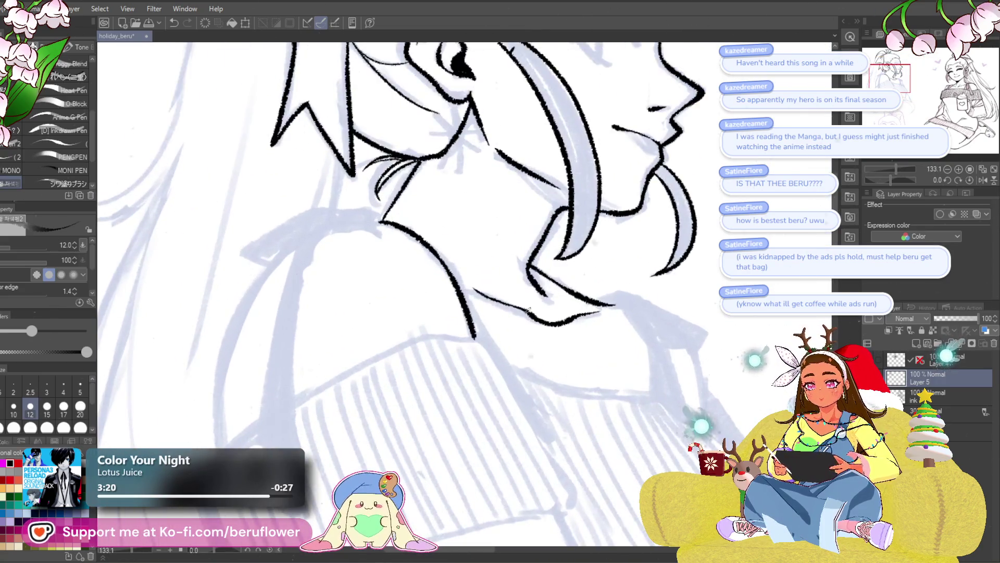
{"action": "scroll", "coordinate": [528, 311], "scroll_direction": "down", "scroll_amount": 5}
{"action": "scroll", "coordinate": [548, 328], "scroll_direction": "up", "scroll_amount": 3}
{"action": "left_click_drag", "start_coordinate": [609, 305], "coordinate": [611, 390]}
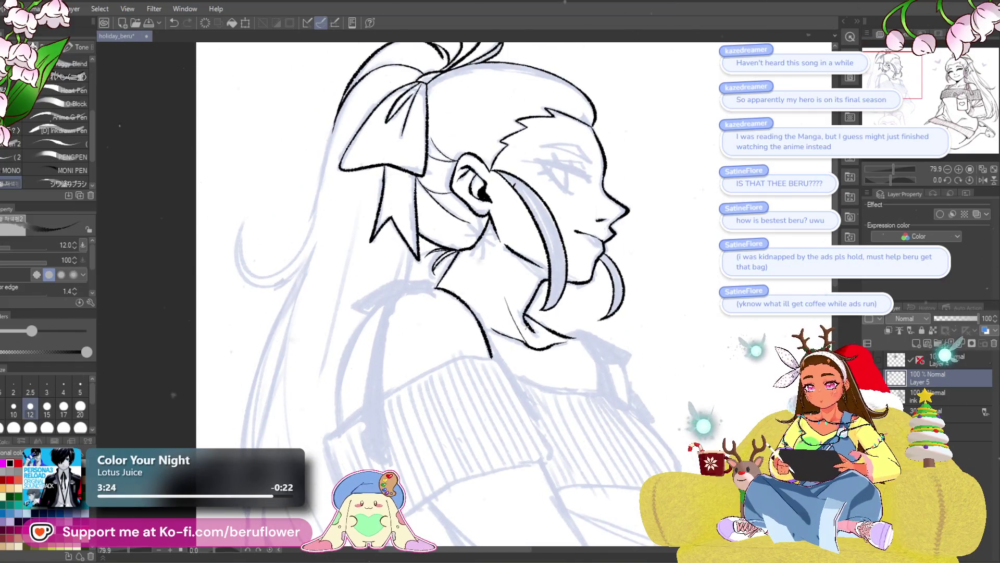
{"action": "scroll", "coordinate": [488, 254], "scroll_direction": "up", "scroll_amount": 3}
{"action": "left_click_drag", "start_coordinate": [486, 249], "coordinate": [500, 283]}
{"action": "scroll", "coordinate": [522, 330], "scroll_direction": "down", "scroll_amount": 4}
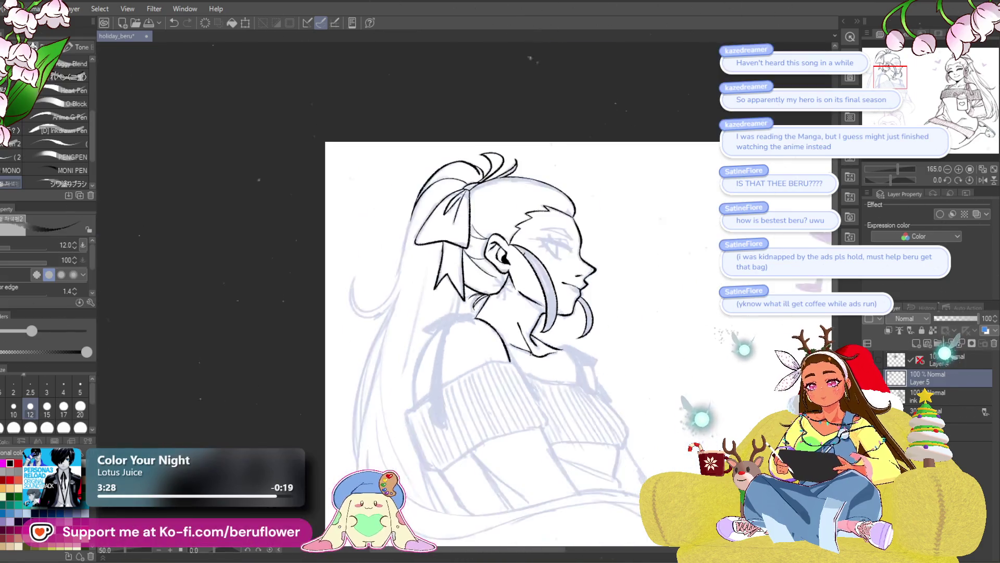
{"action": "scroll", "coordinate": [461, 398], "scroll_direction": "down", "scroll_amount": 3}
{"action": "scroll", "coordinate": [461, 398], "scroll_direction": "up", "scroll_amount": 1}
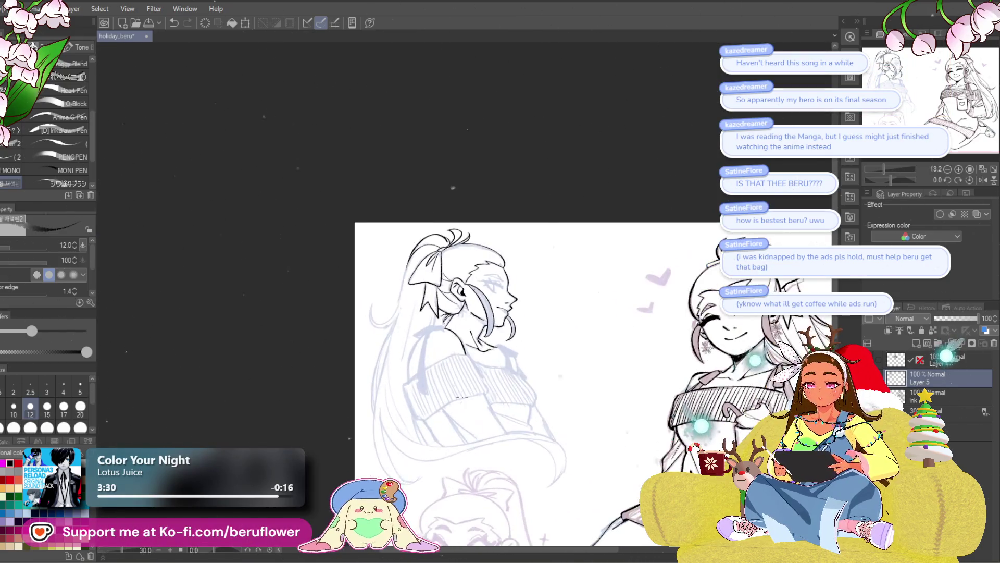
{"action": "scroll", "coordinate": [461, 398], "scroll_direction": "up", "scroll_amount": 1}
{"action": "scroll", "coordinate": [469, 398], "scroll_direction": "up", "scroll_amount": 1}
{"action": "scroll", "coordinate": [519, 395], "scroll_direction": "up", "scroll_amount": 1}
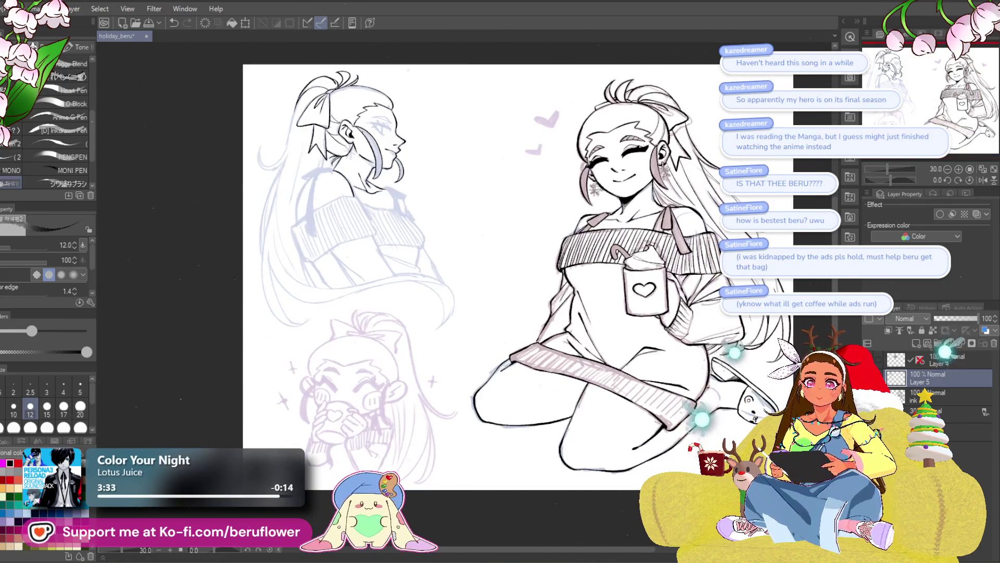
{"action": "scroll", "coordinate": [518, 395], "scroll_direction": "up", "scroll_amount": 1}
{"action": "scroll", "coordinate": [519, 396], "scroll_direction": "up", "scroll_amount": 1}
{"action": "scroll", "coordinate": [578, 320], "scroll_direction": "up", "scroll_amount": 1}
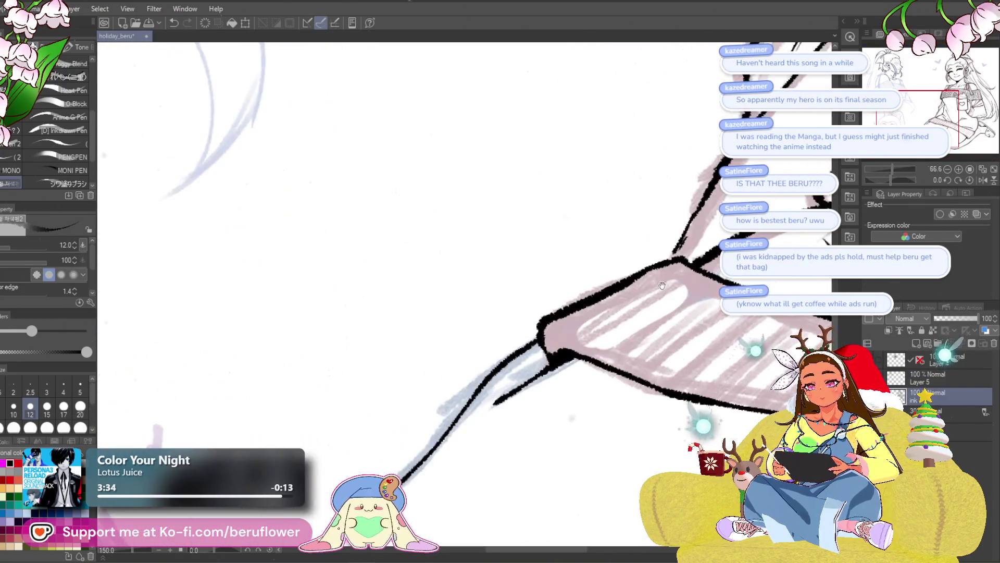
{"action": "scroll", "coordinate": [579, 320], "scroll_direction": "up", "scroll_amount": 1}
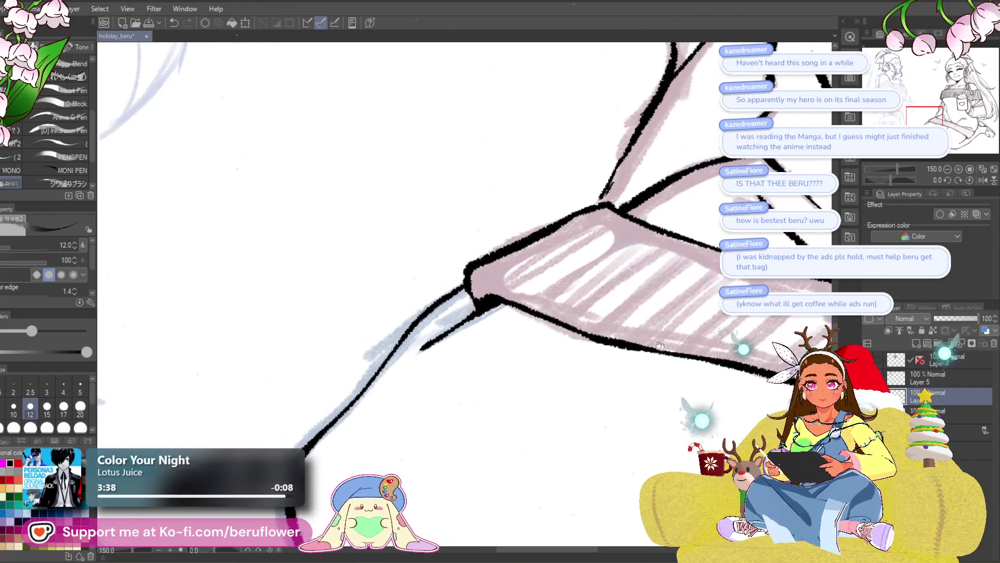
- Try a first set of hatch lines on the cuff's left edge with the canvas angled, then undo them
{"action": "left_click_drag", "start_coordinate": [897, 180], "coordinate": [883, 182]}
{"action": "left_click_drag", "start_coordinate": [560, 170], "coordinate": [450, 326]}
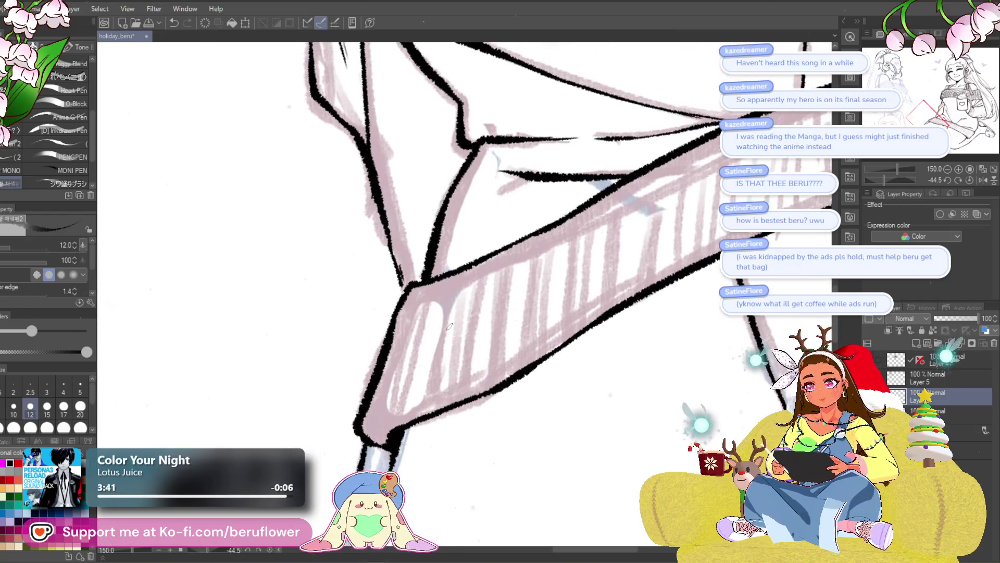
{"action": "left_click_drag", "start_coordinate": [407, 277], "coordinate": [374, 439]}
{"action": "left_click_drag", "start_coordinate": [449, 277], "coordinate": [383, 448]}
{"action": "mouse_move", "coordinate": [458, 272]}
{"action": "left_mouse_down"}
{"action": "mouse_move", "coordinate": [395, 427]}
{"action": "mouse_move", "coordinate": [413, 420]}
{"action": "left_mouse_up"}
{"action": "key", "text": "ctrl+z"}
{"action": "key", "text": "ctrl+z"}
{"action": "key", "text": "ctrl+z"}
{"action": "key", "text": "ctrl+z"}
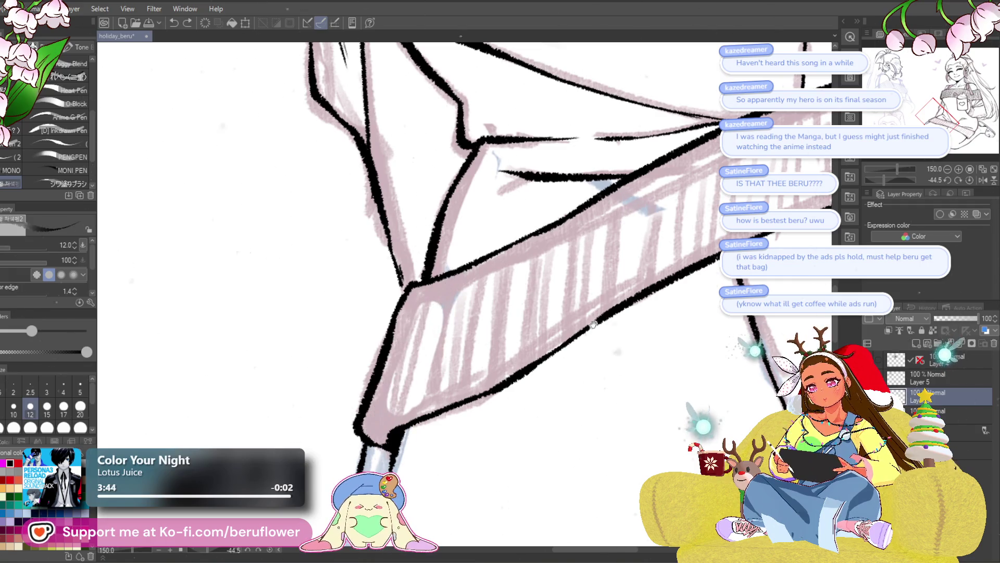
- With the canvas upright again, lay a dense run of diagonal hatch lines across the cuff
{"action": "left_click_drag", "start_coordinate": [886, 183], "coordinate": [907, 179]}
{"action": "left_click_drag", "start_coordinate": [592, 282], "coordinate": [456, 404]}
{"action": "mouse_move", "coordinate": [555, 289]}
{"action": "left_mouse_down"}
{"action": "mouse_move", "coordinate": [434, 401]}
{"action": "mouse_move", "coordinate": [440, 372]}
{"action": "left_mouse_up"}
{"action": "left_click_drag", "start_coordinate": [507, 278], "coordinate": [408, 368]}
{"action": "left_click_drag", "start_coordinate": [486, 310], "coordinate": [377, 401]}
{"action": "mouse_move", "coordinate": [514, 260]}
{"action": "left_mouse_down"}
{"action": "mouse_move", "coordinate": [396, 364]}
{"action": "mouse_move", "coordinate": [381, 361]}
{"action": "left_mouse_up"}
{"action": "left_click_drag", "start_coordinate": [377, 385], "coordinate": [433, 393]}
{"action": "left_click_drag", "start_coordinate": [519, 275], "coordinate": [419, 368]}
{"action": "mouse_move", "coordinate": [510, 268]}
{"action": "left_mouse_down"}
{"action": "mouse_move", "coordinate": [407, 357]}
{"action": "mouse_move", "coordinate": [387, 358]}
{"action": "left_mouse_up"}
{"action": "left_click_drag", "start_coordinate": [456, 275], "coordinate": [374, 351]}
{"action": "left_click_drag", "start_coordinate": [324, 400], "coordinate": [401, 398]}
- Hatch the cuff's left side, redoing the stroke at its corner so it sits cleanly
{"action": "mouse_move", "coordinate": [536, 259]}
{"action": "left_mouse_down"}
{"action": "mouse_move", "coordinate": [411, 381]}
{"action": "mouse_move", "coordinate": [405, 367]}
{"action": "left_mouse_up"}
{"action": "mouse_move", "coordinate": [532, 238]}
{"action": "left_mouse_down"}
{"action": "mouse_move", "coordinate": [383, 372]}
{"action": "mouse_move", "coordinate": [375, 360]}
{"action": "left_mouse_up"}
{"action": "left_click_drag", "start_coordinate": [500, 235], "coordinate": [383, 329]}
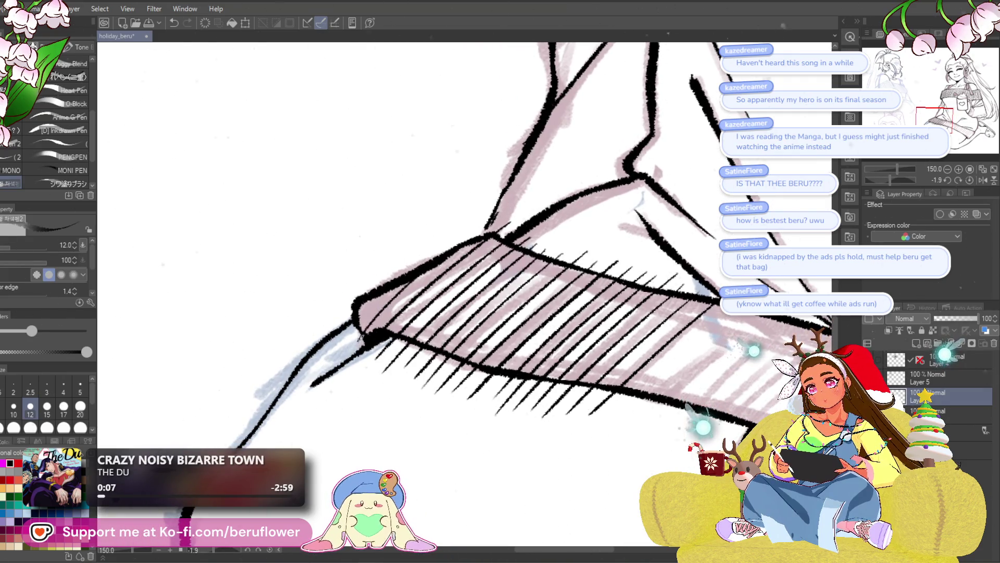
{"action": "key", "text": "ctrl+z"}
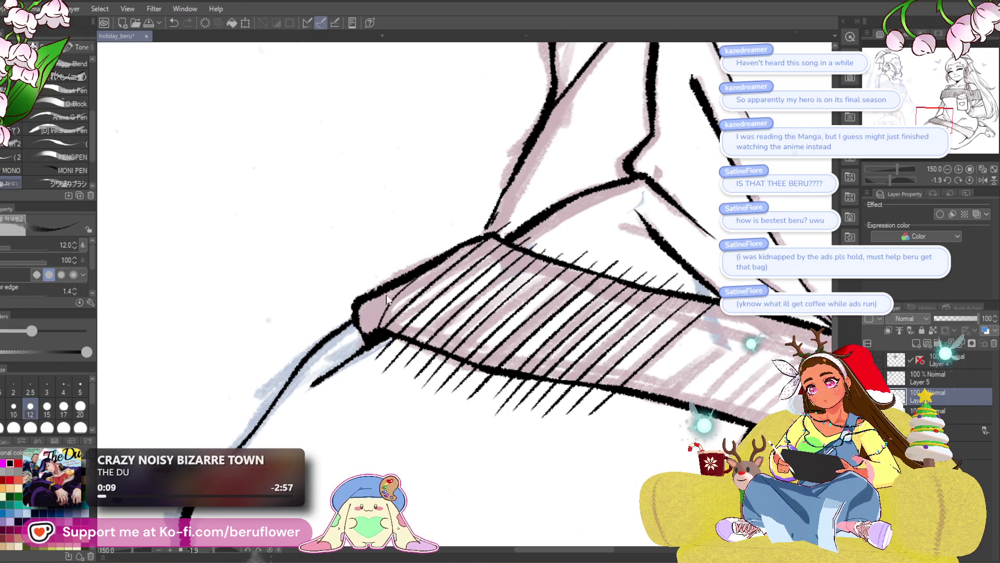
{"action": "left_click_drag", "start_coordinate": [408, 284], "coordinate": [372, 328]}
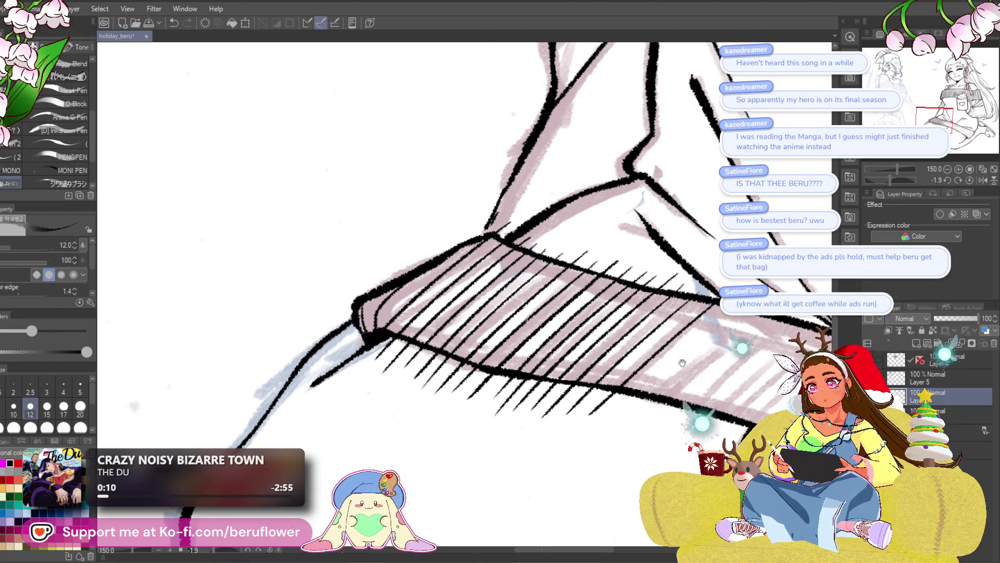
{"action": "left_click_drag", "start_coordinate": [476, 289], "coordinate": [481, 312]}
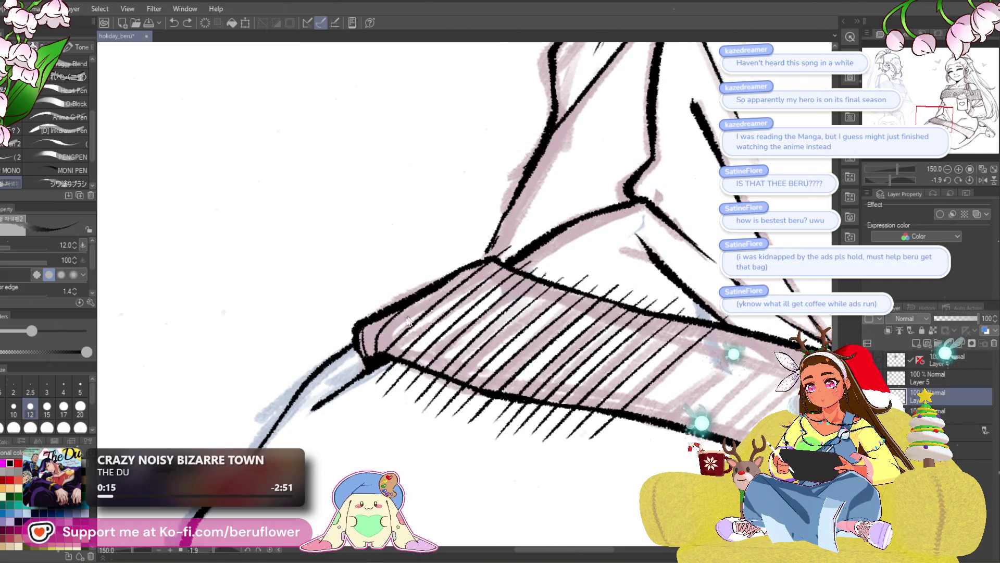
{"action": "mouse_move", "coordinate": [732, 378]}
{"action": "left_mouse_down"}
{"action": "mouse_move", "coordinate": [642, 337]}
{"action": "mouse_move", "coordinate": [547, 314]}
{"action": "mouse_move", "coordinate": [464, 388]}
{"action": "left_mouse_up"}
- Add further diagonal hatch strokes one at a time, undoing and redrawing misplaced ones
{"action": "left_click_drag", "start_coordinate": [501, 351], "coordinate": [498, 332]}
{"action": "key", "text": "ctrl+z"}
{"action": "mouse_move", "coordinate": [533, 286]}
{"action": "left_mouse_down"}
{"action": "mouse_move", "coordinate": [459, 359]}
{"action": "mouse_move", "coordinate": [473, 367]}
{"action": "left_mouse_up"}
{"action": "left_click_drag", "start_coordinate": [578, 296], "coordinate": [492, 378]}
{"action": "key", "text": "ctrl+z"}
{"action": "key", "text": "ctrl+z"}
{"action": "key", "text": "ctrl+z"}
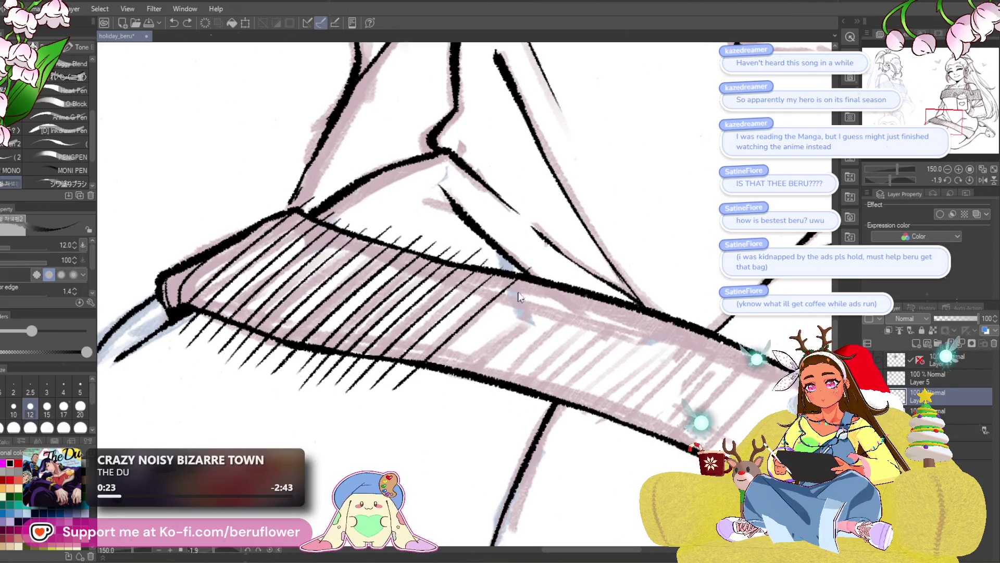
{"action": "left_click_drag", "start_coordinate": [532, 285], "coordinate": [445, 366]}
{"action": "left_click_drag", "start_coordinate": [575, 293], "coordinate": [480, 375]}
- Keep working single hatch strokes along the cuff, discarding bad ones until one lands right
{"action": "left_click_drag", "start_coordinate": [508, 328], "coordinate": [477, 321]}
{"action": "key", "text": "ctrl+z"}
{"action": "left_click_drag", "start_coordinate": [533, 285], "coordinate": [453, 370]}
{"action": "left_click_drag", "start_coordinate": [556, 286], "coordinate": [468, 371]}
{"action": "key", "text": "ctrl+z"}
{"action": "mouse_move", "coordinate": [545, 298]}
{"action": "left_mouse_down"}
{"action": "mouse_move", "coordinate": [469, 373]}
{"action": "mouse_move", "coordinate": [533, 296]}
{"action": "mouse_move", "coordinate": [453, 397]}
{"action": "left_mouse_up"}
{"action": "key", "text": "ctrl+z"}
{"action": "mouse_move", "coordinate": [544, 300]}
{"action": "left_mouse_down"}
{"action": "mouse_move", "coordinate": [456, 386]}
{"action": "mouse_move", "coordinate": [474, 390]}
{"action": "mouse_move", "coordinate": [488, 303]}
{"action": "mouse_move", "coordinate": [442, 386]}
{"action": "mouse_move", "coordinate": [458, 391]}
{"action": "mouse_move", "coordinate": [461, 418]}
{"action": "left_mouse_up"}
- Fill more of the band with diagonal hatching, undoing the last two strokes and redrawing them
{"action": "left_click_drag", "start_coordinate": [585, 321], "coordinate": [473, 437]}
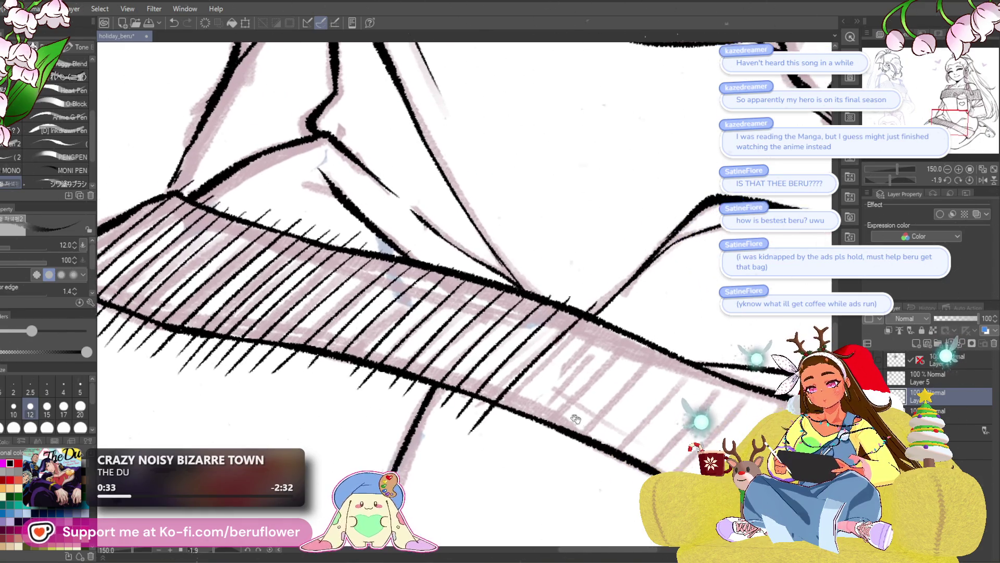
{"action": "left_click_drag", "start_coordinate": [501, 312], "coordinate": [466, 246]}
{"action": "mouse_move", "coordinate": [563, 256]}
{"action": "left_mouse_down"}
{"action": "mouse_move", "coordinate": [459, 371]}
{"action": "mouse_move", "coordinate": [479, 372]}
{"action": "left_mouse_up"}
{"action": "left_click_drag", "start_coordinate": [618, 250], "coordinate": [496, 380]}
{"action": "left_click_drag", "start_coordinate": [611, 276], "coordinate": [506, 387]}
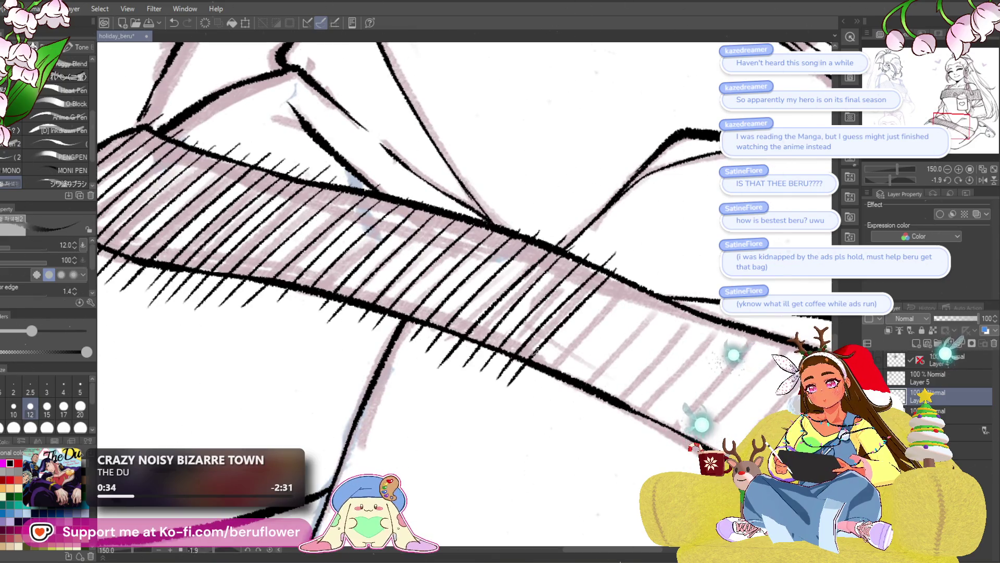
{"action": "left_click_drag", "start_coordinate": [637, 288], "coordinate": [553, 371]}
{"action": "key", "text": "ctrl+z"}
{"action": "key", "text": "ctrl+z"}
{"action": "key", "text": "ctrl+z"}
{"action": "key", "text": "ctrl+z"}
{"action": "key", "text": "ctrl+z"}
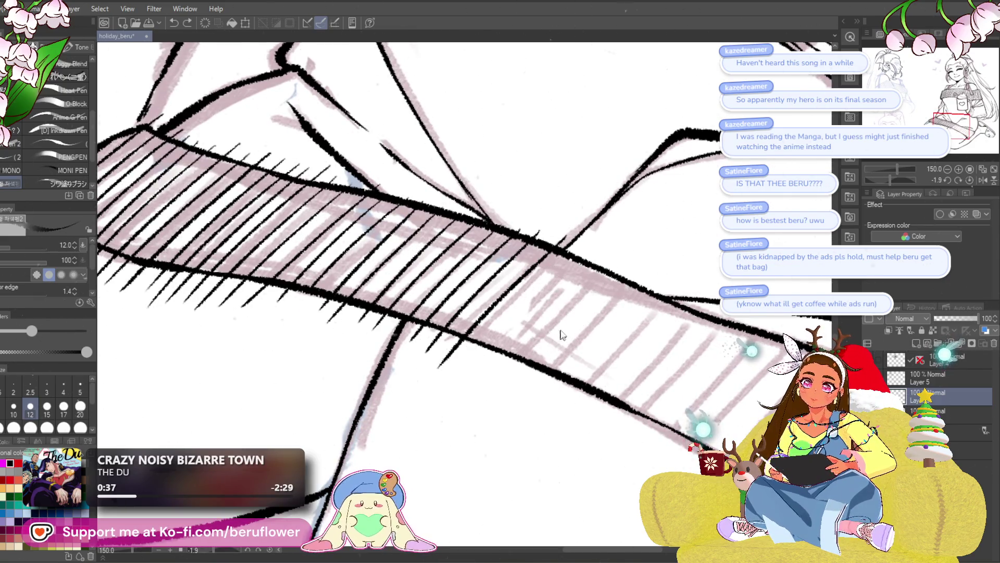
{"action": "key", "text": "ctrl+z"}
{"action": "mouse_move", "coordinate": [545, 247]}
{"action": "left_mouse_down"}
{"action": "mouse_move", "coordinate": [458, 335]}
{"action": "mouse_move", "coordinate": [473, 340]}
{"action": "left_mouse_up"}
{"action": "left_click_drag", "start_coordinate": [576, 272], "coordinate": [494, 349]}
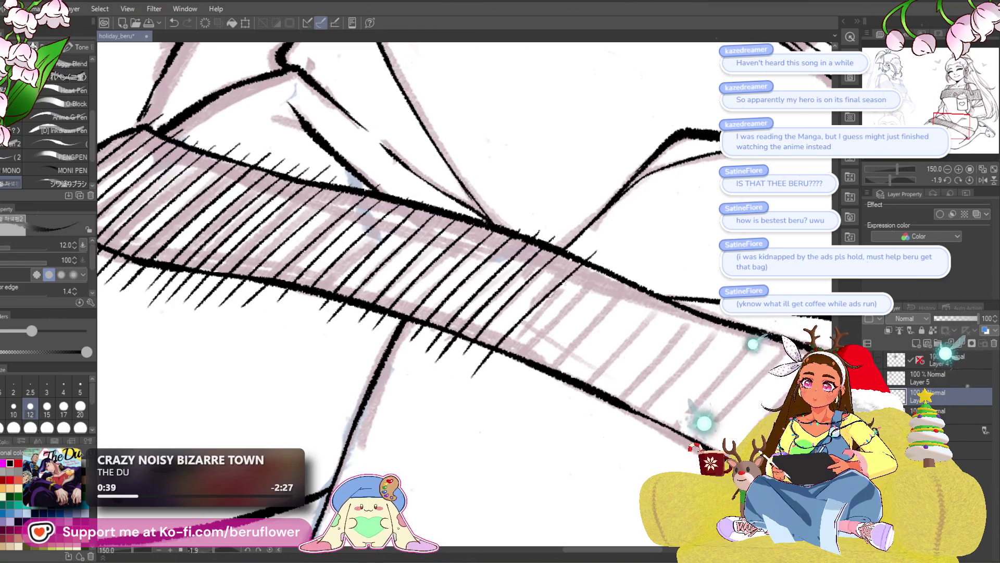
- Extend the hatching along the rest of the shaded band toward its squared end
{"action": "left_click_drag", "start_coordinate": [604, 315], "coordinate": [557, 293]}
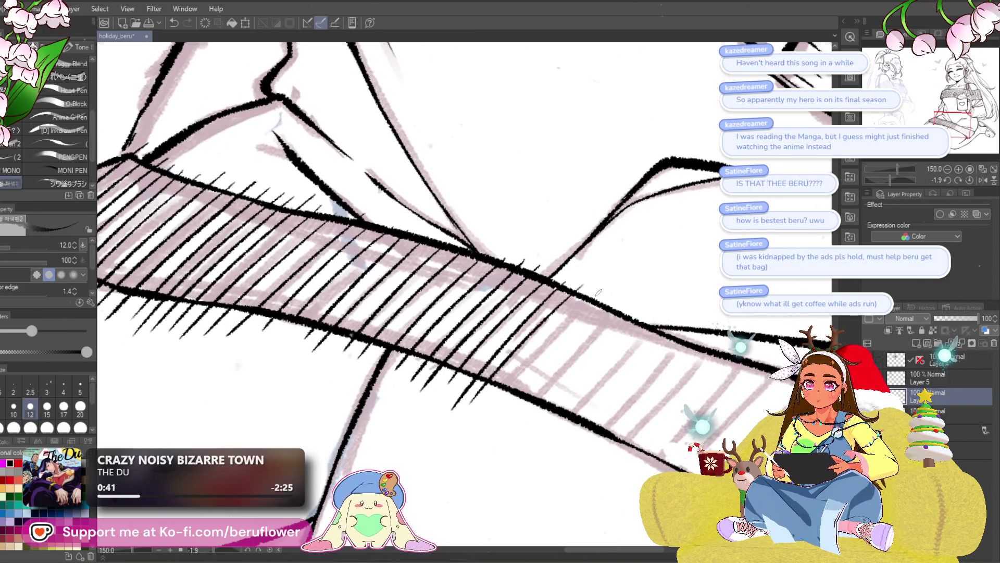
{"action": "left_click_drag", "start_coordinate": [518, 415], "coordinate": [474, 396]}
{"action": "left_click_drag", "start_coordinate": [601, 286], "coordinate": [556, 323]}
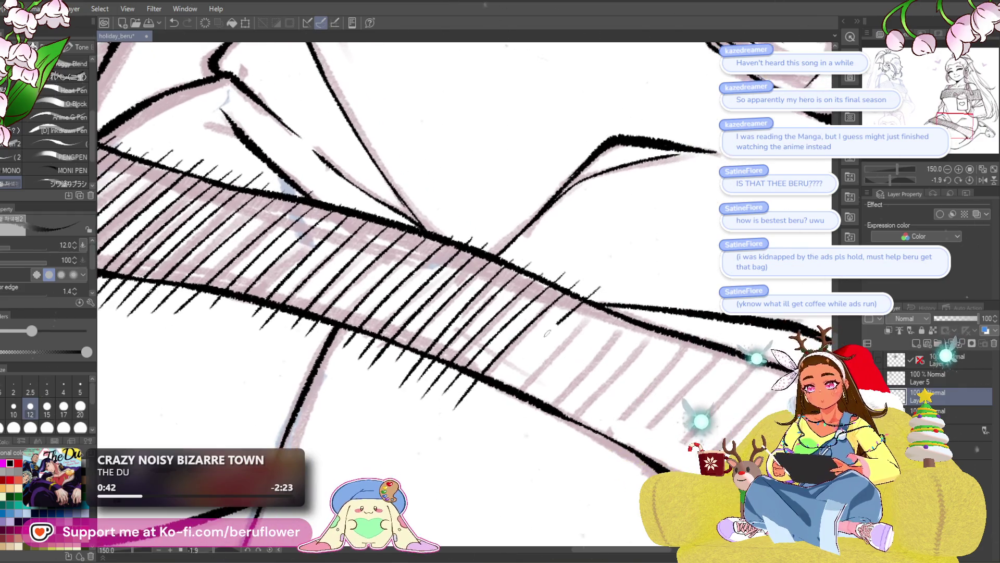
{"action": "mouse_move", "coordinate": [628, 325]}
{"action": "left_mouse_down"}
{"action": "mouse_move", "coordinate": [518, 437]}
{"action": "mouse_move", "coordinate": [542, 324]}
{"action": "mouse_move", "coordinate": [473, 428]}
{"action": "left_mouse_up"}
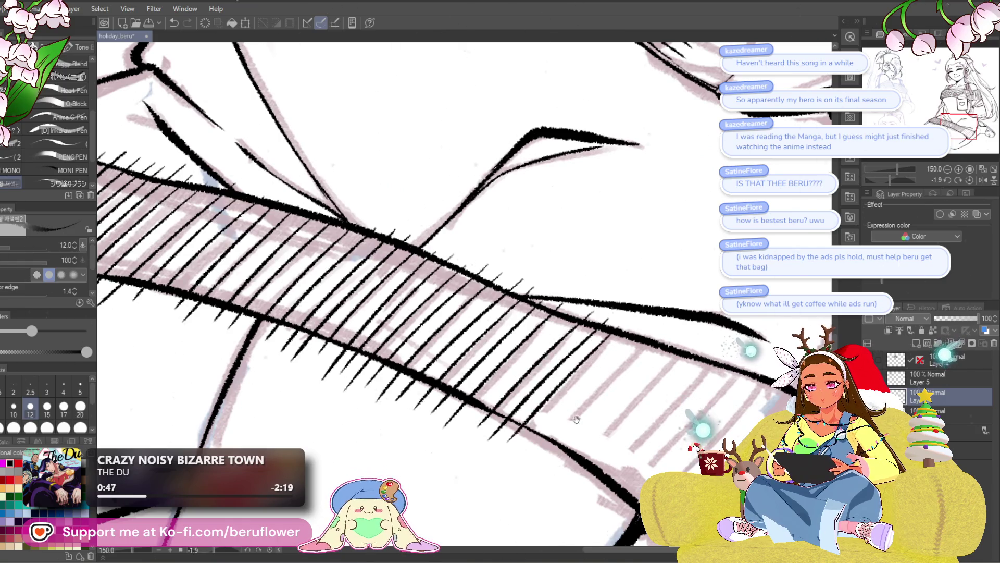
{"action": "left_click_drag", "start_coordinate": [576, 419], "coordinate": [526, 396]}
{"action": "left_click_drag", "start_coordinate": [568, 371], "coordinate": [548, 363]}
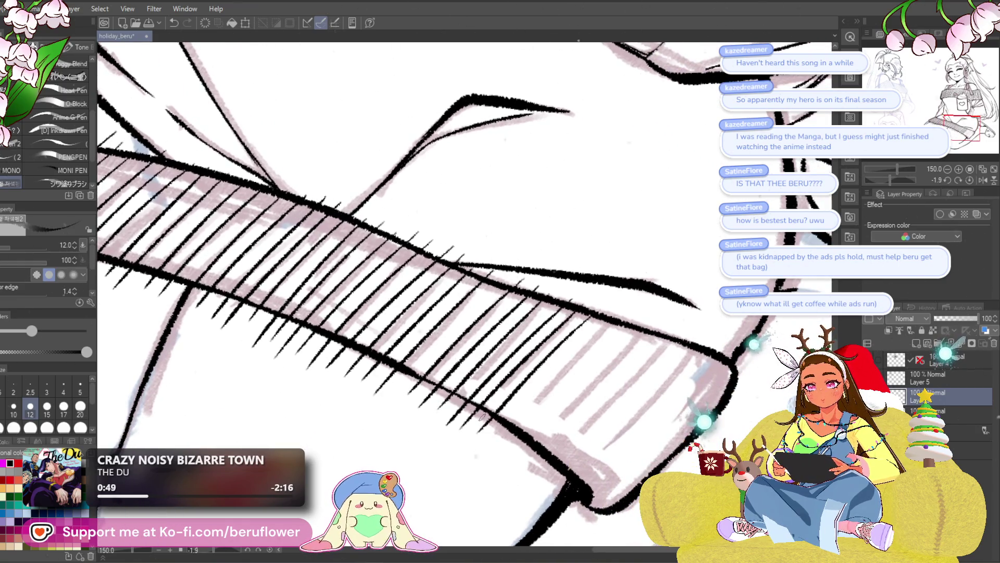
{"action": "mouse_move", "coordinate": [508, 435]}
{"action": "left_mouse_down"}
{"action": "mouse_move", "coordinate": [490, 428]}
{"action": "mouse_move", "coordinate": [547, 374]}
{"action": "left_mouse_up"}
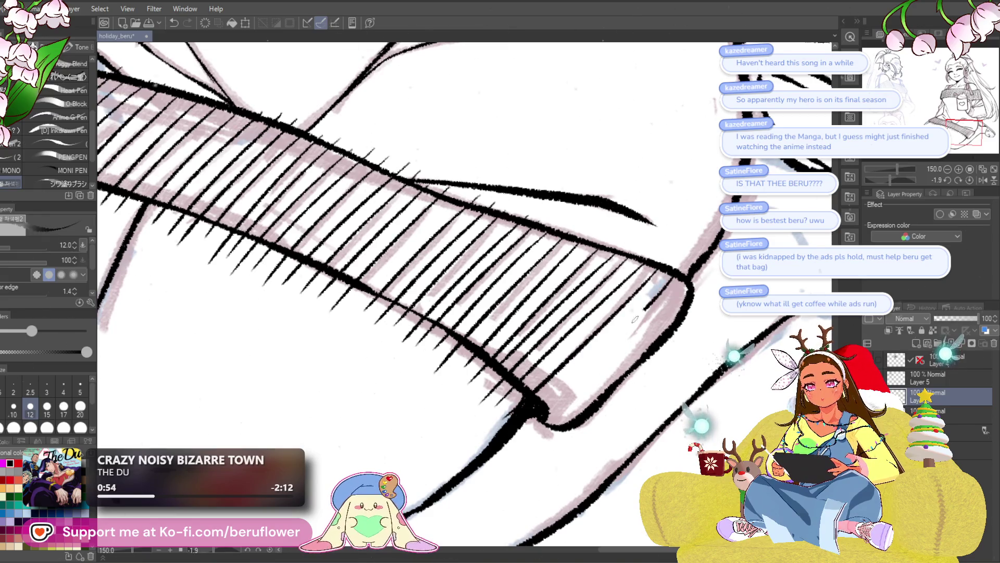
{"action": "scroll", "coordinate": [391, 282], "scroll_direction": "down", "scroll_amount": 3}
{"action": "scroll", "coordinate": [391, 281], "scroll_direction": "down", "scroll_amount": 3}
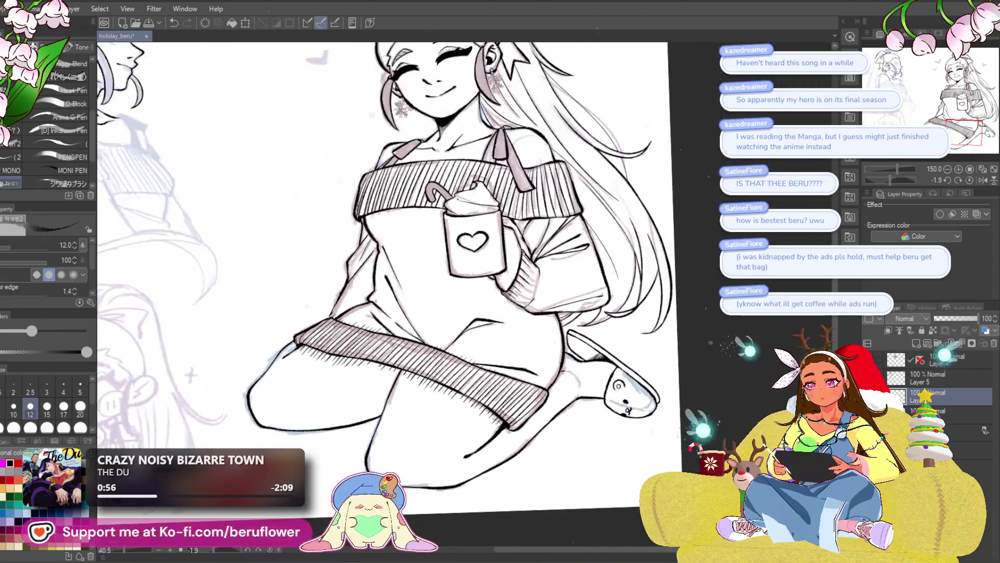
{"action": "scroll", "coordinate": [652, 260], "scroll_direction": "up", "scroll_amount": 3}
{"action": "scroll", "coordinate": [653, 260], "scroll_direction": "up", "scroll_amount": 2}
- Add a thin stroke on the band's lower outline, then lasso a freehand selection along the hatched band's black edge
{"action": "left_click_drag", "start_coordinate": [653, 260], "coordinate": [427, 453]}
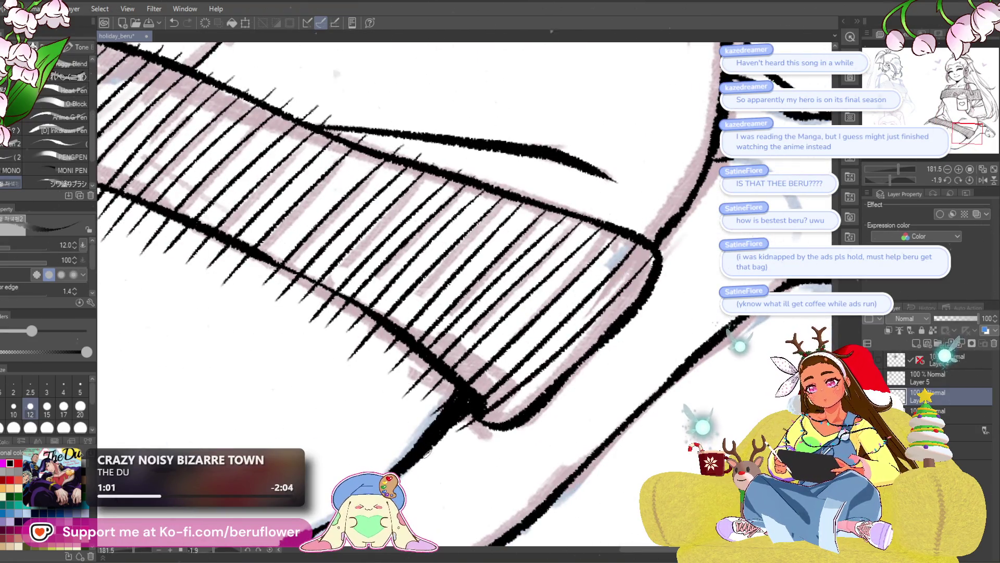
{"action": "scroll", "coordinate": [469, 281], "scroll_direction": "down", "scroll_amount": 5}
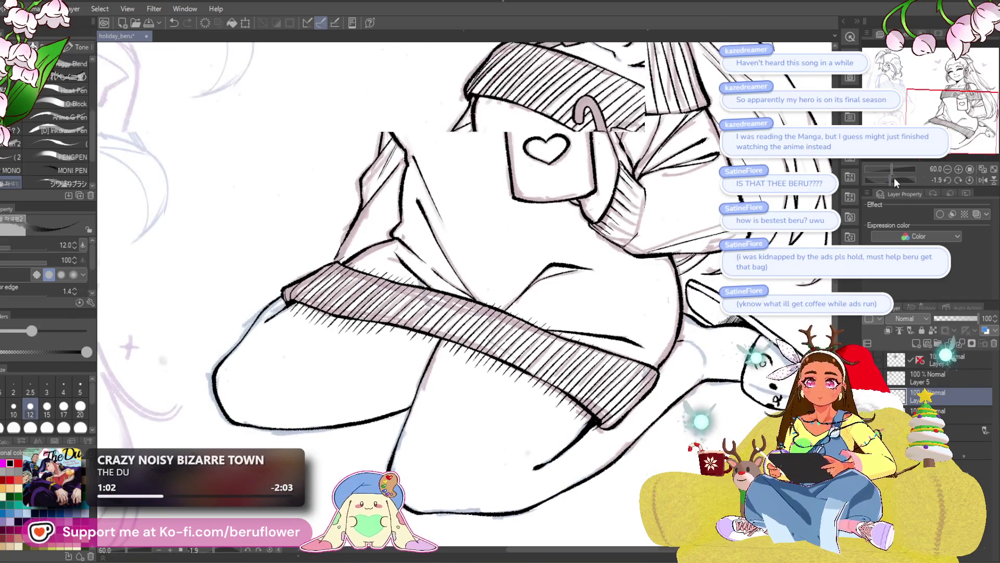
{"action": "left_click_drag", "start_coordinate": [895, 181], "coordinate": [882, 179]}
{"action": "key", "text": "m"}
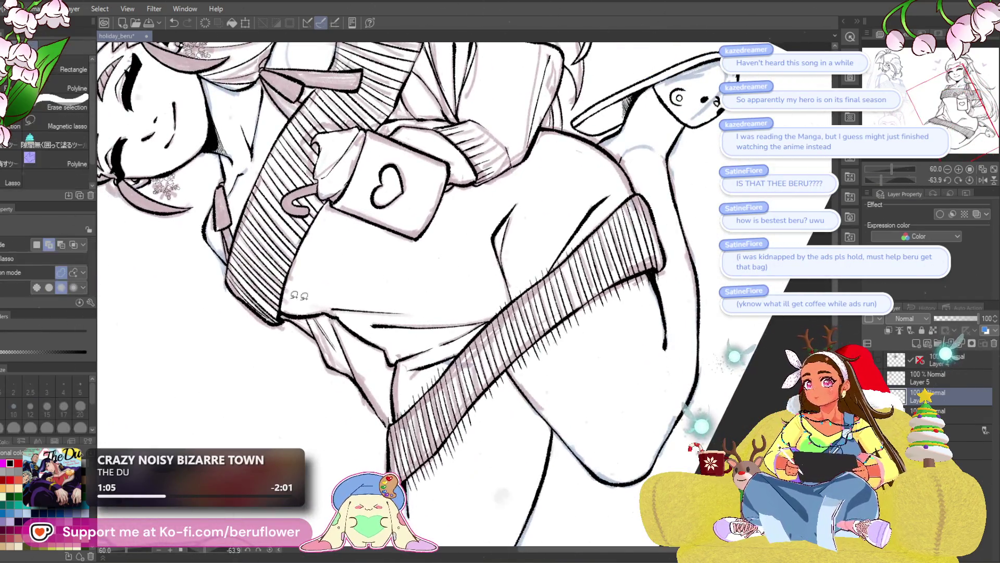
{"action": "scroll", "coordinate": [547, 313], "scroll_direction": "up", "scroll_amount": 2}
{"action": "scroll", "coordinate": [570, 250], "scroll_direction": "up", "scroll_amount": 2}
{"action": "scroll", "coordinate": [598, 189], "scroll_direction": "up", "scroll_amount": 1}
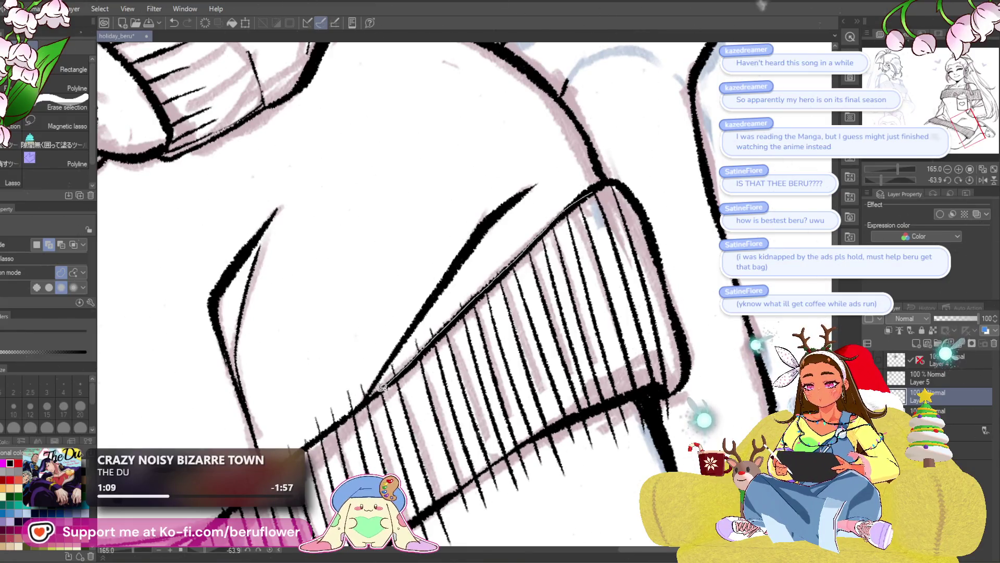
{"action": "mouse_move", "coordinate": [375, 277]}
{"action": "left_mouse_down"}
{"action": "mouse_move", "coordinate": [476, 305]}
{"action": "mouse_move", "coordinate": [558, 232]}
{"action": "mouse_move", "coordinate": [428, 384]}
{"action": "left_mouse_up"}
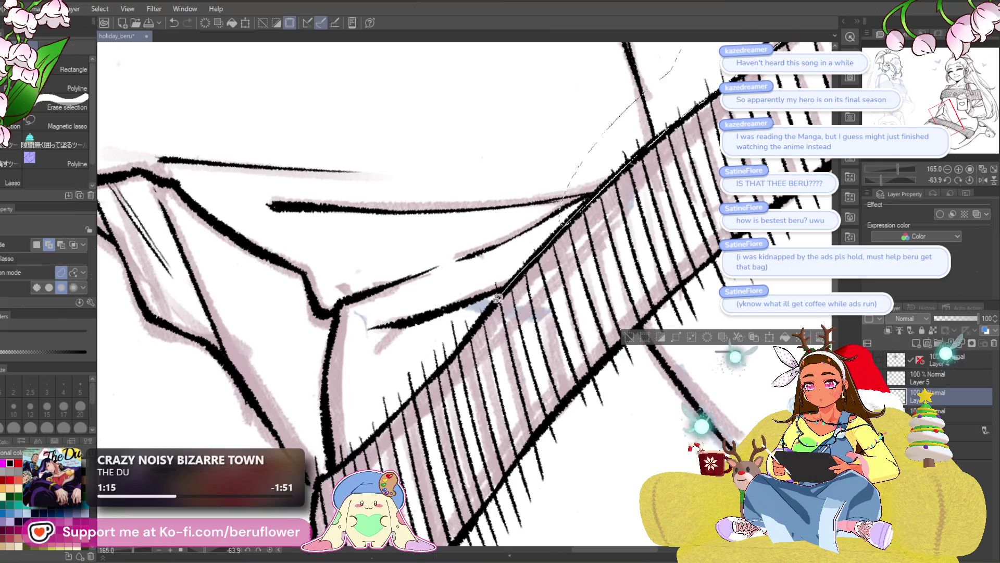
{"action": "left_click_drag", "start_coordinate": [367, 445], "coordinate": [334, 468]}
{"action": "mouse_move", "coordinate": [378, 330]}
{"action": "left_mouse_down"}
{"action": "mouse_move", "coordinate": [704, 201]}
{"action": "mouse_move", "coordinate": [532, 252]}
{"action": "mouse_move", "coordinate": [436, 327]}
{"action": "left_mouse_up"}
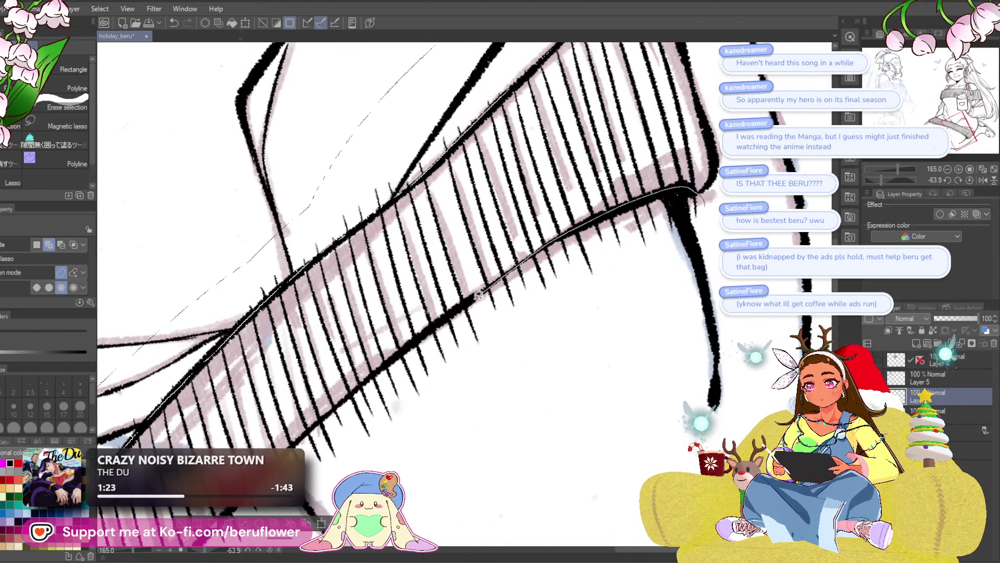
{"action": "mouse_move", "coordinate": [395, 359]}
{"action": "left_mouse_down"}
{"action": "mouse_move", "coordinate": [359, 386]}
{"action": "mouse_move", "coordinate": [586, 284]}
{"action": "left_mouse_up"}
{"action": "left_click_drag", "start_coordinate": [565, 212], "coordinate": [540, 232]}
{"action": "left_click_drag", "start_coordinate": [501, 270], "coordinate": [339, 463]}
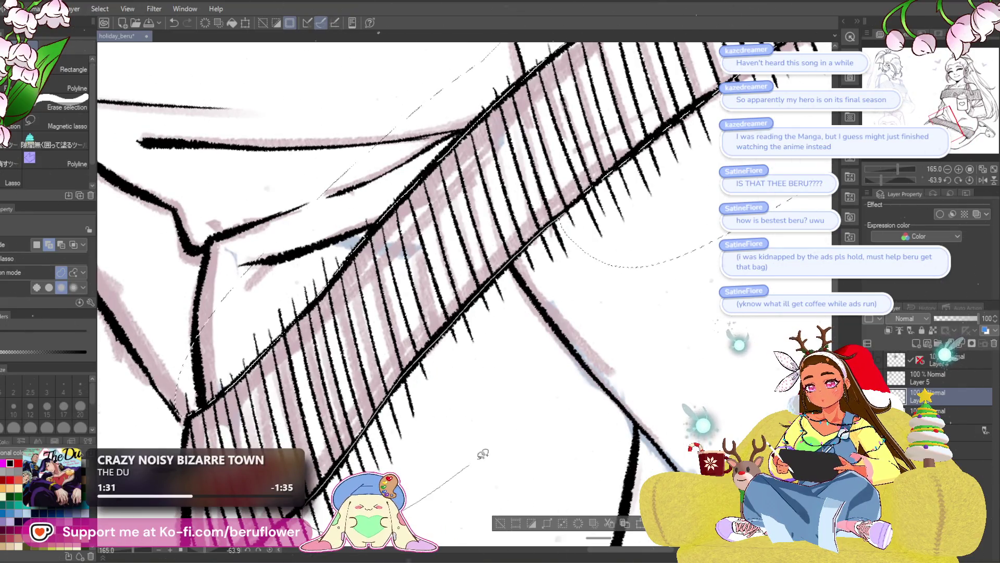
{"action": "mouse_move", "coordinate": [479, 453]}
{"action": "left_mouse_down"}
{"action": "mouse_move", "coordinate": [596, 184]}
{"action": "mouse_move", "coordinate": [435, 399]}
{"action": "left_mouse_up"}
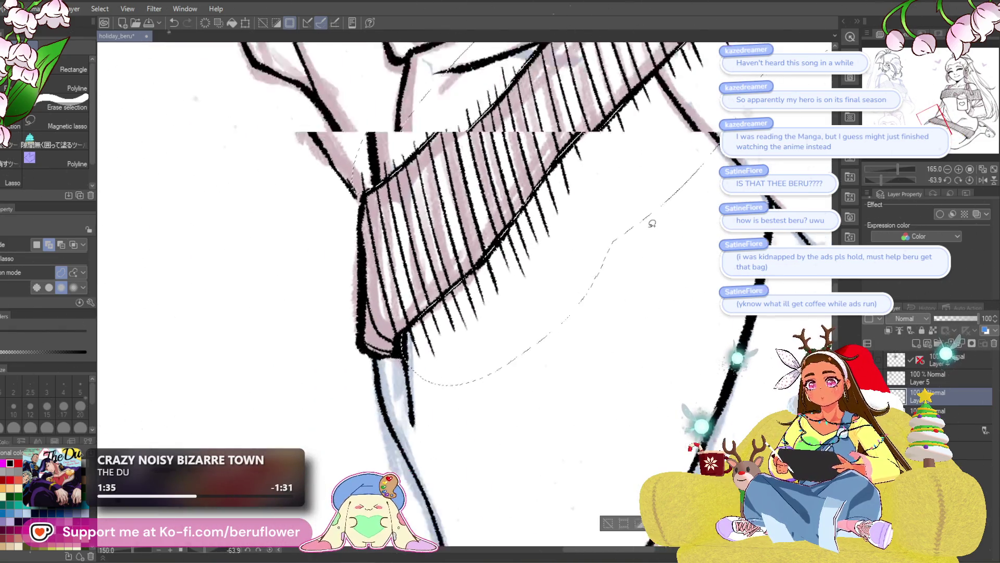
{"action": "scroll", "coordinate": [697, 251], "scroll_direction": "down", "scroll_amount": 8}
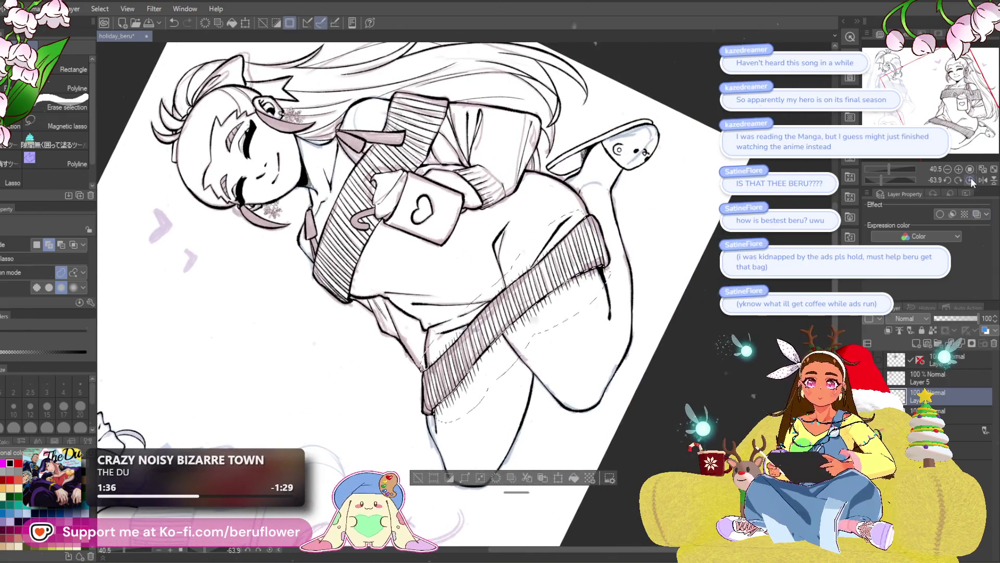
- Reset rotation, deselect, return to the inking pen on the ink layer with the sweater band in view
{"action": "key", "text": "ctrl+0"}
{"action": "key", "text": "ctrl+d"}
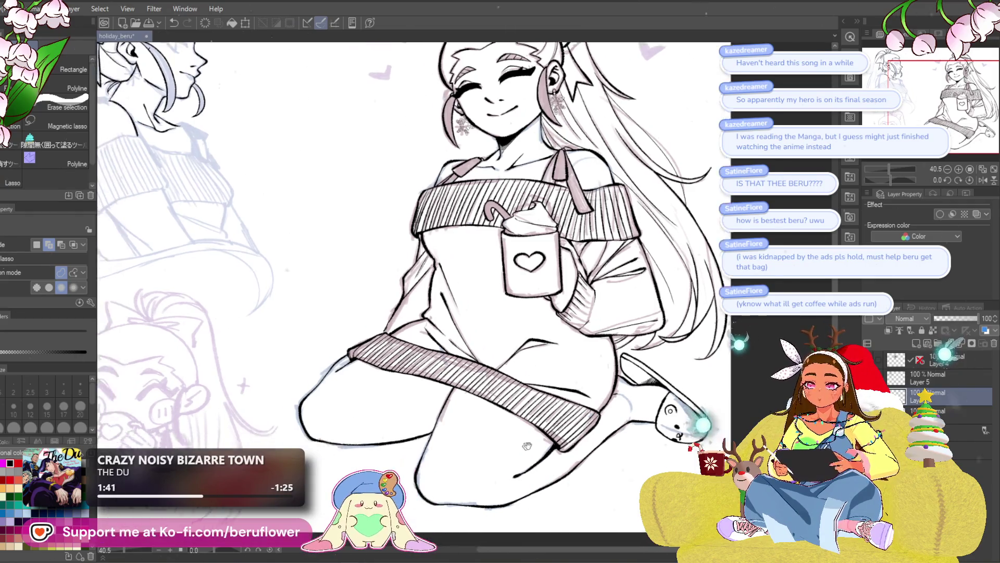
{"action": "left_click_drag", "start_coordinate": [500, 278], "coordinate": [580, 258]}
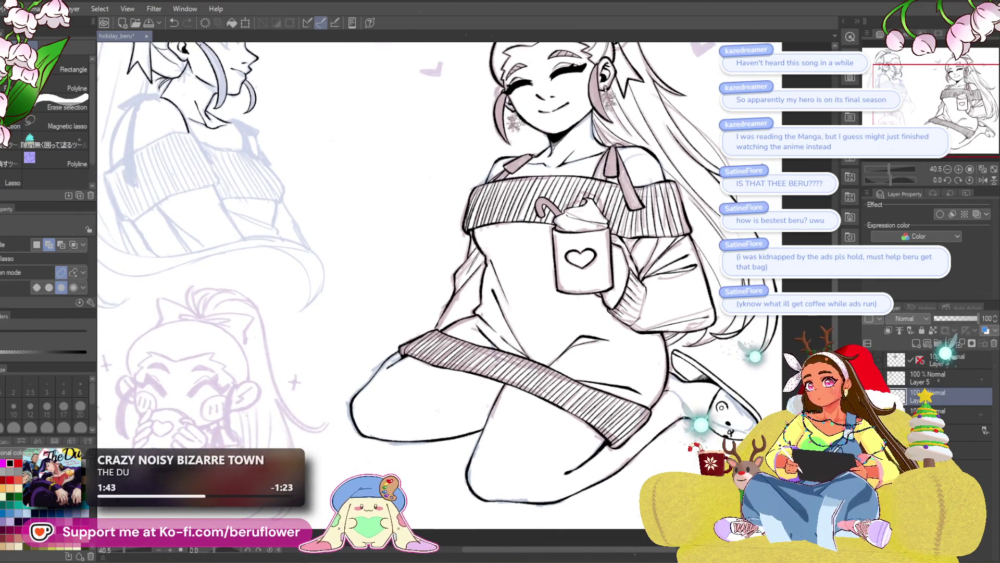
{"action": "key", "text": "p"}
{"action": "left_click", "coordinate": [945, 391]}
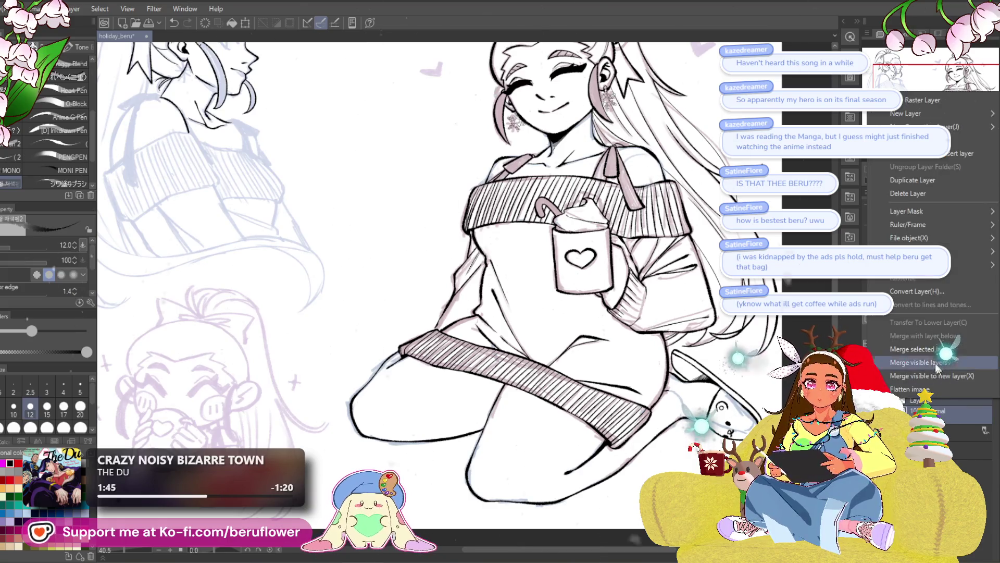
{"action": "scroll", "coordinate": [460, 366], "scroll_direction": "up", "scroll_amount": 5}
{"action": "left_click_drag", "start_coordinate": [420, 249], "coordinate": [515, 366]}
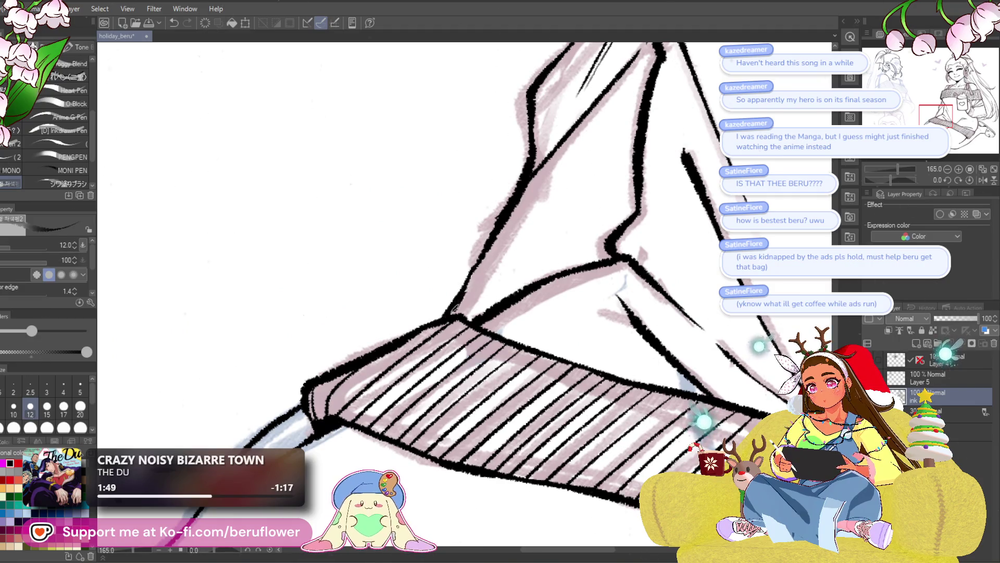
{"action": "scroll", "coordinate": [338, 422], "scroll_direction": "down", "scroll_amount": 10}
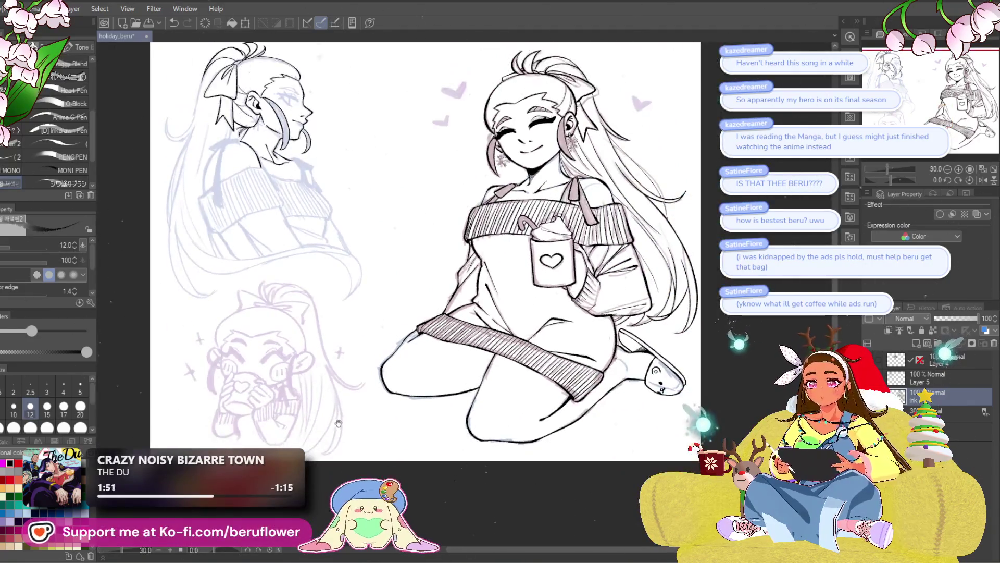
{"action": "scroll", "coordinate": [338, 423], "scroll_direction": "up", "scroll_amount": 1}
{"action": "scroll", "coordinate": [406, 360], "scroll_direction": "up", "scroll_amount": 1}
{"action": "scroll", "coordinate": [470, 299], "scroll_direction": "up", "scroll_amount": 1}
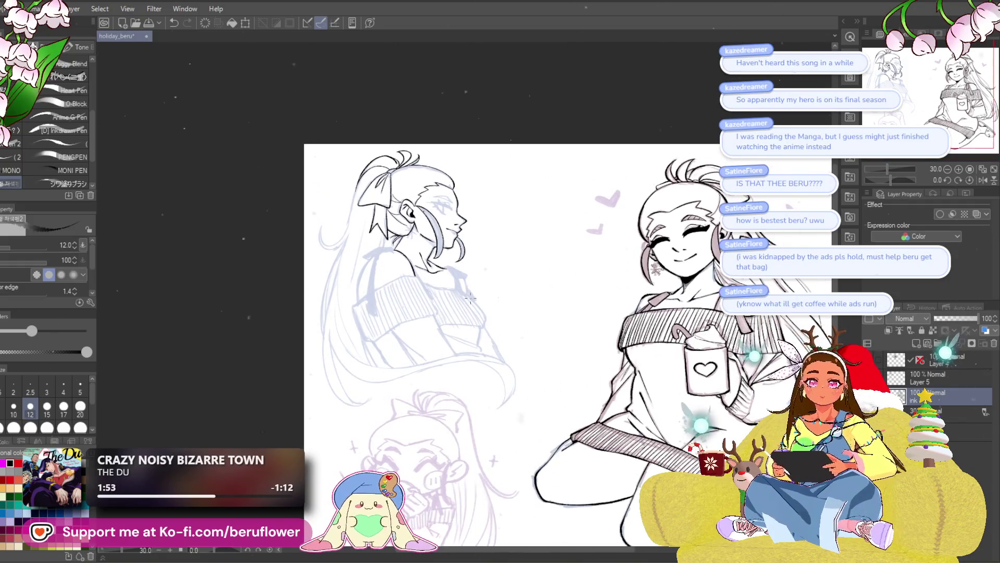
{"action": "scroll", "coordinate": [453, 330], "scroll_direction": "up", "scroll_amount": 3}
{"action": "scroll", "coordinate": [576, 246], "scroll_direction": "up", "scroll_amount": 2}
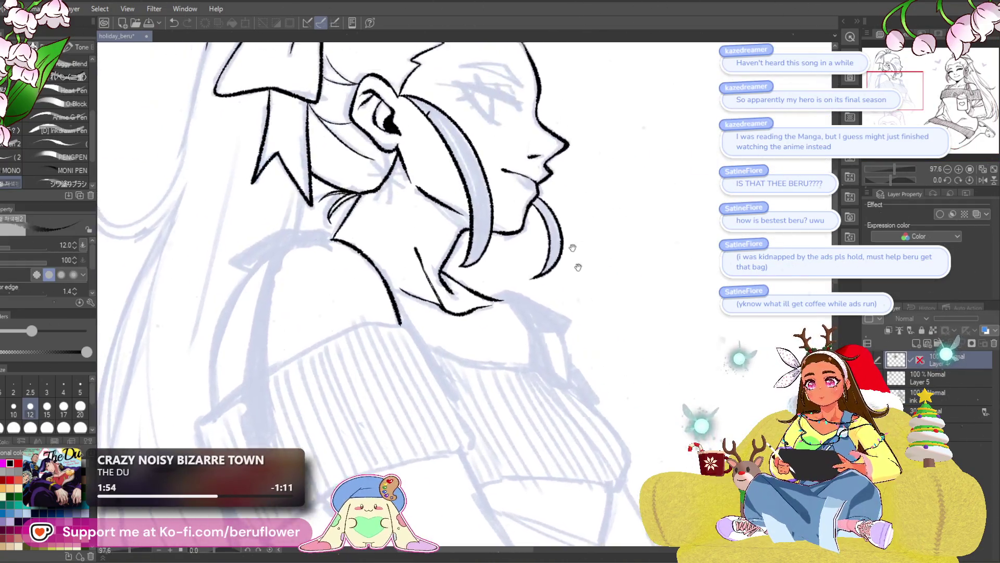
{"action": "left_click_drag", "start_coordinate": [570, 270], "coordinate": [592, 302]}
{"action": "scroll", "coordinate": [593, 302], "scroll_direction": "down", "scroll_amount": 2}
{"action": "scroll", "coordinate": [523, 213], "scroll_direction": "up", "scroll_amount": 2}
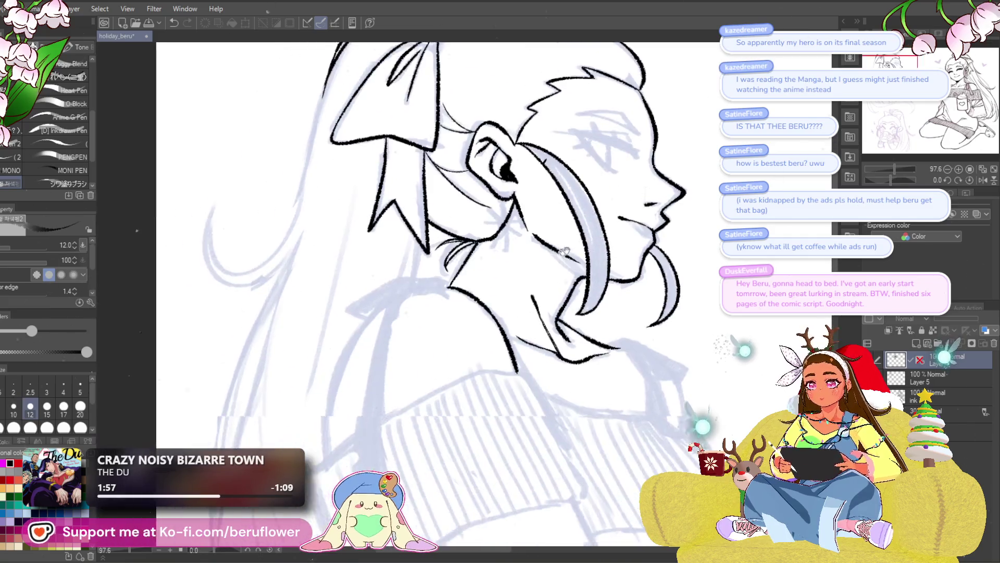
{"action": "scroll", "coordinate": [522, 212], "scroll_direction": "up", "scroll_amount": 2}
{"action": "scroll", "coordinate": [662, 407], "scroll_direction": "up", "scroll_amount": 1}
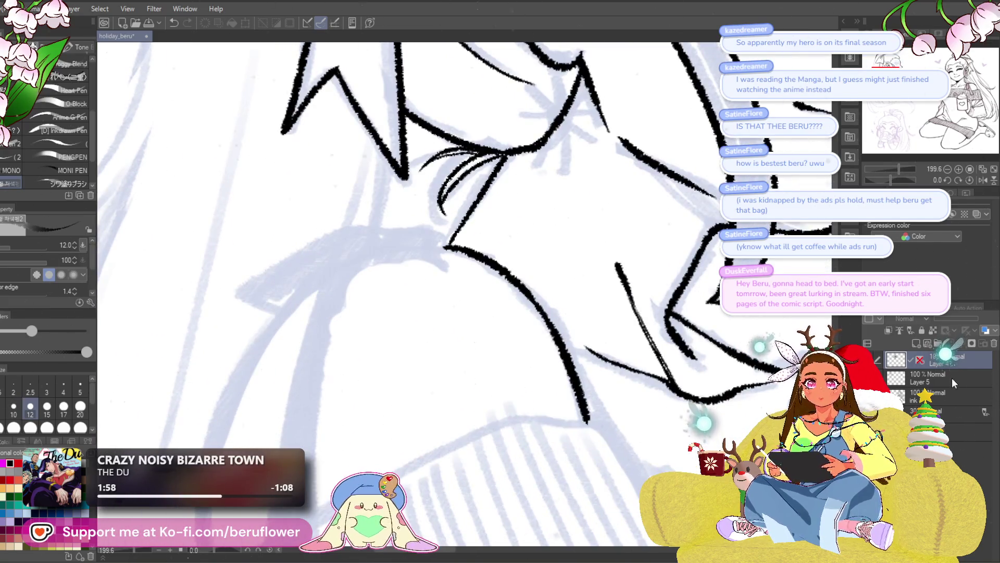
{"action": "left_click_drag", "start_coordinate": [661, 407], "coordinate": [760, 509]}
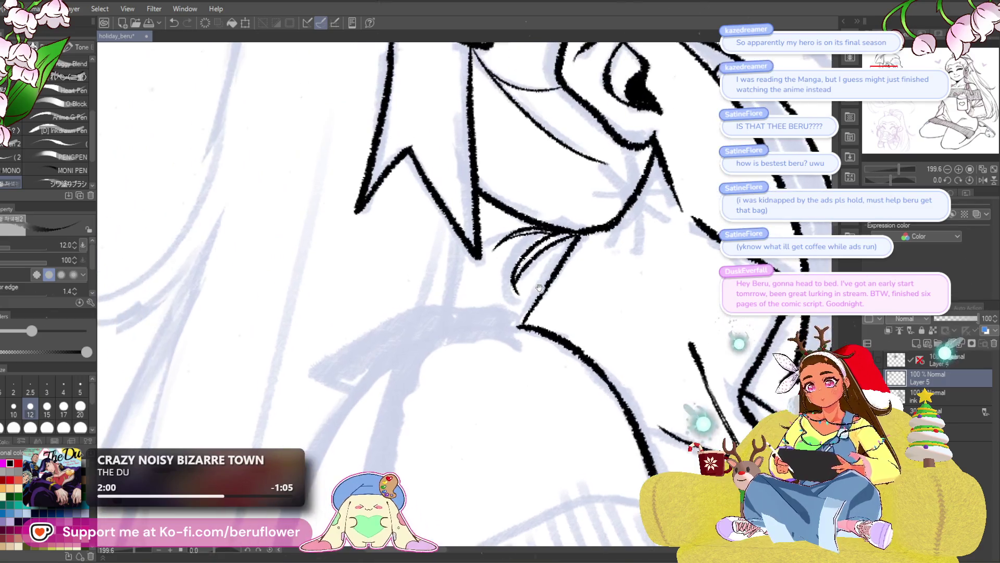
{"action": "left_click_drag", "start_coordinate": [479, 263], "coordinate": [469, 332]}
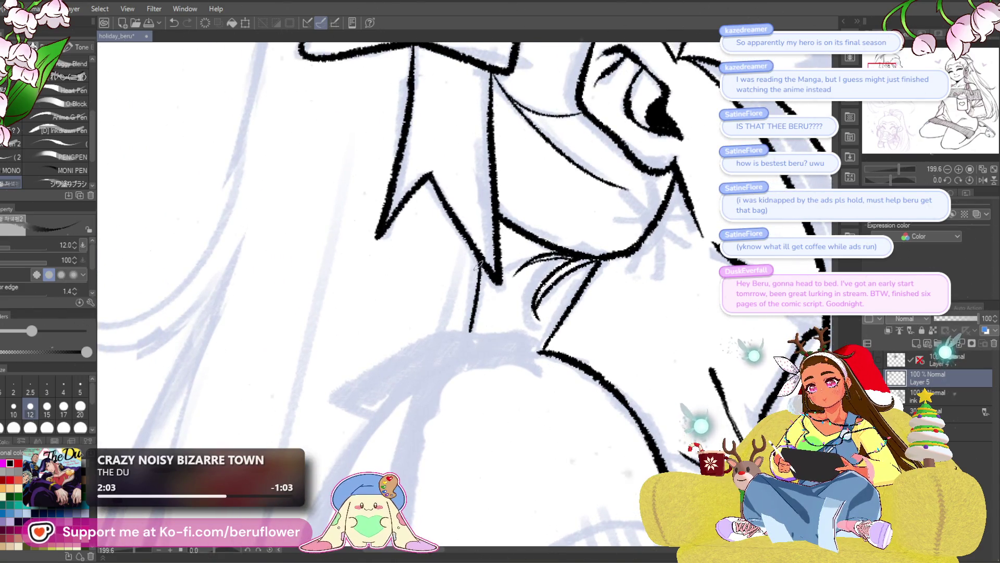
{"action": "left_click_drag", "start_coordinate": [472, 233], "coordinate": [451, 297]}
{"action": "scroll", "coordinate": [422, 344], "scroll_direction": "down", "scroll_amount": 5}
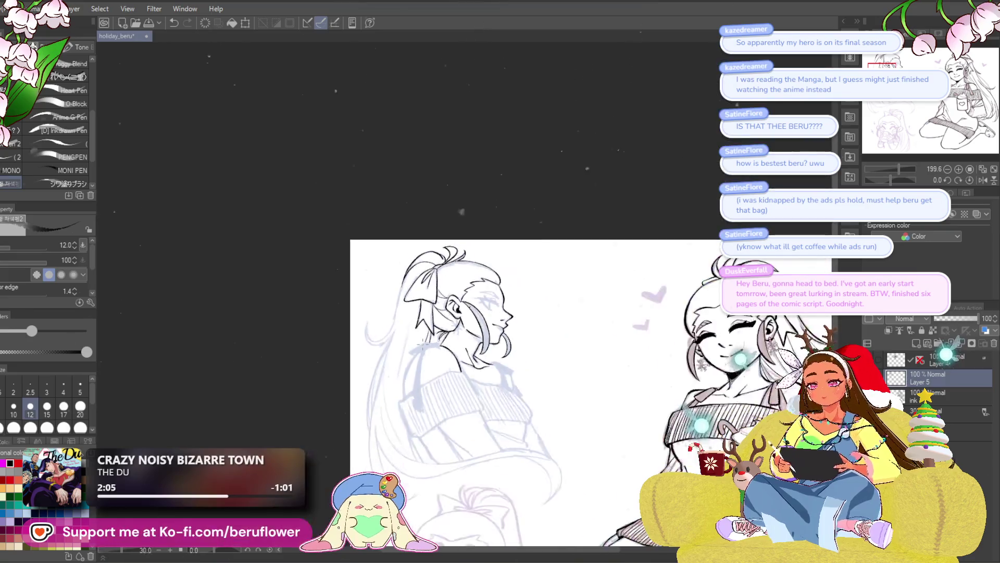
{"action": "scroll", "coordinate": [593, 375], "scroll_direction": "up", "scroll_amount": 2}
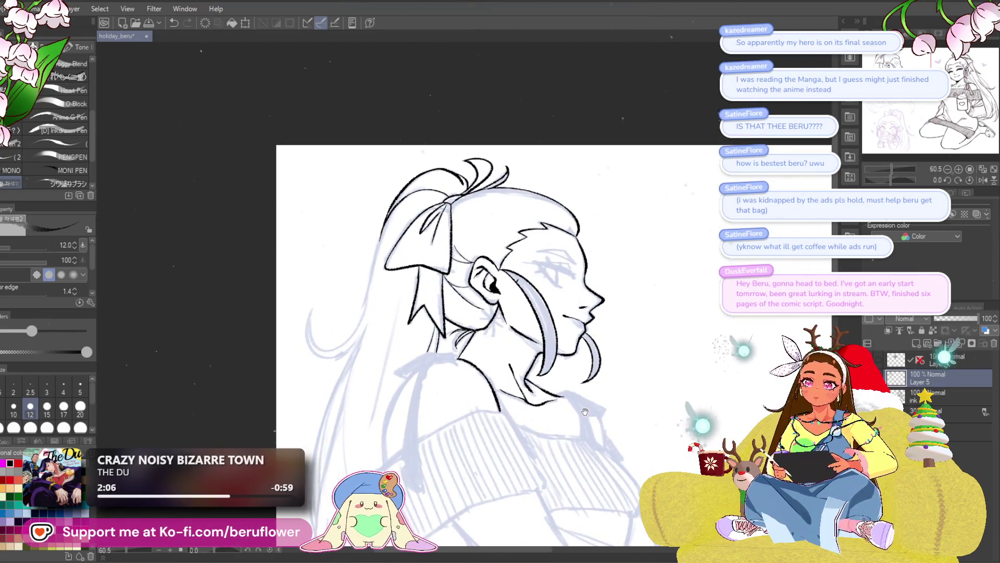
{"action": "scroll", "coordinate": [593, 376], "scroll_direction": "up", "scroll_amount": 2}
{"action": "scroll", "coordinate": [522, 310], "scroll_direction": "up", "scroll_amount": 2}
{"action": "left_click_drag", "start_coordinate": [523, 310], "coordinate": [550, 371]}
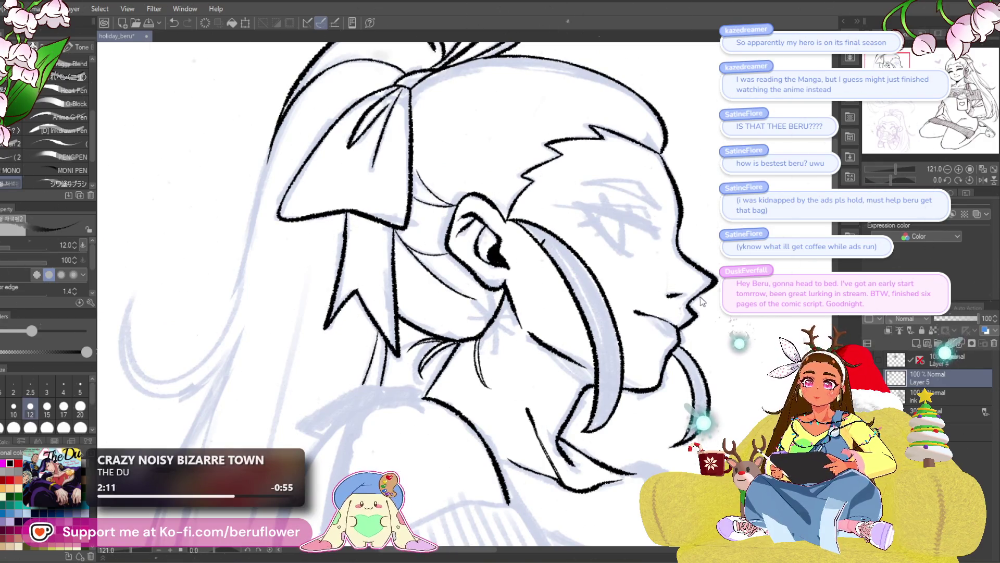
{"action": "scroll", "coordinate": [462, 447], "scroll_direction": "up", "scroll_amount": 2}
{"action": "scroll", "coordinate": [462, 445], "scroll_direction": "down", "scroll_amount": 4}
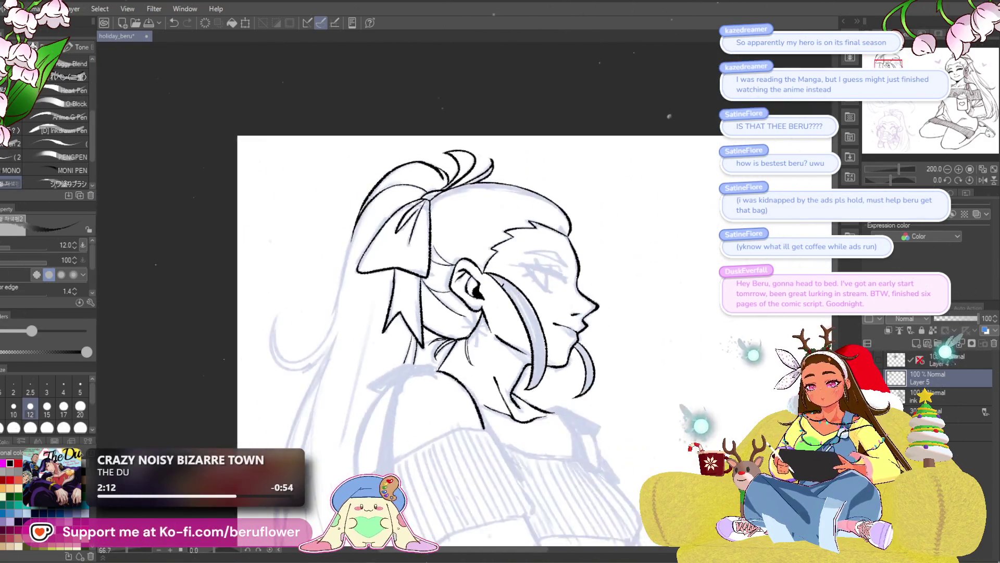
{"action": "mouse_move", "coordinate": [461, 447]}
{"action": "left_mouse_down"}
{"action": "mouse_move", "coordinate": [439, 439]}
{"action": "mouse_move", "coordinate": [540, 350]}
{"action": "left_mouse_up"}
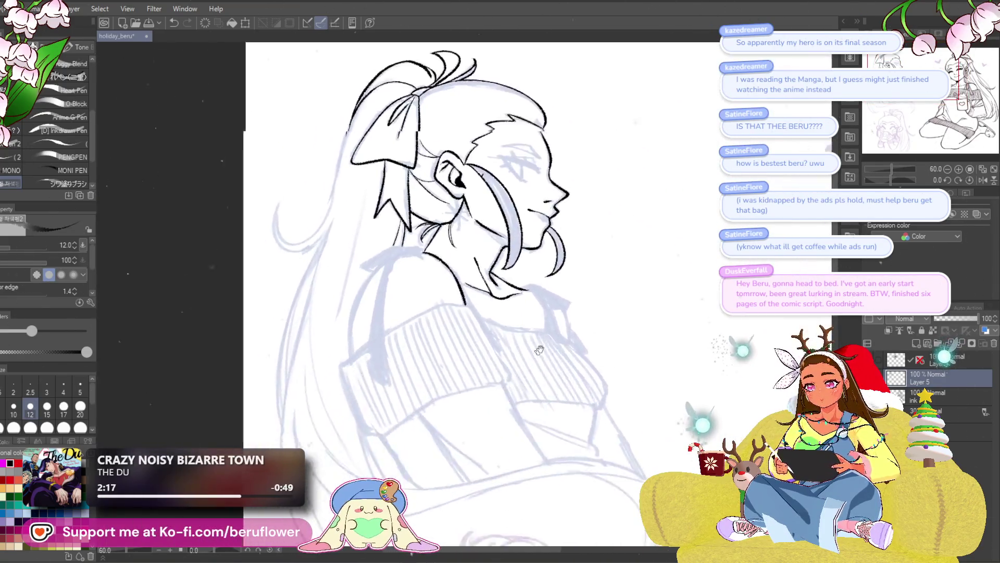
{"action": "scroll", "coordinate": [539, 351], "scroll_direction": "up", "scroll_amount": 2}
{"action": "scroll", "coordinate": [606, 299], "scroll_direction": "up", "scroll_amount": 2}
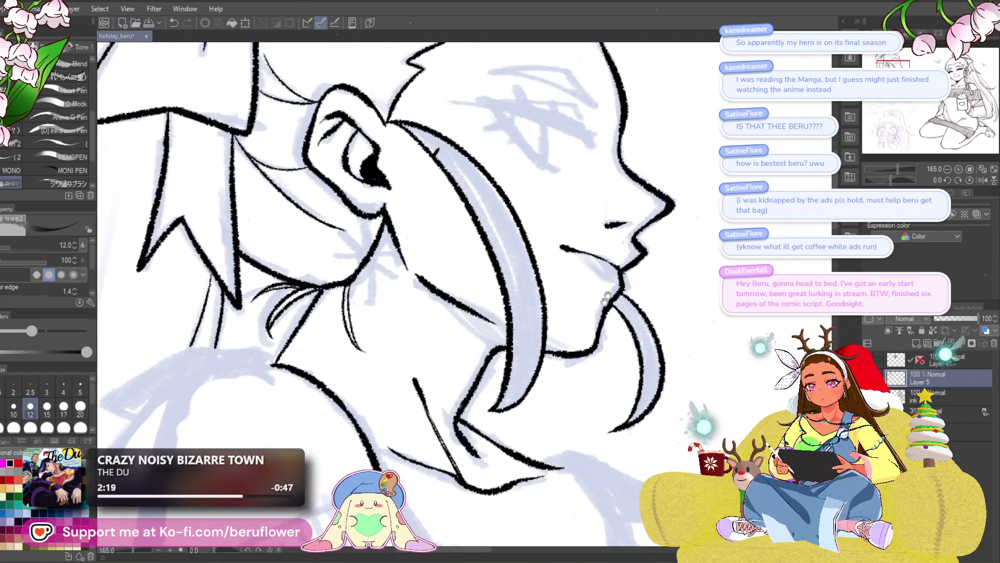
{"action": "left_click_drag", "start_coordinate": [606, 300], "coordinate": [547, 317]}
{"action": "scroll", "coordinate": [586, 265], "scroll_direction": "down", "scroll_amount": 2}
{"action": "scroll", "coordinate": [586, 264], "scroll_direction": "up", "scroll_amount": 3}
{"action": "mouse_move", "coordinate": [587, 264]}
{"action": "left_mouse_down"}
{"action": "mouse_move", "coordinate": [555, 305]}
{"action": "mouse_move", "coordinate": [500, 328]}
{"action": "left_mouse_up"}
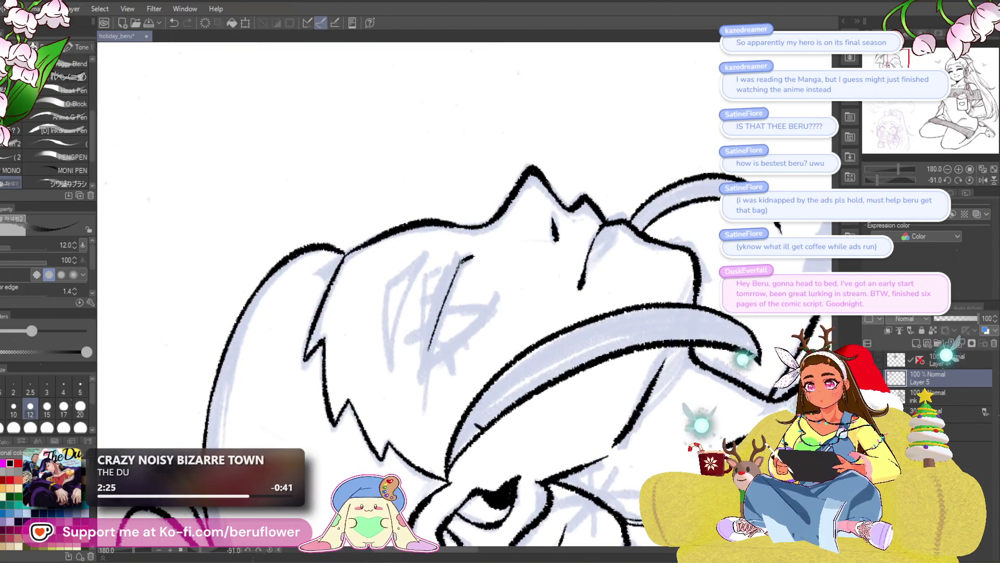
- Ink the closed eye's main lid line and thicken its lower stroke to a dark tip
{"action": "left_click_drag", "start_coordinate": [463, 263], "coordinate": [441, 320]}
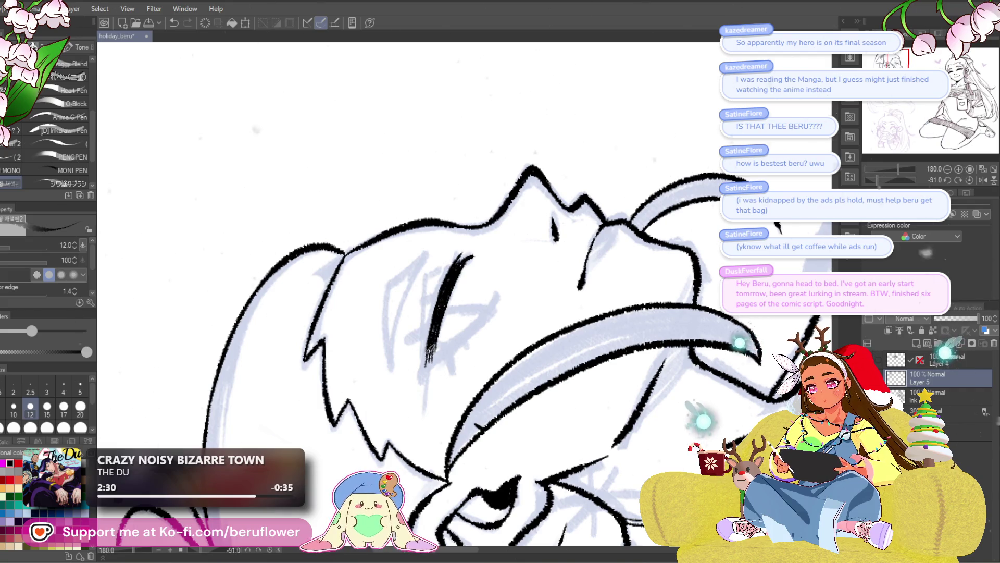
{"action": "scroll", "coordinate": [438, 348], "scroll_direction": "up", "scroll_amount": 2}
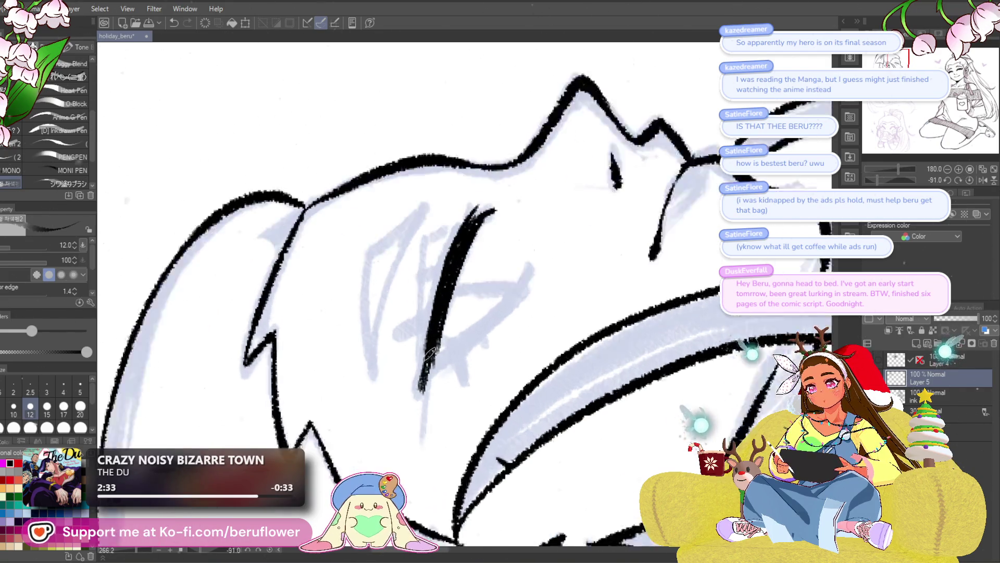
{"action": "scroll", "coordinate": [441, 350], "scroll_direction": "up", "scroll_amount": 2}
{"action": "left_click_drag", "start_coordinate": [481, 321], "coordinate": [556, 255]}
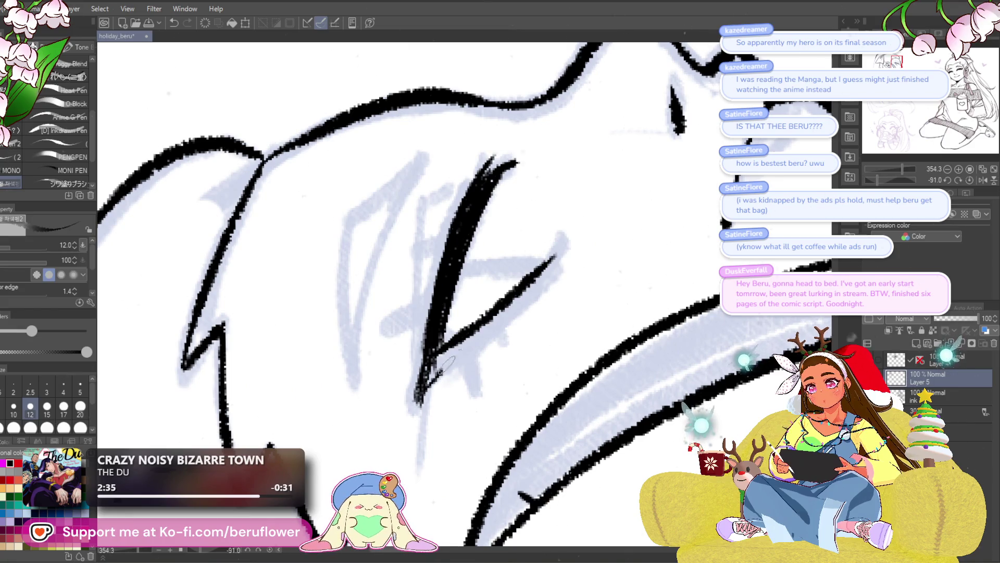
{"action": "left_click_drag", "start_coordinate": [470, 336], "coordinate": [433, 369]}
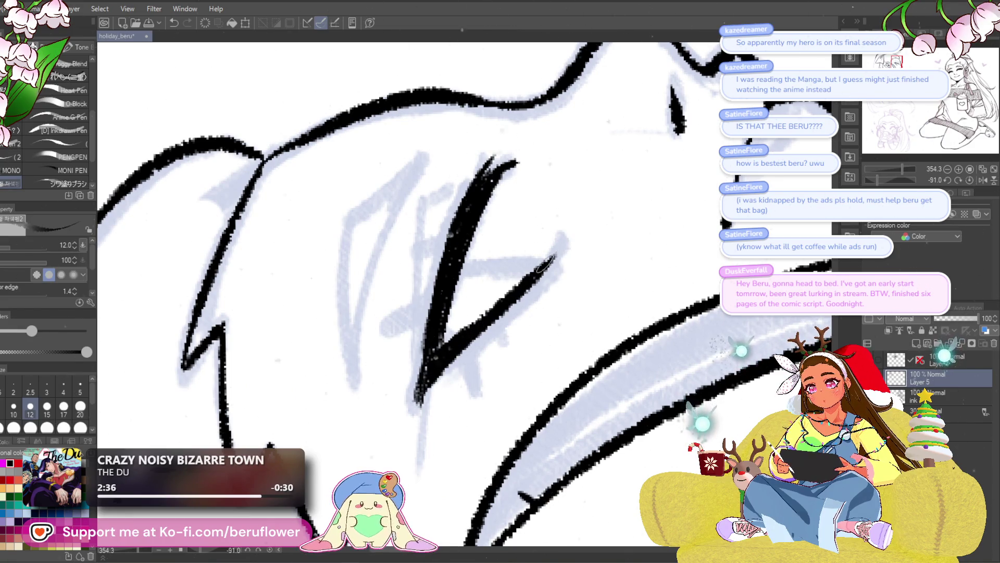
{"action": "left_click_drag", "start_coordinate": [434, 357], "coordinate": [427, 378]}
{"action": "scroll", "coordinate": [435, 358], "scroll_direction": "down", "scroll_amount": 4}
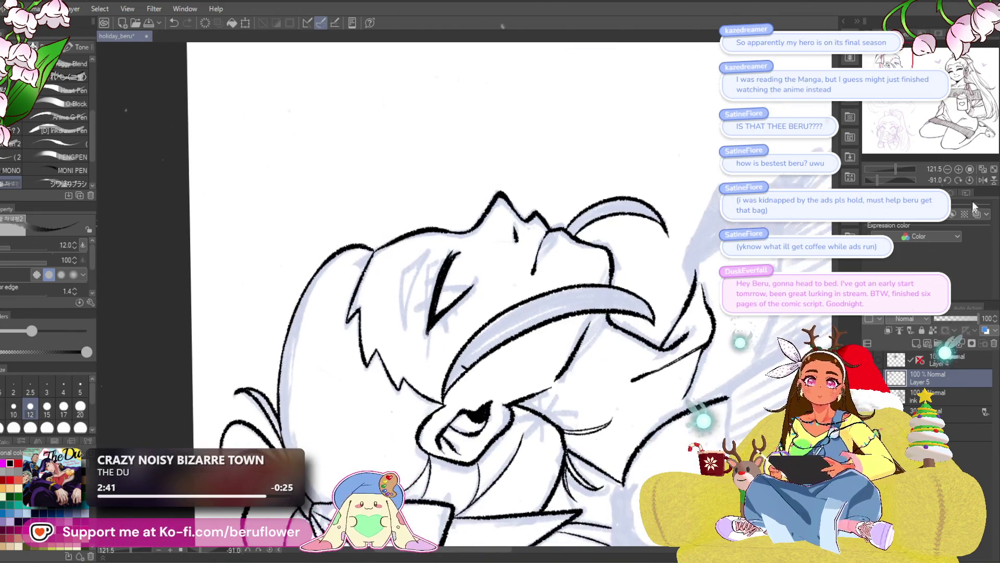
{"action": "left_click", "coordinate": [970, 179]}
{"action": "scroll", "coordinate": [497, 303], "scroll_direction": "up", "scroll_amount": 3}
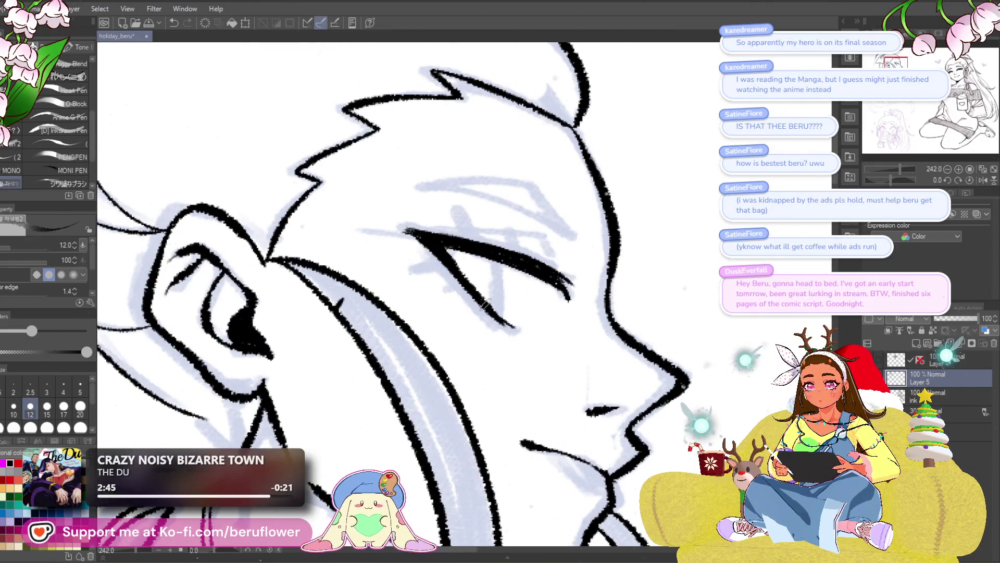
{"action": "scroll", "coordinate": [495, 286], "scroll_direction": "up", "scroll_amount": 2}
- Add a stroke below the eye line, three upward spike lashes, and a thicker lower arm
{"action": "left_click_drag", "start_coordinate": [506, 273], "coordinate": [501, 337]}
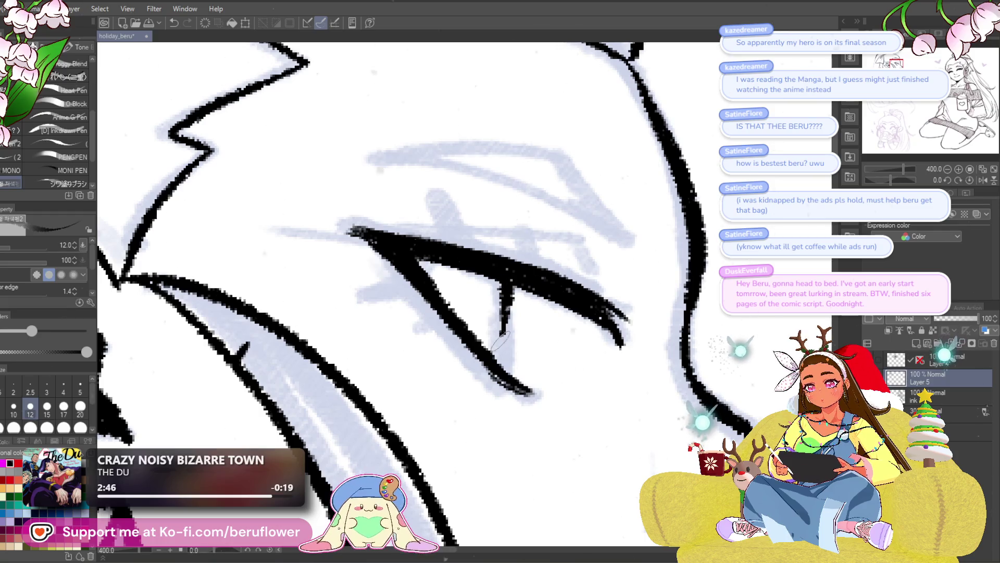
{"action": "scroll", "coordinate": [509, 259], "scroll_direction": "down", "scroll_amount": 4}
{"action": "scroll", "coordinate": [504, 265], "scroll_direction": "up", "scroll_amount": 2}
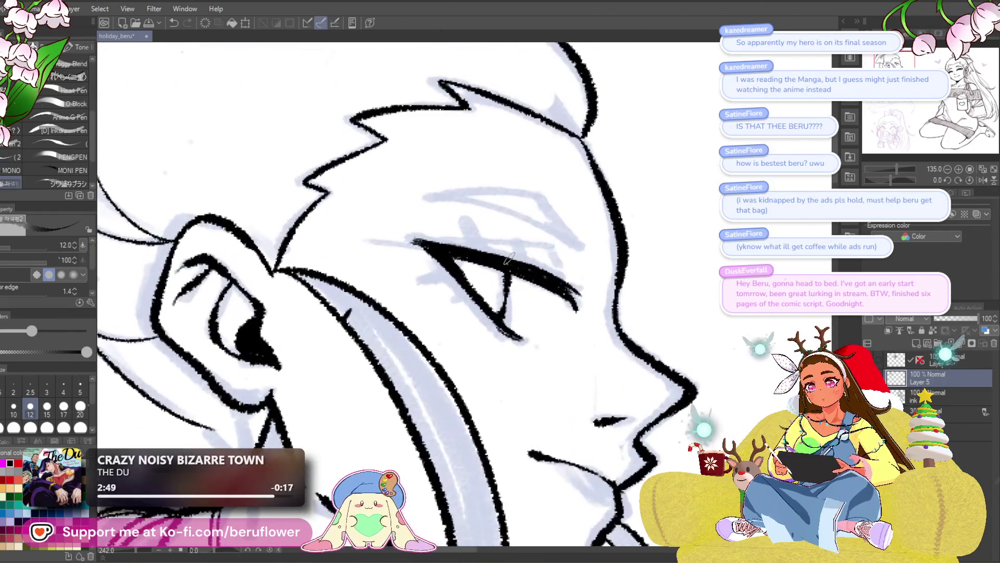
{"action": "scroll", "coordinate": [500, 272], "scroll_direction": "up", "scroll_amount": 1}
{"action": "scroll", "coordinate": [491, 281], "scroll_direction": "up", "scroll_amount": 2}
{"action": "left_click_drag", "start_coordinate": [428, 297], "coordinate": [472, 283]}
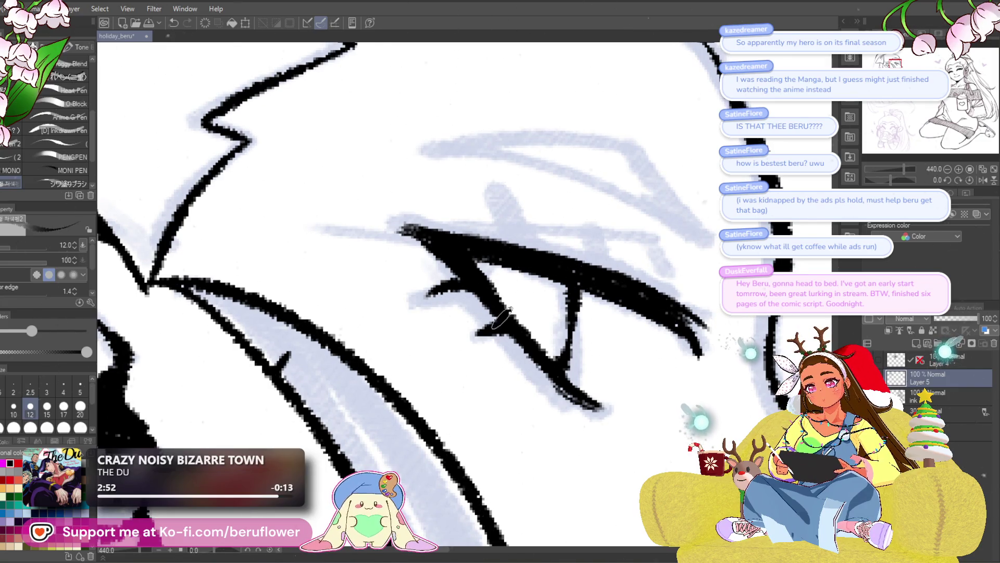
{"action": "left_click_drag", "start_coordinate": [500, 317], "coordinate": [532, 328]}
{"action": "left_click_drag", "start_coordinate": [584, 258], "coordinate": [579, 271]}
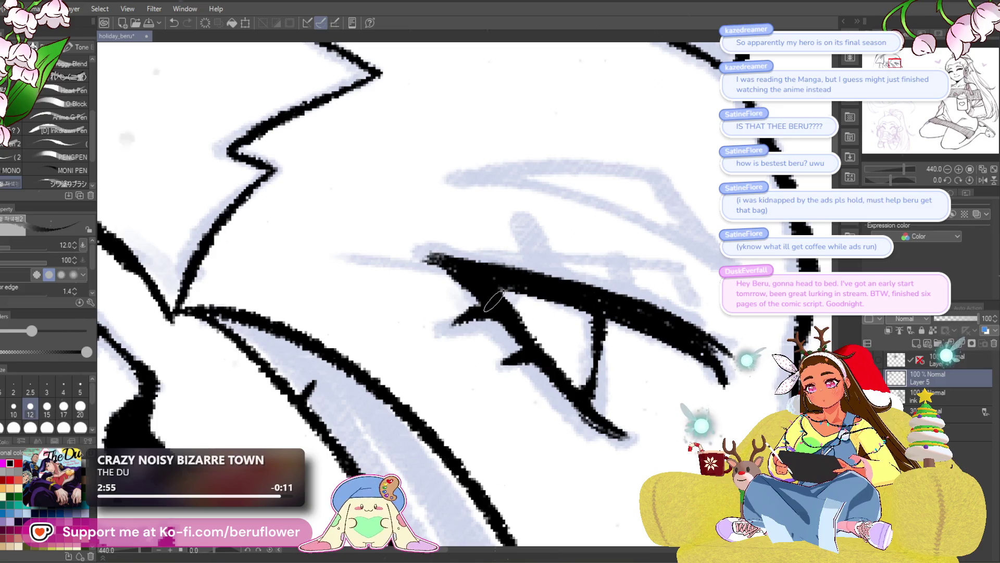
{"action": "left_click_drag", "start_coordinate": [494, 301], "coordinate": [490, 312]}
{"action": "left_click_drag", "start_coordinate": [559, 301], "coordinate": [532, 238]}
{"action": "left_click_drag", "start_coordinate": [585, 310], "coordinate": [588, 317]}
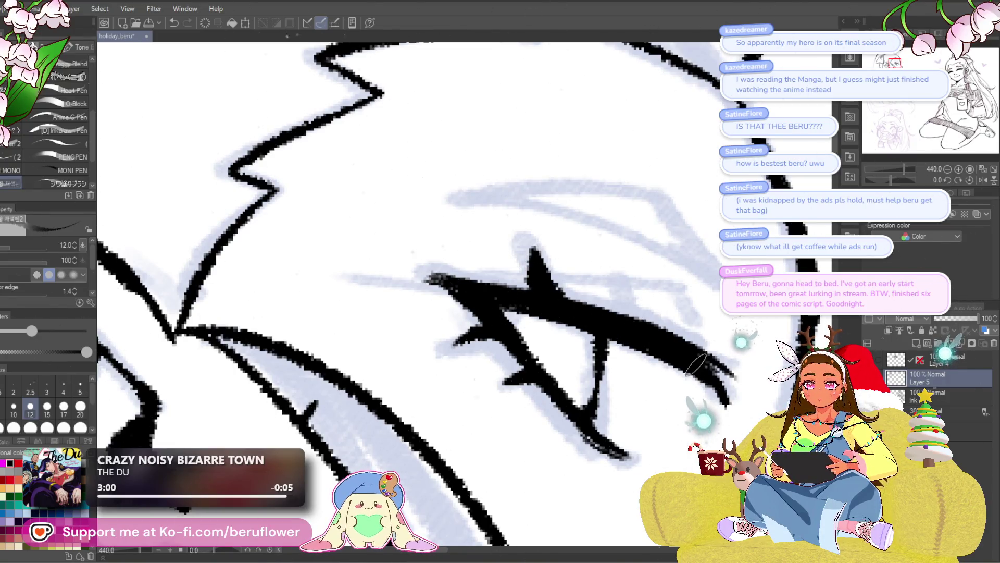
{"action": "left_click_drag", "start_coordinate": [694, 363], "coordinate": [694, 333]}
{"action": "mouse_move", "coordinate": [549, 359]}
{"action": "left_mouse_down"}
{"action": "mouse_move", "coordinate": [617, 414]}
{"action": "mouse_move", "coordinate": [540, 337]}
{"action": "mouse_move", "coordinate": [577, 381]}
{"action": "left_mouse_up"}
- With the canvas tilted, ink a long stroke up through the eye and thicken its top line, then level the view
{"action": "left_click_drag", "start_coordinate": [542, 333], "coordinate": [573, 366]}
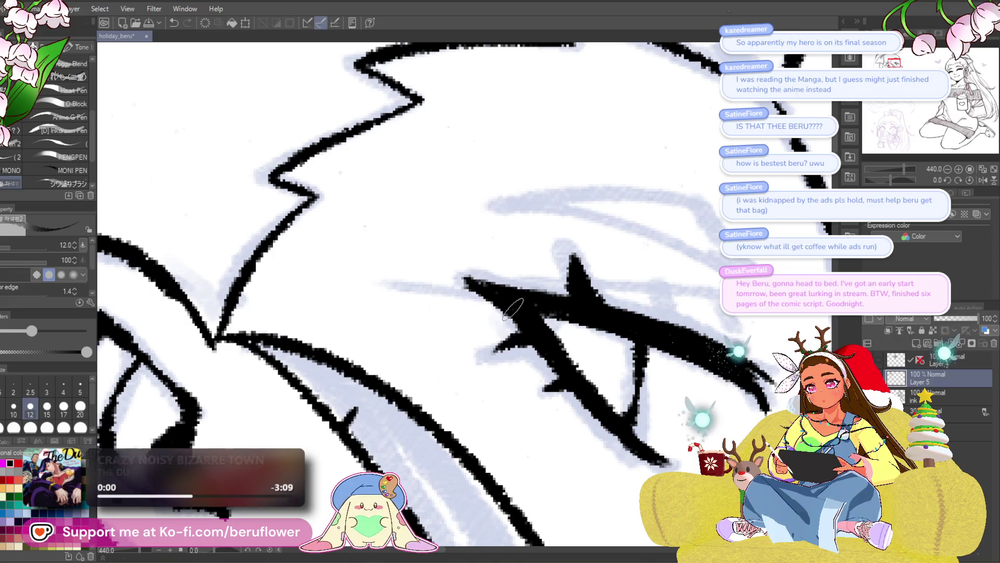
{"action": "left_click_drag", "start_coordinate": [583, 309], "coordinate": [546, 302]}
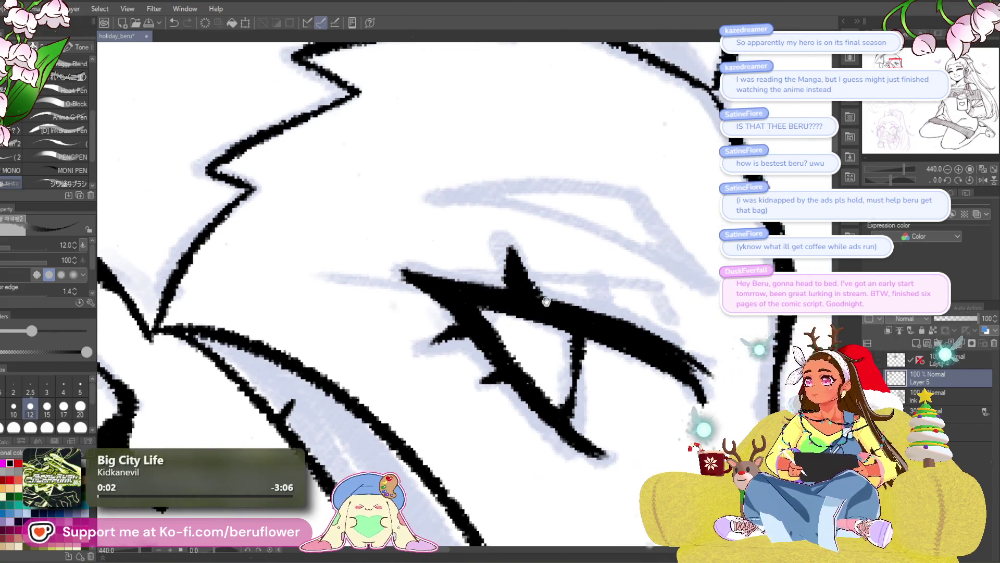
{"action": "scroll", "coordinate": [445, 320], "scroll_direction": "down", "scroll_amount": 1}
{"action": "scroll", "coordinate": [446, 320], "scroll_direction": "down", "scroll_amount": 1}
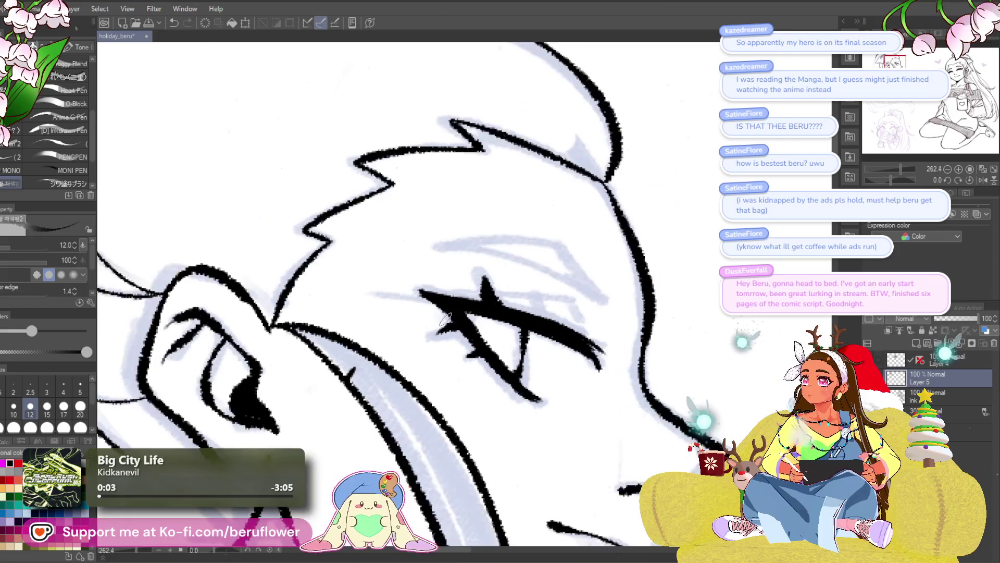
{"action": "scroll", "coordinate": [445, 320], "scroll_direction": "down", "scroll_amount": 1}
{"action": "scroll", "coordinate": [446, 318], "scroll_direction": "down", "scroll_amount": 1}
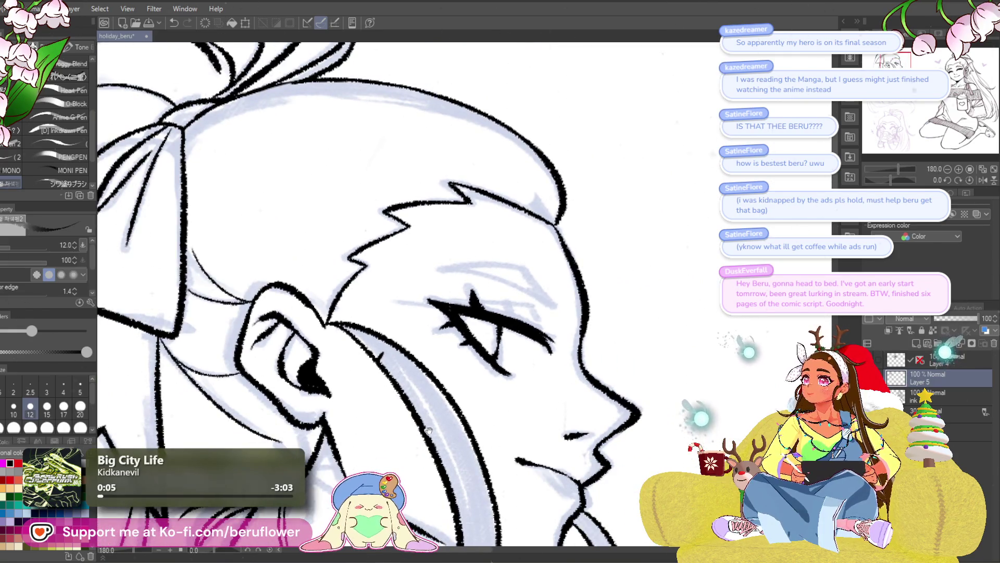
{"action": "left_click_drag", "start_coordinate": [429, 429], "coordinate": [428, 444]}
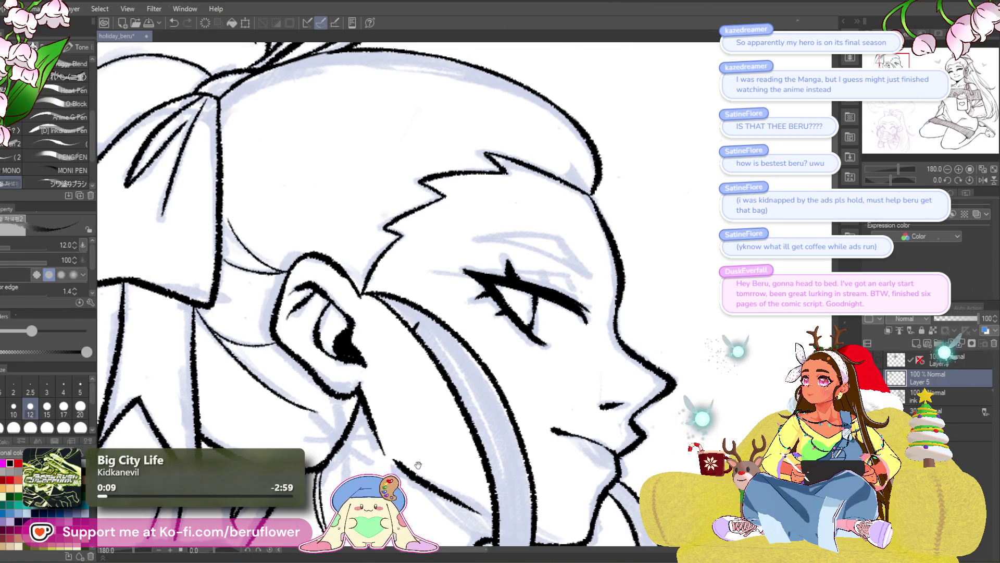
{"action": "left_click_drag", "start_coordinate": [418, 466], "coordinate": [447, 415]}
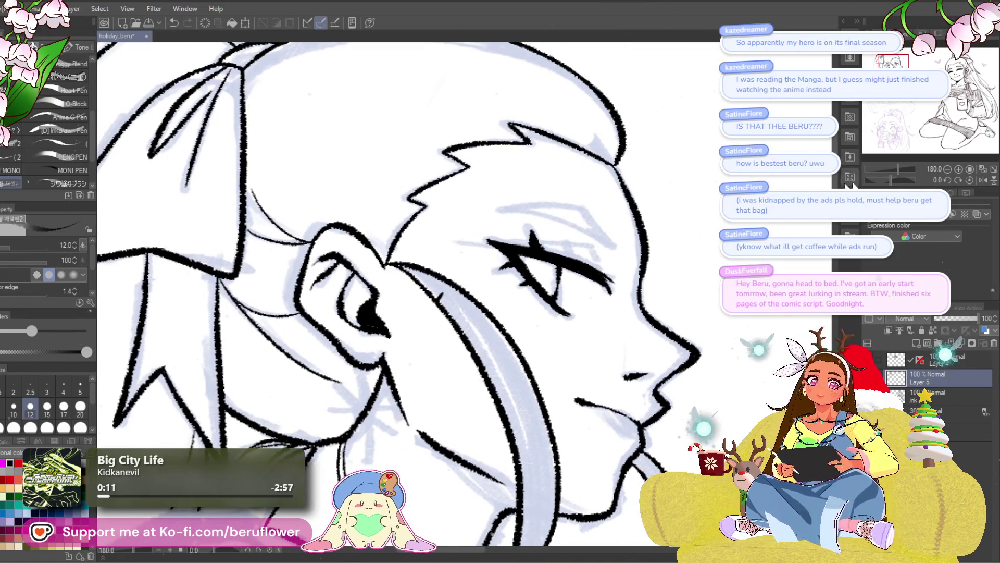
{"action": "left_click_drag", "start_coordinate": [898, 179], "coordinate": [875, 179]}
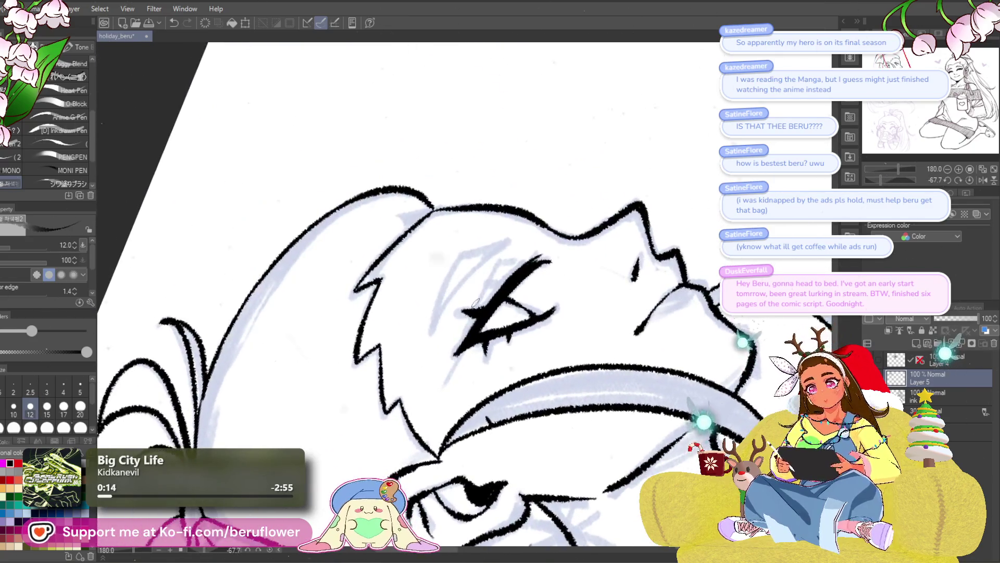
{"action": "scroll", "coordinate": [475, 303], "scroll_direction": "up", "scroll_amount": 3}
{"action": "scroll", "coordinate": [475, 303], "scroll_direction": "up", "scroll_amount": 3}
{"action": "mouse_move", "coordinate": [446, 465]}
{"action": "left_mouse_down"}
{"action": "mouse_move", "coordinate": [508, 331]}
{"action": "mouse_move", "coordinate": [587, 277]}
{"action": "left_mouse_up"}
{"action": "scroll", "coordinate": [586, 277], "scroll_direction": "down", "scroll_amount": 2}
{"action": "scroll", "coordinate": [586, 278], "scroll_direction": "down", "scroll_amount": 2}
{"action": "scroll", "coordinate": [589, 274], "scroll_direction": "up", "scroll_amount": 3}
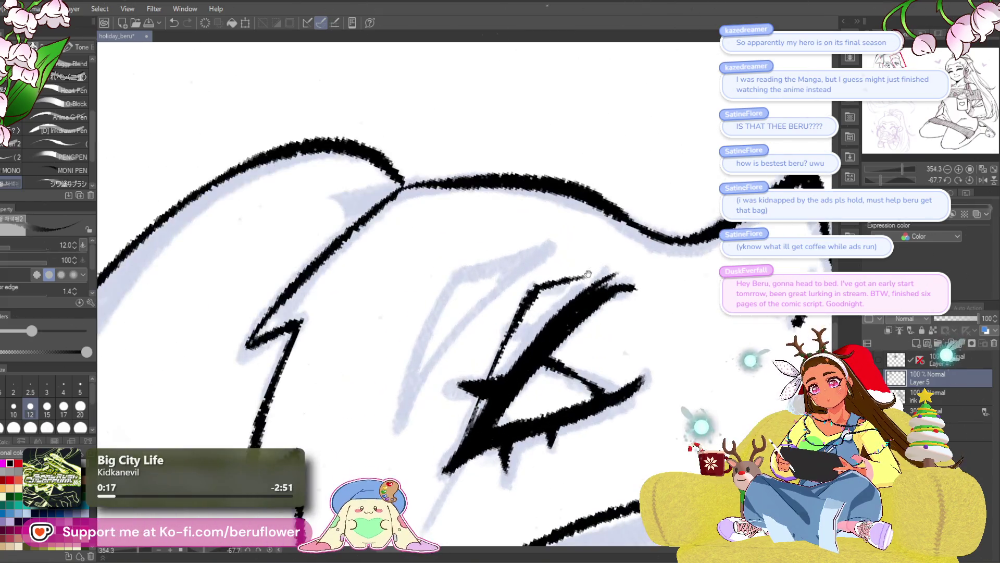
{"action": "left_click_drag", "start_coordinate": [559, 293], "coordinate": [575, 281]}
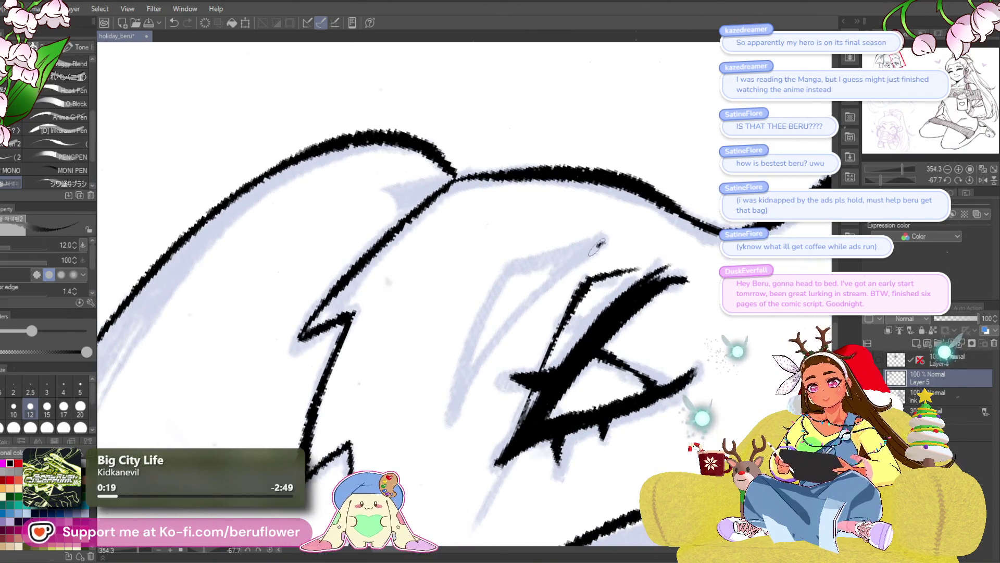
{"action": "left_click_drag", "start_coordinate": [604, 241], "coordinate": [446, 434]}
{"action": "mouse_move", "coordinate": [601, 243]}
{"action": "left_mouse_down"}
{"action": "mouse_move", "coordinate": [510, 267]}
{"action": "mouse_move", "coordinate": [445, 416]}
{"action": "left_mouse_up"}
{"action": "scroll", "coordinate": [442, 461], "scroll_direction": "down", "scroll_amount": 5}
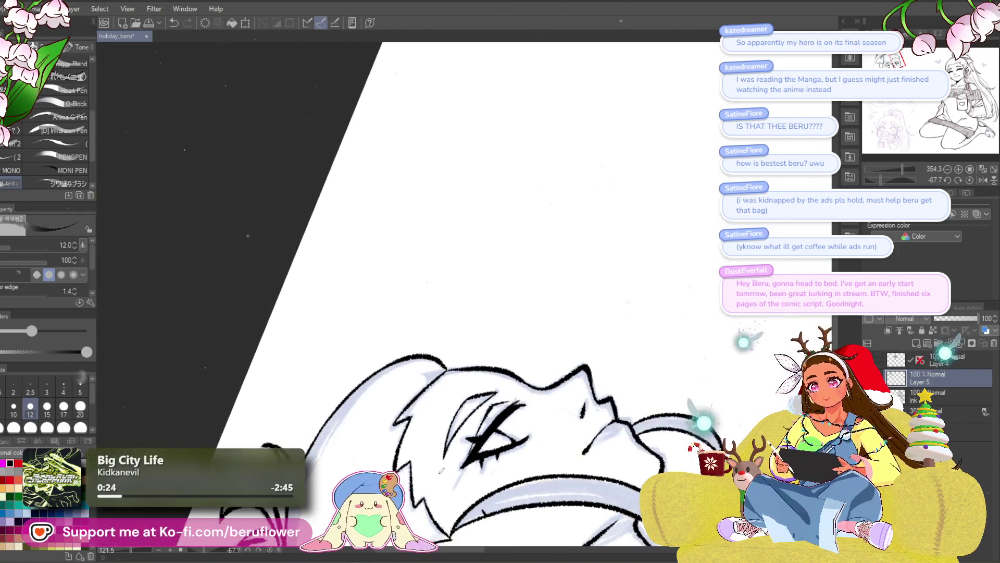
{"action": "scroll", "coordinate": [442, 461], "scroll_direction": "up", "scroll_amount": 2}
{"action": "left_click", "coordinate": [970, 180]}
{"action": "scroll", "coordinate": [524, 285], "scroll_direction": "up", "scroll_amount": 3}
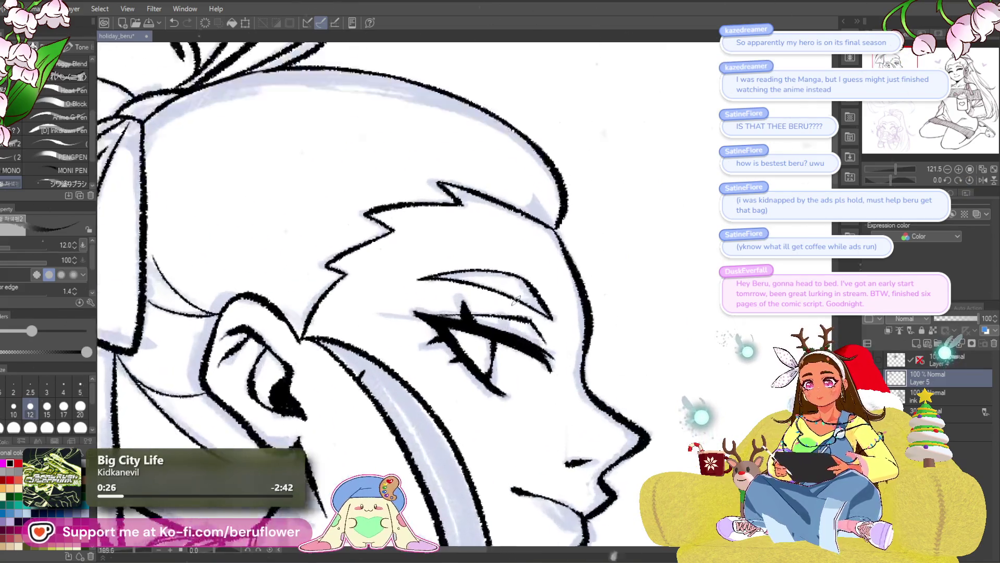
{"action": "scroll", "coordinate": [523, 285], "scroll_direction": "up", "scroll_amount": 2}
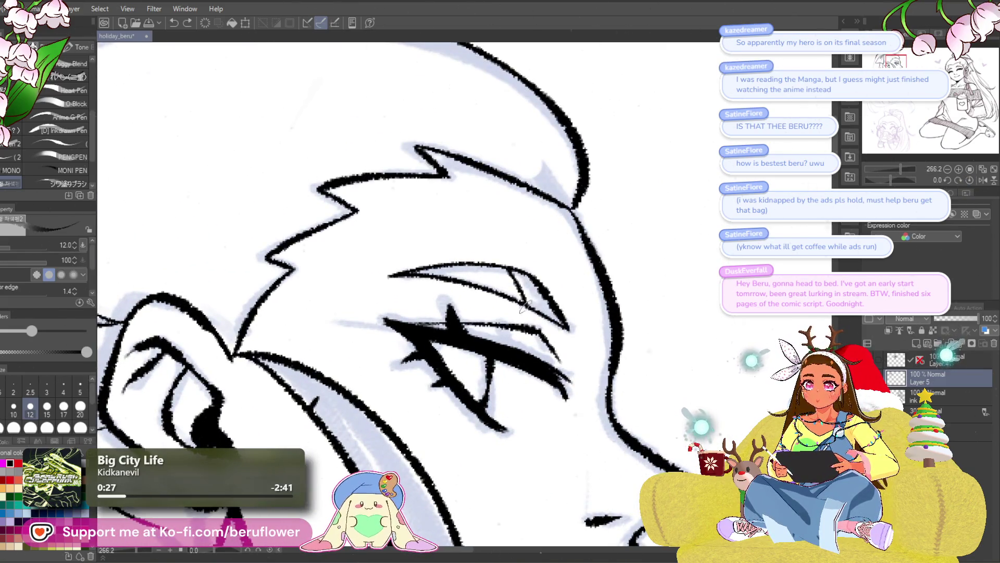
{"action": "scroll", "coordinate": [453, 281], "scroll_direction": "down", "scroll_amount": 5}
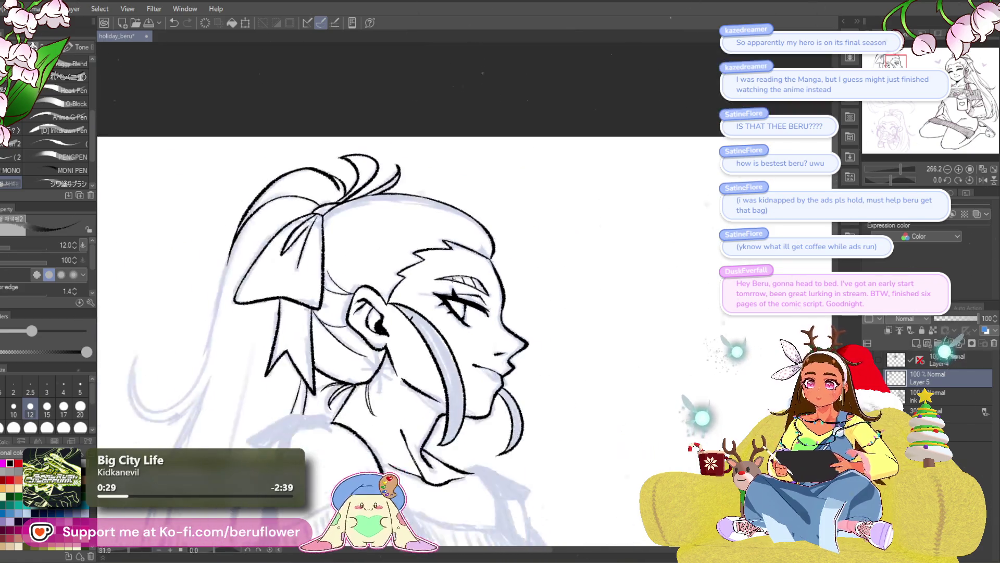
{"action": "scroll", "coordinate": [630, 366], "scroll_direction": "up", "scroll_amount": 3}
{"action": "left_click_drag", "start_coordinate": [630, 366], "coordinate": [549, 328]}
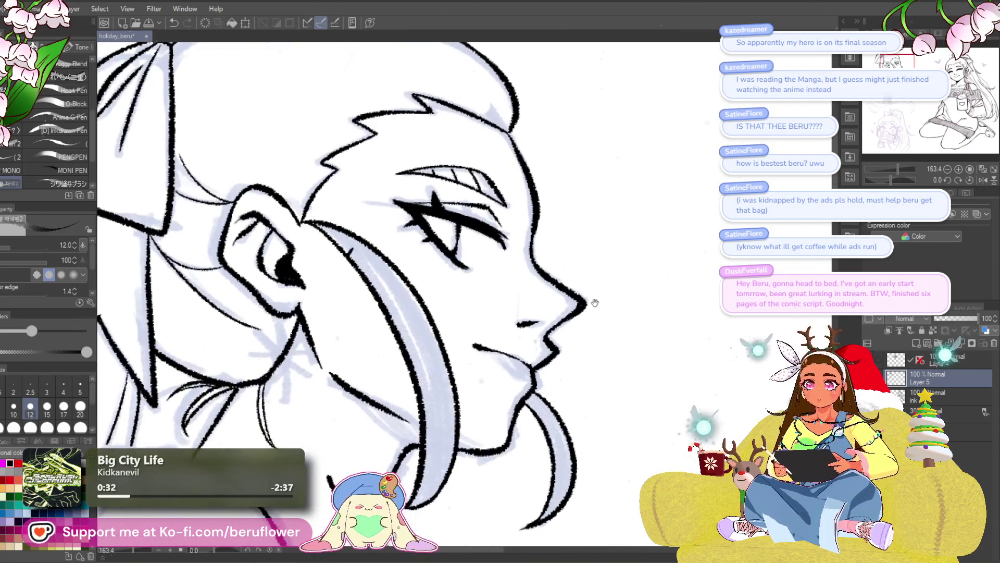
- Loop a freehand selection around the inked eye
{"action": "key", "text": "m"}
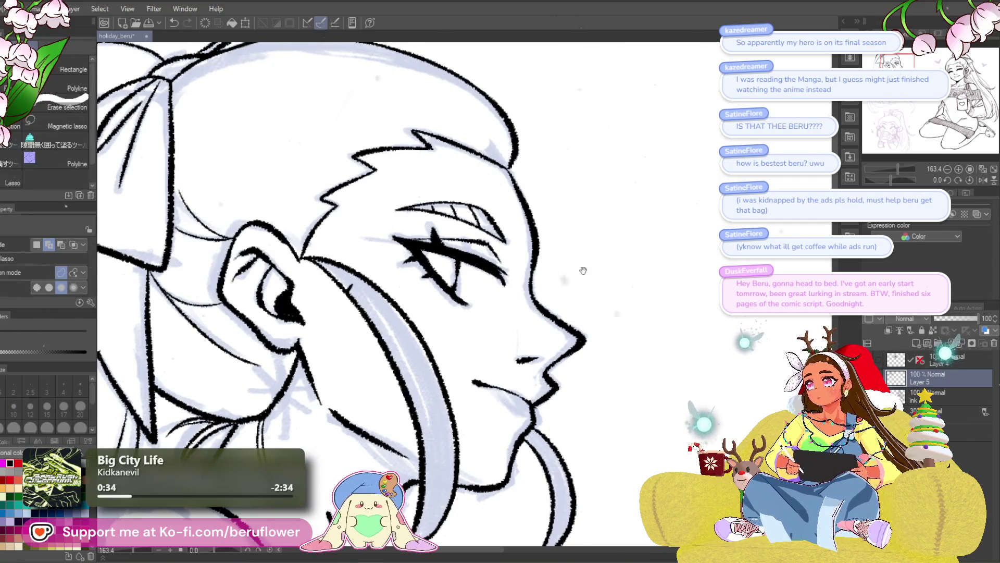
{"action": "left_click_drag", "start_coordinate": [521, 214], "coordinate": [542, 211]}
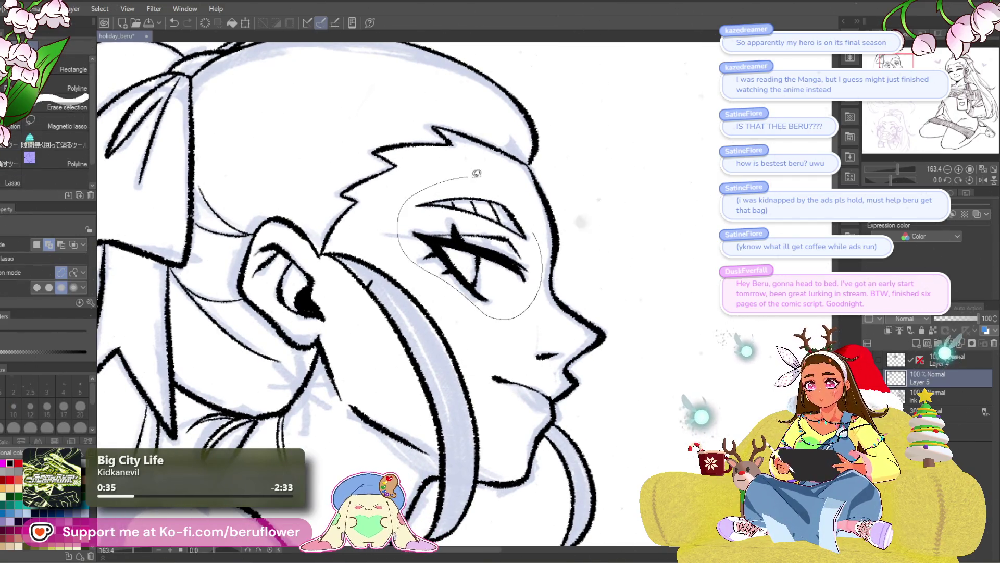
{"action": "left_click_drag", "start_coordinate": [477, 174], "coordinate": [535, 218]}
- Transform the eye to a more level angle, shift it slightly right, commit and deselect
{"action": "key", "text": "ctrl+t"}
{"action": "left_click_drag", "start_coordinate": [632, 229], "coordinate": [625, 206]}
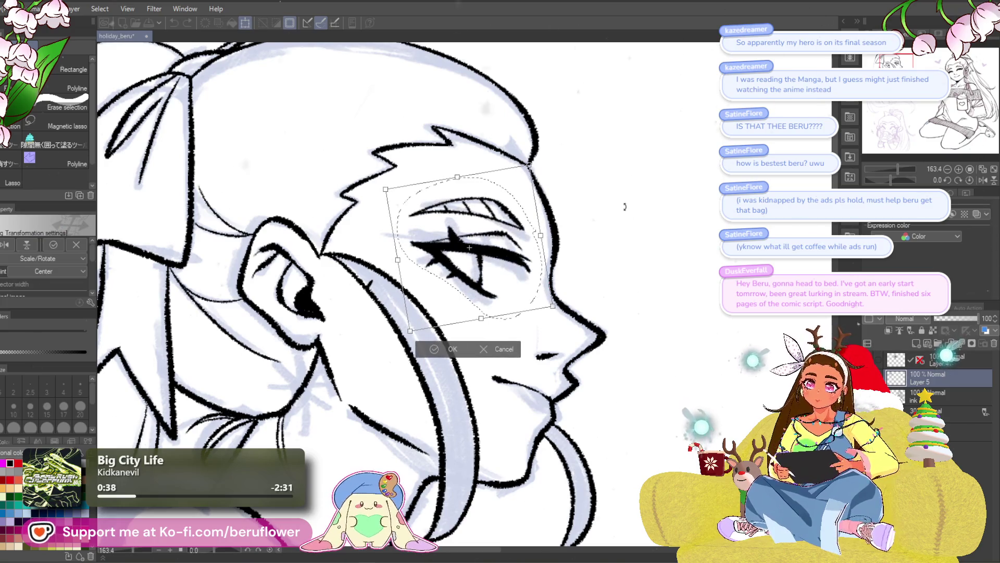
{"action": "scroll", "coordinate": [606, 213], "scroll_direction": "down", "scroll_amount": 4}
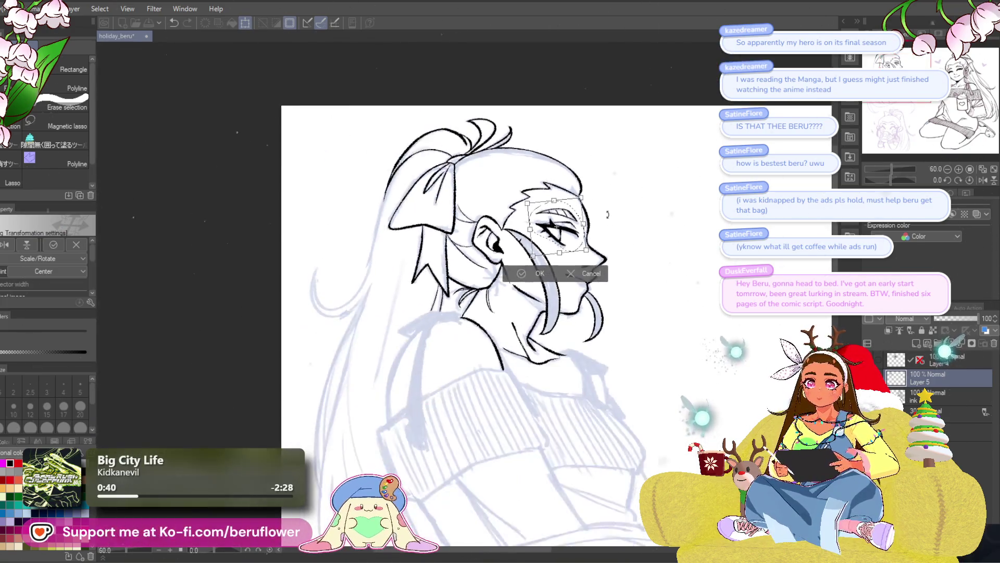
{"action": "scroll", "coordinate": [607, 213], "scroll_direction": "up", "scroll_amount": 3}
{"action": "left_click_drag", "start_coordinate": [560, 200], "coordinate": [572, 199]}
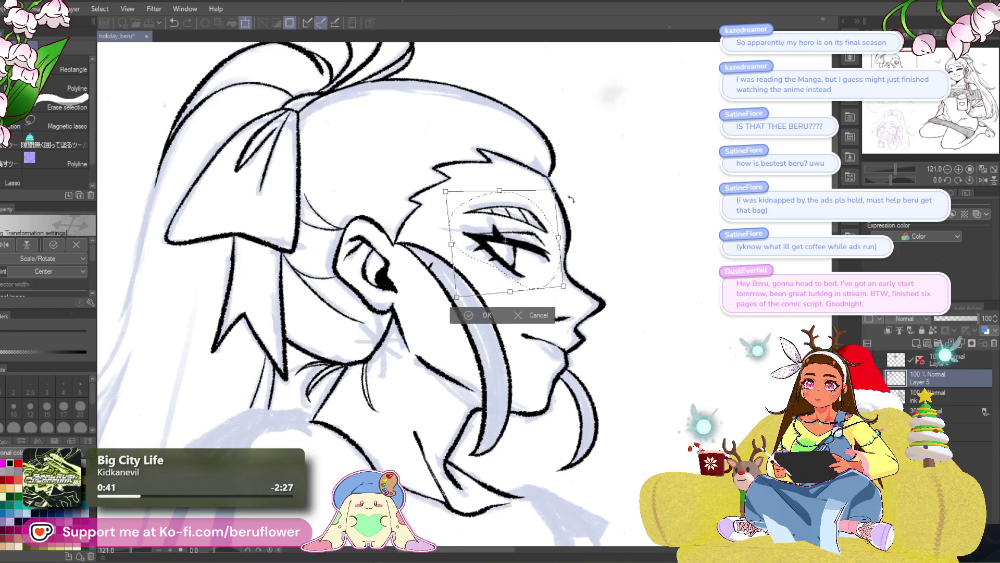
{"action": "scroll", "coordinate": [589, 239], "scroll_direction": "down", "scroll_amount": 3}
{"action": "scroll", "coordinate": [589, 239], "scroll_direction": "up", "scroll_amount": 2}
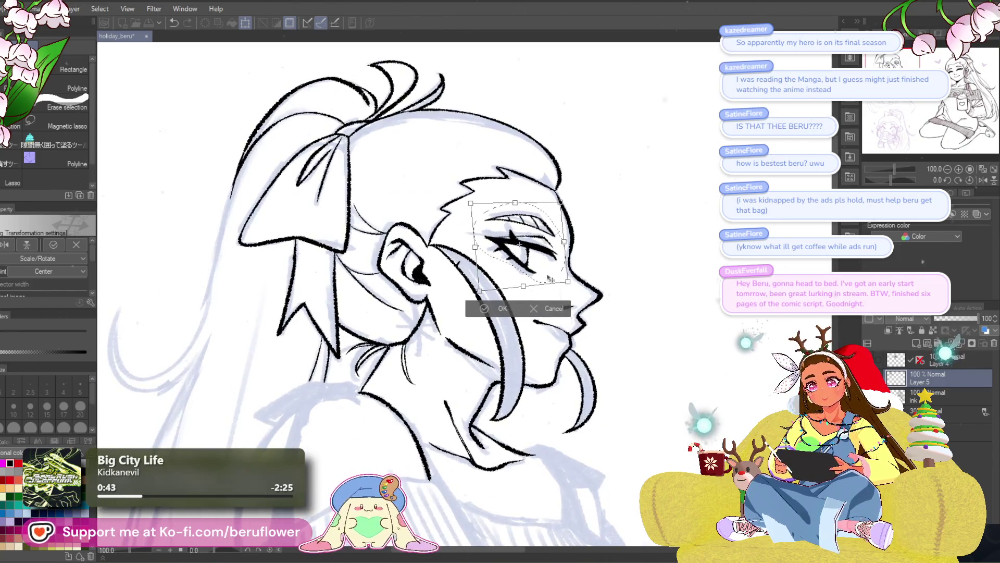
{"action": "left_click_drag", "start_coordinate": [502, 244], "coordinate": [507, 246]}
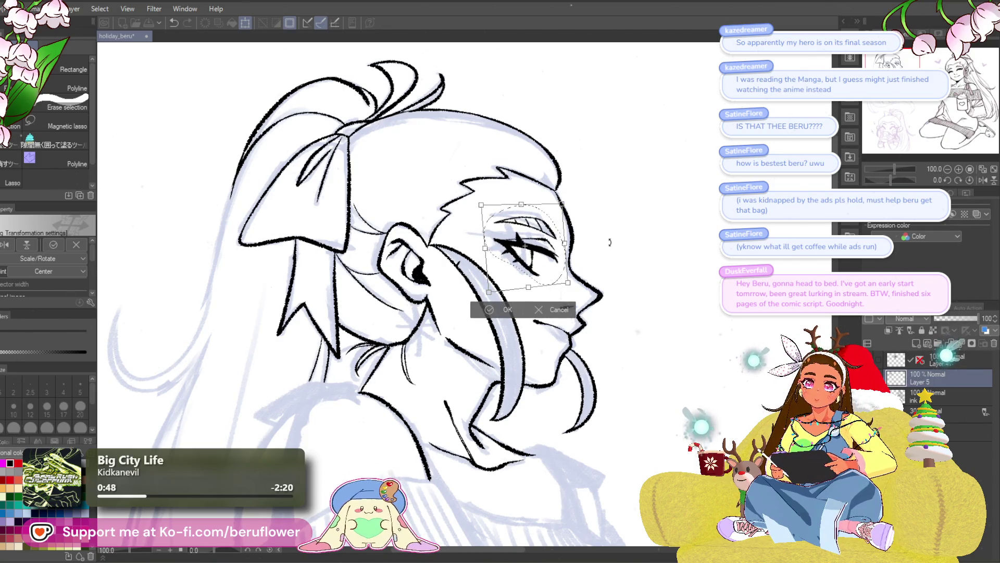
{"action": "scroll", "coordinate": [610, 243], "scroll_direction": "down", "scroll_amount": 2}
{"action": "scroll", "coordinate": [607, 240], "scroll_direction": "up", "scroll_amount": 3}
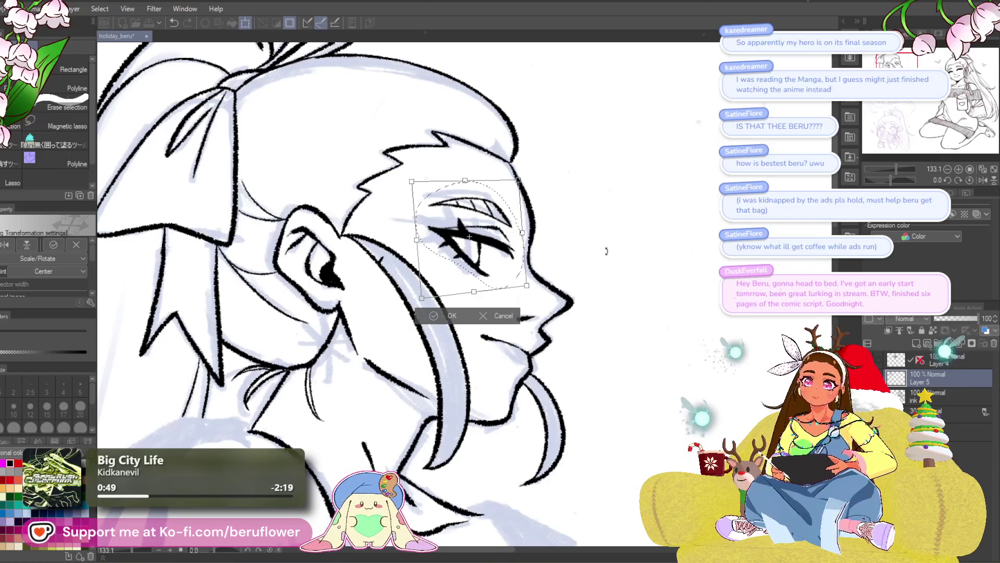
{"action": "key", "text": "Return"}
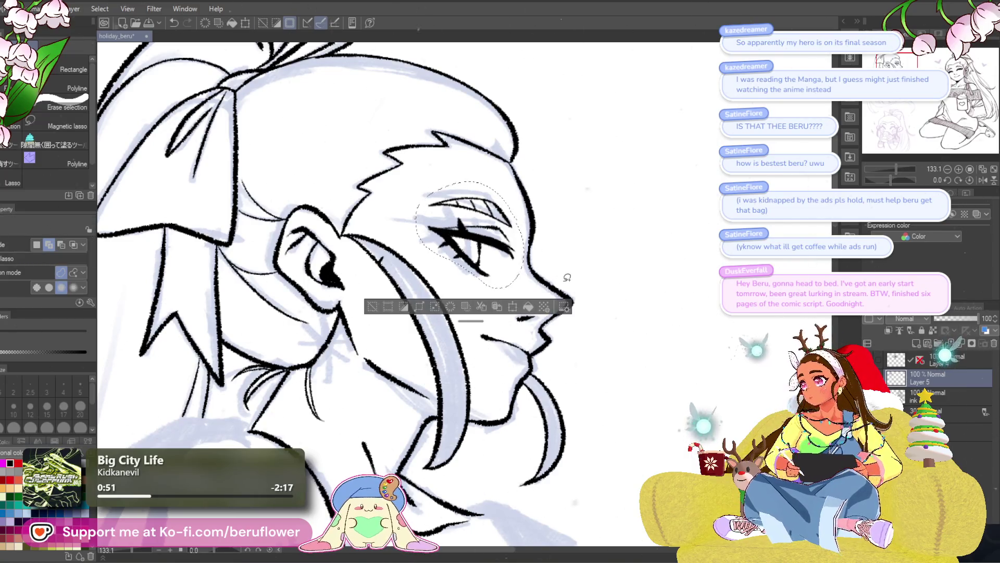
{"action": "key", "text": "ctrl+d"}
{"action": "scroll", "coordinate": [507, 238], "scroll_direction": "down", "scroll_amount": 2}
{"action": "scroll", "coordinate": [507, 239], "scroll_direction": "up", "scroll_amount": 1}
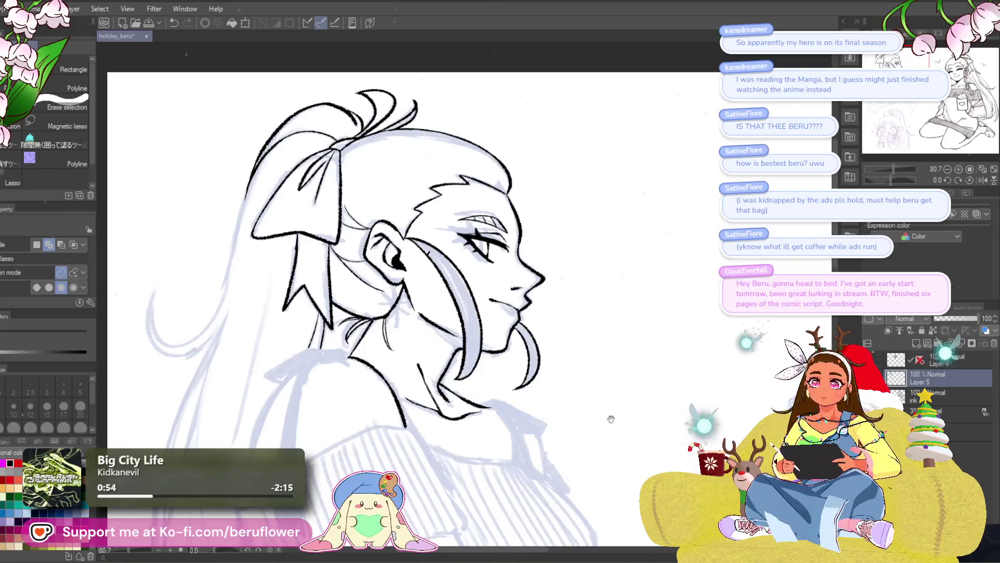
- Return to the inking pen and frame the face with the canvas rotated about 72° counter-clockwise
{"action": "left_click_drag", "start_coordinate": [612, 419], "coordinate": [585, 403]}
{"action": "key", "text": "p"}
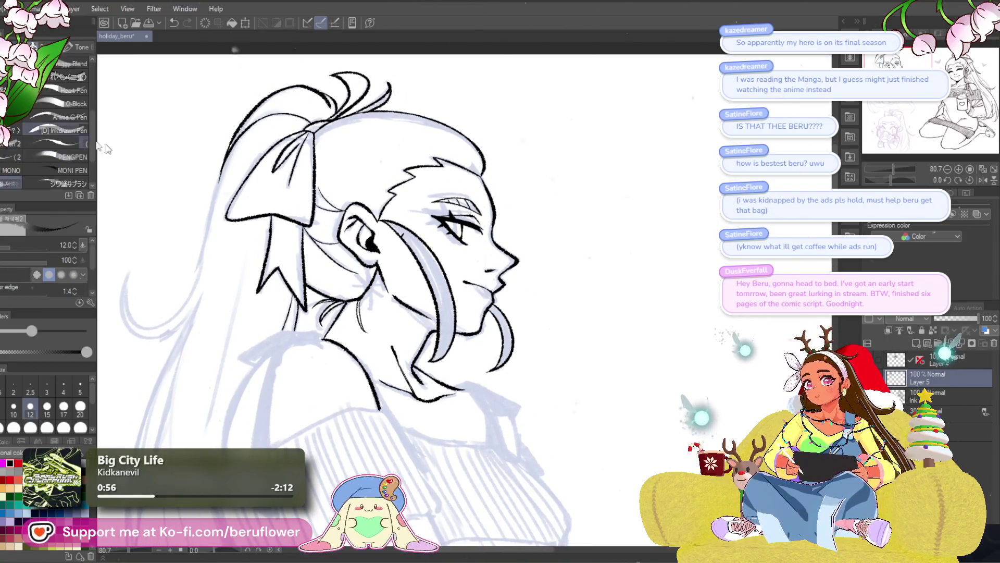
{"action": "scroll", "coordinate": [436, 195], "scroll_direction": "up", "scroll_amount": 3}
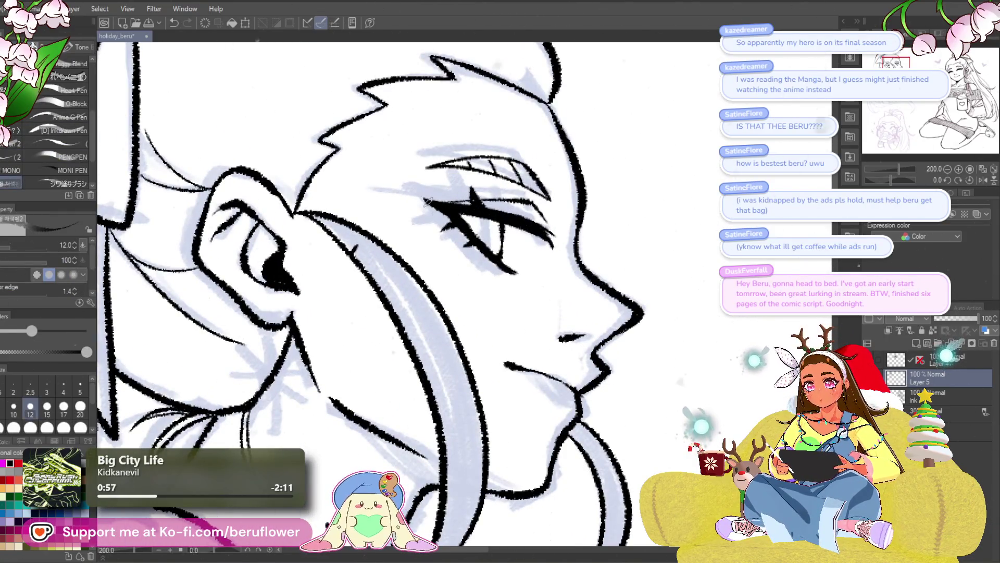
{"action": "left_click_drag", "start_coordinate": [486, 227], "coordinate": [500, 210]}
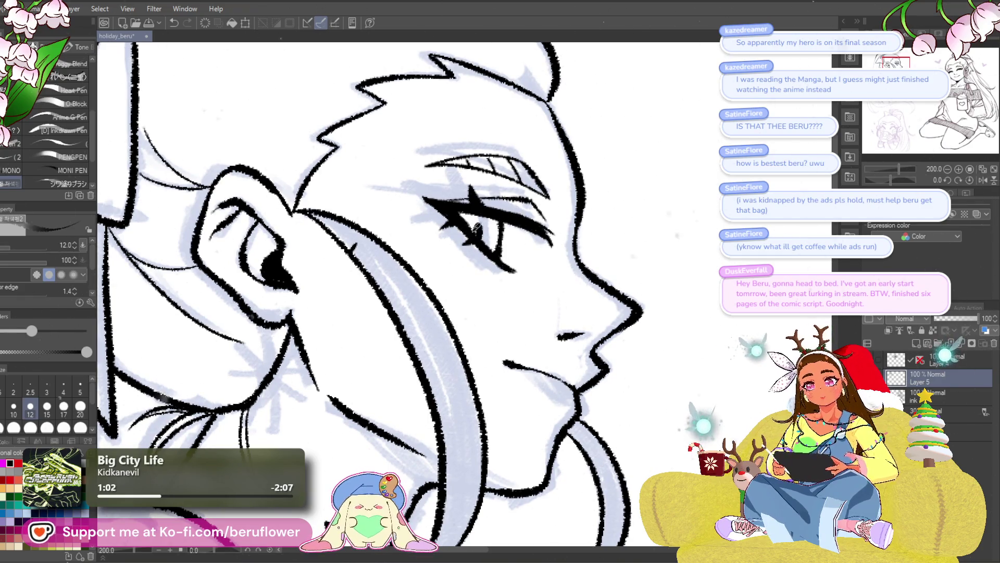
{"action": "scroll", "coordinate": [477, 228], "scroll_direction": "down", "scroll_amount": 3}
{"action": "scroll", "coordinate": [475, 208], "scroll_direction": "up", "scroll_amount": 3}
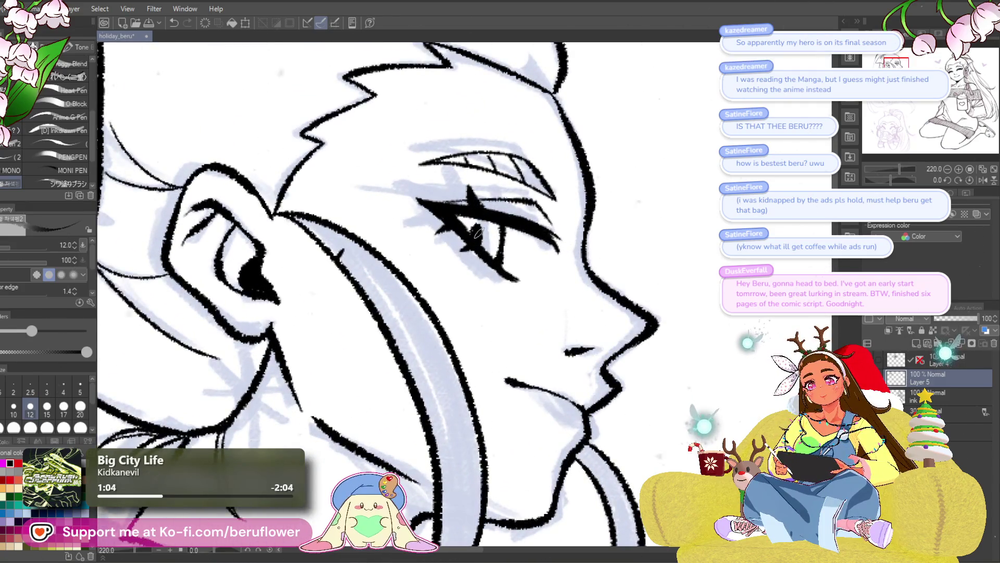
{"action": "scroll", "coordinate": [477, 239], "scroll_direction": "down", "scroll_amount": 3}
{"action": "left_click_drag", "start_coordinate": [636, 327], "coordinate": [580, 241]}
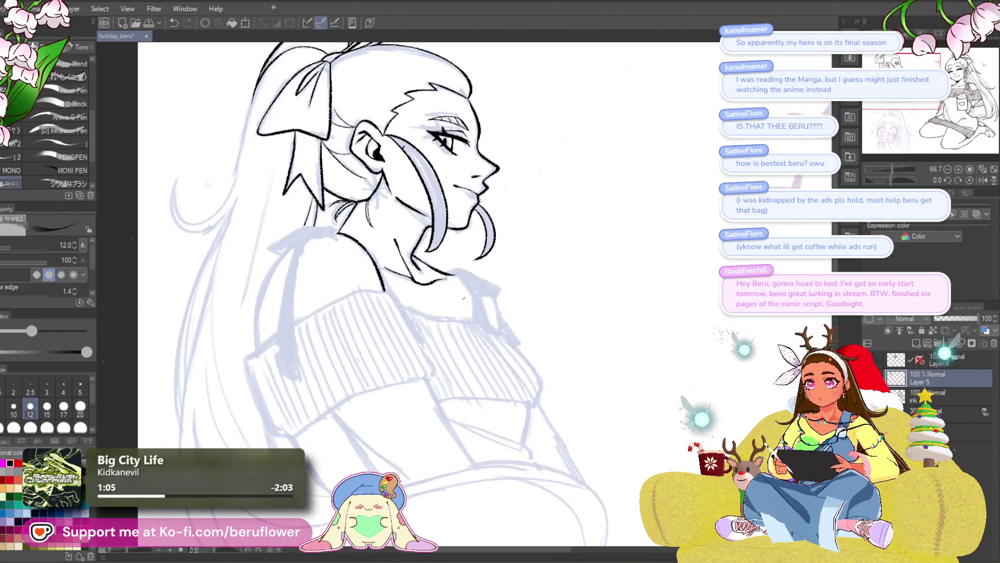
{"action": "mouse_move", "coordinate": [463, 297]}
{"action": "left_mouse_down"}
{"action": "mouse_move", "coordinate": [606, 341]}
{"action": "mouse_move", "coordinate": [615, 382]}
{"action": "mouse_move", "coordinate": [458, 368]}
{"action": "left_mouse_up"}
{"action": "mouse_move", "coordinate": [513, 413]}
{"action": "left_mouse_down"}
{"action": "mouse_move", "coordinate": [563, 446]}
{"action": "mouse_move", "coordinate": [554, 434]}
{"action": "left_mouse_up"}
{"action": "scroll", "coordinate": [554, 434], "scroll_direction": "up", "scroll_amount": 5}
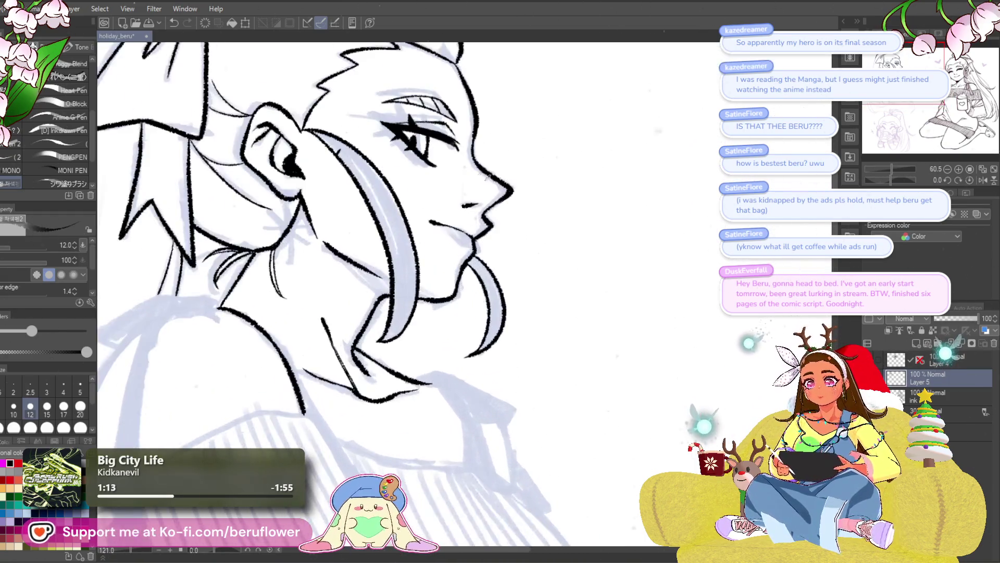
{"action": "left_click_drag", "start_coordinate": [891, 178], "coordinate": [879, 179]}
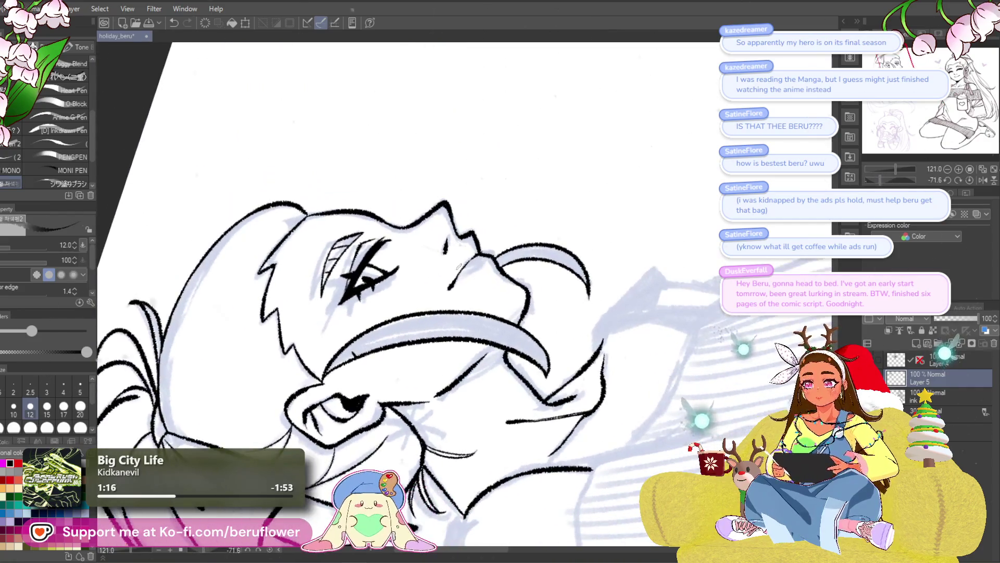
{"action": "scroll", "coordinate": [438, 258], "scroll_direction": "up", "scroll_amount": 3}
- Thicken the ink strokes around the eye and extend its upper-right lash stroke
{"action": "left_click_drag", "start_coordinate": [450, 212], "coordinate": [427, 247]}
{"action": "mouse_move", "coordinate": [389, 317]}
{"action": "left_mouse_down"}
{"action": "mouse_move", "coordinate": [409, 273]}
{"action": "mouse_move", "coordinate": [393, 316]}
{"action": "left_mouse_up"}
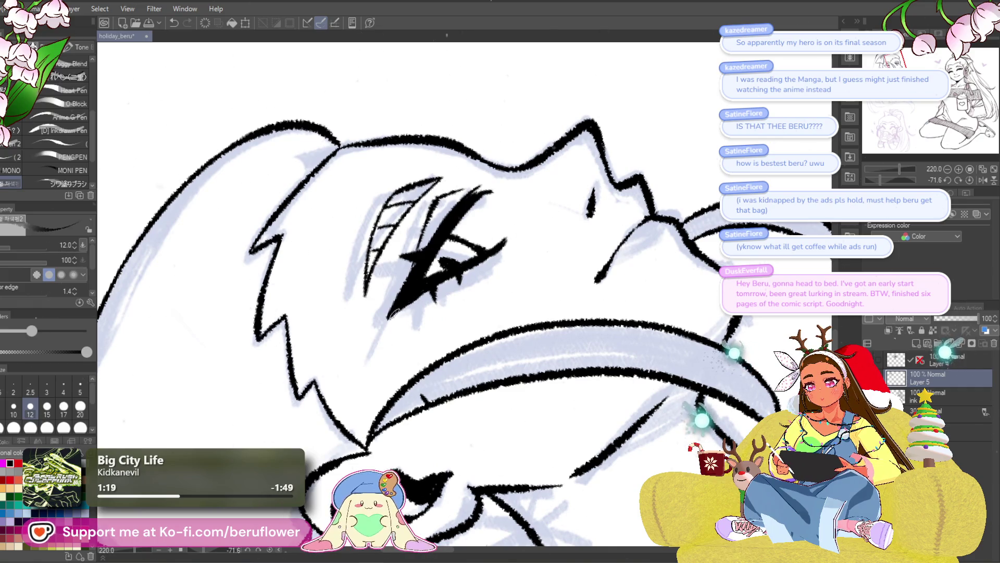
{"action": "left_click_drag", "start_coordinate": [443, 275], "coordinate": [522, 230]}
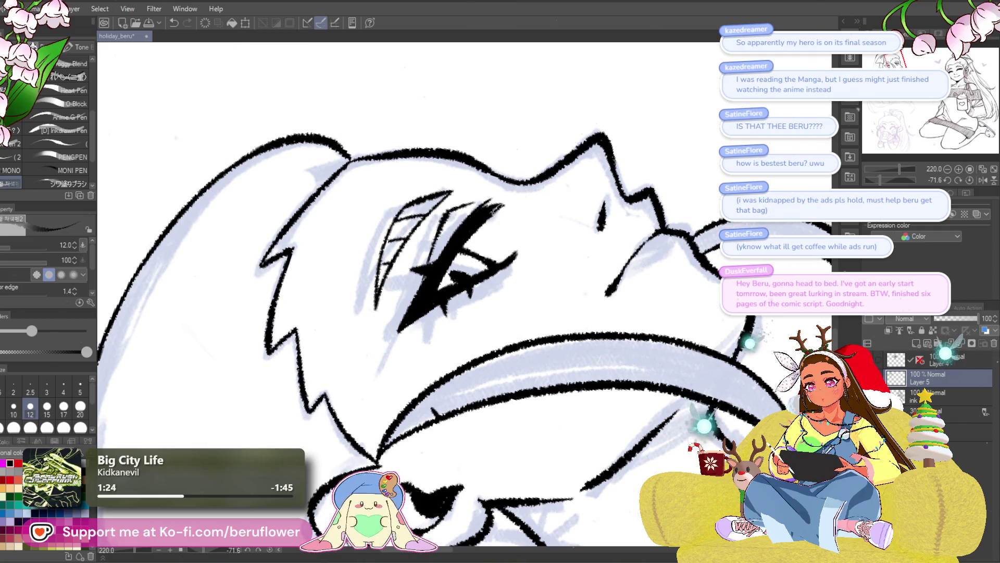
{"action": "left_click_drag", "start_coordinate": [487, 213], "coordinate": [511, 202]}
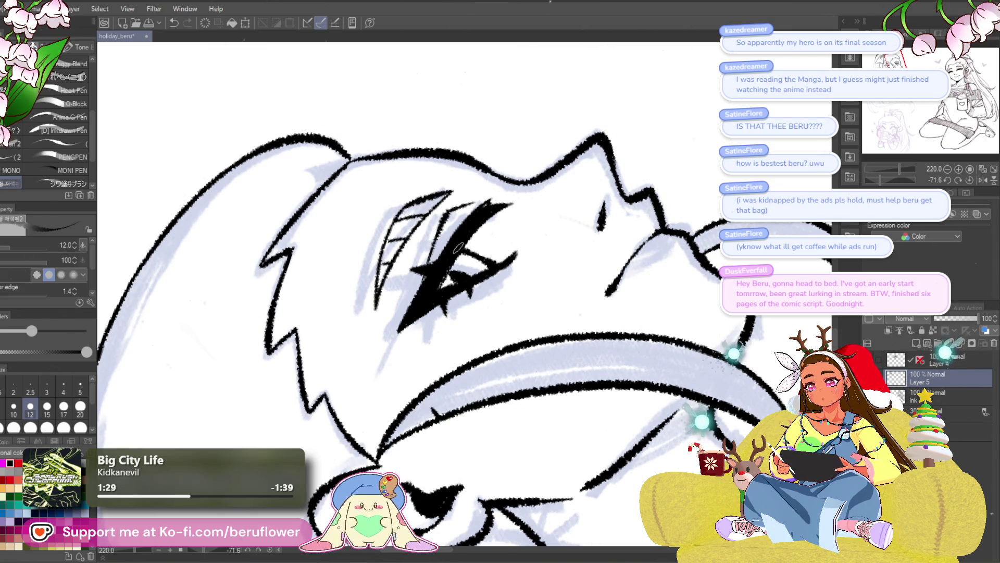
{"action": "scroll", "coordinate": [458, 247], "scroll_direction": "down", "scroll_amount": 5}
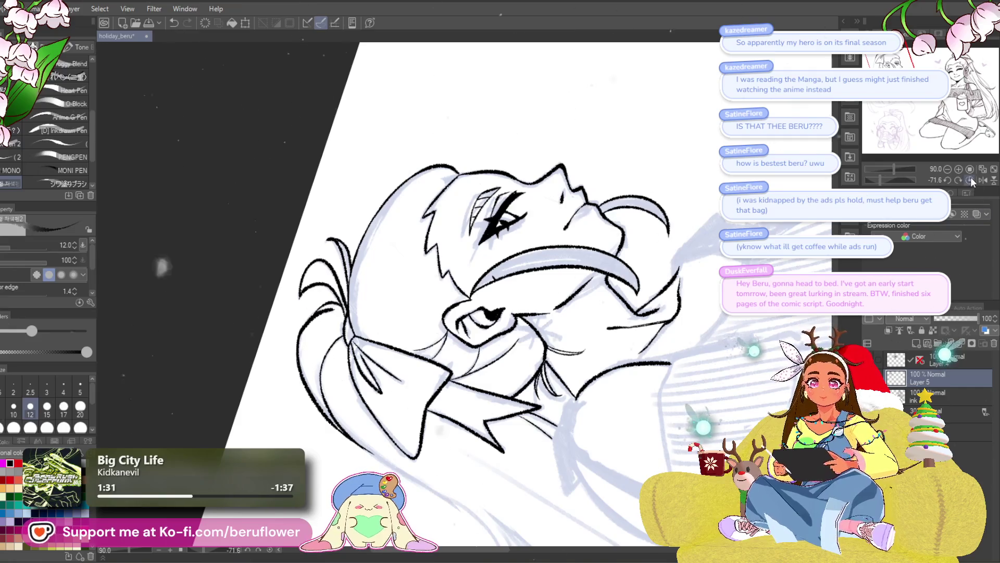
- Reach the ponytailed character's collar and ink the first cuff edge lines down from its corner
{"action": "left_click", "coordinate": [971, 180]}
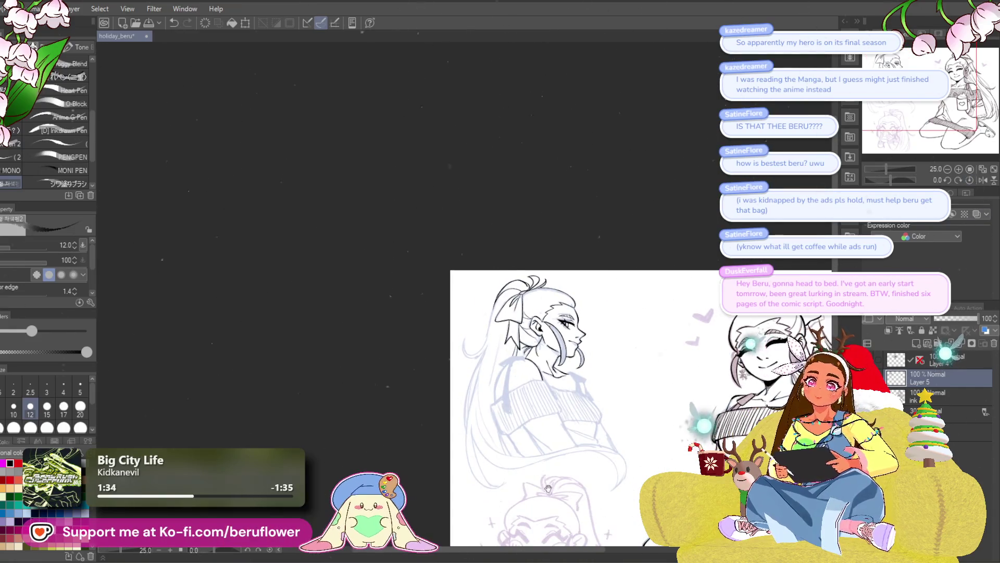
{"action": "left_click_drag", "start_coordinate": [547, 488], "coordinate": [394, 390]}
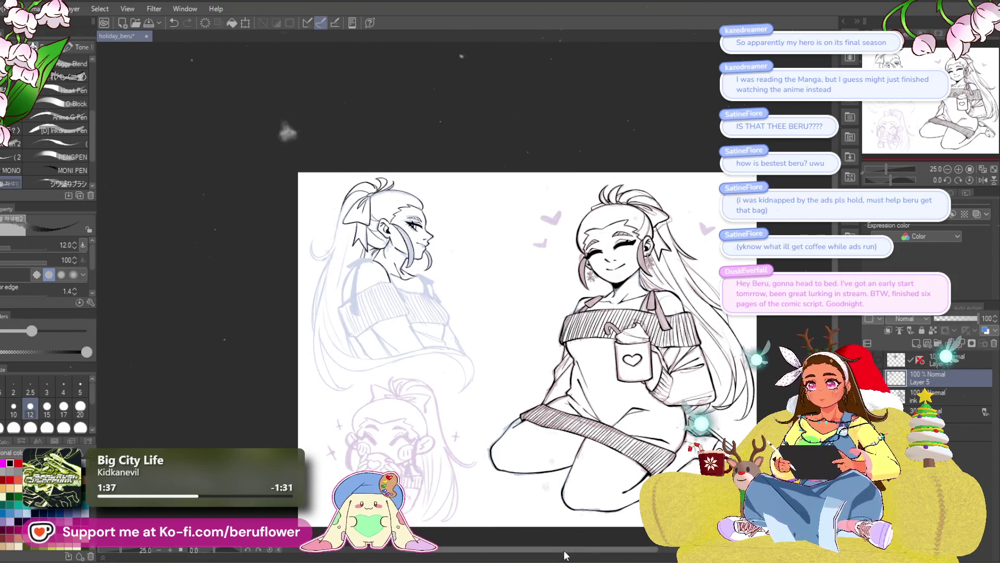
{"action": "scroll", "coordinate": [364, 250], "scroll_direction": "up", "scroll_amount": 1}
{"action": "scroll", "coordinate": [363, 250], "scroll_direction": "up", "scroll_amount": 1}
{"action": "scroll", "coordinate": [363, 250], "scroll_direction": "up", "scroll_amount": 1}
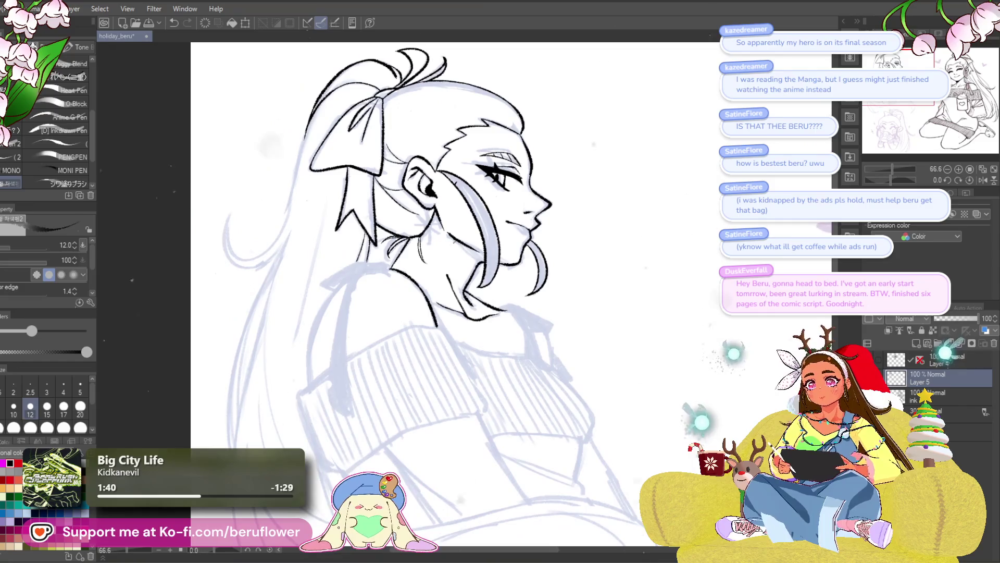
{"action": "scroll", "coordinate": [450, 239], "scroll_direction": "up", "scroll_amount": 1}
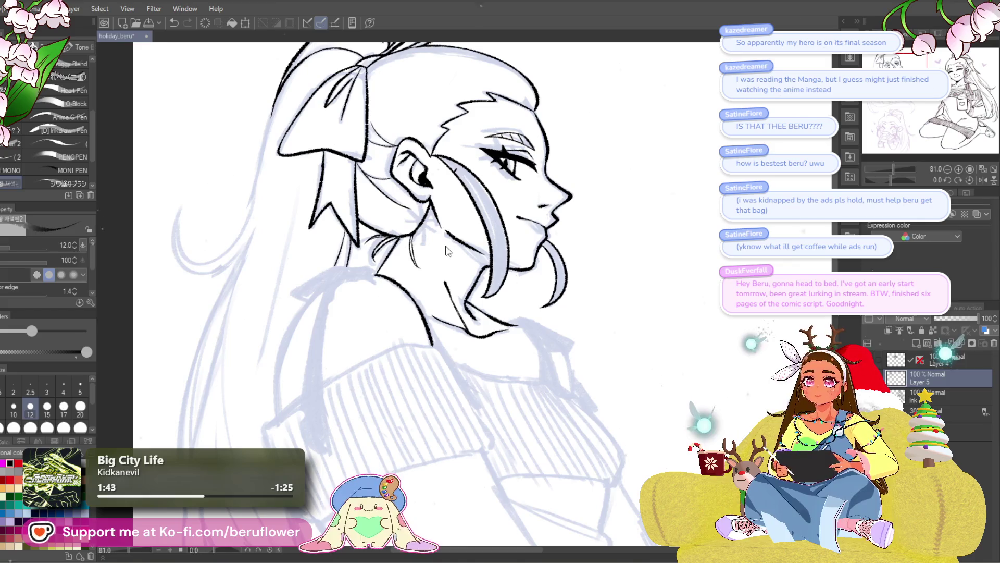
{"action": "scroll", "coordinate": [447, 250], "scroll_direction": "up", "scroll_amount": 3}
{"action": "scroll", "coordinate": [332, 223], "scroll_direction": "up", "scroll_amount": 1}
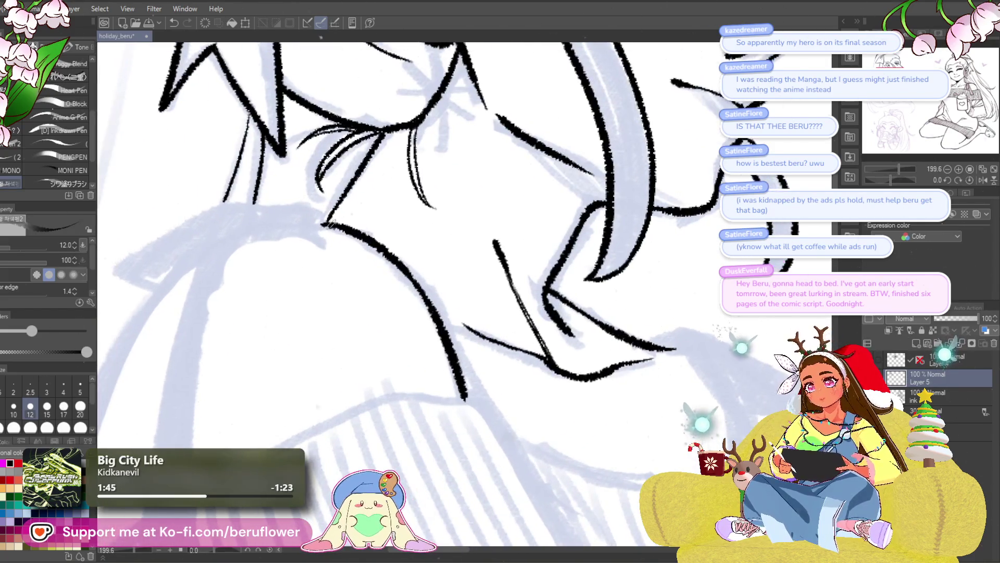
{"action": "mouse_move", "coordinate": [458, 369]}
{"action": "left_mouse_down"}
{"action": "mouse_move", "coordinate": [526, 260]}
{"action": "mouse_move", "coordinate": [547, 276]}
{"action": "mouse_move", "coordinate": [500, 274]}
{"action": "mouse_move", "coordinate": [315, 359]}
{"action": "mouse_move", "coordinate": [170, 325]}
{"action": "left_mouse_up"}
{"action": "left_click_drag", "start_coordinate": [403, 241], "coordinate": [449, 306]}
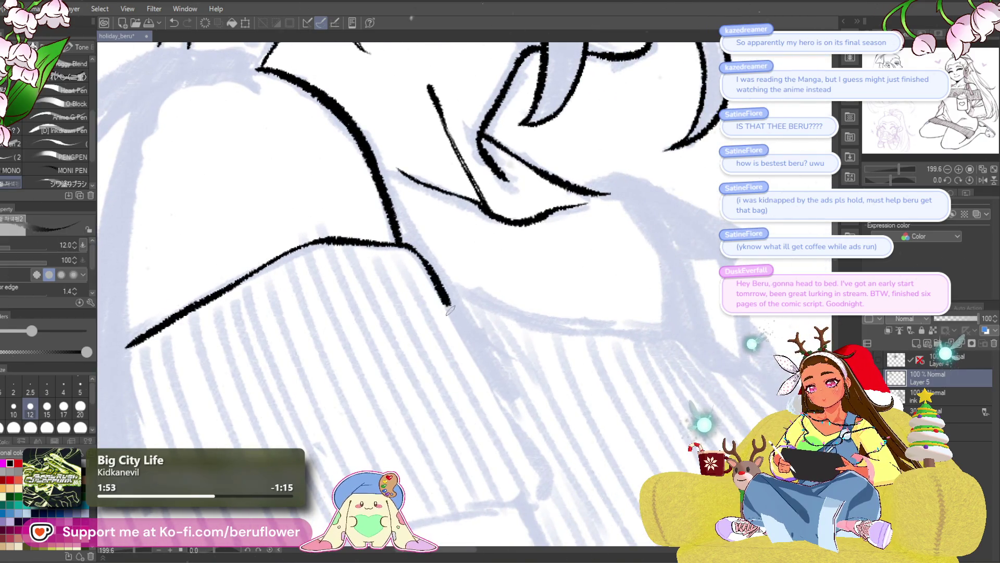
{"action": "mouse_move", "coordinate": [512, 408]}
{"action": "left_mouse_down"}
{"action": "mouse_move", "coordinate": [474, 291]}
{"action": "mouse_move", "coordinate": [508, 356]}
{"action": "mouse_move", "coordinate": [496, 395]}
{"action": "left_mouse_up"}
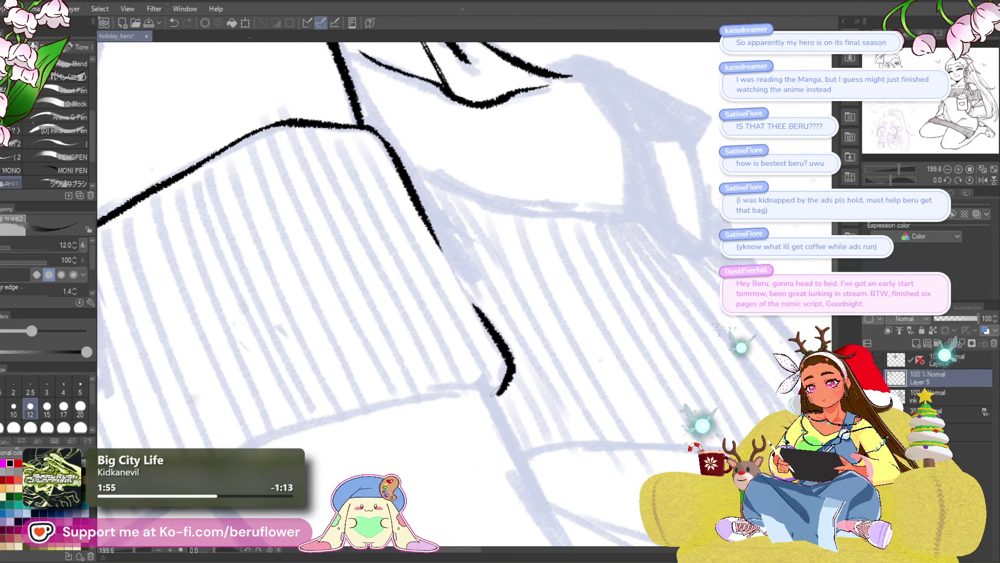
{"action": "scroll", "coordinate": [496, 395], "scroll_direction": "down", "scroll_amount": 5}
{"action": "scroll", "coordinate": [655, 195], "scroll_direction": "up", "scroll_amount": 5}
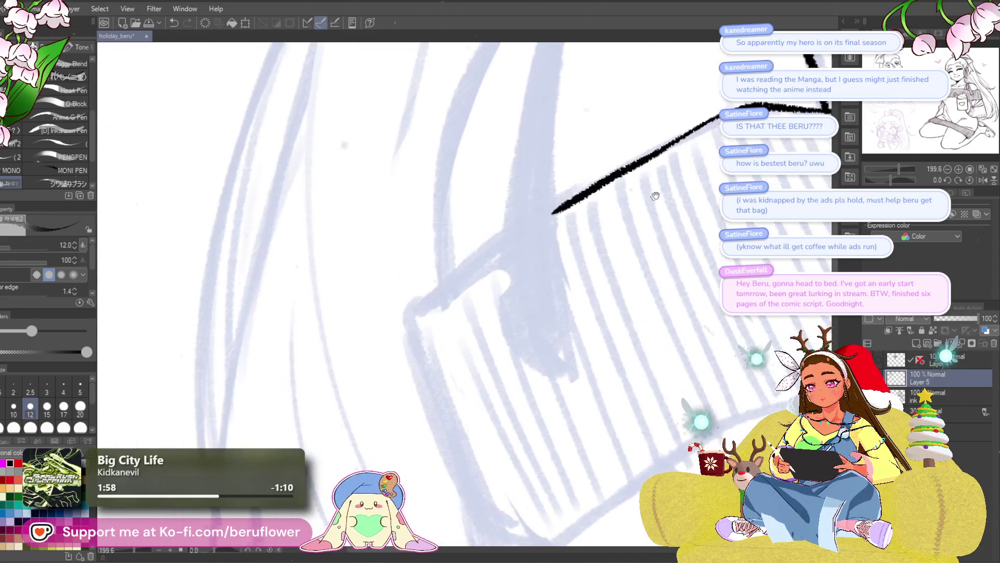
{"action": "left_click_drag", "start_coordinate": [477, 264], "coordinate": [435, 294]}
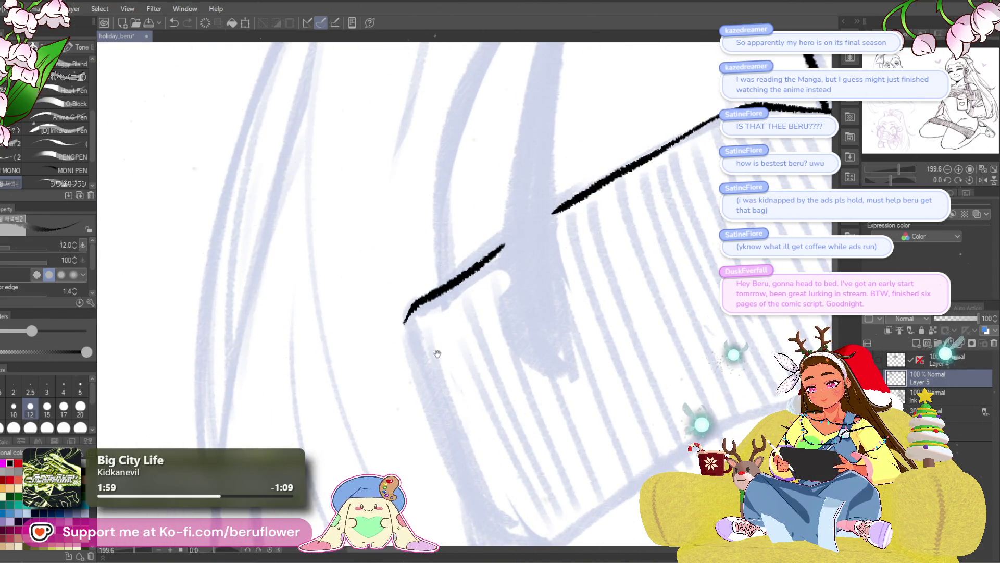
{"action": "scroll", "coordinate": [438, 354], "scroll_direction": "down", "scroll_amount": 2}
- Ink the long bold outline lines down and around the sweater cuff, joining its corner
{"action": "mouse_move", "coordinate": [394, 266]}
{"action": "left_mouse_down"}
{"action": "mouse_move", "coordinate": [446, 426]}
{"action": "mouse_move", "coordinate": [500, 492]}
{"action": "left_mouse_up"}
{"action": "mouse_move", "coordinate": [789, 388]}
{"action": "left_mouse_down"}
{"action": "mouse_move", "coordinate": [568, 321]}
{"action": "mouse_move", "coordinate": [582, 317]}
{"action": "left_mouse_up"}
{"action": "mouse_move", "coordinate": [292, 415]}
{"action": "left_mouse_down"}
{"action": "mouse_move", "coordinate": [367, 394]}
{"action": "mouse_move", "coordinate": [509, 291]}
{"action": "mouse_move", "coordinate": [532, 286]}
{"action": "left_mouse_up"}
{"action": "mouse_move", "coordinate": [681, 242]}
{"action": "left_mouse_down"}
{"action": "mouse_move", "coordinate": [580, 268]}
{"action": "mouse_move", "coordinate": [641, 315]}
{"action": "left_mouse_up"}
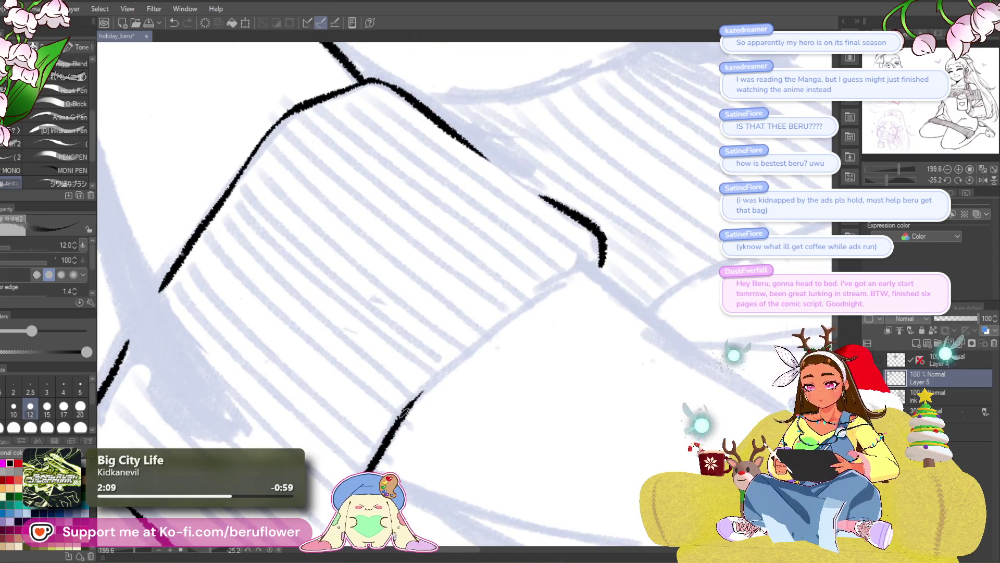
{"action": "mouse_move", "coordinate": [425, 392]}
{"action": "left_mouse_down"}
{"action": "mouse_move", "coordinate": [500, 325]}
{"action": "mouse_move", "coordinate": [600, 262]}
{"action": "left_mouse_up"}
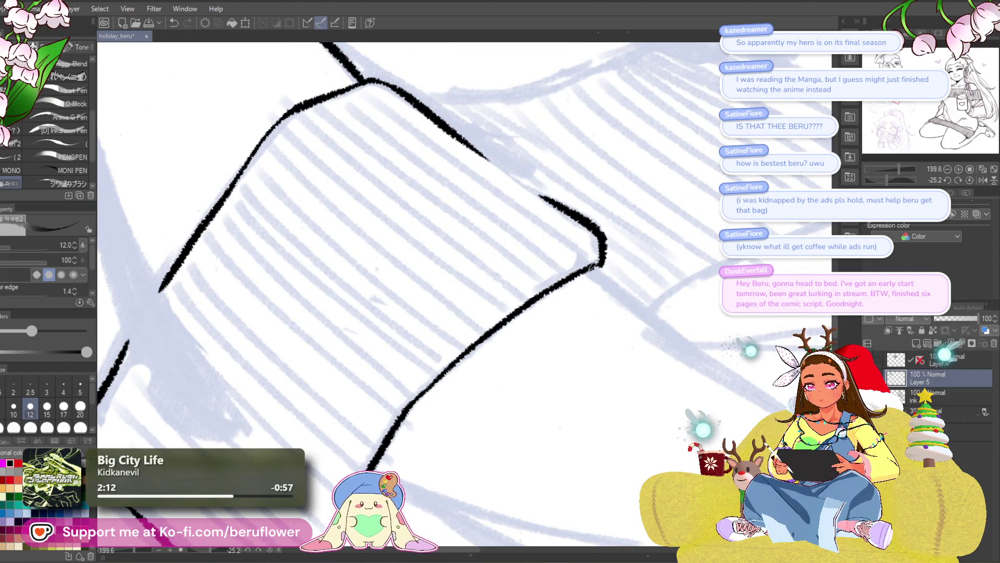
{"action": "scroll", "coordinate": [594, 267], "scroll_direction": "down", "scroll_amount": 3}
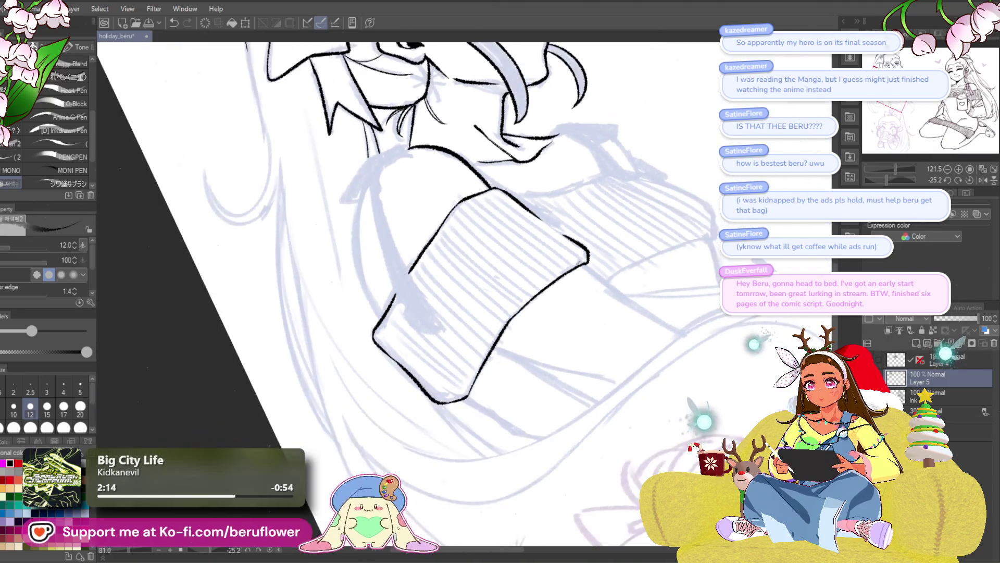
{"action": "scroll", "coordinate": [595, 268], "scroll_direction": "down", "scroll_amount": 2}
{"action": "key", "text": "ctrl+0"}
{"action": "scroll", "coordinate": [522, 265], "scroll_direction": "up", "scroll_amount": 2}
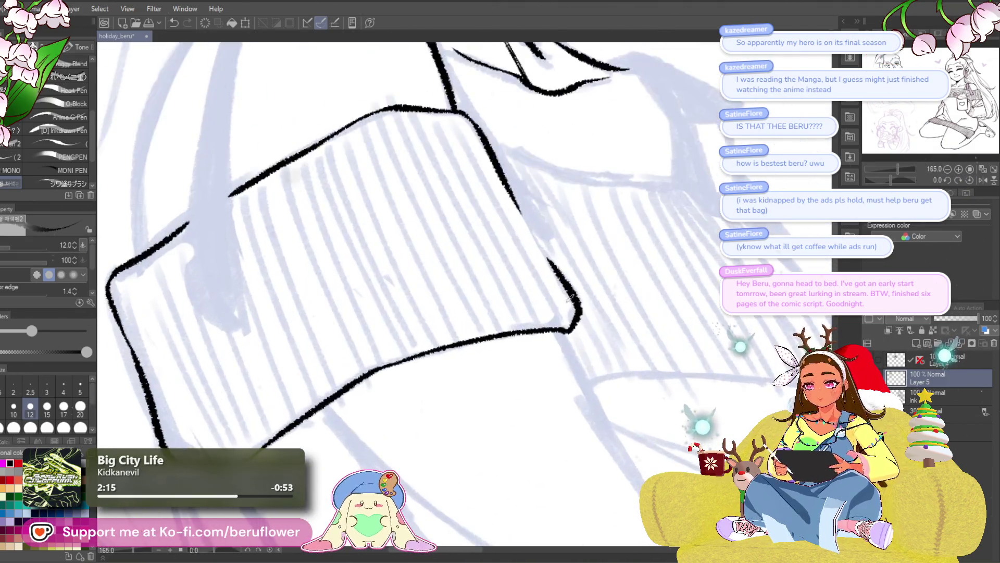
{"action": "scroll", "coordinate": [523, 266], "scroll_direction": "up", "scroll_amount": 2}
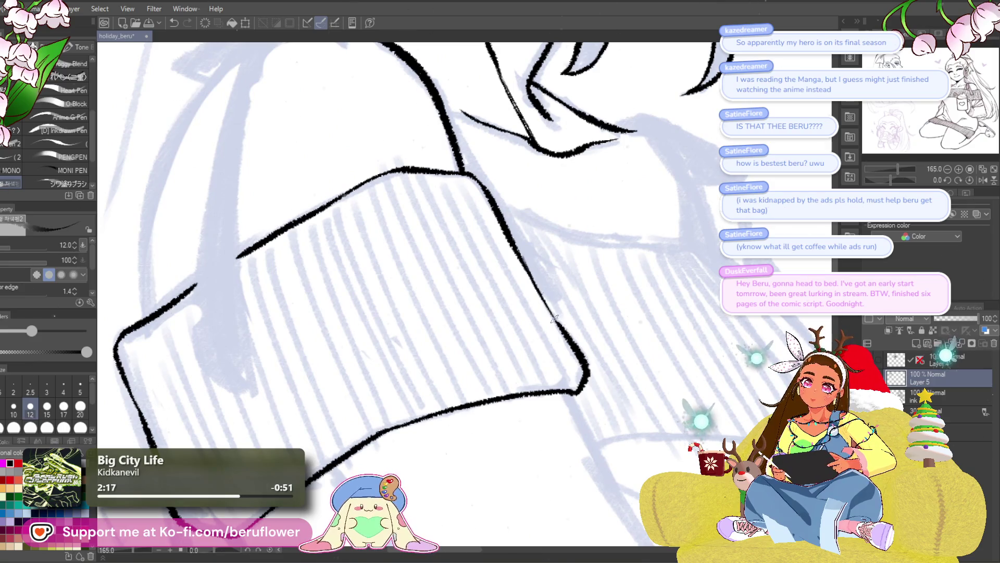
{"action": "scroll", "coordinate": [553, 318], "scroll_direction": "down", "scroll_amount": 2}
{"action": "scroll", "coordinate": [553, 318], "scroll_direction": "down", "scroll_amount": 2}
{"action": "scroll", "coordinate": [547, 313], "scroll_direction": "up", "scroll_amount": 1}
{"action": "left_click_drag", "start_coordinate": [546, 324], "coordinate": [542, 296]}
{"action": "scroll", "coordinate": [541, 297], "scroll_direction": "up", "scroll_amount": 1}
{"action": "scroll", "coordinate": [410, 301], "scroll_direction": "up", "scroll_amount": 3}
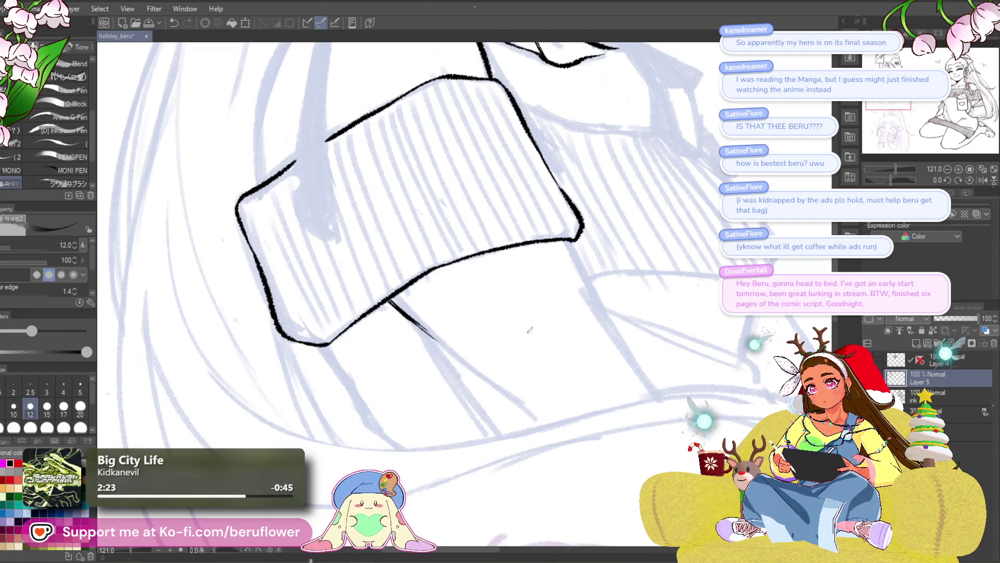
{"action": "left_click_drag", "start_coordinate": [906, 173], "coordinate": [904, 172]}
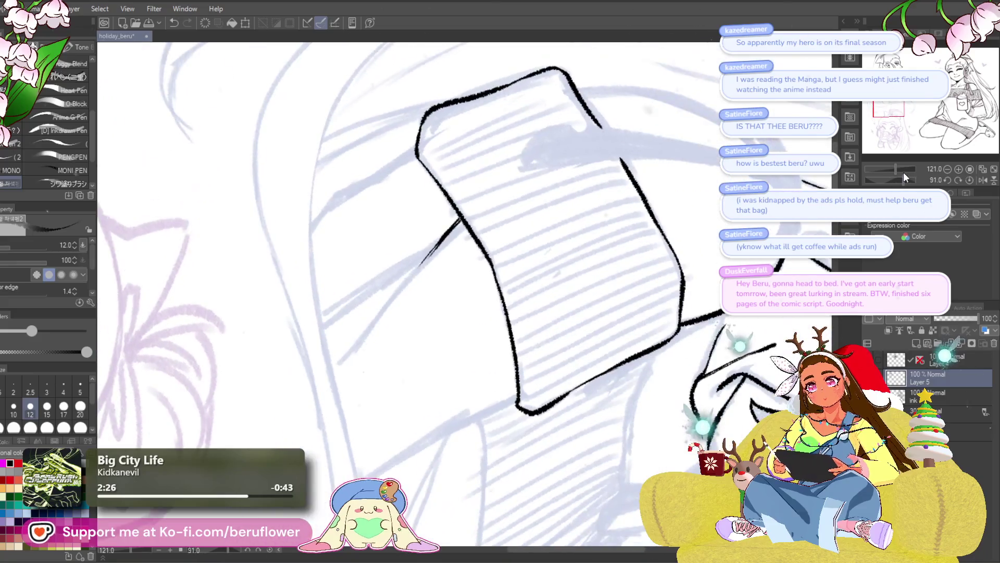
{"action": "scroll", "coordinate": [440, 281], "scroll_direction": "up", "scroll_amount": 3}
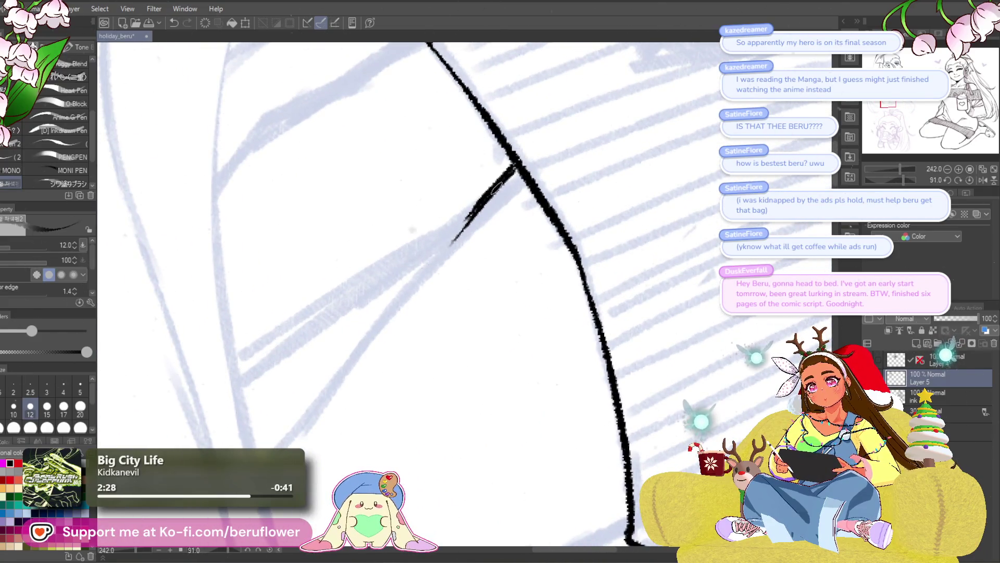
- Extend the arm ink line down-left from the sleeve, undoing misplaced test strokes
{"action": "left_click_drag", "start_coordinate": [471, 209], "coordinate": [304, 428]}
{"action": "mouse_move", "coordinate": [363, 375]}
{"action": "left_mouse_down"}
{"action": "mouse_move", "coordinate": [434, 367]}
{"action": "mouse_move", "coordinate": [324, 425]}
{"action": "mouse_move", "coordinate": [361, 349]}
{"action": "mouse_move", "coordinate": [556, 200]}
{"action": "left_mouse_up"}
{"action": "key", "text": "ctrl+z"}
{"action": "mouse_move", "coordinate": [451, 287]}
{"action": "left_mouse_down"}
{"action": "mouse_move", "coordinate": [594, 182]}
{"action": "mouse_move", "coordinate": [338, 360]}
{"action": "left_mouse_up"}
{"action": "key", "text": "ctrl+z"}
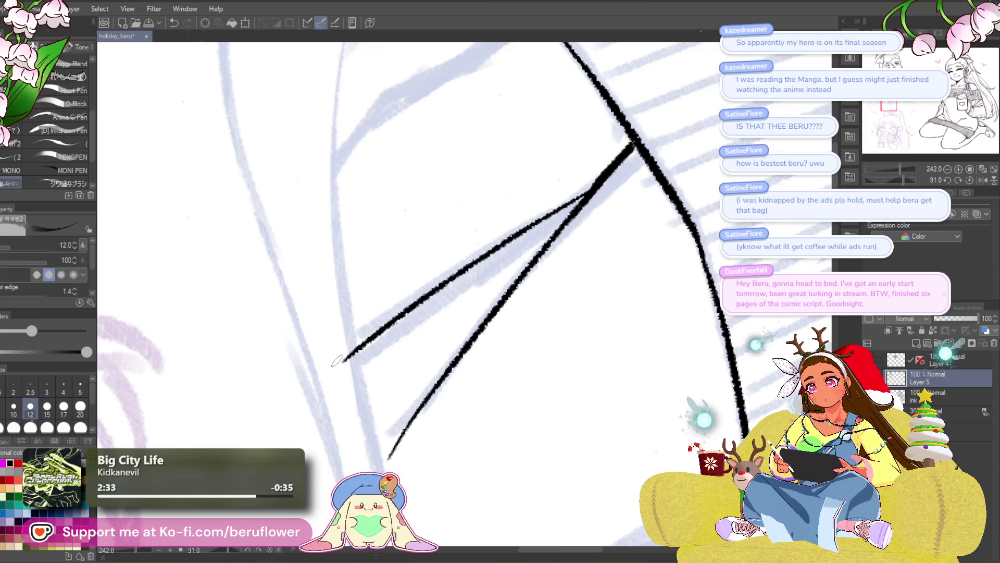
{"action": "left_click_drag", "start_coordinate": [391, 322], "coordinate": [603, 175]}
{"action": "key", "text": "ctrl+z"}
{"action": "mouse_move", "coordinate": [528, 230]}
{"action": "left_mouse_down"}
{"action": "mouse_move", "coordinate": [590, 194]}
{"action": "mouse_move", "coordinate": [581, 201]}
{"action": "left_mouse_up"}
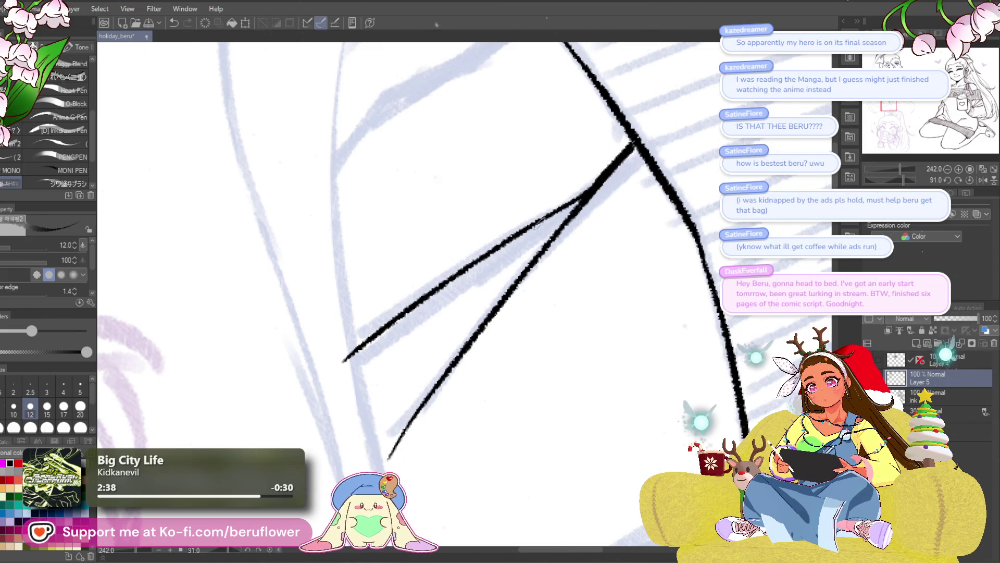
{"action": "scroll", "coordinate": [600, 286], "scroll_direction": "down", "scroll_amount": 5}
{"action": "scroll", "coordinate": [599, 286], "scroll_direction": "up", "scroll_amount": 5}
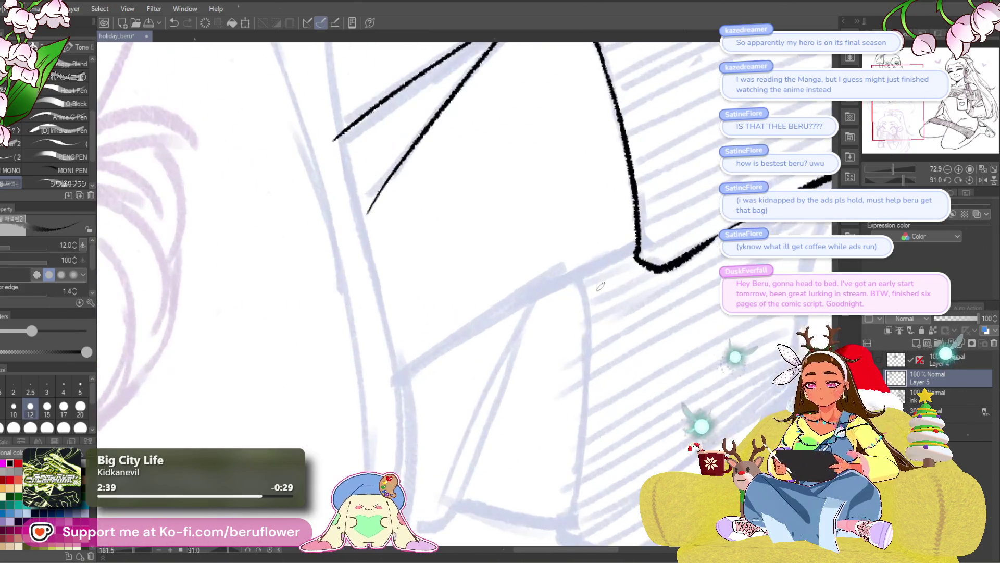
{"action": "scroll", "coordinate": [600, 286], "scroll_direction": "up", "scroll_amount": 2}
- Ink the long line down-left from the jaw, reset rotation, and extend the sleeve line downward
{"action": "mouse_move", "coordinate": [645, 265]}
{"action": "left_mouse_down"}
{"action": "mouse_move", "coordinate": [539, 311]}
{"action": "mouse_move", "coordinate": [409, 390]}
{"action": "left_mouse_up"}
{"action": "scroll", "coordinate": [431, 407], "scroll_direction": "down", "scroll_amount": 2}
{"action": "scroll", "coordinate": [451, 457], "scroll_direction": "down", "scroll_amount": 2}
{"action": "left_click_drag", "start_coordinate": [451, 458], "coordinate": [513, 505]}
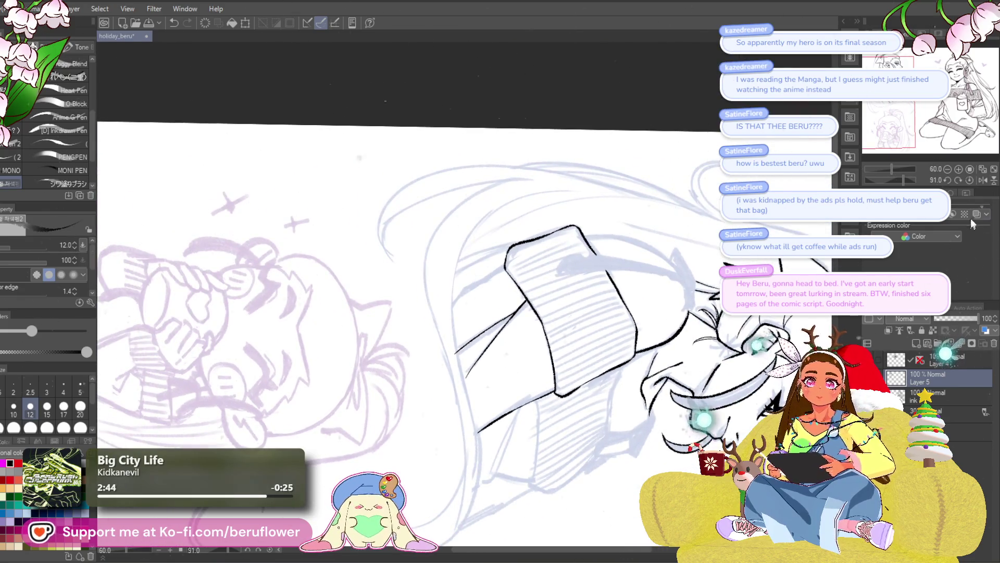
{"action": "left_click", "coordinate": [969, 180]}
{"action": "scroll", "coordinate": [438, 250], "scroll_direction": "up", "scroll_amount": 2}
{"action": "scroll", "coordinate": [438, 250], "scroll_direction": "up", "scroll_amount": 1}
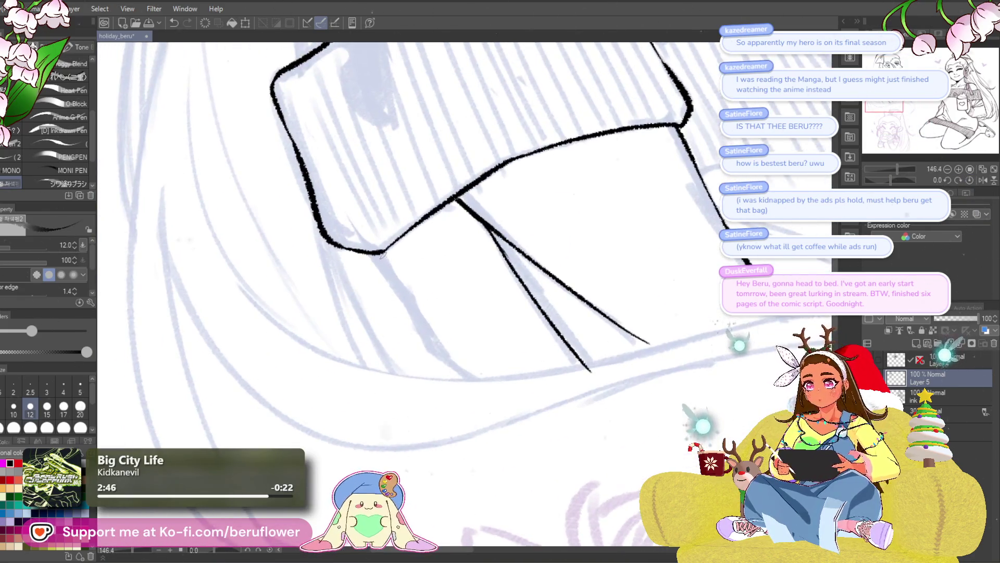
{"action": "left_click_drag", "start_coordinate": [443, 359], "coordinate": [469, 378]}
{"action": "scroll", "coordinate": [500, 313], "scroll_direction": "down", "scroll_amount": 2}
{"action": "scroll", "coordinate": [678, 311], "scroll_direction": "down", "scroll_amount": 1}
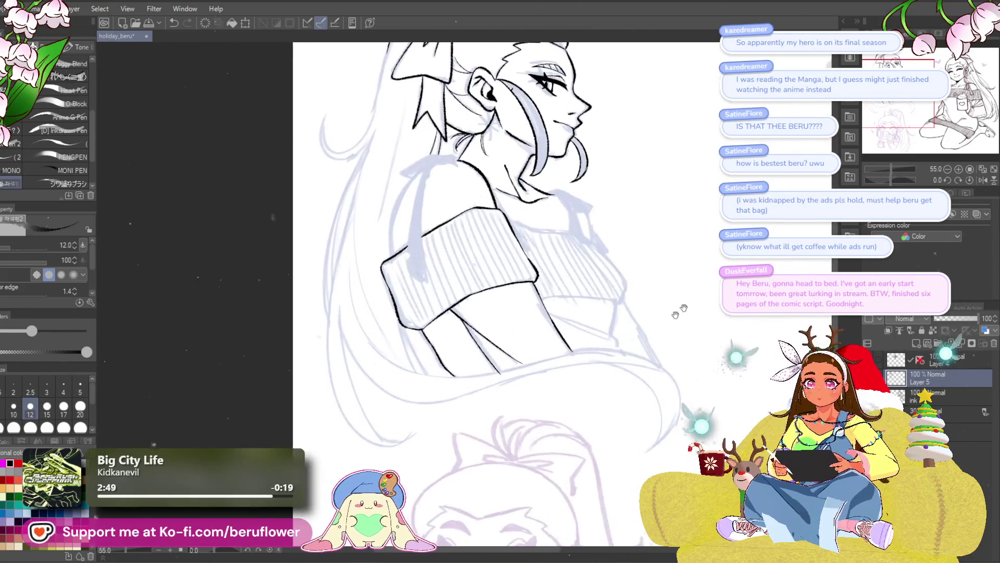
{"action": "scroll", "coordinate": [679, 311], "scroll_direction": "up", "scroll_amount": 2}
{"action": "scroll", "coordinate": [591, 275], "scroll_direction": "up", "scroll_amount": 1}
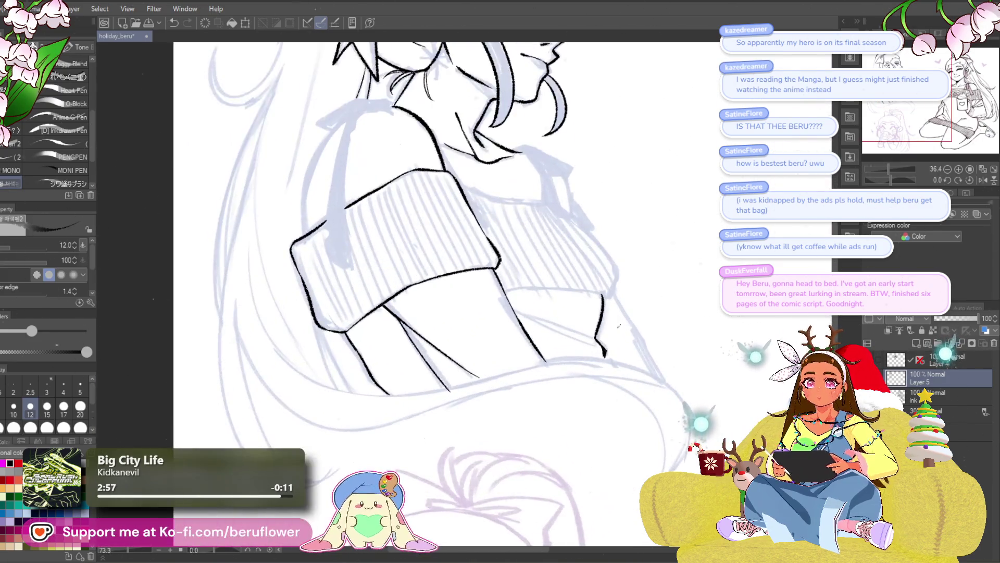
- Ink the diagonal sweater hem line beside the sleeve, undoing the doubled parallel strokes
{"action": "mouse_move", "coordinate": [891, 181]}
{"action": "left_mouse_down"}
{"action": "mouse_move", "coordinate": [884, 173]}
{"action": "mouse_move", "coordinate": [897, 171]}
{"action": "left_mouse_up"}
{"action": "left_click_drag", "start_coordinate": [572, 252], "coordinate": [670, 201]}
{"action": "left_click_drag", "start_coordinate": [500, 299], "coordinate": [680, 200]}
{"action": "key", "text": "ctrl+z"}
{"action": "key", "text": "ctrl+z"}
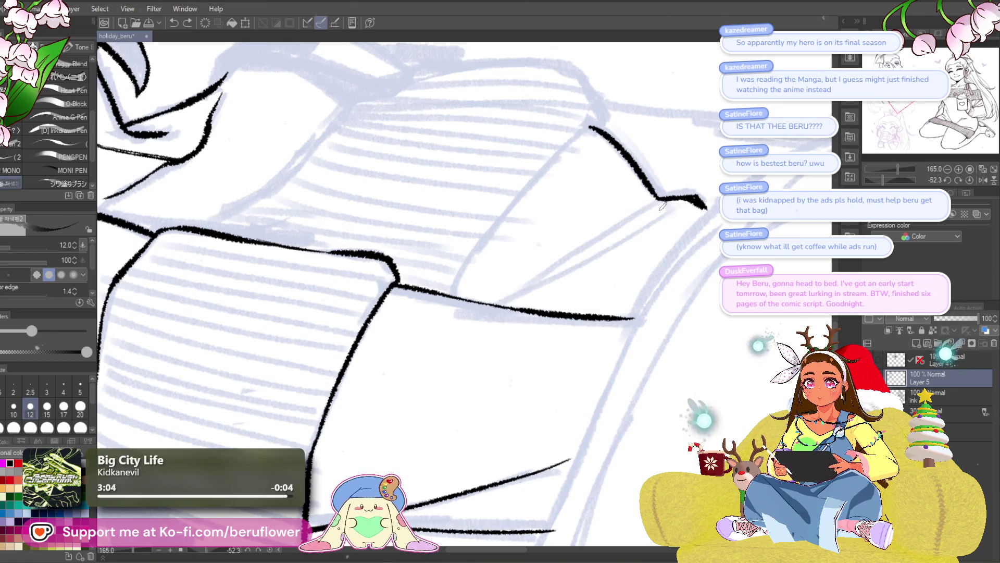
{"action": "mouse_move", "coordinate": [608, 243]}
{"action": "left_mouse_down"}
{"action": "mouse_move", "coordinate": [512, 298]}
{"action": "mouse_move", "coordinate": [497, 325]}
{"action": "mouse_move", "coordinate": [637, 229]}
{"action": "left_mouse_up"}
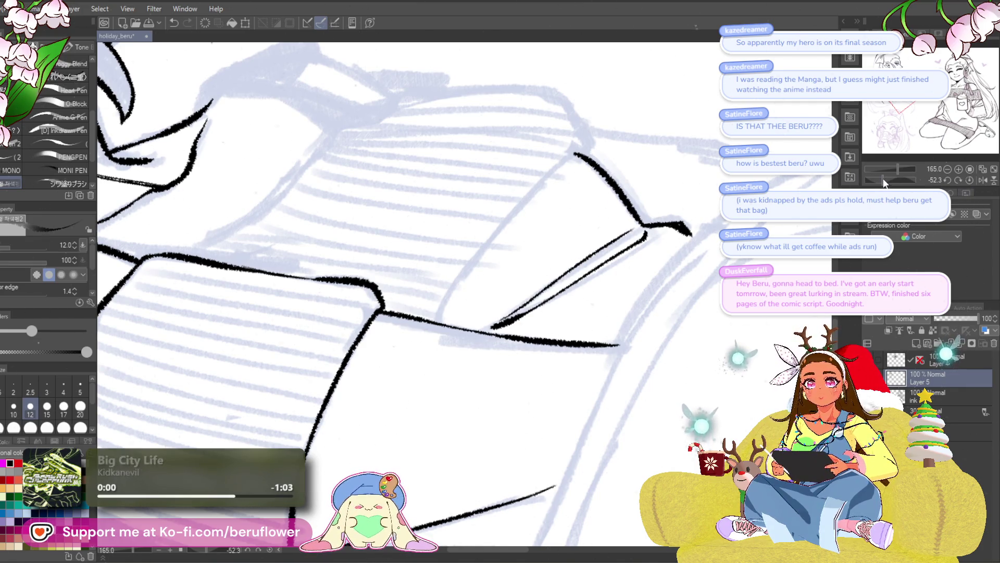
{"action": "mouse_move", "coordinate": [617, 235]}
{"action": "left_mouse_down"}
{"action": "mouse_move", "coordinate": [649, 226]}
{"action": "mouse_move", "coordinate": [703, 292]}
{"action": "left_mouse_up"}
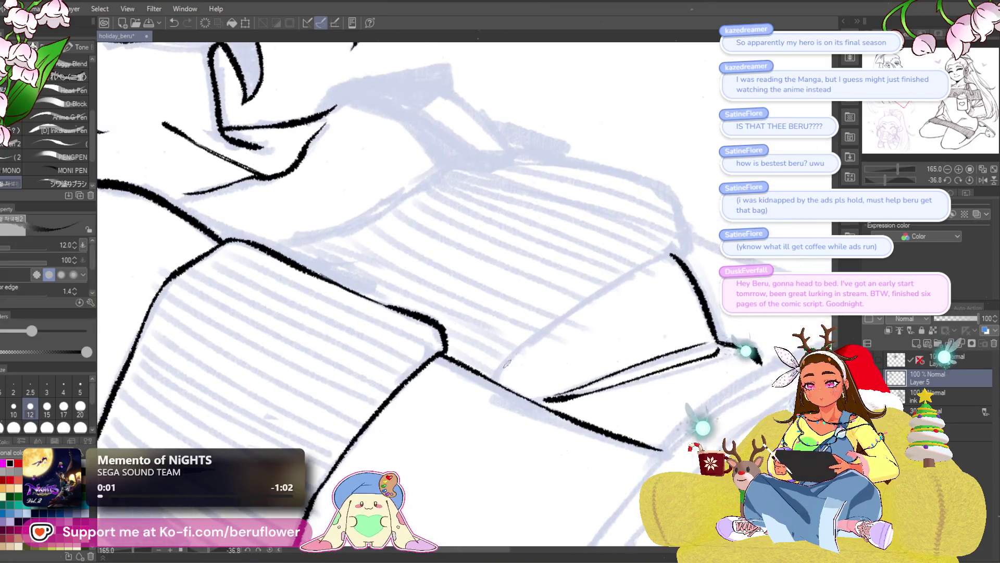
{"action": "left_click_drag", "start_coordinate": [501, 365], "coordinate": [648, 265]}
- Extend the hem stroke up-right, reset rotation, and extend the shoulder line downward
{"action": "left_click_drag", "start_coordinate": [303, 252], "coordinate": [482, 340]}
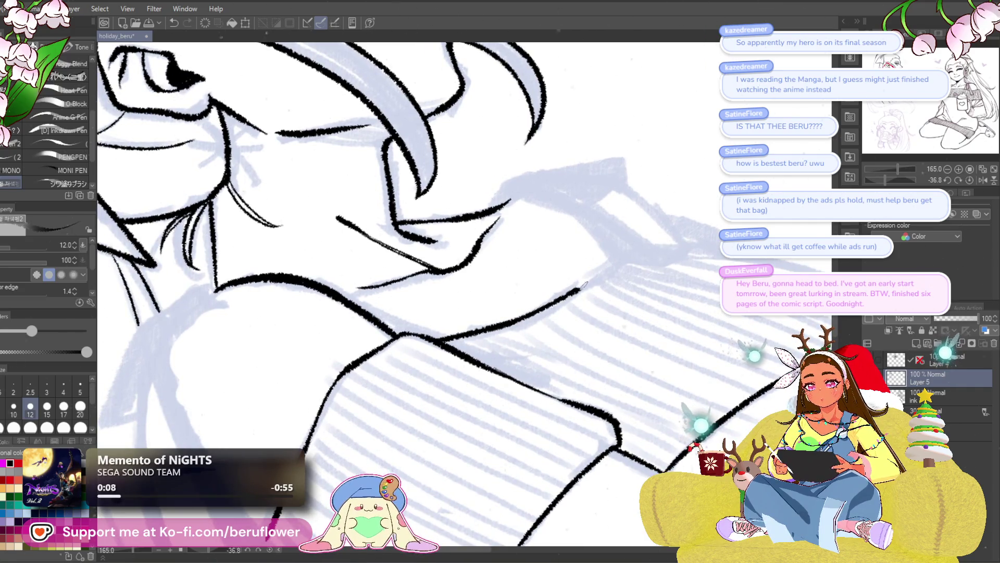
{"action": "left_click_drag", "start_coordinate": [583, 285], "coordinate": [634, 255]}
{"action": "key", "text": "ctrl+@"}
{"action": "mouse_move", "coordinate": [585, 318]}
{"action": "left_mouse_down"}
{"action": "mouse_move", "coordinate": [444, 249]}
{"action": "mouse_move", "coordinate": [542, 371]}
{"action": "mouse_move", "coordinate": [515, 300]}
{"action": "mouse_move", "coordinate": [495, 359]}
{"action": "left_mouse_up"}
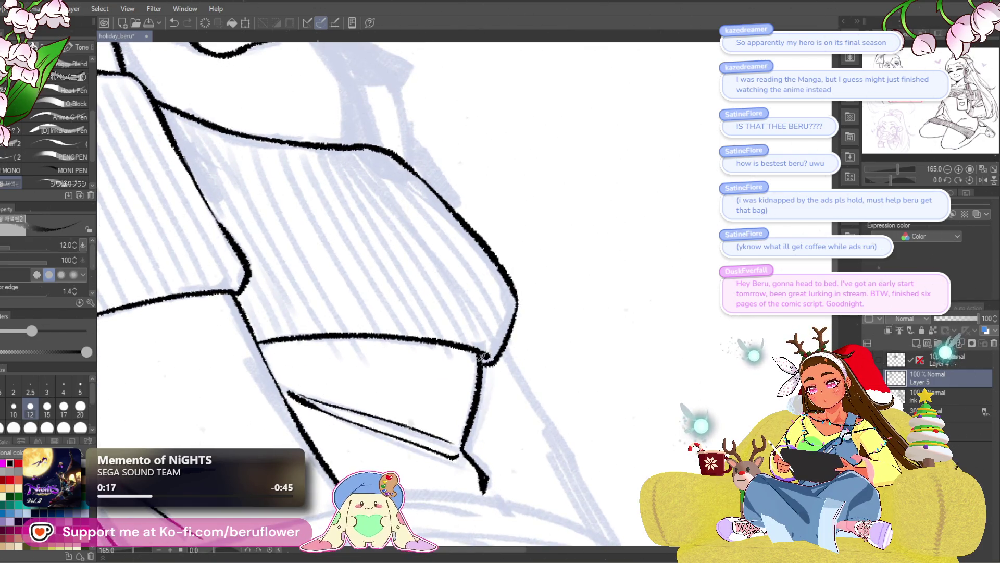
{"action": "scroll", "coordinate": [501, 348], "scroll_direction": "down", "scroll_amount": 3}
{"action": "scroll", "coordinate": [501, 348], "scroll_direction": "down", "scroll_amount": 2}
{"action": "scroll", "coordinate": [508, 240], "scroll_direction": "up", "scroll_amount": 3}
{"action": "scroll", "coordinate": [508, 240], "scroll_direction": "up", "scroll_amount": 2}
{"action": "left_click_drag", "start_coordinate": [508, 240], "coordinate": [567, 321]}
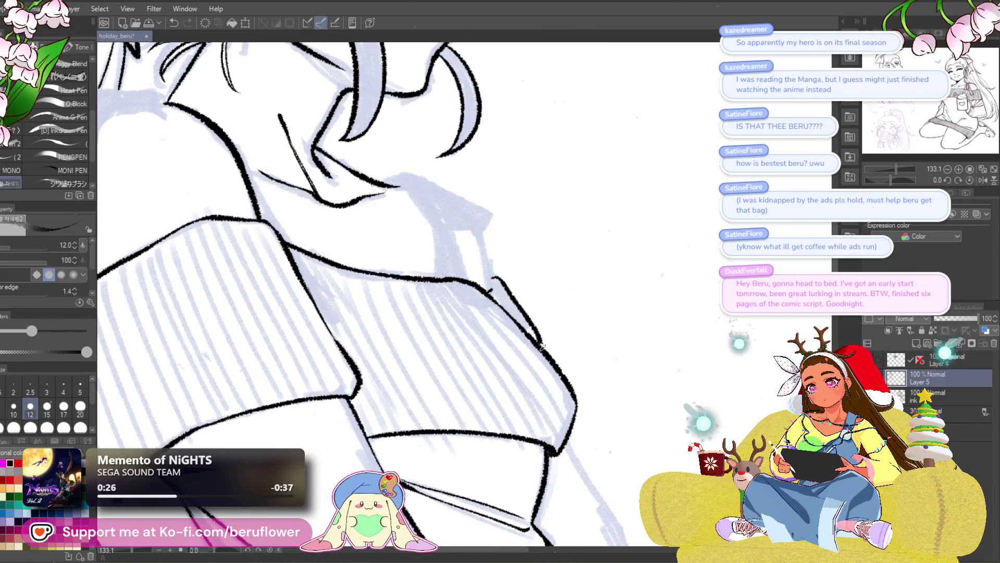
{"action": "left_click_drag", "start_coordinate": [478, 232], "coordinate": [491, 278]}
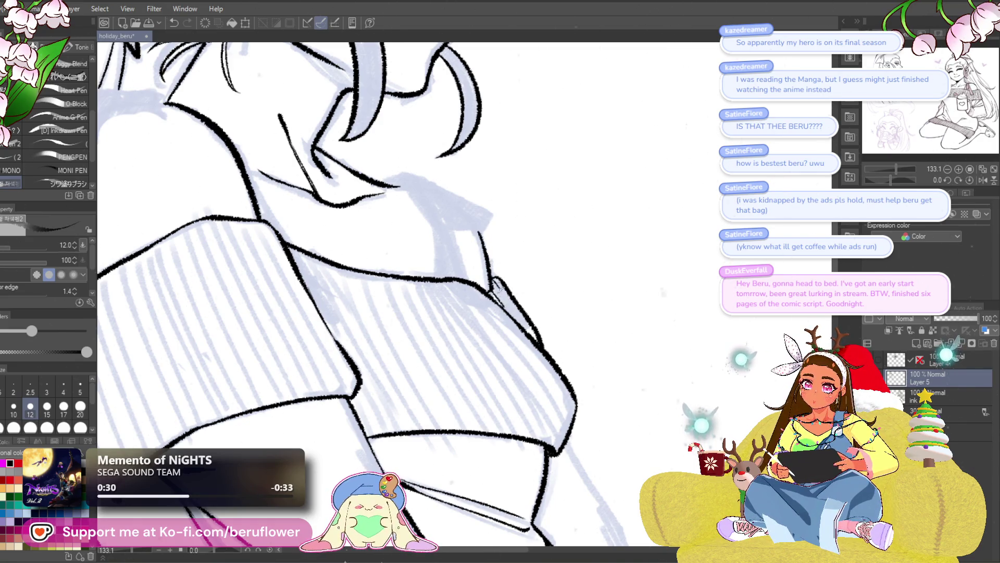
{"action": "scroll", "coordinate": [522, 322], "scroll_direction": "down", "scroll_amount": 2}
{"action": "scroll", "coordinate": [522, 323], "scroll_direction": "down", "scroll_amount": 3}
{"action": "scroll", "coordinate": [525, 320], "scroll_direction": "up", "scroll_amount": 1}
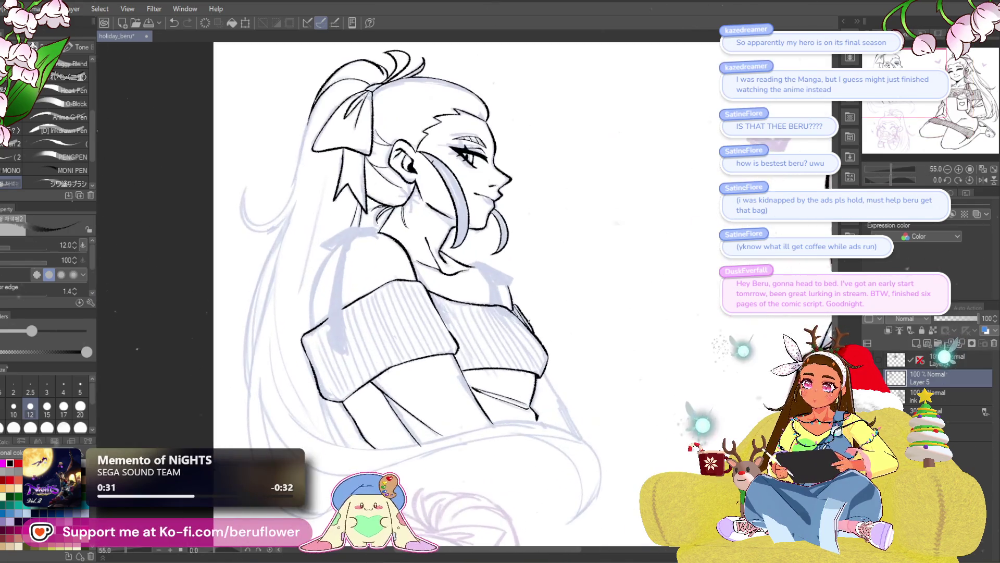
{"action": "scroll", "coordinate": [528, 323], "scroll_direction": "up", "scroll_amount": 1}
{"action": "scroll", "coordinate": [528, 323], "scroll_direction": "up", "scroll_amount": 1}
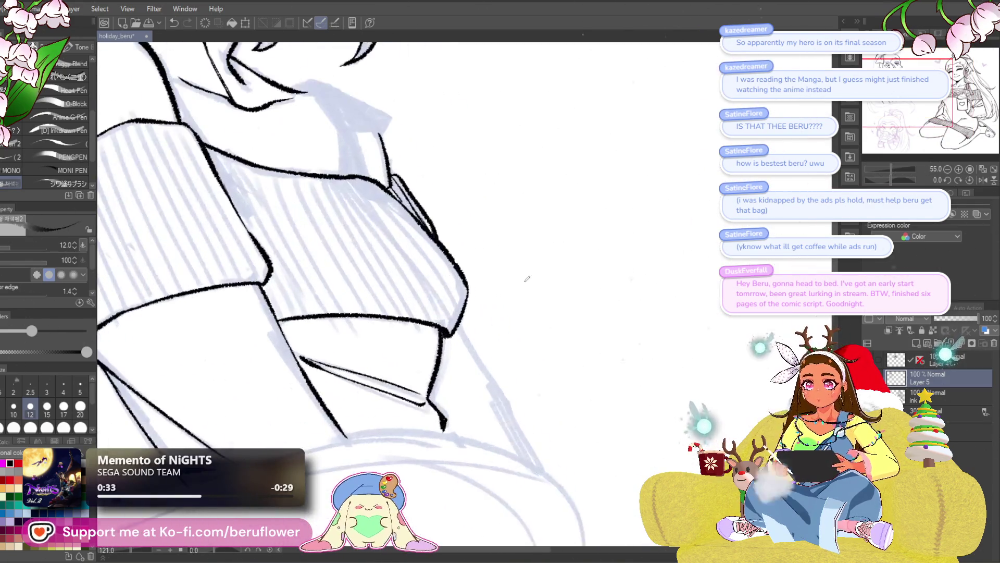
{"action": "scroll", "coordinate": [477, 298], "scroll_direction": "up", "scroll_amount": 1}
- Redraw the under-sleeve line repeatedly until one bolder ink stroke traces the sweater edge
{"action": "key", "text": "ctrl+z"}
{"action": "mouse_move", "coordinate": [484, 343]}
{"action": "left_mouse_down"}
{"action": "mouse_move", "coordinate": [466, 303]}
{"action": "mouse_move", "coordinate": [480, 361]}
{"action": "left_mouse_up"}
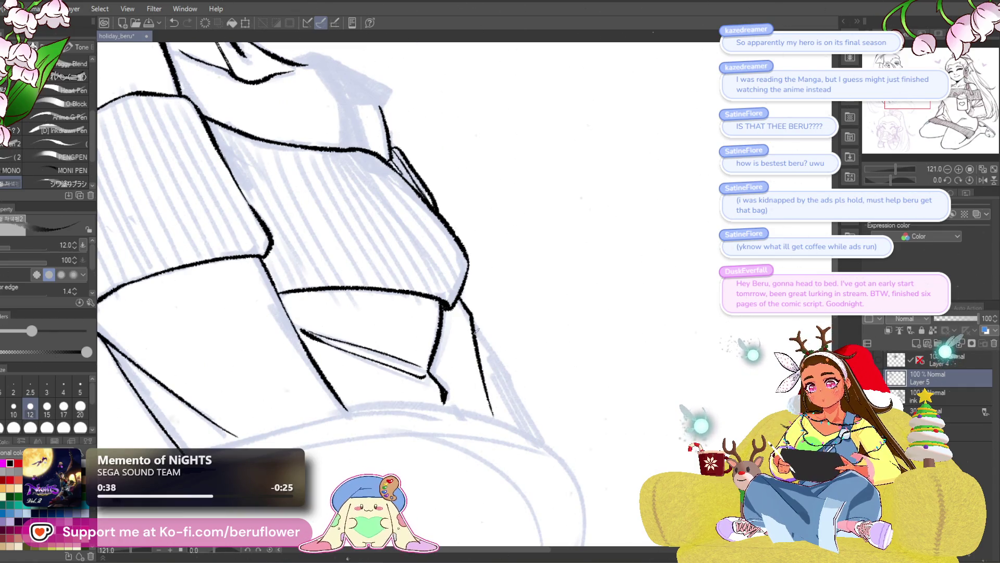
{"action": "key", "text": "ctrl+z"}
{"action": "left_click_drag", "start_coordinate": [461, 299], "coordinate": [474, 407]}
{"action": "key", "text": "ctrl+z"}
{"action": "left_click_drag", "start_coordinate": [461, 300], "coordinate": [488, 354]}
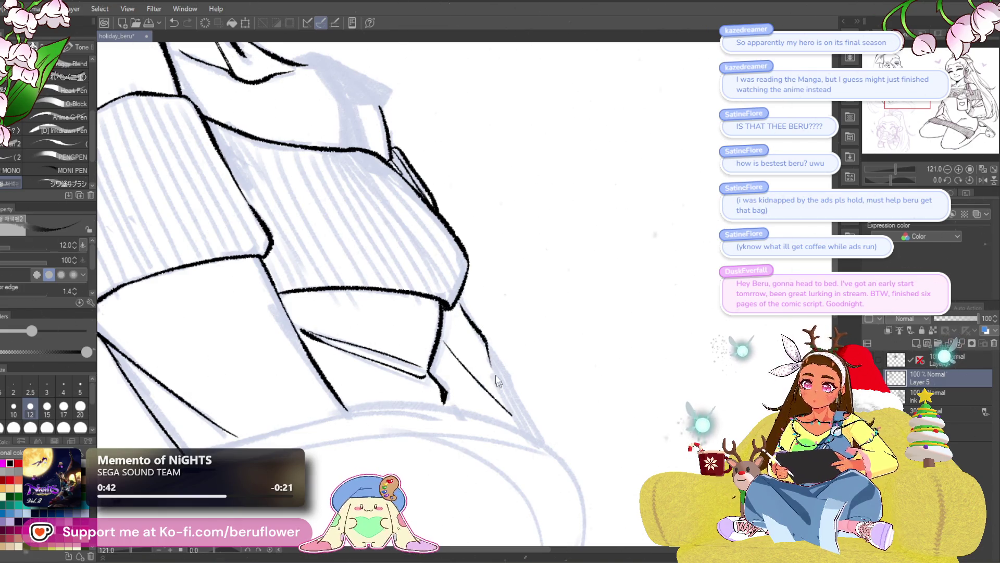
{"action": "key", "text": "ctrl+z"}
{"action": "left_click_drag", "start_coordinate": [539, 429], "coordinate": [446, 312]}
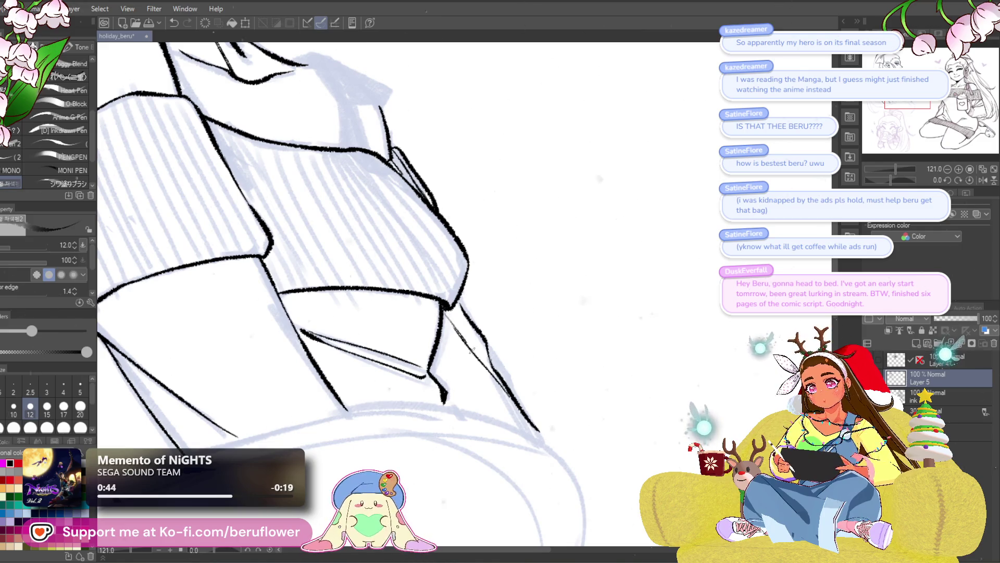
{"action": "scroll", "coordinate": [438, 341], "scroll_direction": "down", "scroll_amount": 5}
{"action": "scroll", "coordinate": [455, 381], "scroll_direction": "up", "scroll_amount": 5}
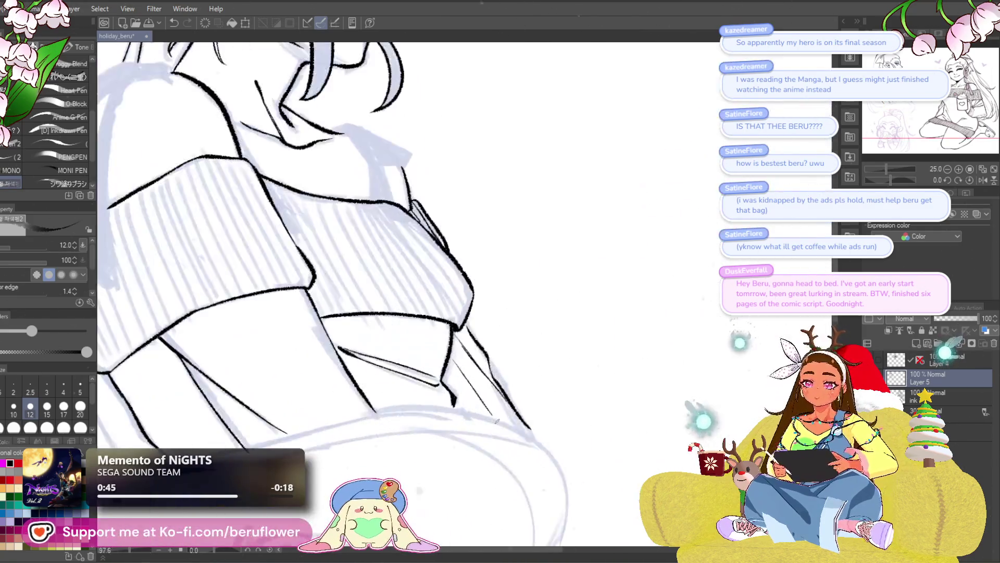
{"action": "scroll", "coordinate": [507, 377], "scroll_direction": "down", "scroll_amount": 5}
{"action": "scroll", "coordinate": [443, 361], "scroll_direction": "up", "scroll_amount": 3}
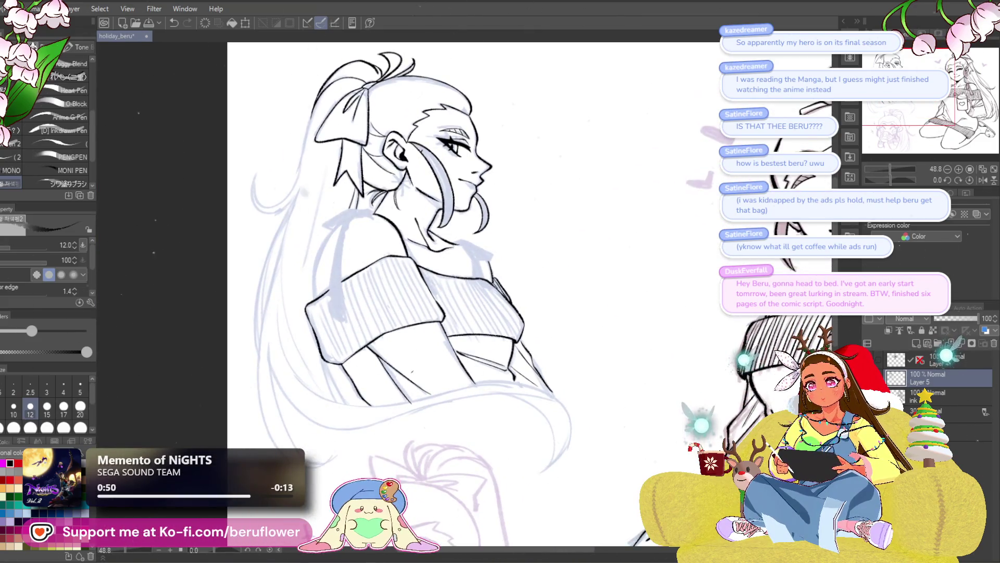
{"action": "scroll", "coordinate": [443, 360], "scroll_direction": "down", "scroll_amount": 3}
{"action": "scroll", "coordinate": [443, 360], "scroll_direction": "up", "scroll_amount": 5}
{"action": "scroll", "coordinate": [443, 360], "scroll_direction": "down", "scroll_amount": 1}
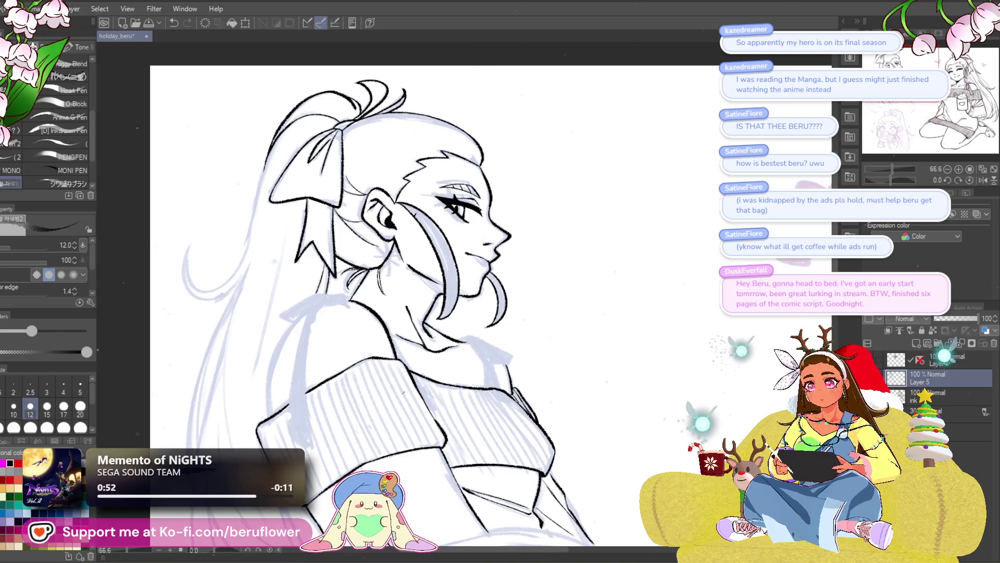
{"action": "scroll", "coordinate": [408, 228], "scroll_direction": "up", "scroll_amount": 3}
{"action": "scroll", "coordinate": [407, 228], "scroll_direction": "up", "scroll_amount": 3}
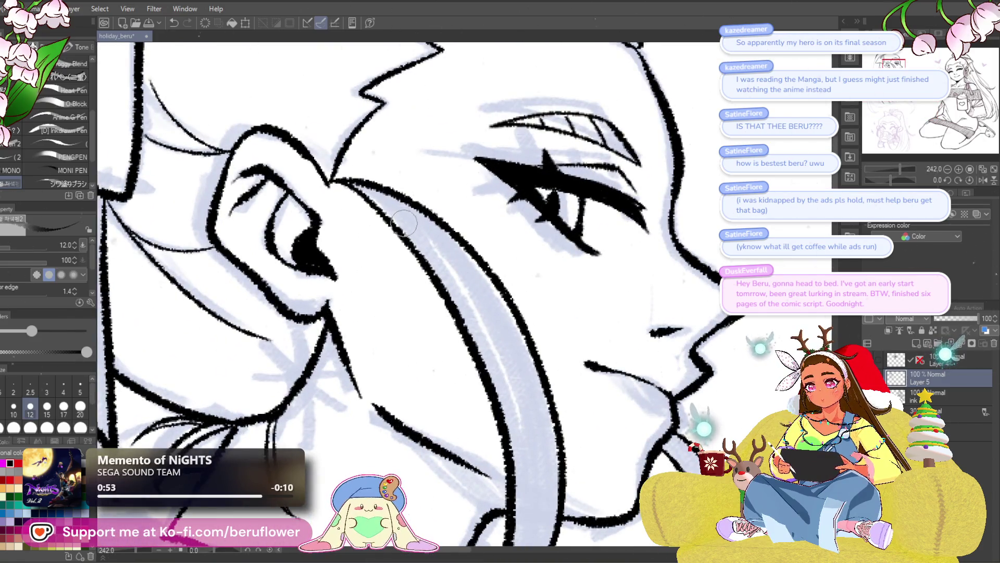
{"action": "scroll", "coordinate": [407, 228], "scroll_direction": "down", "scroll_amount": 3}
{"action": "scroll", "coordinate": [407, 228], "scroll_direction": "down", "scroll_amount": 3}
- Move the view to the face and lengthen and darken the mouth line
{"action": "left_click_drag", "start_coordinate": [614, 330], "coordinate": [565, 267]}
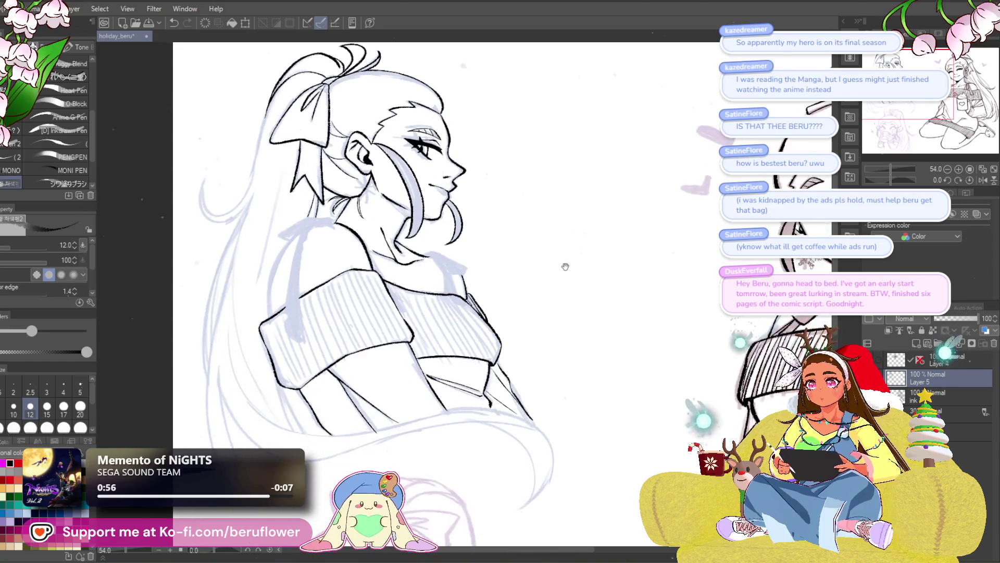
{"action": "scroll", "coordinate": [488, 236], "scroll_direction": "up", "scroll_amount": 3}
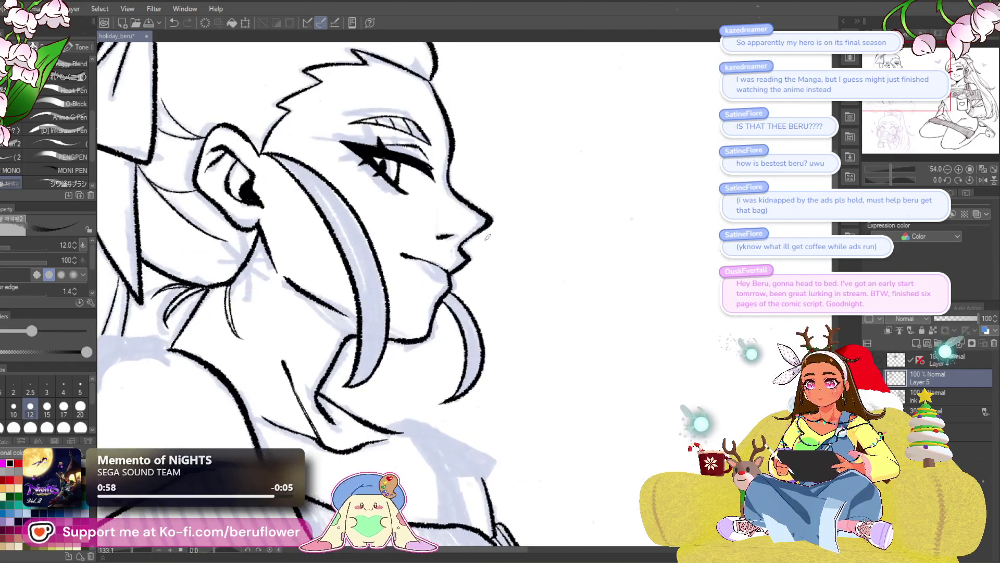
{"action": "scroll", "coordinate": [488, 236], "scroll_direction": "up", "scroll_amount": 1}
{"action": "scroll", "coordinate": [511, 268], "scroll_direction": "up", "scroll_amount": 2}
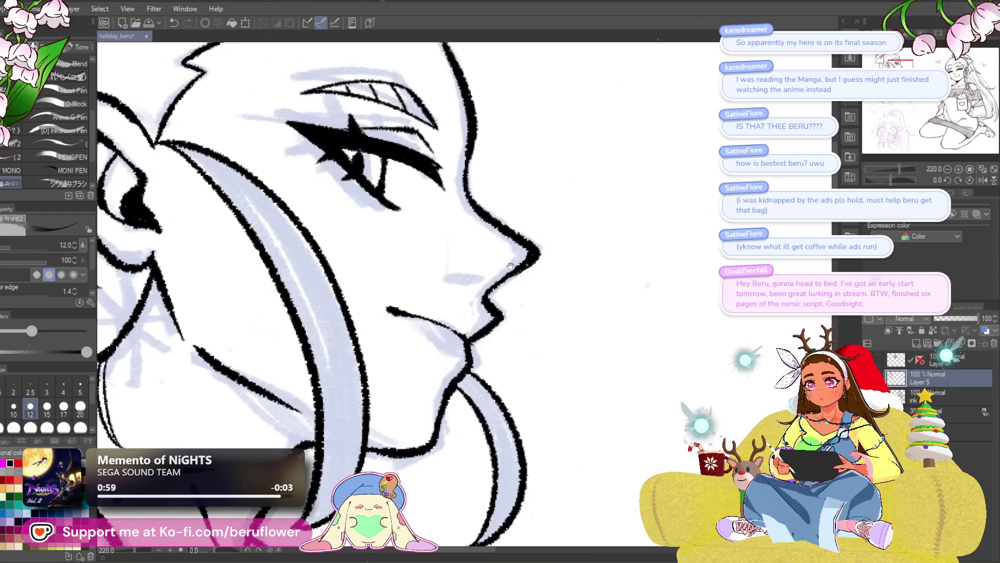
{"action": "left_click_drag", "start_coordinate": [510, 268], "coordinate": [492, 269]}
{"action": "scroll", "coordinate": [492, 269], "scroll_direction": "down", "scroll_amount": 3}
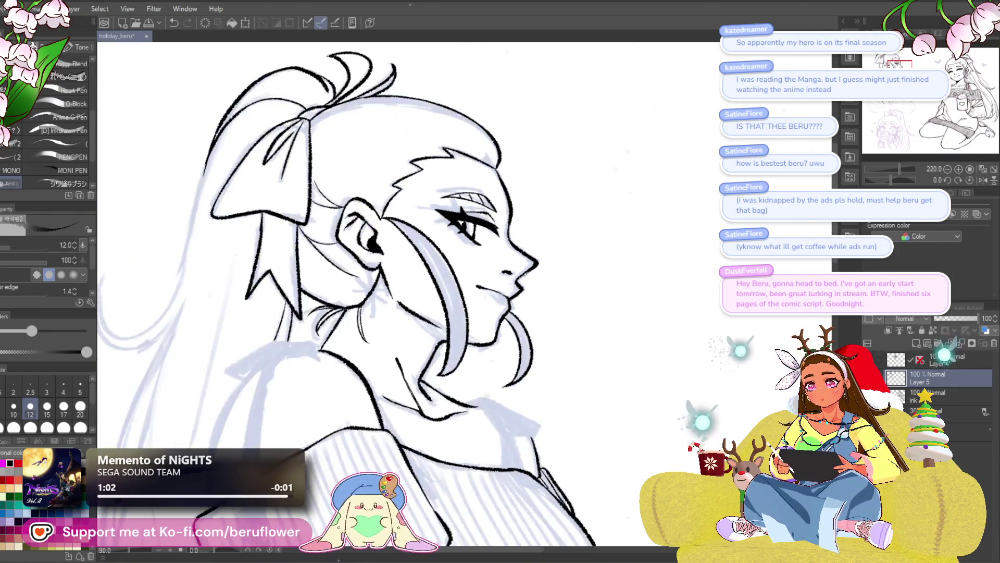
{"action": "scroll", "coordinate": [493, 274], "scroll_direction": "up", "scroll_amount": 1}
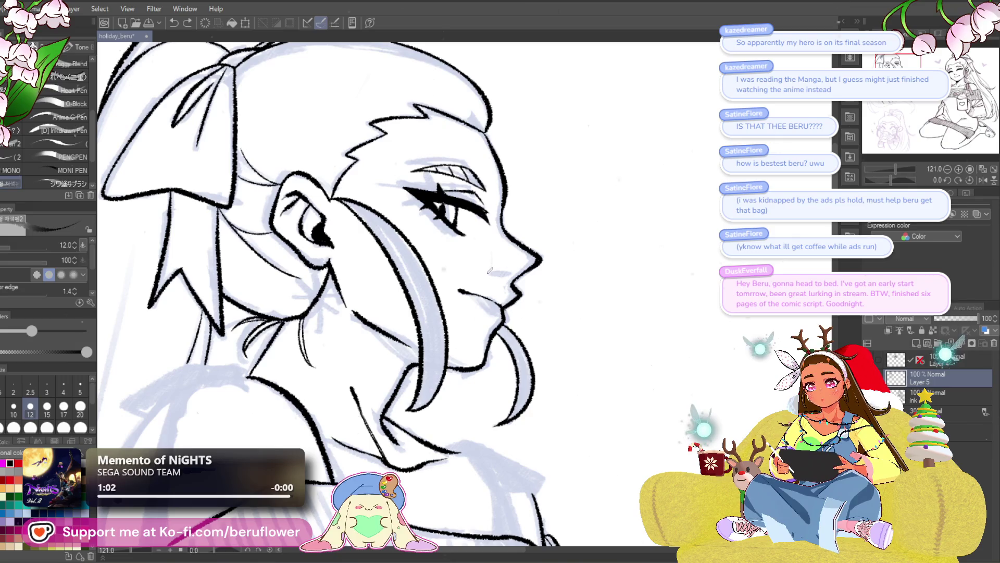
{"action": "left_click_drag", "start_coordinate": [512, 268], "coordinate": [491, 271]}
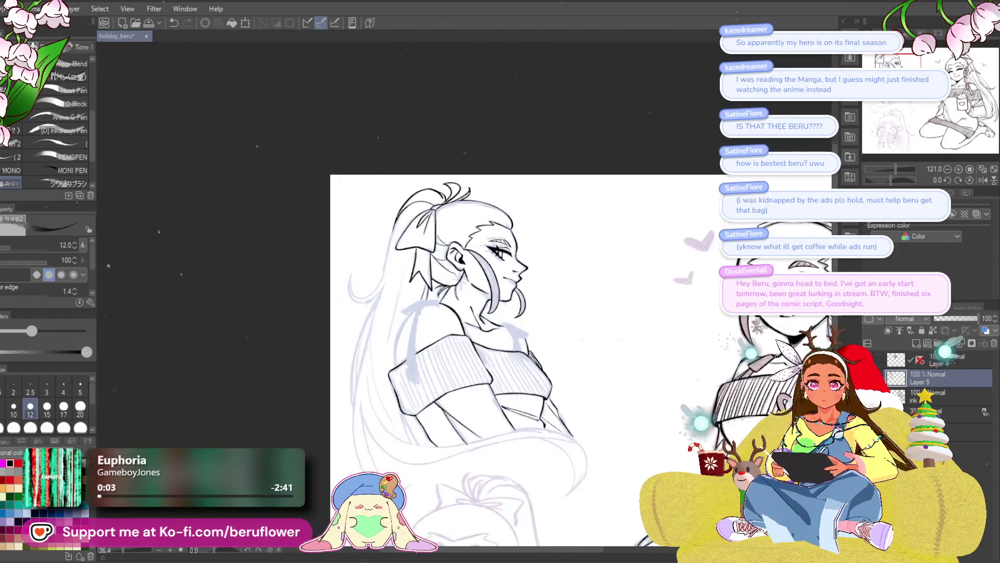
{"action": "scroll", "coordinate": [498, 269], "scroll_direction": "down", "scroll_amount": 2}
- Ink the hooked collar stroke and the collar's lower edge at the neck
{"action": "left_click_drag", "start_coordinate": [521, 271], "coordinate": [503, 225]}
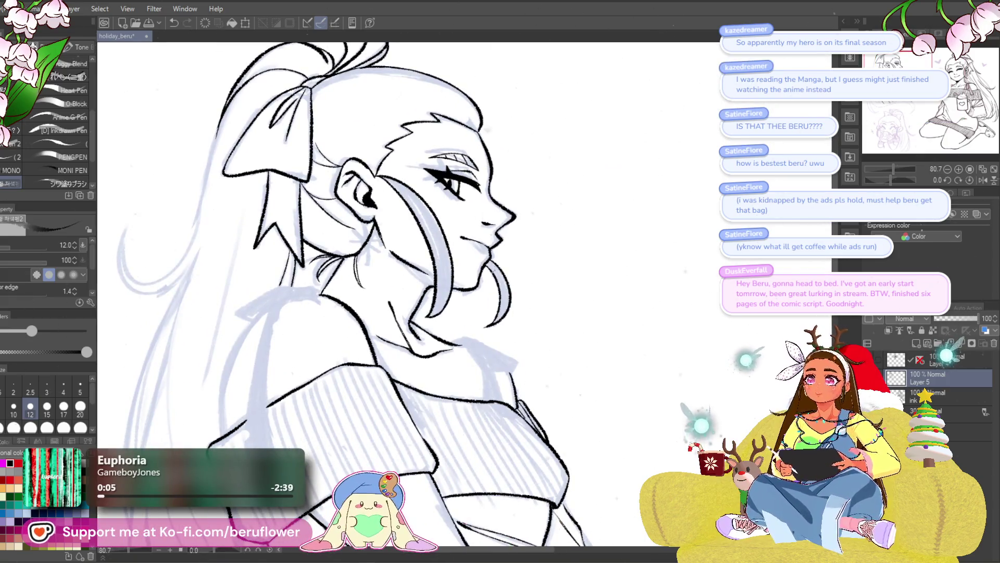
{"action": "left_click_drag", "start_coordinate": [446, 330], "coordinate": [531, 302]}
{"action": "scroll", "coordinate": [493, 255], "scroll_direction": "up", "scroll_amount": 2}
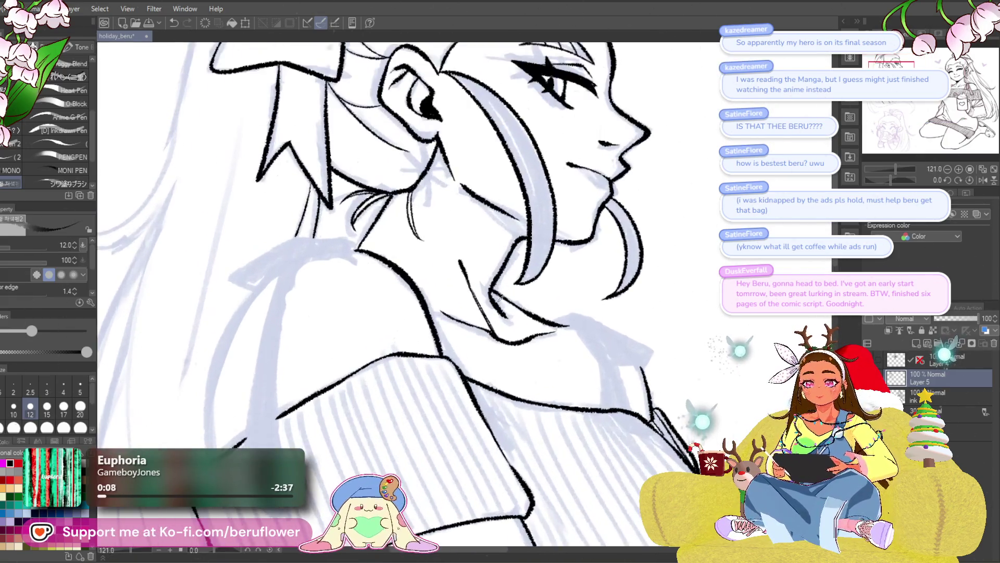
{"action": "scroll", "coordinate": [493, 255], "scroll_direction": "up", "scroll_amount": 1}
{"action": "scroll", "coordinate": [493, 255], "scroll_direction": "up", "scroll_amount": 1}
{"action": "mouse_move", "coordinate": [452, 243]}
{"action": "left_mouse_down"}
{"action": "mouse_move", "coordinate": [481, 236]}
{"action": "mouse_move", "coordinate": [476, 261]}
{"action": "mouse_move", "coordinate": [469, 246]}
{"action": "mouse_move", "coordinate": [502, 296]}
{"action": "left_mouse_up"}
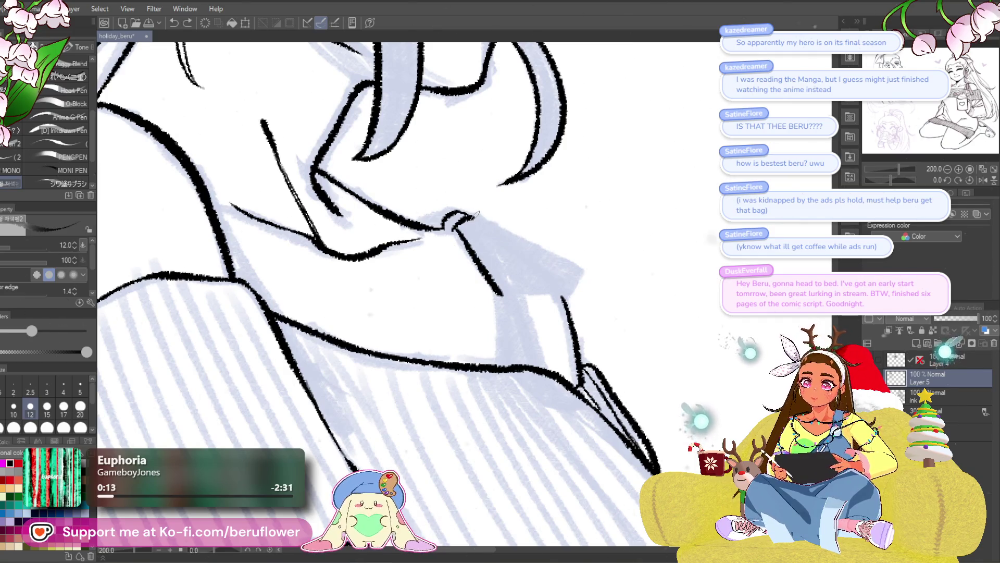
{"action": "left_click_drag", "start_coordinate": [585, 296], "coordinate": [588, 285]}
{"action": "left_click_drag", "start_coordinate": [502, 283], "coordinate": [582, 276]}
{"action": "left_click_drag", "start_coordinate": [542, 245], "coordinate": [555, 253]}
{"action": "mouse_move", "coordinate": [470, 224]}
{"action": "left_mouse_down"}
{"action": "mouse_move", "coordinate": [500, 253]}
{"action": "mouse_move", "coordinate": [526, 247]}
{"action": "left_mouse_up"}
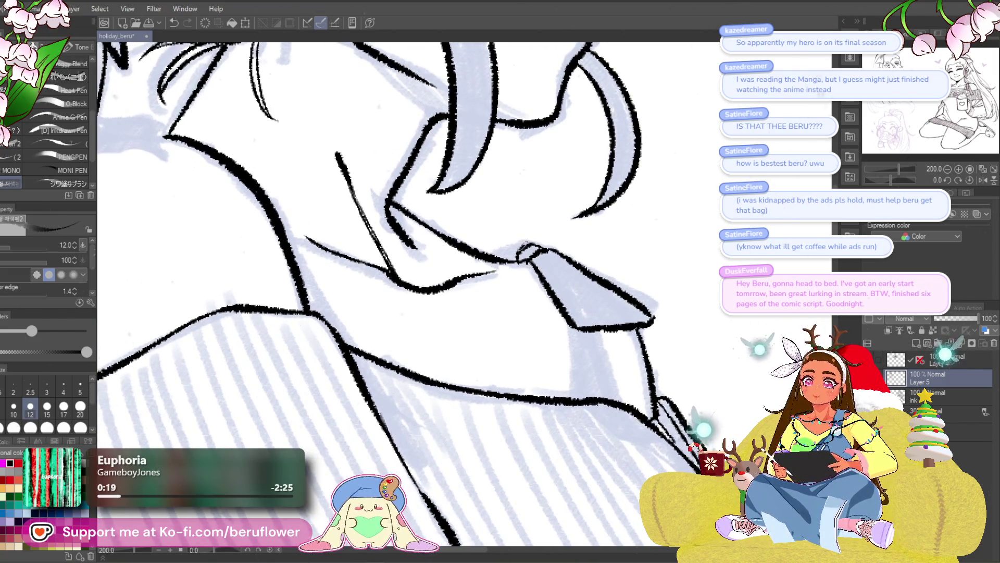
{"action": "scroll", "coordinate": [491, 254], "scroll_direction": "down", "scroll_amount": 5}
{"action": "scroll", "coordinate": [547, 282], "scroll_direction": "up", "scroll_amount": 4}
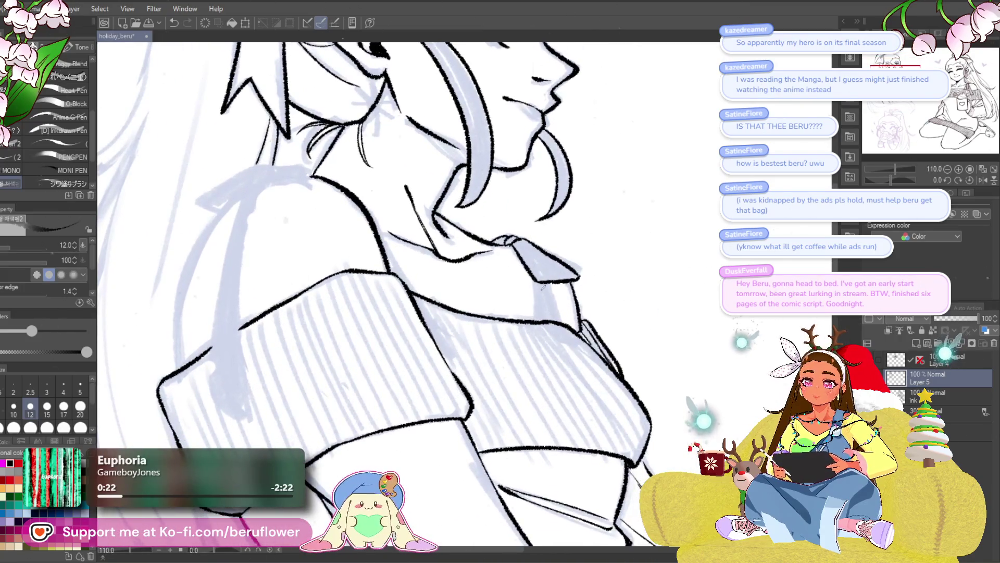
{"action": "scroll", "coordinate": [553, 288], "scroll_direction": "up", "scroll_amount": 1}
- Ink the strap lines running down from the collar, redrawing them until they sit right
{"action": "left_click_drag", "start_coordinate": [551, 277], "coordinate": [579, 356]}
{"action": "key", "text": "ctrl+z"}
{"action": "left_click_drag", "start_coordinate": [557, 279], "coordinate": [577, 350]}
{"action": "left_click_drag", "start_coordinate": [537, 277], "coordinate": [557, 347]}
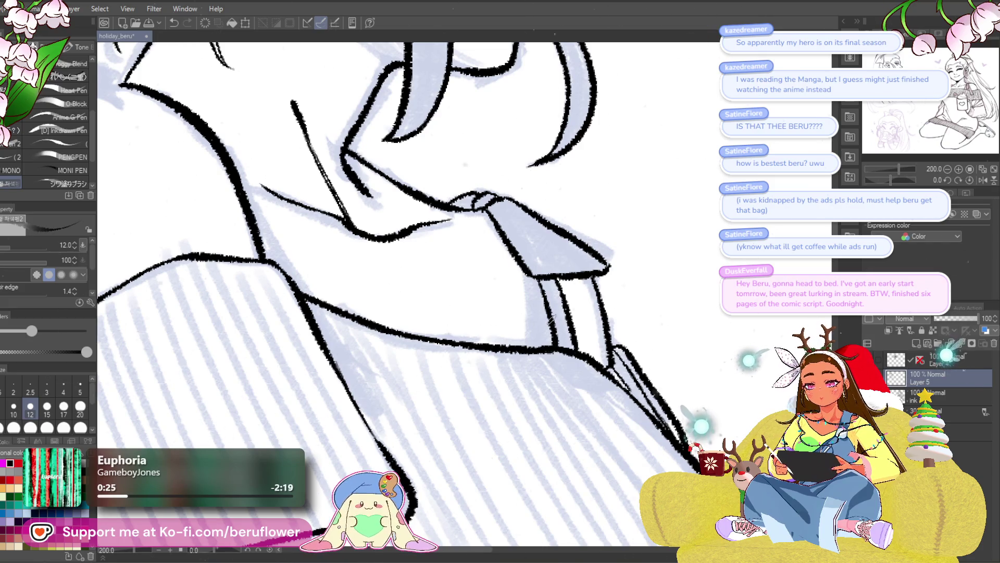
{"action": "scroll", "coordinate": [399, 298], "scroll_direction": "down", "scroll_amount": 5}
{"action": "scroll", "coordinate": [399, 298], "scroll_direction": "up", "scroll_amount": 3}
{"action": "scroll", "coordinate": [398, 298], "scroll_direction": "up", "scroll_amount": 1}
{"action": "left_click_drag", "start_coordinate": [522, 284], "coordinate": [538, 360]}
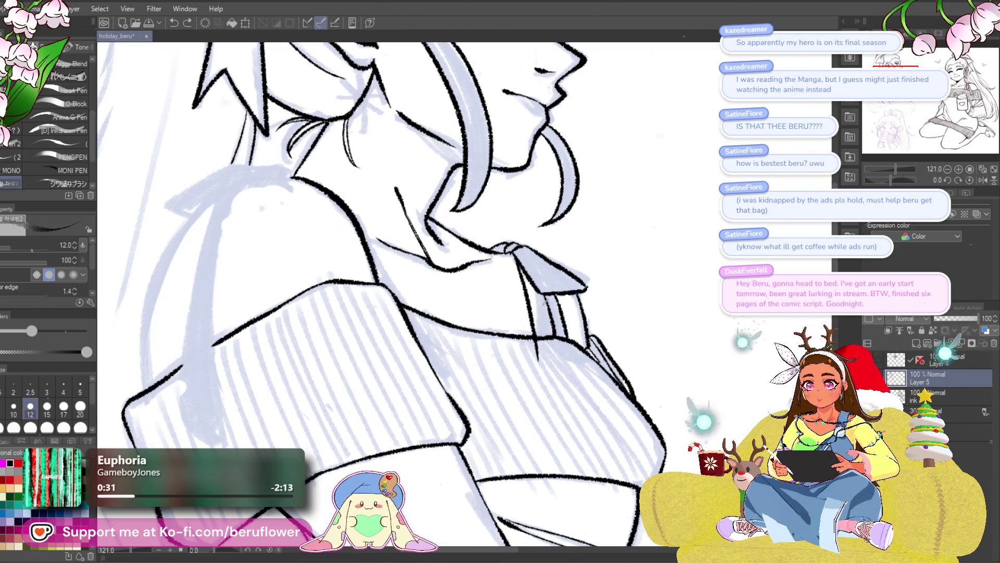
{"action": "key", "text": "ctrl+z"}
{"action": "key", "text": "ctrl+z"}
{"action": "mouse_move", "coordinate": [517, 258]}
{"action": "left_mouse_down"}
{"action": "mouse_move", "coordinate": [533, 352]}
{"action": "mouse_move", "coordinate": [525, 364]}
{"action": "left_mouse_up"}
{"action": "key", "text": "ctrl+z"}
{"action": "key", "text": "ctrl+z"}
{"action": "left_click_drag", "start_coordinate": [581, 335], "coordinate": [571, 329]}
- Ink the long shoulder outline curve, undoing stray strokes on the sleeve
{"action": "left_click_drag", "start_coordinate": [375, 297], "coordinate": [374, 305]}
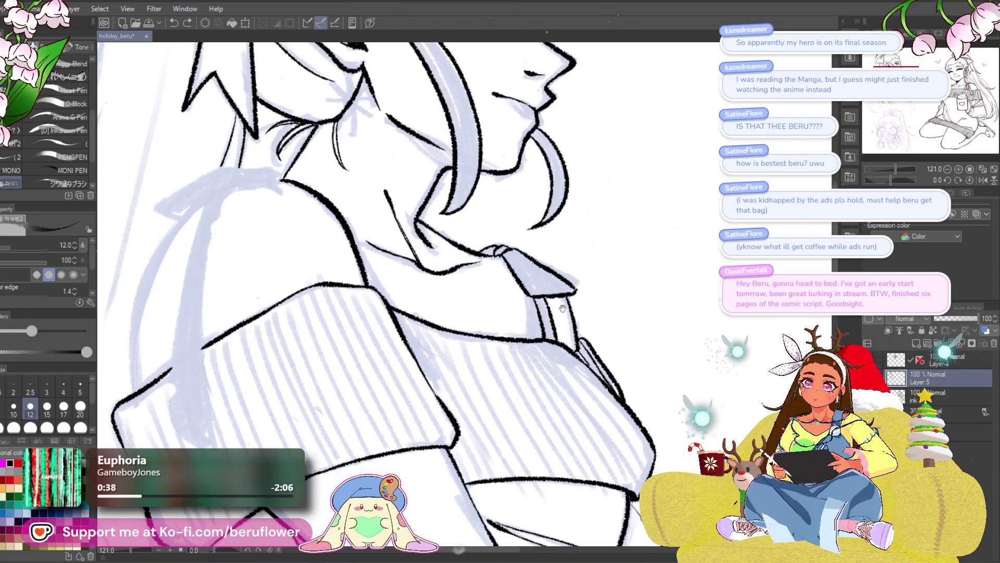
{"action": "left_click_drag", "start_coordinate": [562, 297], "coordinate": [551, 359]}
{"action": "key", "text": "ctrl+z"}
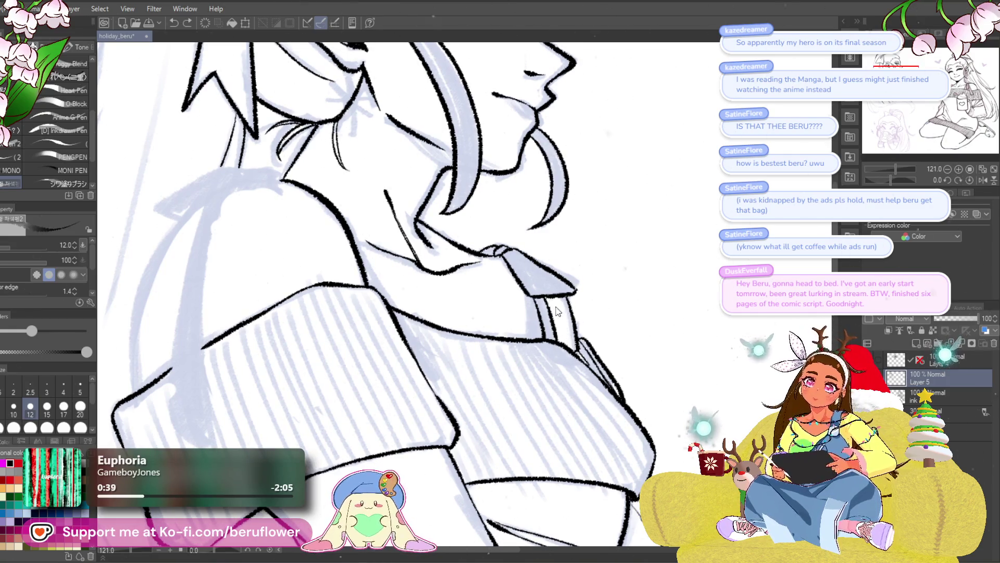
{"action": "left_click_drag", "start_coordinate": [554, 232], "coordinate": [563, 209]}
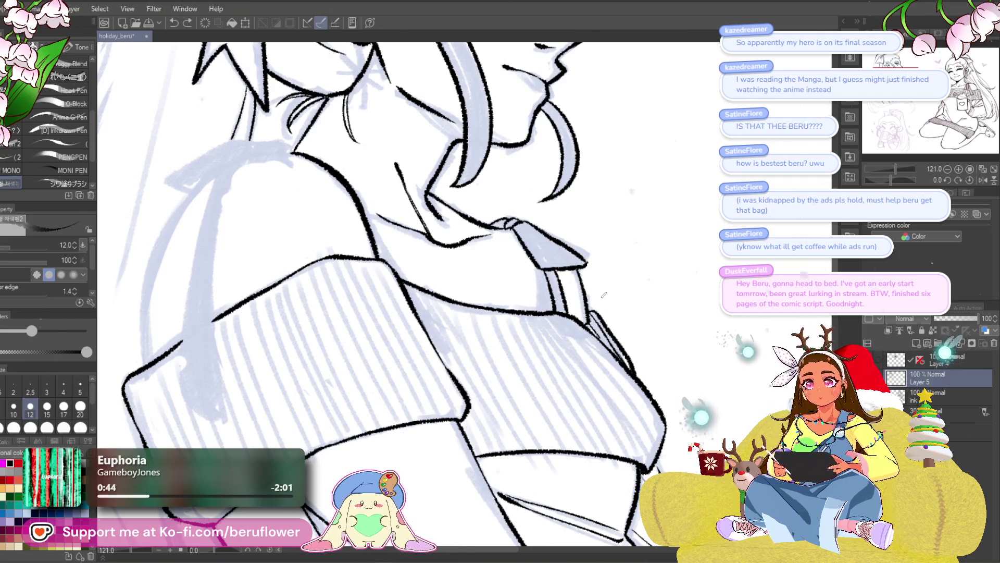
{"action": "scroll", "coordinate": [604, 294], "scroll_direction": "down", "scroll_amount": 5}
{"action": "scroll", "coordinate": [604, 294], "scroll_direction": "up", "scroll_amount": 3}
{"action": "scroll", "coordinate": [416, 424], "scroll_direction": "up", "scroll_amount": 1}
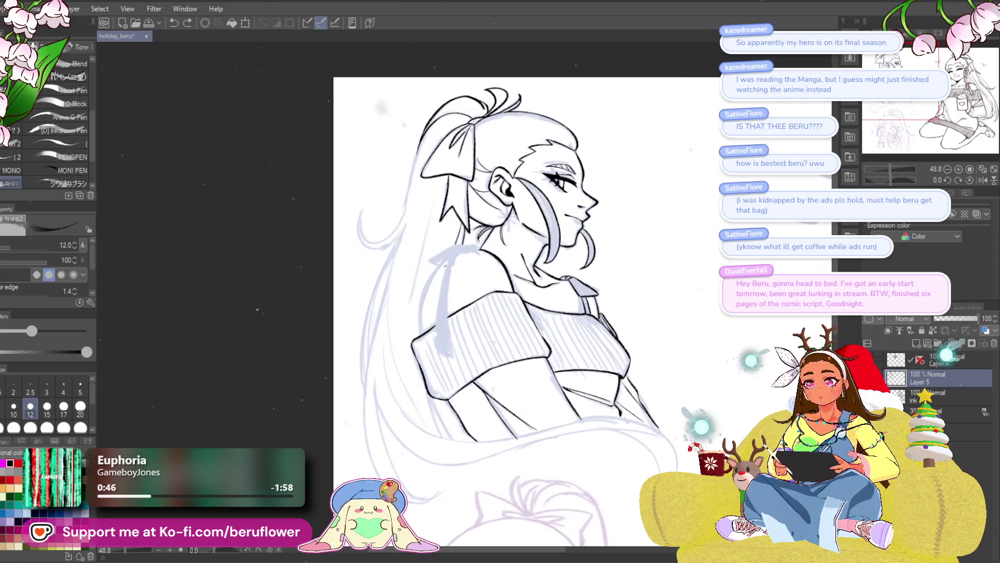
{"action": "scroll", "coordinate": [453, 368], "scroll_direction": "up", "scroll_amount": 2}
{"action": "scroll", "coordinate": [484, 313], "scroll_direction": "up", "scroll_amount": 1}
{"action": "scroll", "coordinate": [517, 272], "scroll_direction": "up", "scroll_amount": 1}
{"action": "left_click_drag", "start_coordinate": [517, 272], "coordinate": [585, 224]}
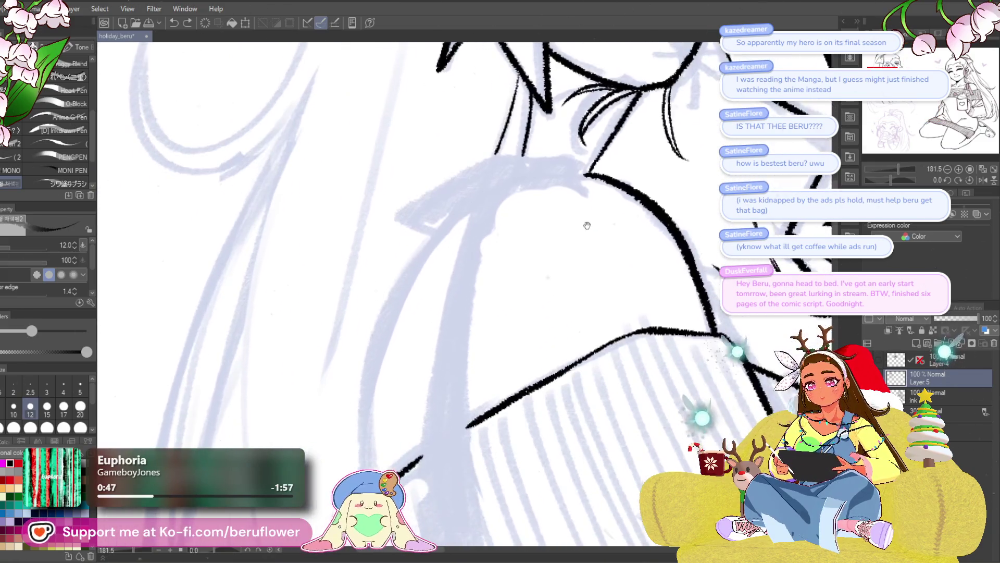
{"action": "mouse_move", "coordinate": [484, 202]}
{"action": "left_mouse_down"}
{"action": "mouse_move", "coordinate": [415, 278]}
{"action": "mouse_move", "coordinate": [373, 412]}
{"action": "left_mouse_up"}
{"action": "left_click_drag", "start_coordinate": [481, 358], "coordinate": [531, 266]}
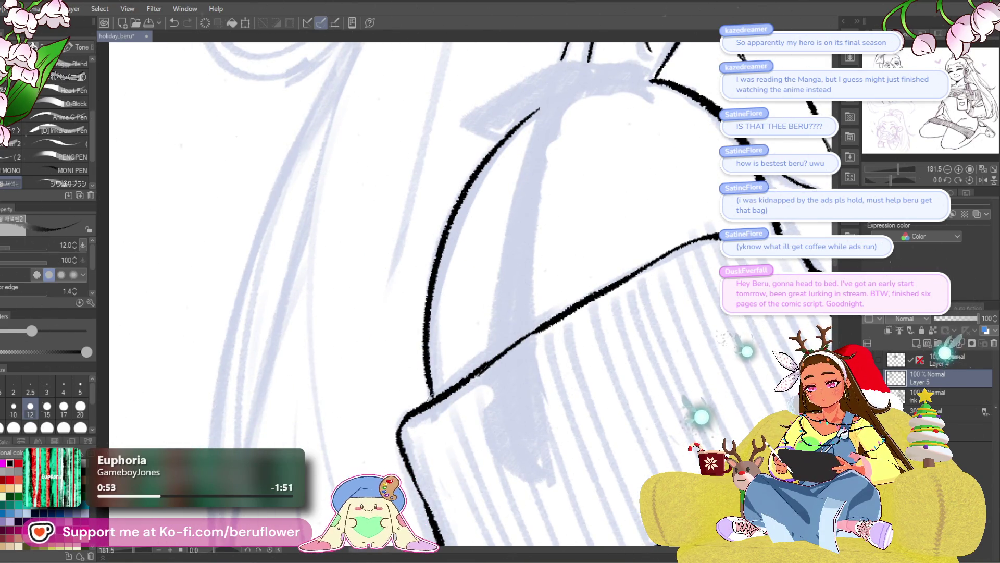
{"action": "scroll", "coordinate": [431, 378], "scroll_direction": "up", "scroll_amount": 3}
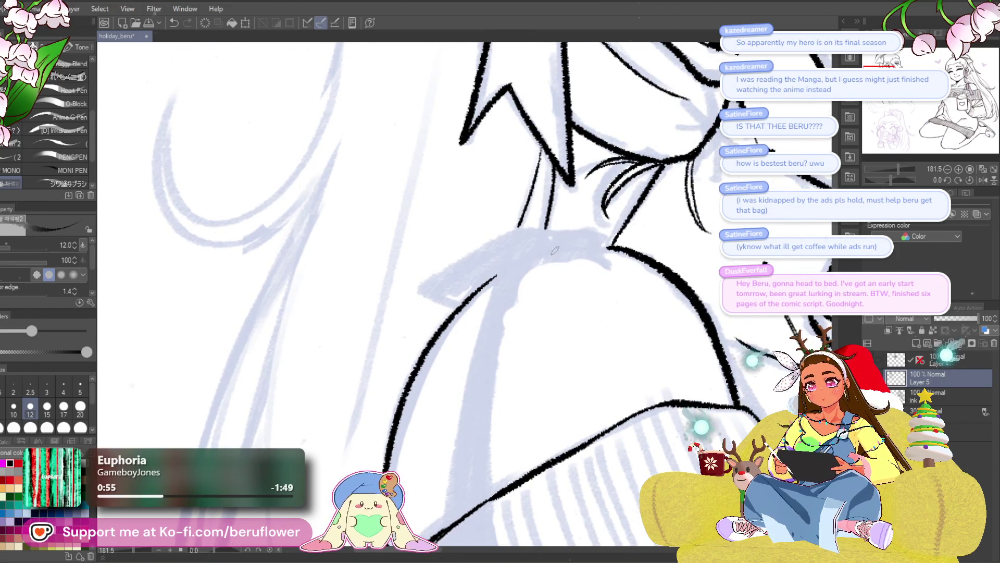
{"action": "left_click_drag", "start_coordinate": [606, 241], "coordinate": [535, 225]}
{"action": "scroll", "coordinate": [532, 230], "scroll_direction": "down", "scroll_amount": 5}
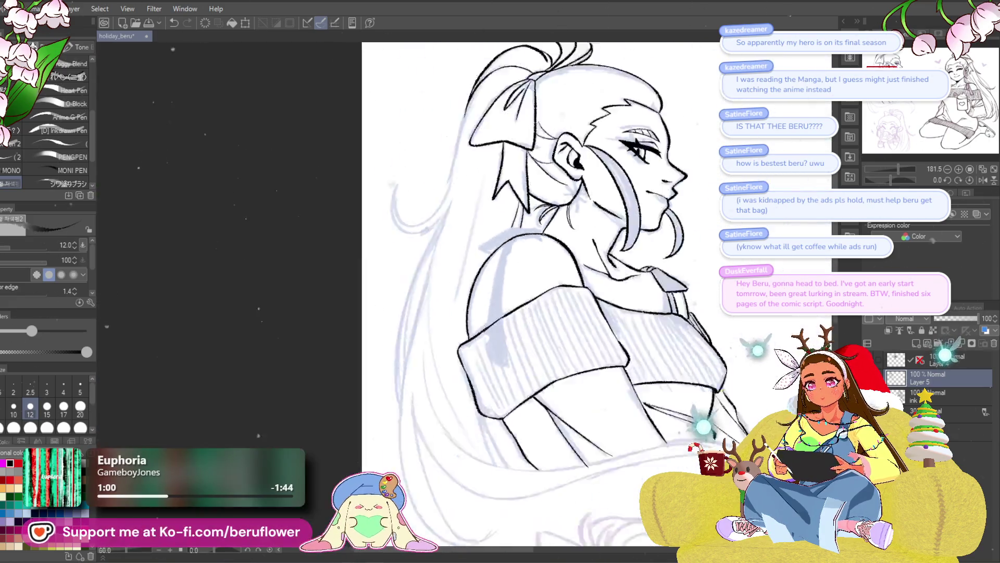
{"action": "scroll", "coordinate": [535, 312], "scroll_direction": "up", "scroll_amount": 2}
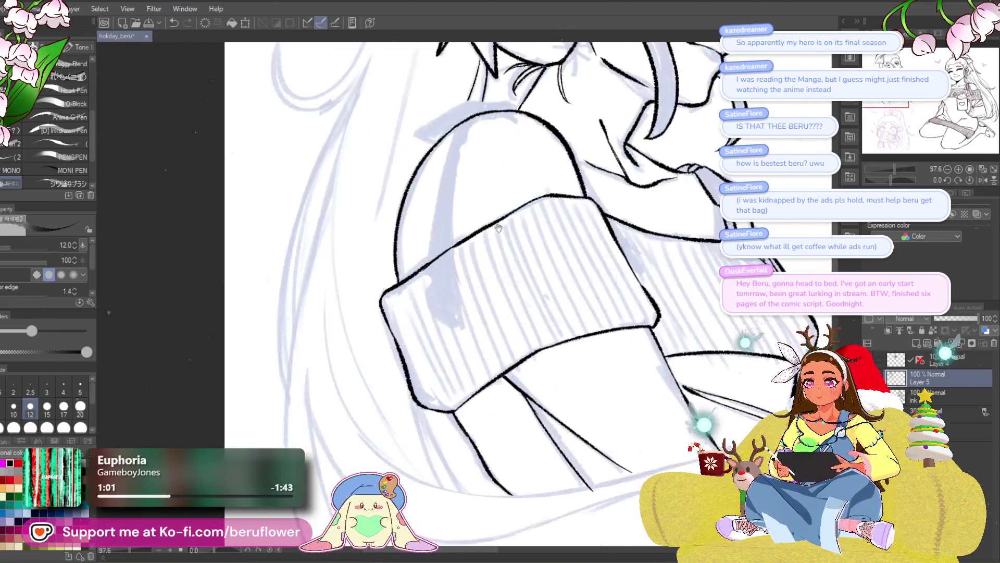
{"action": "scroll", "coordinate": [535, 312], "scroll_direction": "up", "scroll_amount": 1}
{"action": "scroll", "coordinate": [483, 294], "scroll_direction": "up", "scroll_amount": 2}
{"action": "key", "text": "ctrl+z"}
{"action": "scroll", "coordinate": [474, 314], "scroll_direction": "down", "scroll_amount": 3}
{"action": "scroll", "coordinate": [469, 315], "scroll_direction": "up", "scroll_amount": 2}
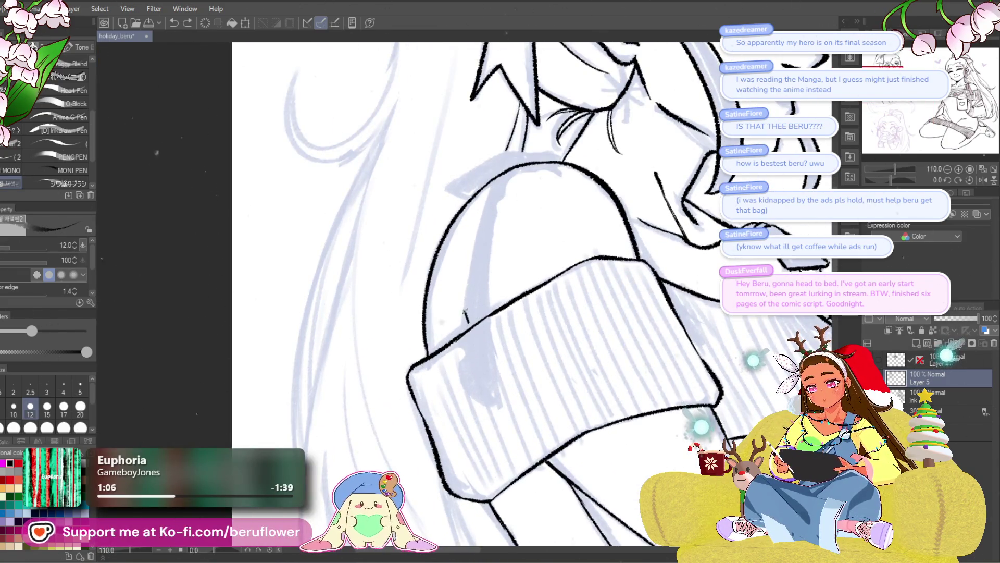
{"action": "scroll", "coordinate": [465, 306], "scroll_direction": "down", "scroll_amount": 3}
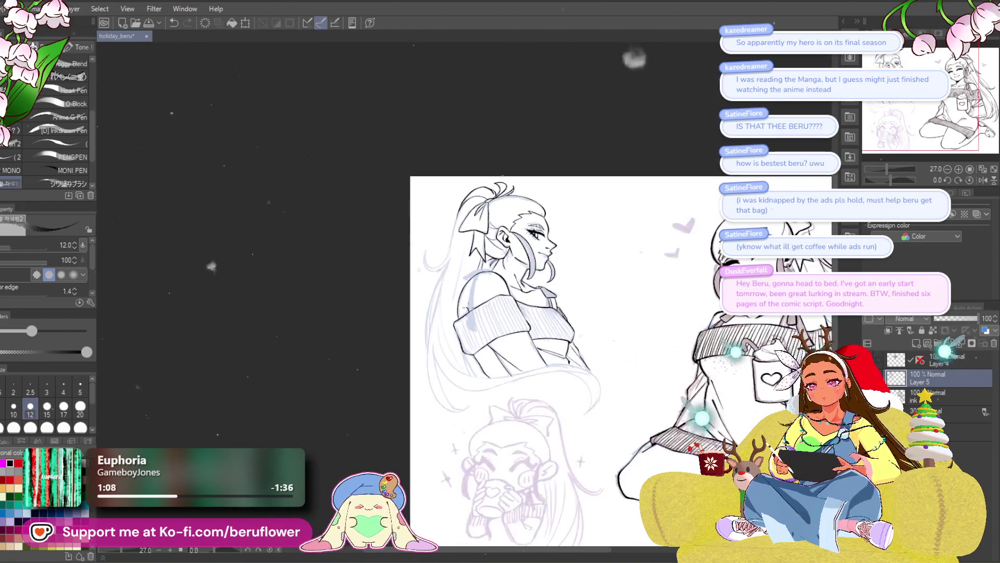
{"action": "scroll", "coordinate": [713, 248], "scroll_direction": "up", "scroll_amount": 1}
{"action": "scroll", "coordinate": [670, 249], "scroll_direction": "up", "scroll_amount": 1}
{"action": "scroll", "coordinate": [642, 266], "scroll_direction": "up", "scroll_amount": 1}
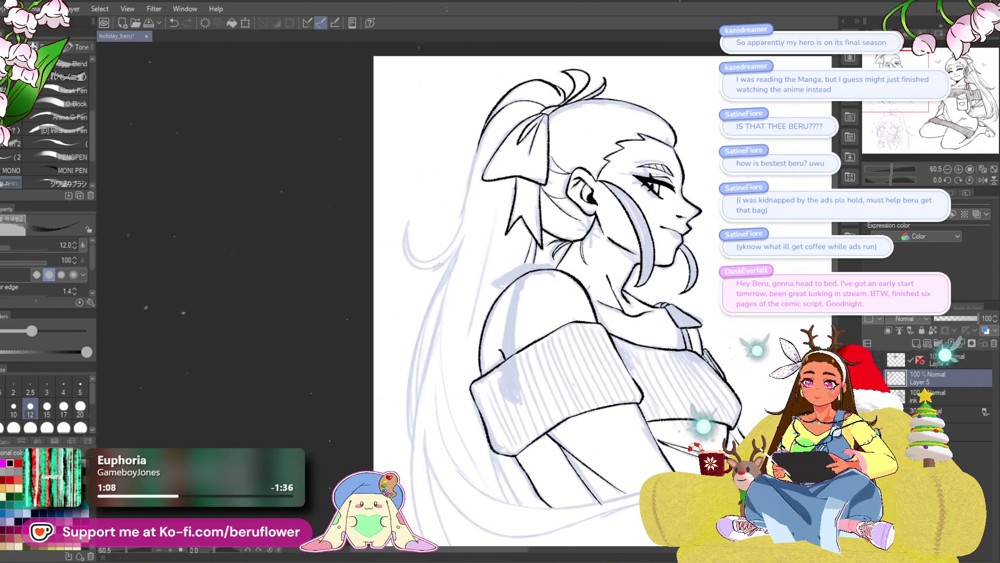
{"action": "scroll", "coordinate": [595, 297], "scroll_direction": "up", "scroll_amount": 1}
{"action": "scroll", "coordinate": [540, 338], "scroll_direction": "up", "scroll_amount": 1}
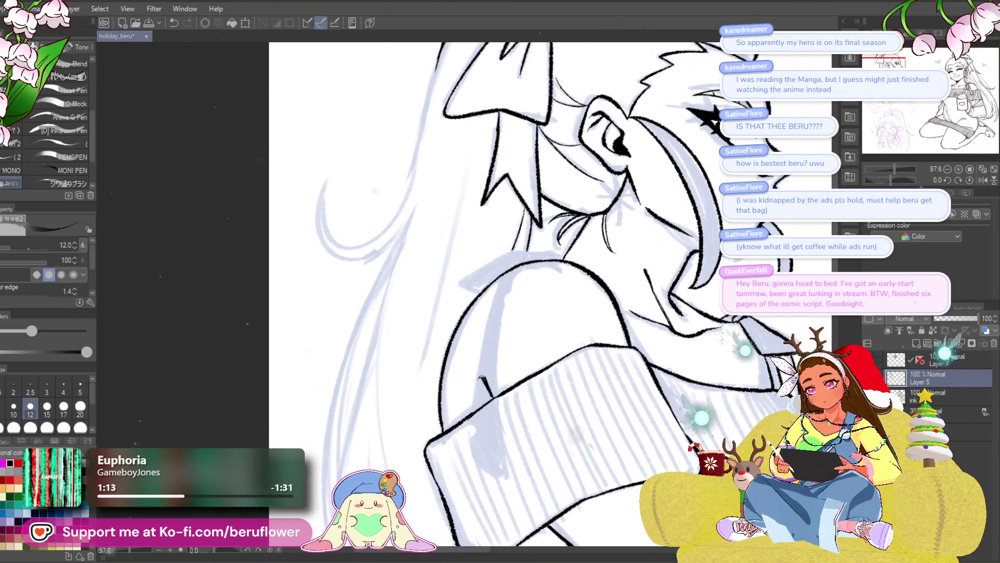
{"action": "scroll", "coordinate": [500, 297], "scroll_direction": "down", "scroll_amount": 2}
{"action": "scroll", "coordinate": [500, 297], "scroll_direction": "down", "scroll_amount": 1}
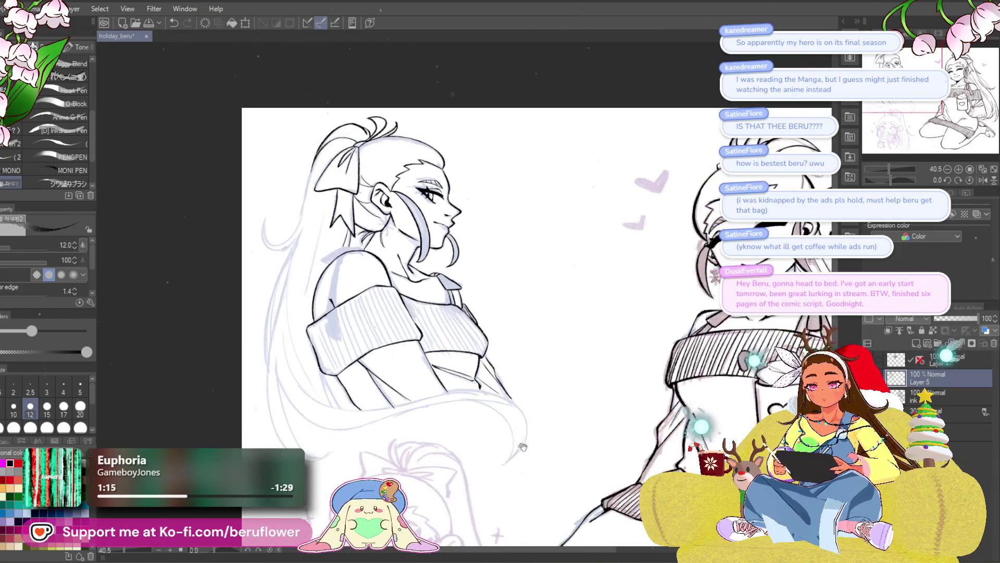
{"action": "scroll", "coordinate": [422, 406], "scroll_direction": "down", "scroll_amount": 1}
{"action": "scroll", "coordinate": [421, 405], "scroll_direction": "down", "scroll_amount": 1}
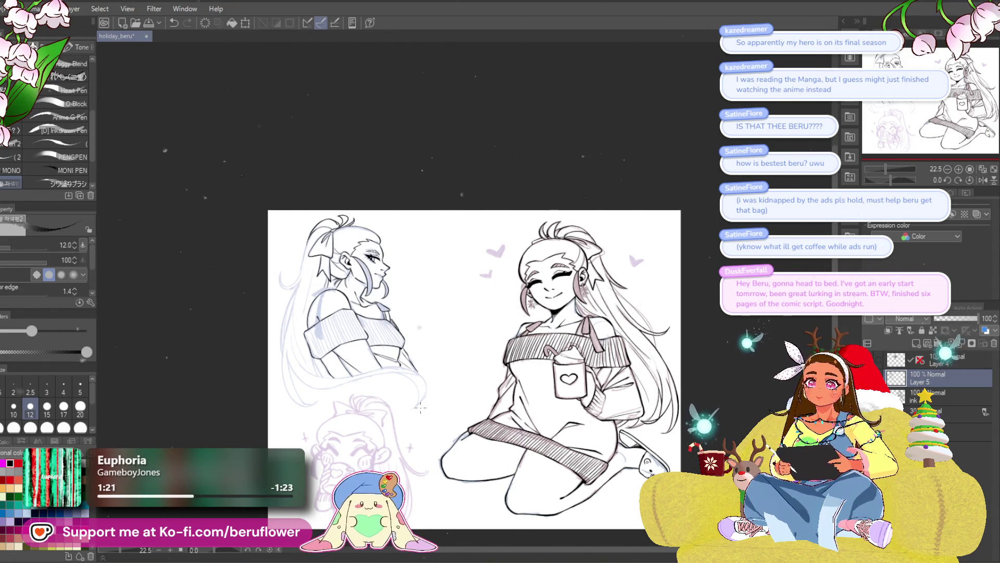
{"action": "scroll", "coordinate": [339, 341], "scroll_direction": "up", "scroll_amount": 1}
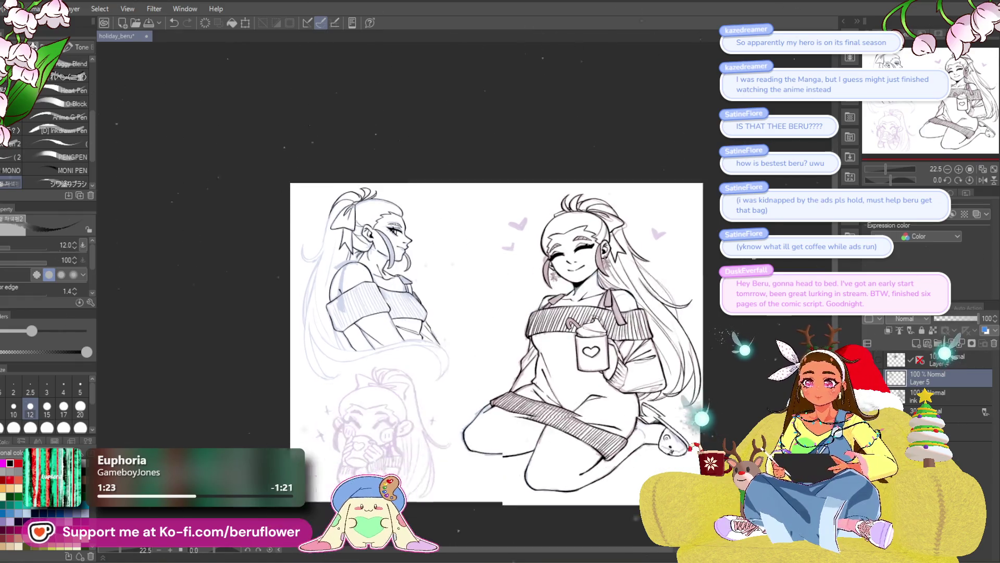
{"action": "scroll", "coordinate": [339, 341], "scroll_direction": "up", "scroll_amount": 1}
{"action": "scroll", "coordinate": [339, 340], "scroll_direction": "up", "scroll_amount": 2}
{"action": "scroll", "coordinate": [188, 179], "scroll_direction": "up", "scroll_amount": 1}
{"action": "scroll", "coordinate": [188, 179], "scroll_direction": "up", "scroll_amount": 1}
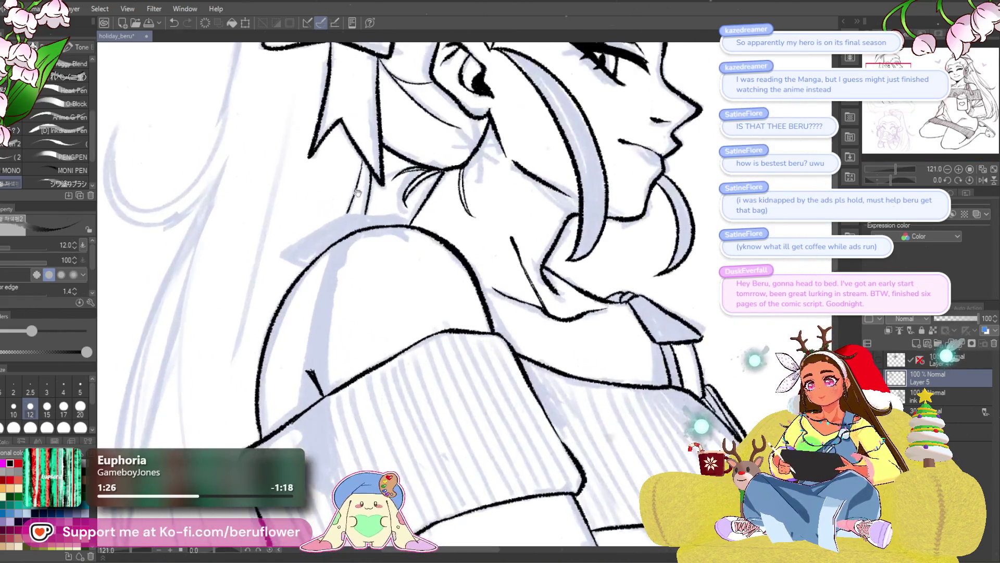
{"action": "scroll", "coordinate": [188, 178], "scroll_direction": "up", "scroll_amount": 1}
{"action": "mouse_move", "coordinate": [466, 371]}
{"action": "left_mouse_down"}
{"action": "mouse_move", "coordinate": [525, 296]}
{"action": "mouse_move", "coordinate": [500, 281]}
{"action": "left_mouse_up"}
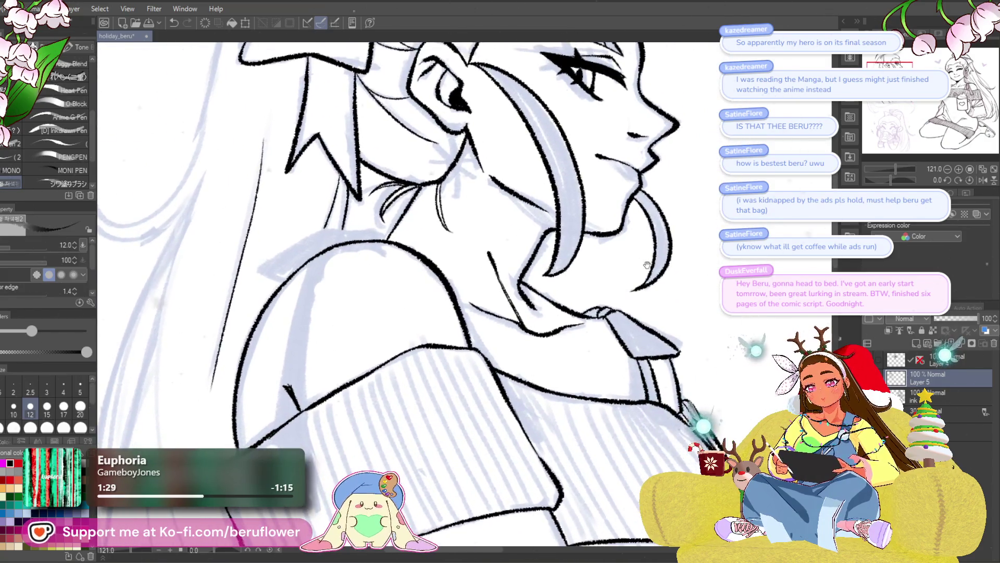
{"action": "scroll", "coordinate": [454, 254], "scroll_direction": "up", "scroll_amount": 2}
{"action": "scroll", "coordinate": [455, 254], "scroll_direction": "up", "scroll_amount": 1}
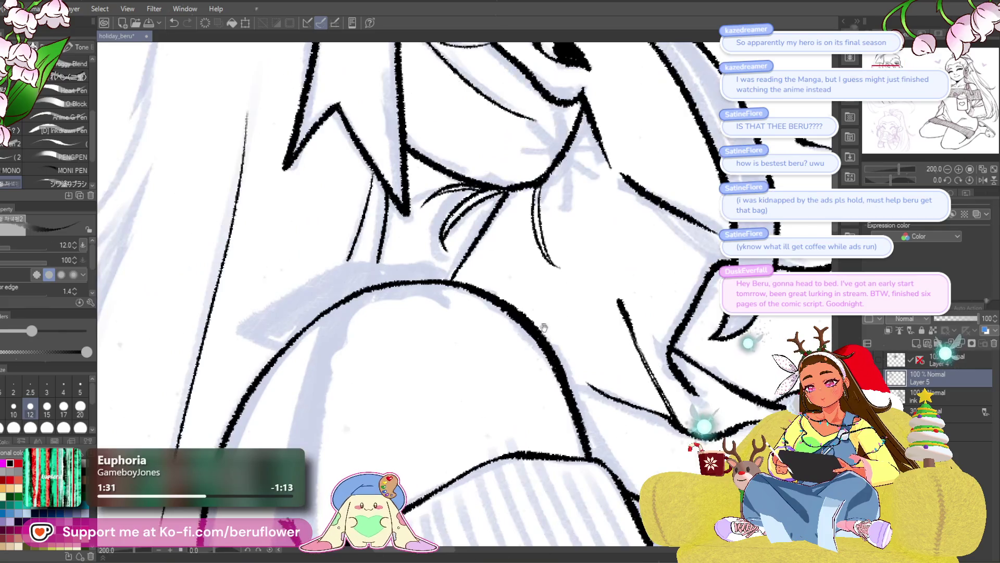
- Ink a short arc above the shoulder line and the collar edge below the neck
{"action": "left_click_drag", "start_coordinate": [547, 324], "coordinate": [519, 287]}
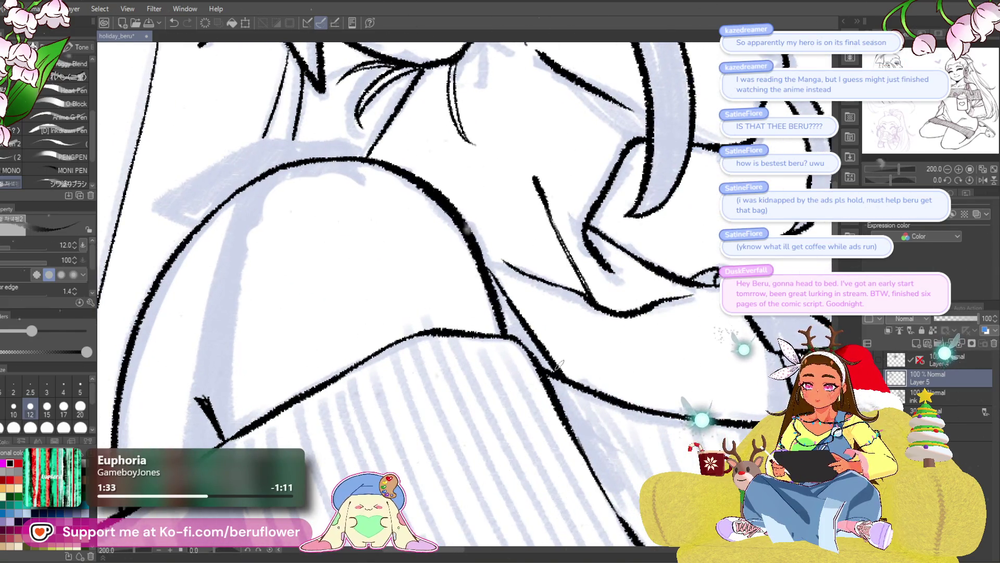
{"action": "left_click_drag", "start_coordinate": [347, 176], "coordinate": [504, 227]}
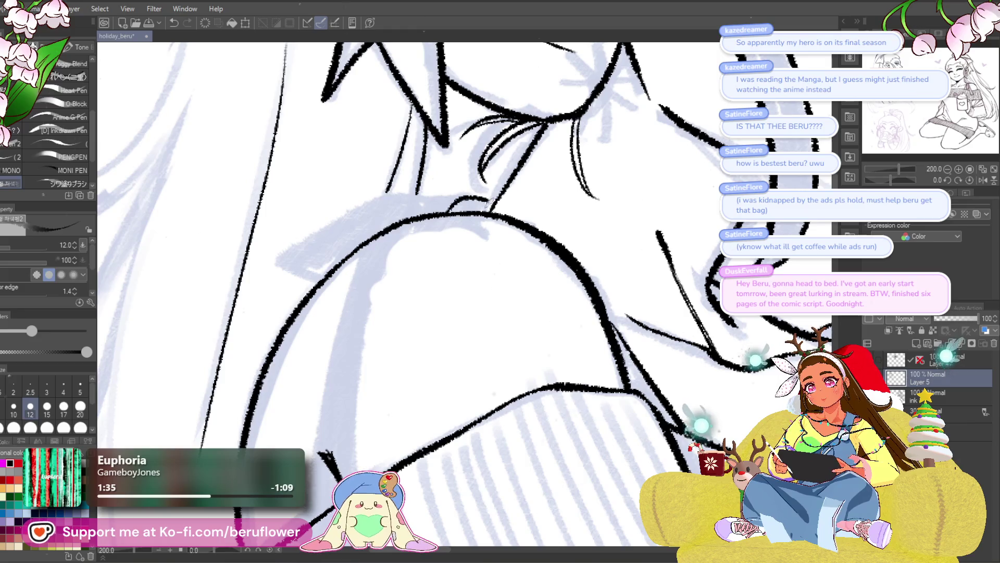
{"action": "left_click_drag", "start_coordinate": [448, 209], "coordinate": [511, 222]}
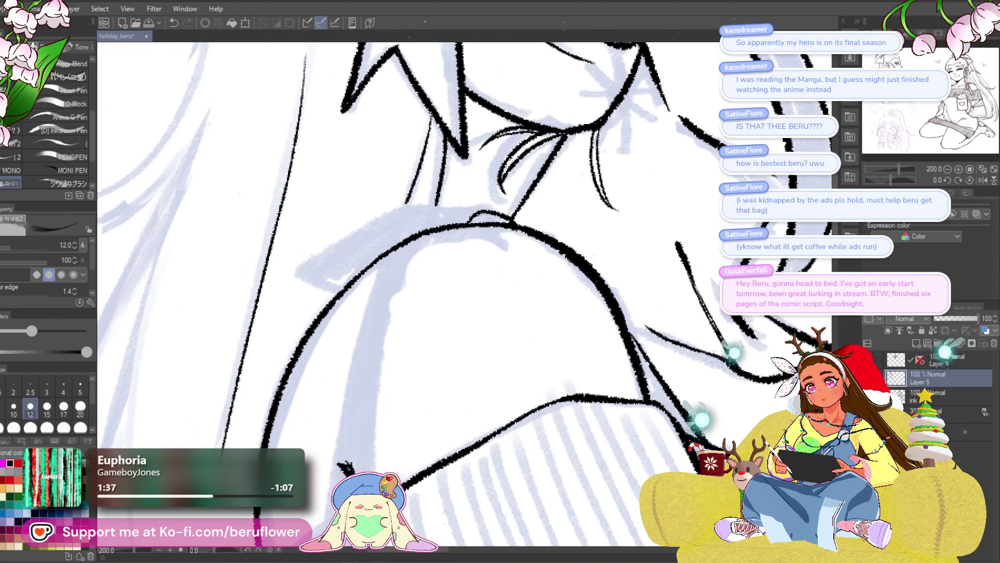
{"action": "mouse_move", "coordinate": [386, 221]}
{"action": "left_mouse_down"}
{"action": "mouse_move", "coordinate": [299, 277]}
{"action": "mouse_move", "coordinate": [332, 297]}
{"action": "left_mouse_up"}
- Ink the shoulder line running down to the right
{"action": "left_click_drag", "start_coordinate": [644, 249], "coordinate": [588, 272]}
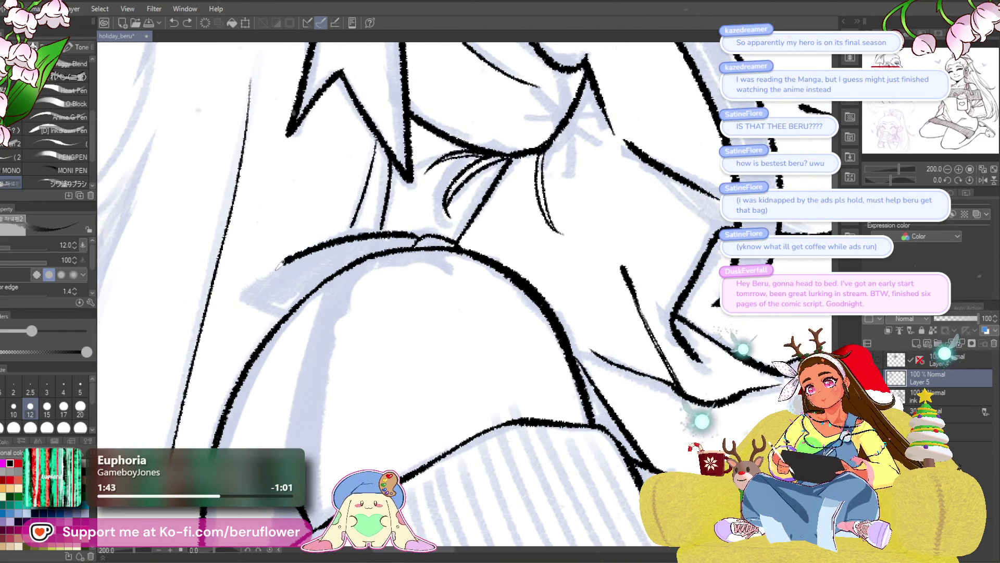
{"action": "left_click_drag", "start_coordinate": [568, 247], "coordinate": [520, 234]}
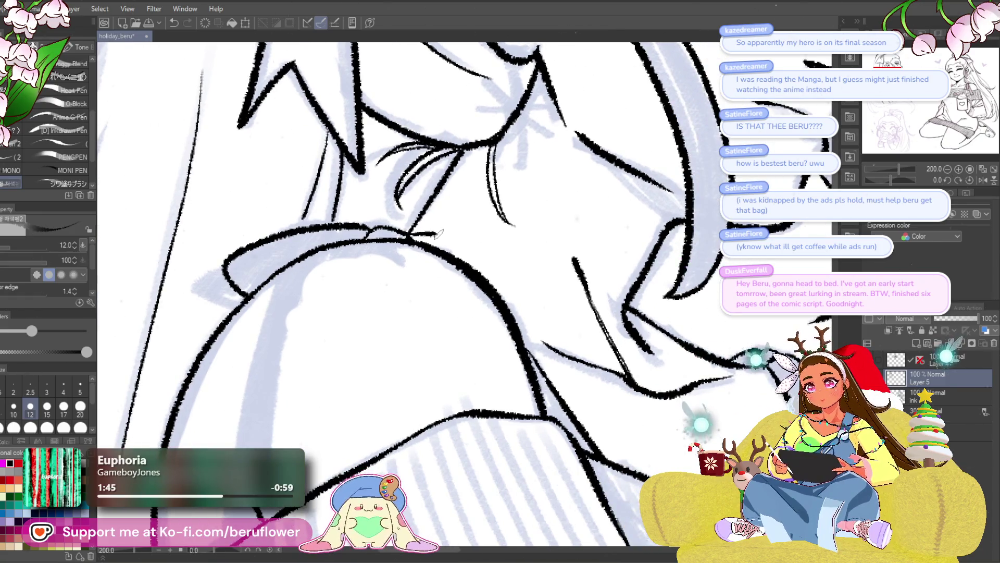
{"action": "mouse_move", "coordinate": [406, 232]}
{"action": "left_mouse_down"}
{"action": "mouse_move", "coordinate": [494, 272]}
{"action": "mouse_move", "coordinate": [520, 302]}
{"action": "left_mouse_up"}
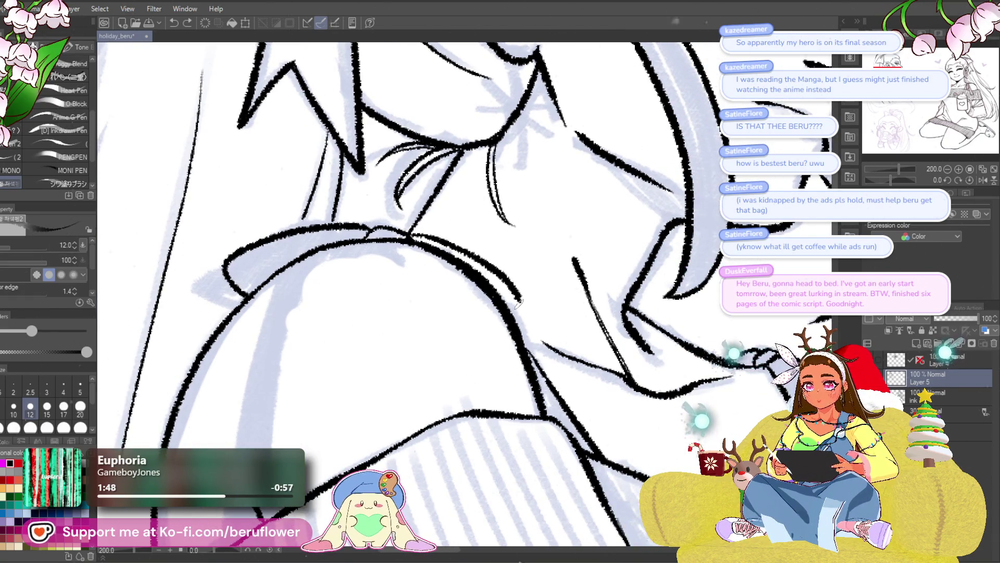
{"action": "scroll", "coordinate": [520, 301], "scroll_direction": "down", "scroll_amount": 5}
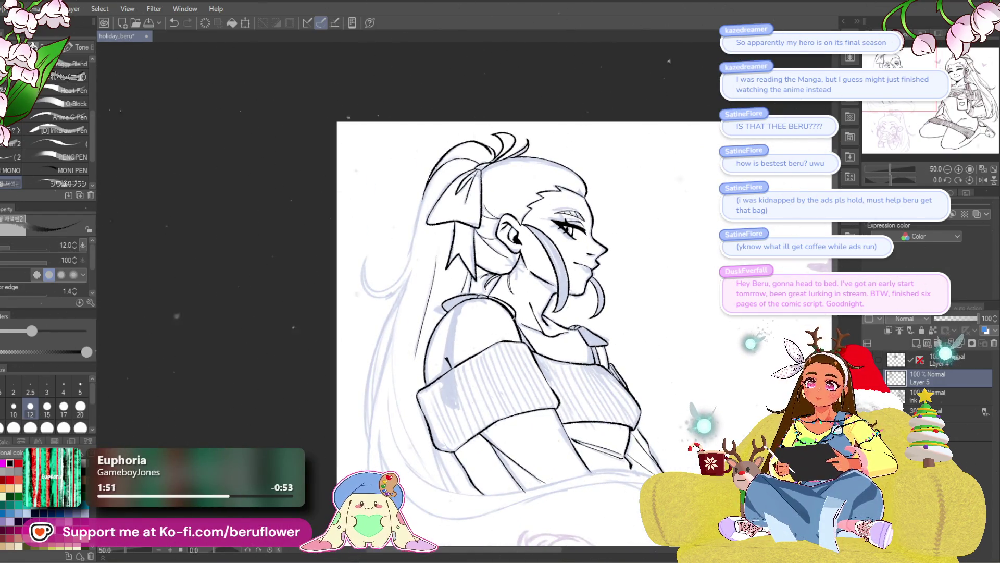
{"action": "scroll", "coordinate": [519, 304], "scroll_direction": "up", "scroll_amount": 1}
{"action": "scroll", "coordinate": [520, 304], "scroll_direction": "up", "scroll_amount": 2}
{"action": "scroll", "coordinate": [520, 304], "scroll_direction": "up", "scroll_amount": 1}
- Thicken and extend the sleeve outline downward with bold strokes
{"action": "left_click_drag", "start_coordinate": [520, 304], "coordinate": [570, 261]}
{"action": "scroll", "coordinate": [487, 283], "scroll_direction": "down", "scroll_amount": 3}
{"action": "scroll", "coordinate": [477, 293], "scroll_direction": "up", "scroll_amount": 2}
{"action": "scroll", "coordinate": [464, 306], "scroll_direction": "up", "scroll_amount": 1}
{"action": "scroll", "coordinate": [464, 306], "scroll_direction": "up", "scroll_amount": 1}
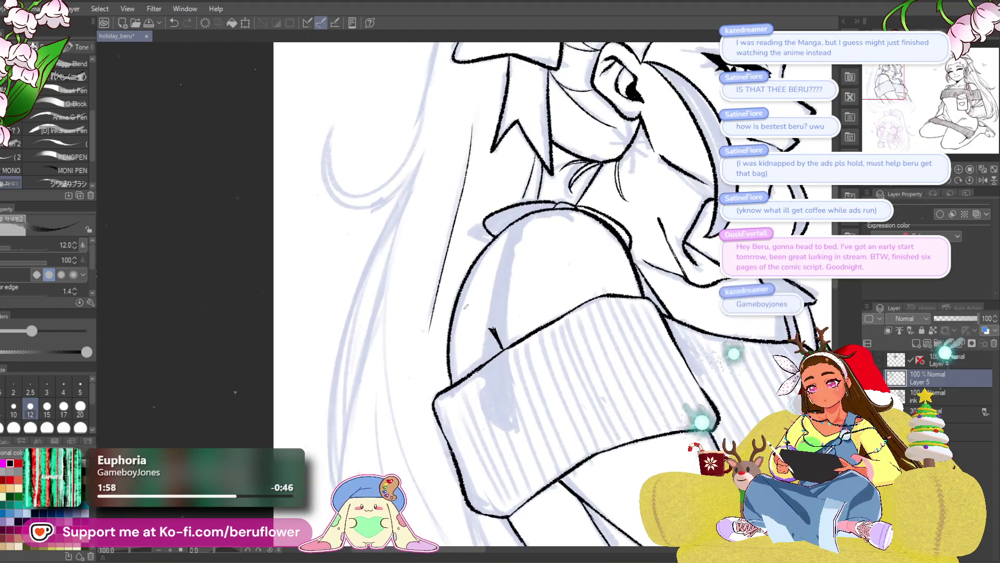
{"action": "scroll", "coordinate": [469, 305], "scroll_direction": "up", "scroll_amount": 2}
{"action": "scroll", "coordinate": [478, 302], "scroll_direction": "up", "scroll_amount": 1}
{"action": "mouse_move", "coordinate": [458, 283]}
{"action": "left_mouse_down"}
{"action": "mouse_move", "coordinate": [448, 336]}
{"action": "mouse_move", "coordinate": [466, 429]}
{"action": "left_mouse_up"}
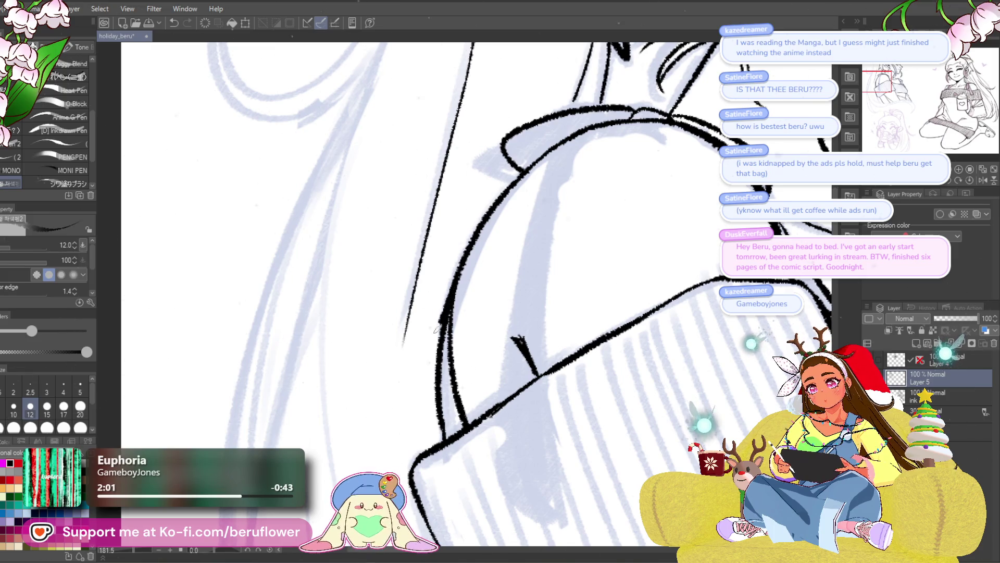
{"action": "left_click_drag", "start_coordinate": [429, 314], "coordinate": [442, 419]}
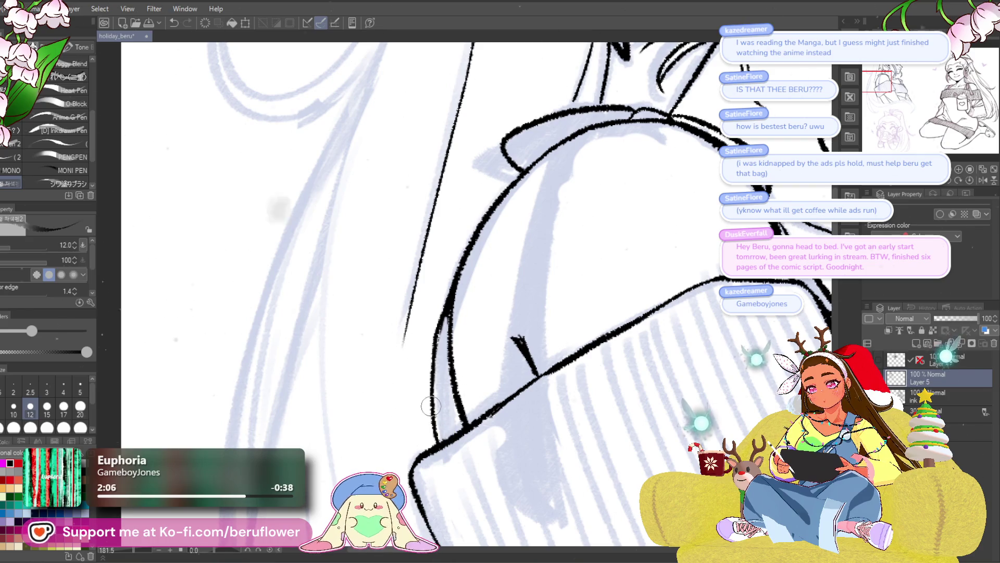
{"action": "scroll", "coordinate": [442, 435], "scroll_direction": "down", "scroll_amount": 4}
{"action": "scroll", "coordinate": [434, 419], "scroll_direction": "up", "scroll_amount": 2}
{"action": "scroll", "coordinate": [430, 412], "scroll_direction": "up", "scroll_amount": 1}
{"action": "scroll", "coordinate": [432, 416], "scroll_direction": "up", "scroll_amount": 3}
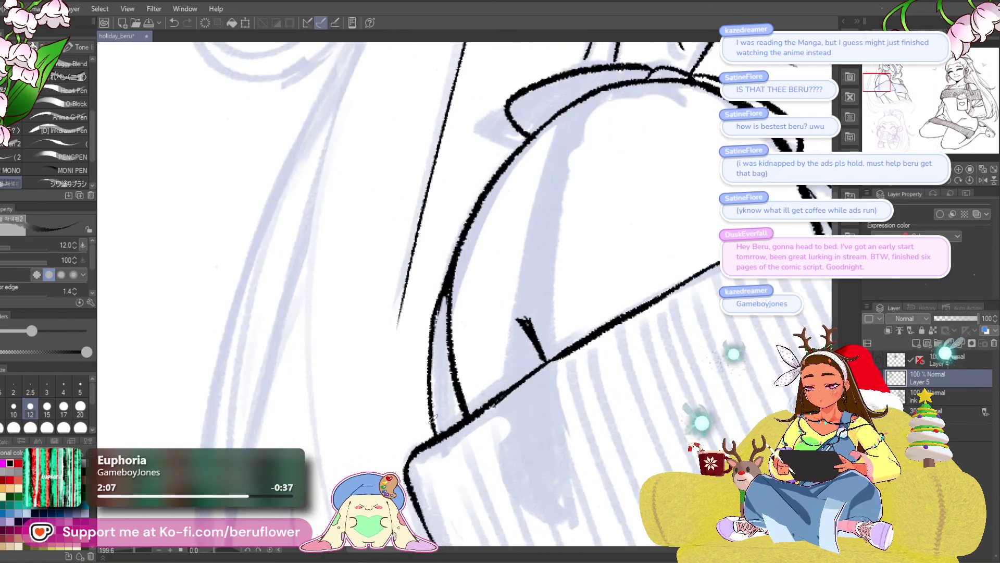
{"action": "scroll", "coordinate": [434, 423], "scroll_direction": "down", "scroll_amount": 3}
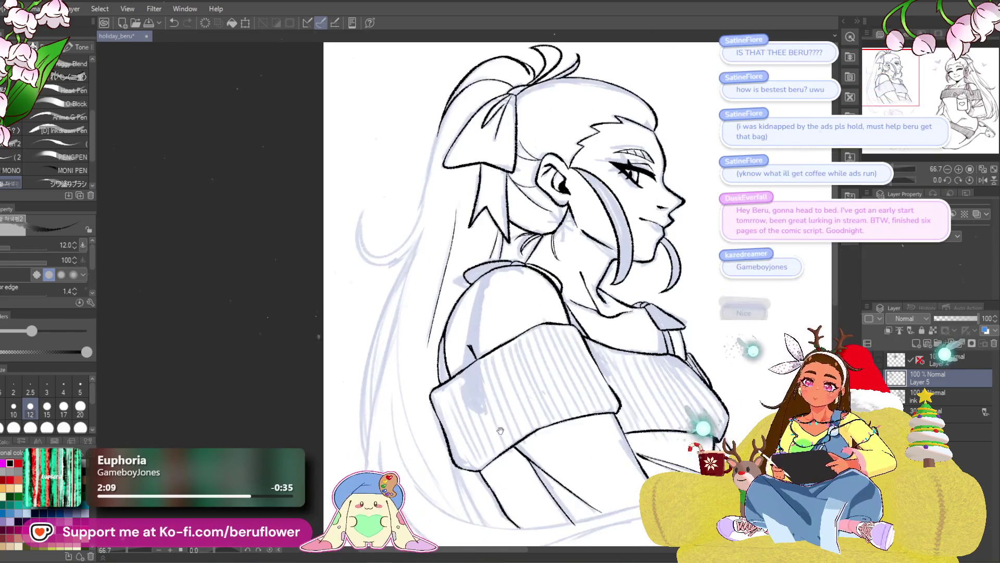
{"action": "scroll", "coordinate": [547, 472], "scroll_direction": "up", "scroll_amount": 1}
{"action": "scroll", "coordinate": [531, 458], "scroll_direction": "up", "scroll_amount": 1}
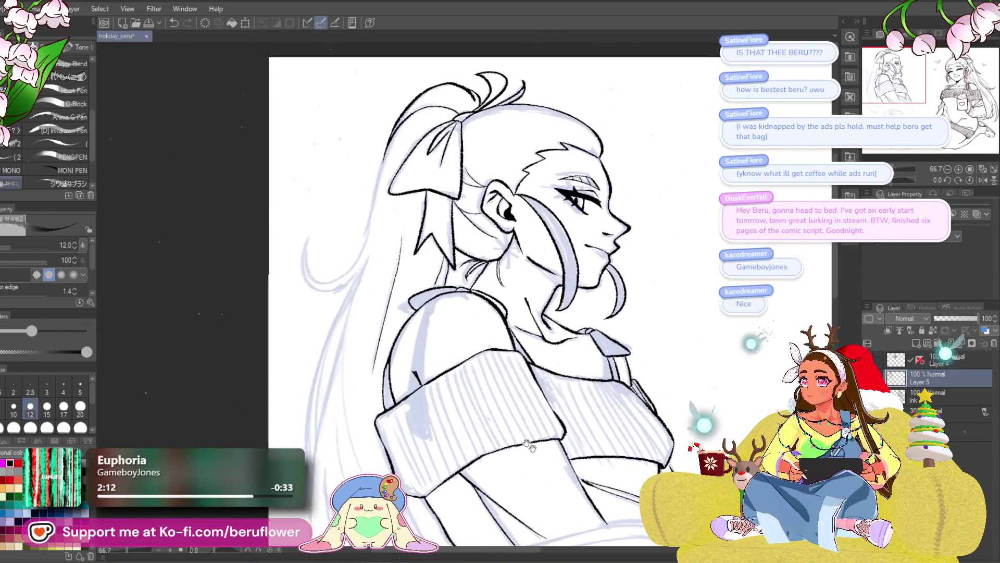
{"action": "scroll", "coordinate": [516, 422], "scroll_direction": "up", "scroll_amount": 1}
{"action": "scroll", "coordinate": [496, 371], "scroll_direction": "up", "scroll_amount": 1}
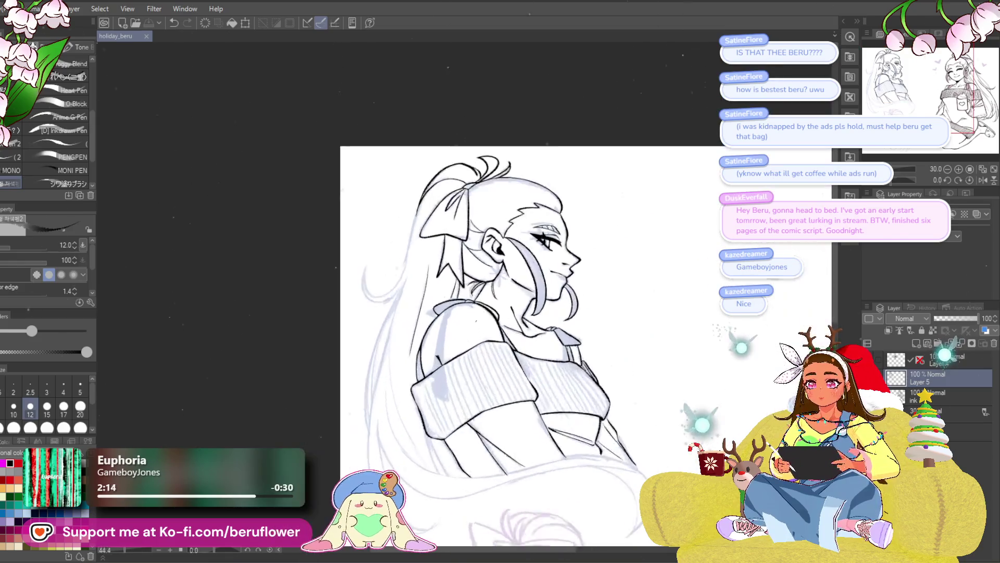
{"action": "scroll", "coordinate": [475, 320], "scroll_direction": "up", "scroll_amount": 1}
{"action": "scroll", "coordinate": [475, 321], "scroll_direction": "up", "scroll_amount": 1}
{"action": "scroll", "coordinate": [476, 313], "scroll_direction": "up", "scroll_amount": 2}
{"action": "scroll", "coordinate": [477, 306], "scroll_direction": "up", "scroll_amount": 1}
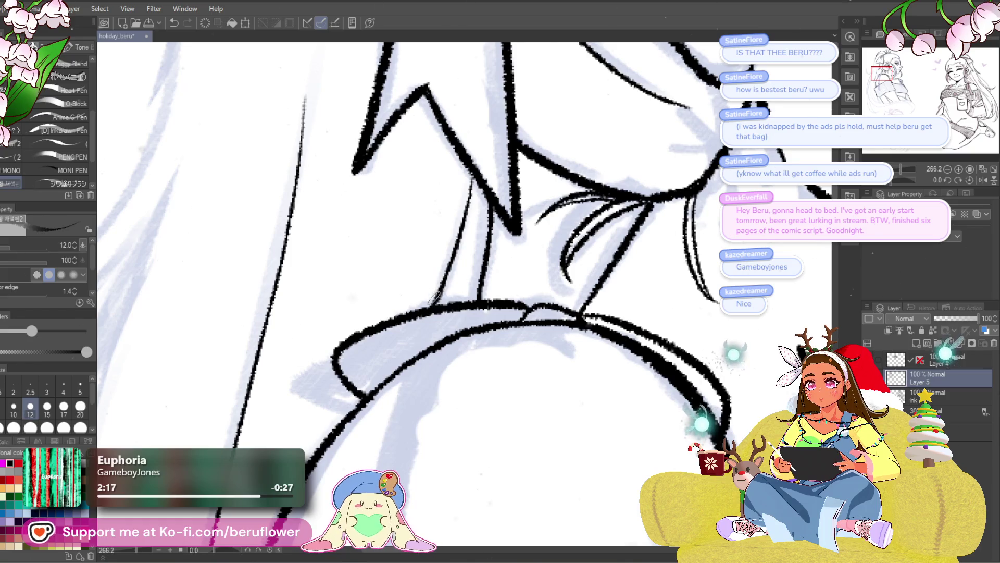
{"action": "scroll", "coordinate": [434, 305], "scroll_direction": "down", "scroll_amount": 5}
{"action": "scroll", "coordinate": [438, 162], "scroll_direction": "up", "scroll_amount": 3}
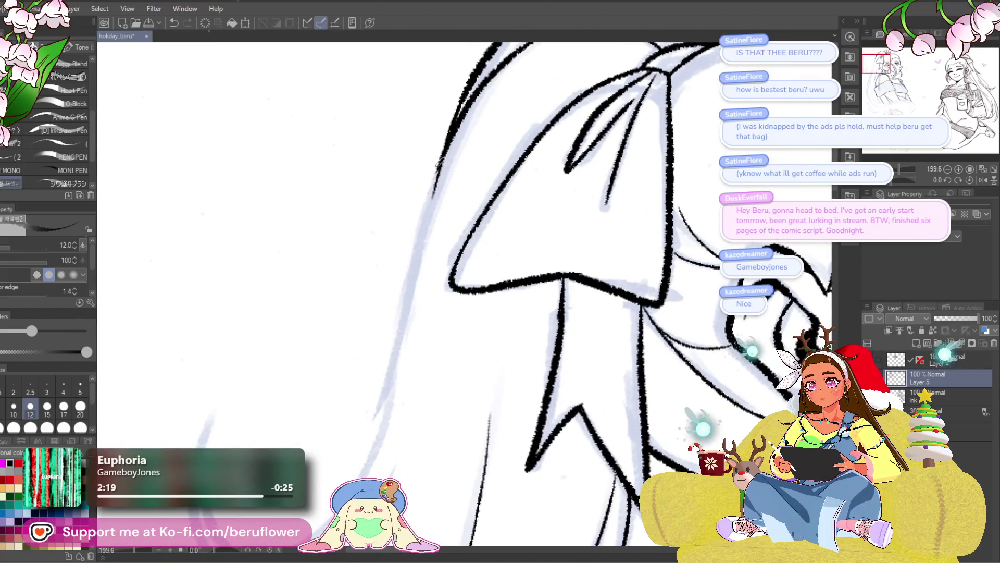
{"action": "left_click_drag", "start_coordinate": [430, 187], "coordinate": [363, 449]}
{"action": "key", "text": "ctrl+z"}
{"action": "mouse_move", "coordinate": [442, 157]}
{"action": "left_mouse_down"}
{"action": "mouse_move", "coordinate": [444, 137]}
{"action": "mouse_move", "coordinate": [310, 486]}
{"action": "left_mouse_up"}
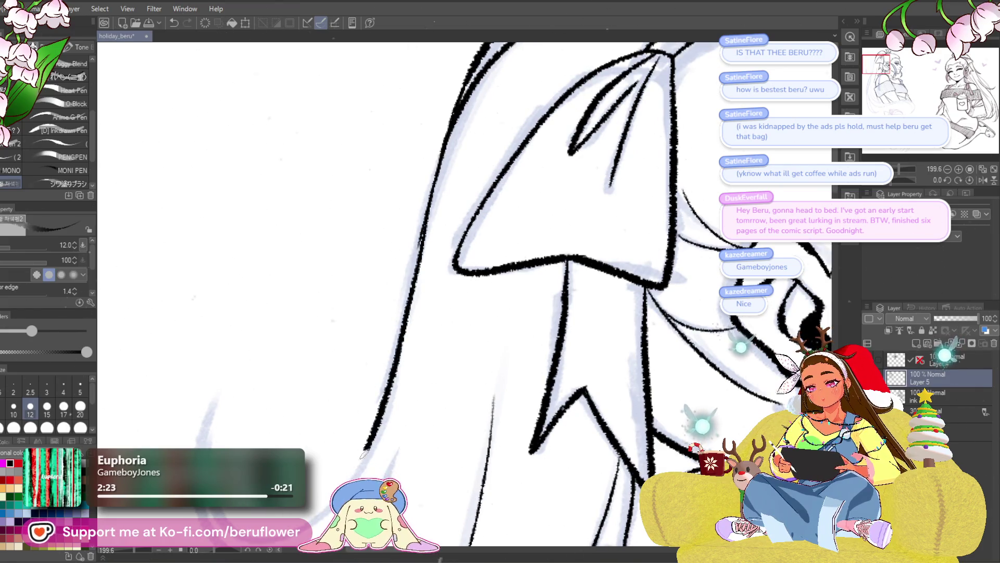
{"action": "scroll", "coordinate": [309, 485], "scroll_direction": "down", "scroll_amount": 5}
{"action": "scroll", "coordinate": [509, 221], "scroll_direction": "up", "scroll_amount": 1}
{"action": "scroll", "coordinate": [509, 220], "scroll_direction": "up", "scroll_amount": 1}
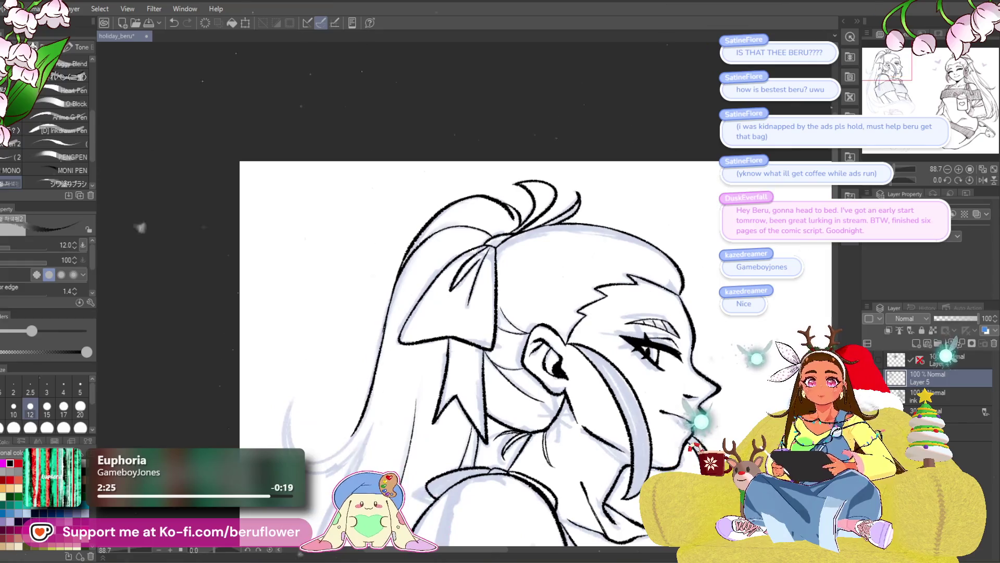
{"action": "scroll", "coordinate": [509, 221], "scroll_direction": "up", "scroll_amount": 1}
{"action": "scroll", "coordinate": [508, 221], "scroll_direction": "up", "scroll_amount": 1}
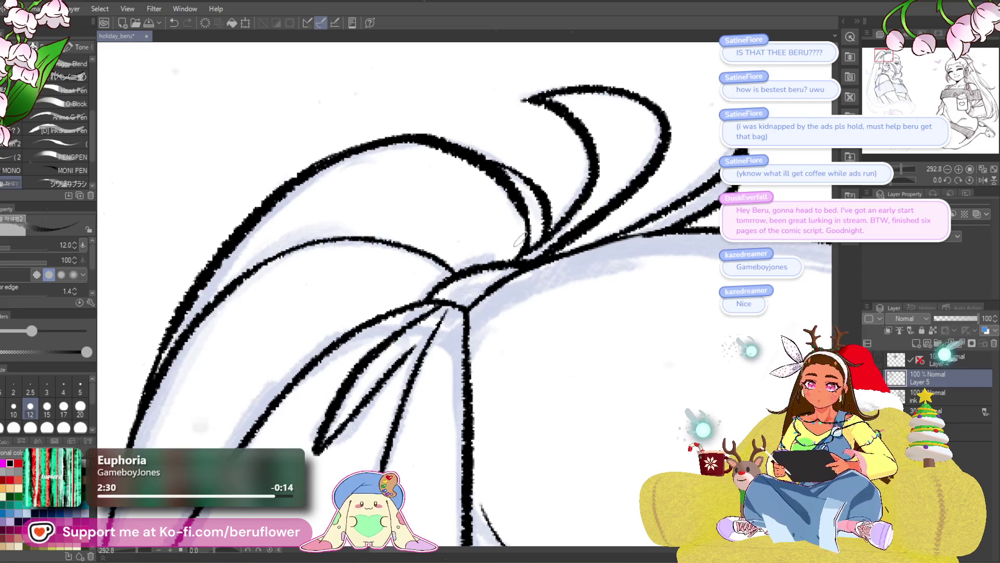
{"action": "scroll", "coordinate": [520, 241], "scroll_direction": "down", "scroll_amount": 3}
{"action": "scroll", "coordinate": [680, 382], "scroll_direction": "down", "scroll_amount": 3}
{"action": "left_click_drag", "start_coordinate": [679, 382], "coordinate": [679, 291]}
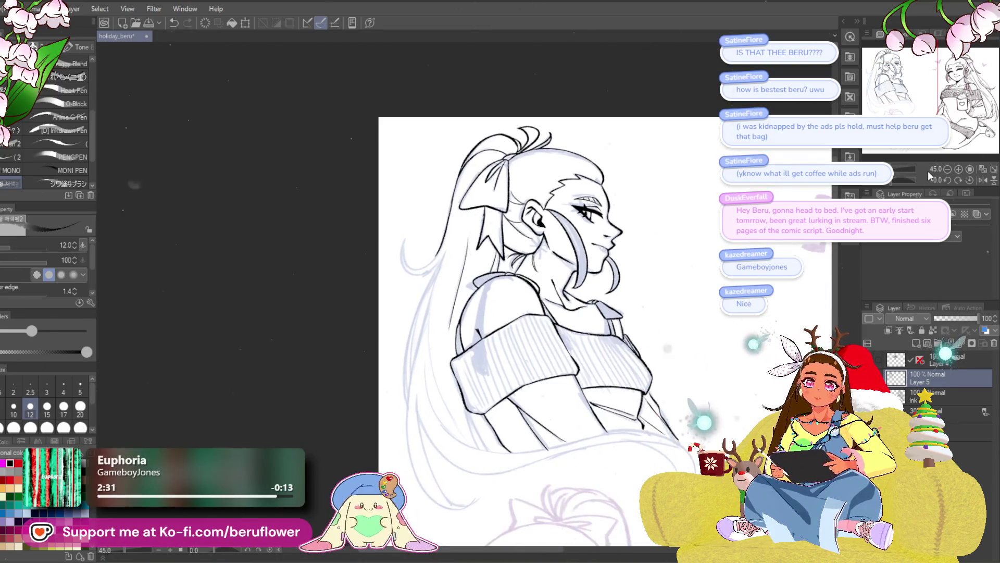
- Ink the long curving hair strand, redrawing its curve and lower end until clean
{"action": "left_click_drag", "start_coordinate": [907, 177], "coordinate": [961, 177]}
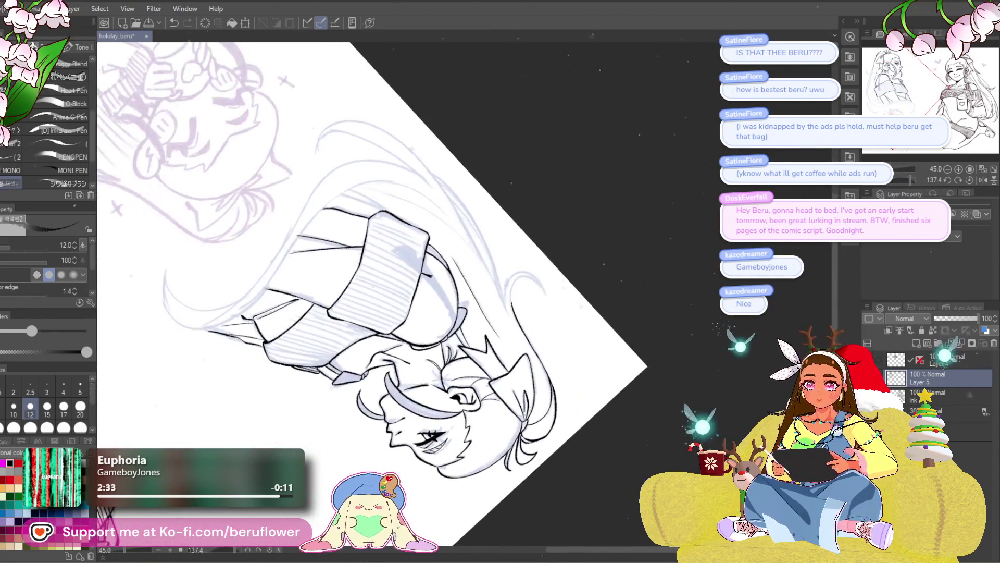
{"action": "scroll", "coordinate": [506, 295], "scroll_direction": "up", "scroll_amount": 5}
{"action": "scroll", "coordinate": [506, 296], "scroll_direction": "up", "scroll_amount": 2}
{"action": "scroll", "coordinate": [507, 296], "scroll_direction": "up", "scroll_amount": 2}
{"action": "mouse_move", "coordinate": [538, 468]}
{"action": "left_mouse_down"}
{"action": "mouse_move", "coordinate": [515, 329]}
{"action": "mouse_move", "coordinate": [582, 180]}
{"action": "mouse_move", "coordinate": [638, 167]}
{"action": "mouse_move", "coordinate": [592, 168]}
{"action": "mouse_move", "coordinate": [512, 283]}
{"action": "left_mouse_up"}
{"action": "key", "text": "ctrl+z"}
{"action": "key", "text": "ctrl+z"}
{"action": "mouse_move", "coordinate": [656, 167]}
{"action": "left_mouse_down"}
{"action": "mouse_move", "coordinate": [615, 170]}
{"action": "mouse_move", "coordinate": [517, 273]}
{"action": "mouse_move", "coordinate": [526, 418]}
{"action": "left_mouse_up"}
{"action": "key", "text": "ctrl+z"}
{"action": "left_click_drag", "start_coordinate": [517, 263], "coordinate": [508, 360]}
{"action": "key", "text": "ctrl+z"}
{"action": "left_click_drag", "start_coordinate": [520, 250], "coordinate": [518, 407]}
- Turn the view back and extend the hair curve upward
{"action": "left_click_drag", "start_coordinate": [917, 169], "coordinate": [891, 179]}
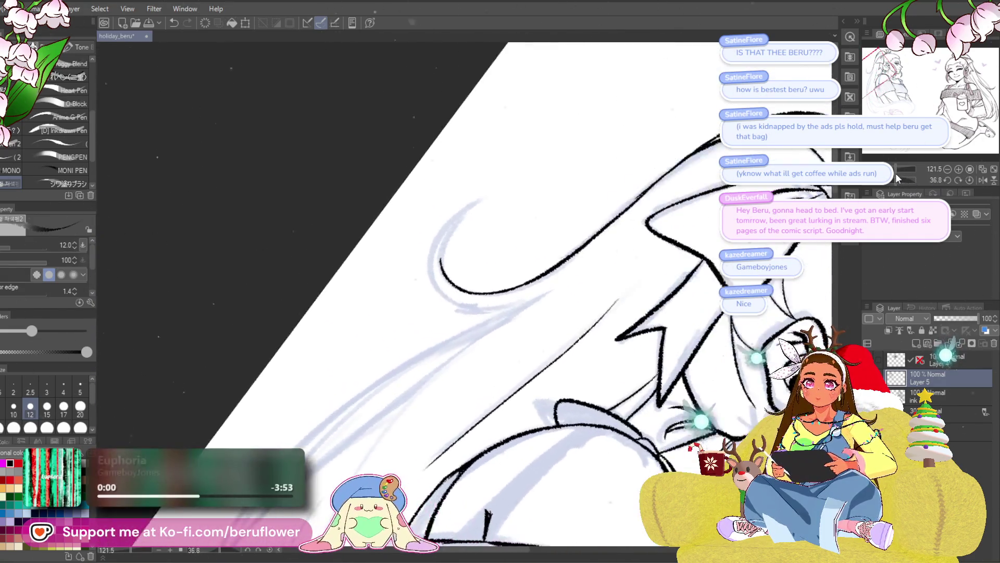
{"action": "scroll", "coordinate": [494, 230], "scroll_direction": "up", "scroll_amount": 4}
{"action": "left_click_drag", "start_coordinate": [434, 391], "coordinate": [515, 243]}
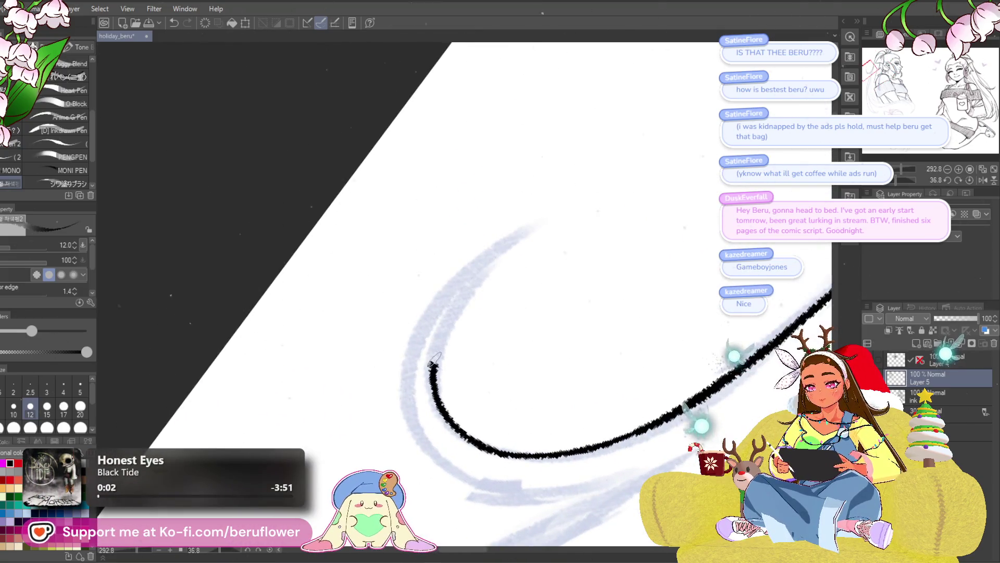
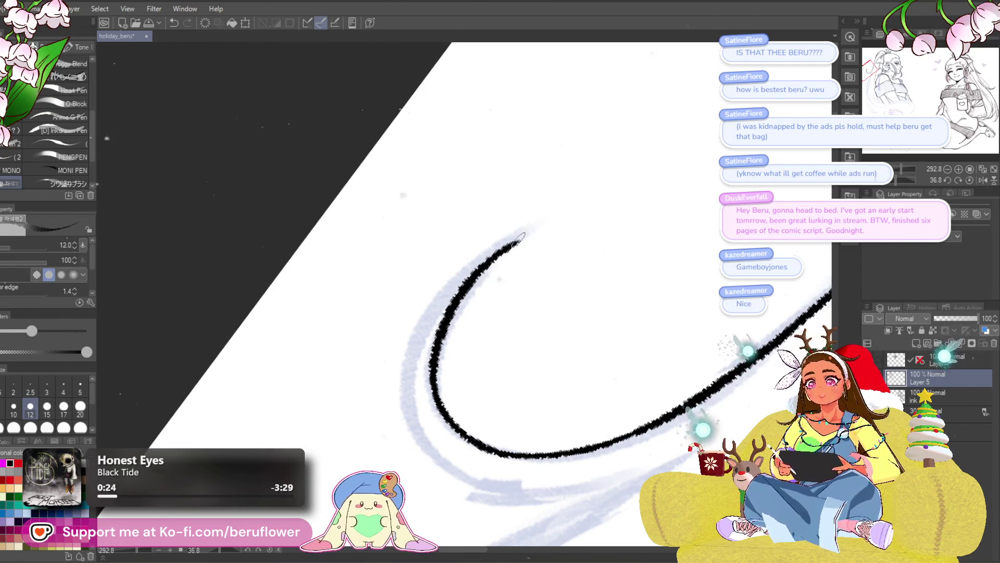
- Thicken the upper and left side of the ink curve into a bold, tapered hair strand
{"action": "left_click_drag", "start_coordinate": [424, 433], "coordinate": [415, 361]}
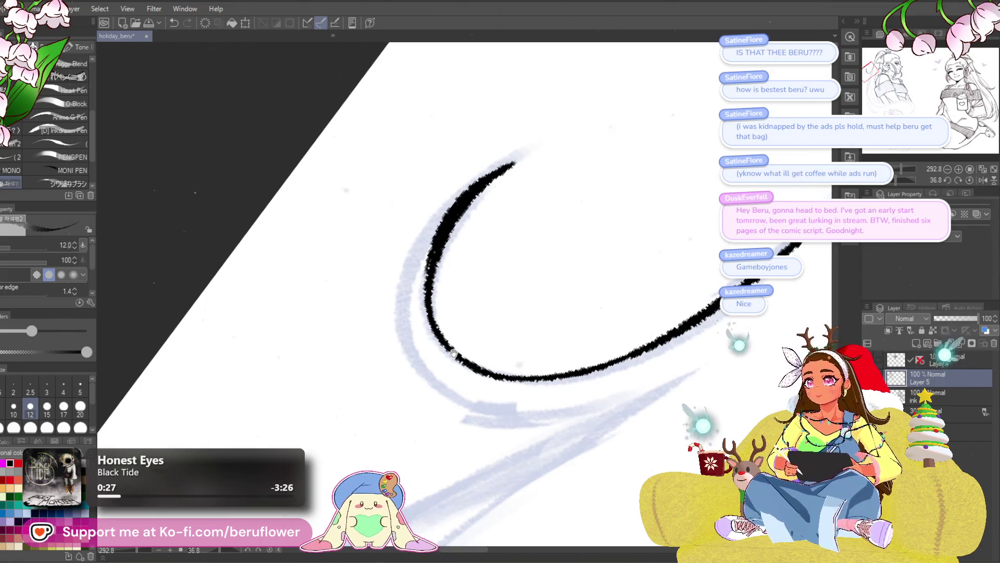
{"action": "left_click_drag", "start_coordinate": [447, 347], "coordinate": [444, 284]}
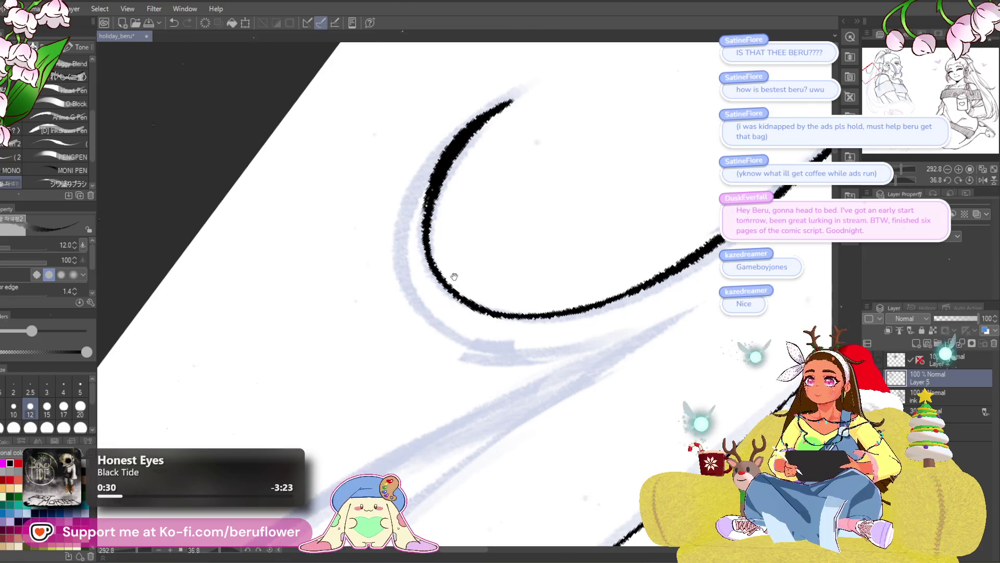
{"action": "mouse_move", "coordinate": [429, 184]}
{"action": "left_mouse_down"}
{"action": "mouse_move", "coordinate": [469, 129]}
{"action": "mouse_move", "coordinate": [440, 225]}
{"action": "mouse_move", "coordinate": [437, 193]}
{"action": "left_mouse_up"}
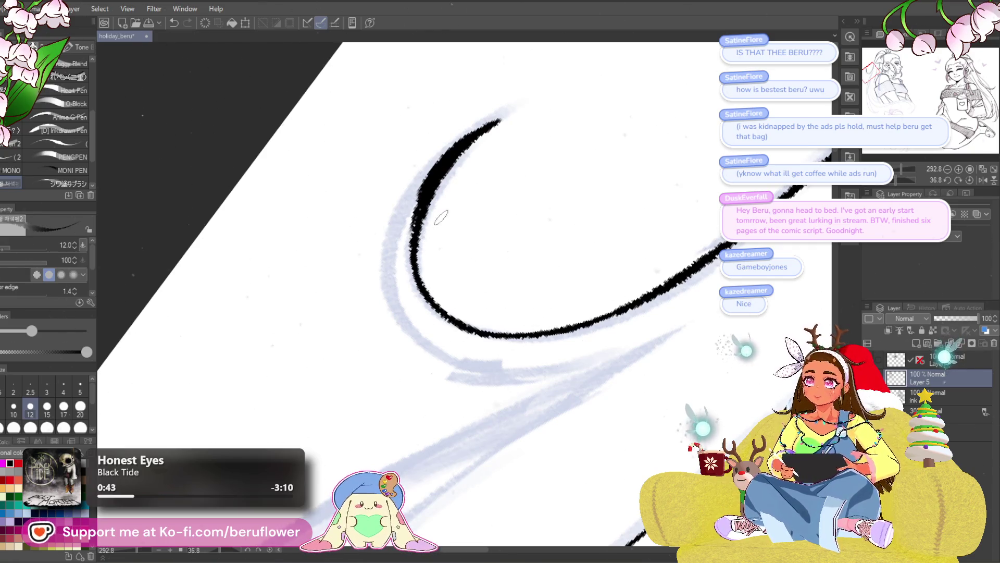
{"action": "left_click_drag", "start_coordinate": [441, 153], "coordinate": [411, 234]}
{"action": "mouse_move", "coordinate": [423, 182]}
{"action": "left_mouse_down"}
{"action": "mouse_move", "coordinate": [395, 249]}
{"action": "mouse_move", "coordinate": [405, 316]}
{"action": "mouse_move", "coordinate": [523, 380]}
{"action": "left_mouse_up"}
- Rotate and reposition the canvas to reach the curve's lower end
{"action": "left_click_drag", "start_coordinate": [708, 337], "coordinate": [623, 313]}
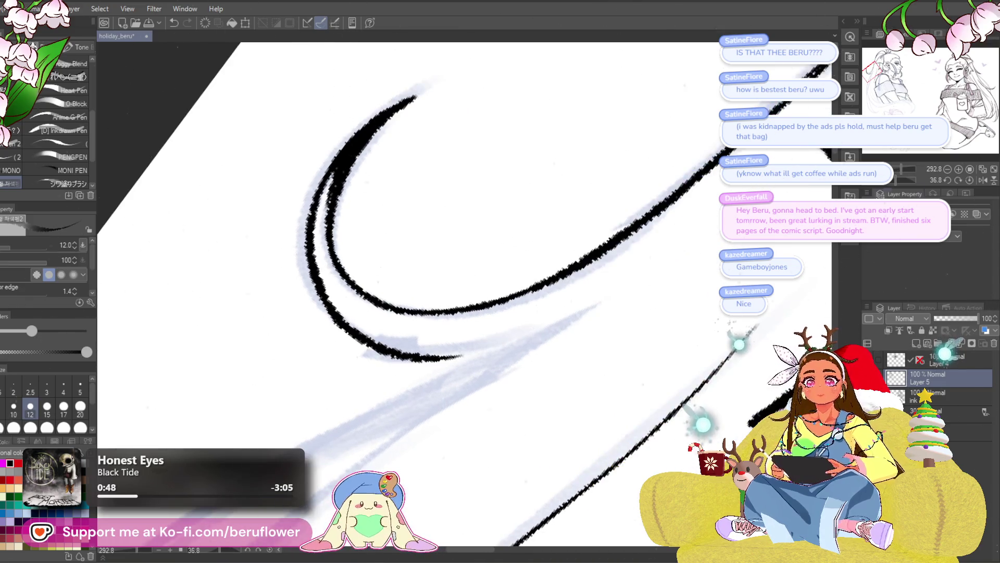
{"action": "left_click_drag", "start_coordinate": [896, 179], "coordinate": [910, 179]}
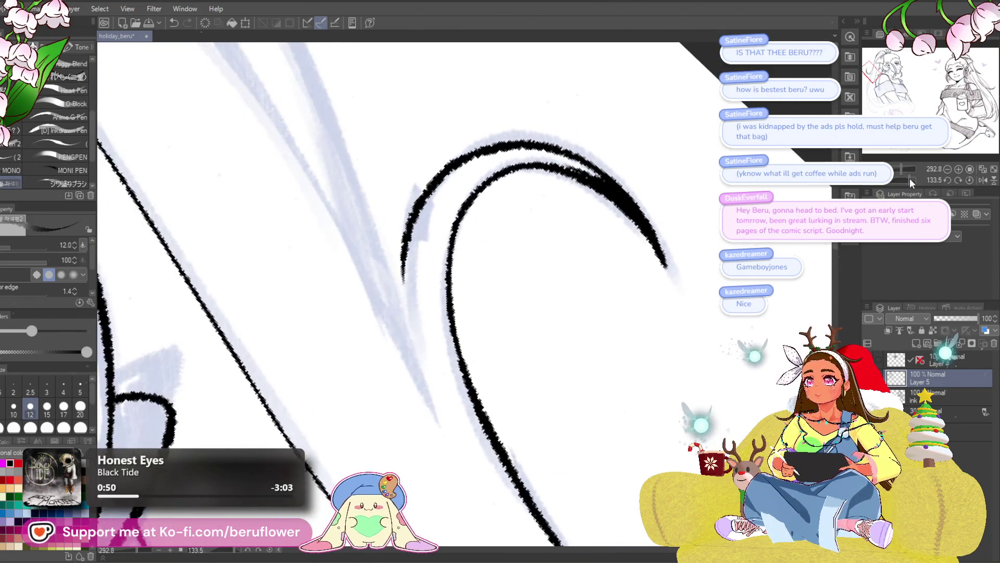
{"action": "mouse_move", "coordinate": [525, 313]}
{"action": "left_mouse_down"}
{"action": "mouse_move", "coordinate": [543, 272]}
{"action": "mouse_move", "coordinate": [501, 324]}
{"action": "mouse_move", "coordinate": [463, 208]}
{"action": "mouse_move", "coordinate": [450, 344]}
{"action": "left_mouse_up"}
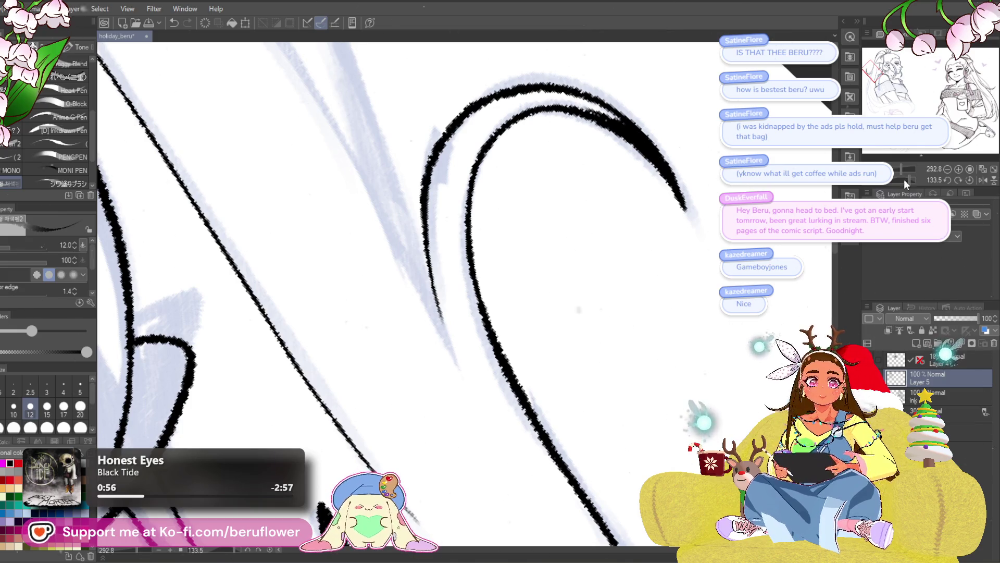
{"action": "left_click_drag", "start_coordinate": [904, 179], "coordinate": [902, 173]}
{"action": "mouse_move", "coordinate": [615, 301]}
{"action": "left_mouse_down"}
{"action": "mouse_move", "coordinate": [591, 224]}
{"action": "mouse_move", "coordinate": [594, 203]}
{"action": "mouse_move", "coordinate": [446, 320]}
{"action": "left_mouse_up"}
{"action": "scroll", "coordinate": [562, 249], "scroll_direction": "down", "scroll_amount": 5}
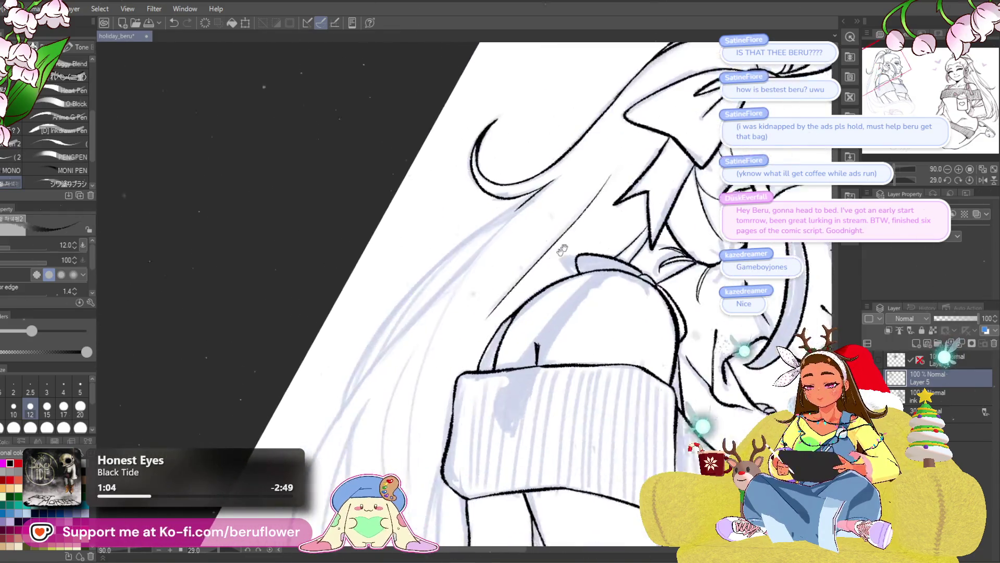
{"action": "scroll", "coordinate": [562, 250], "scroll_direction": "up", "scroll_amount": 3}
{"action": "scroll", "coordinate": [562, 249], "scroll_direction": "up", "scroll_amount": 2}
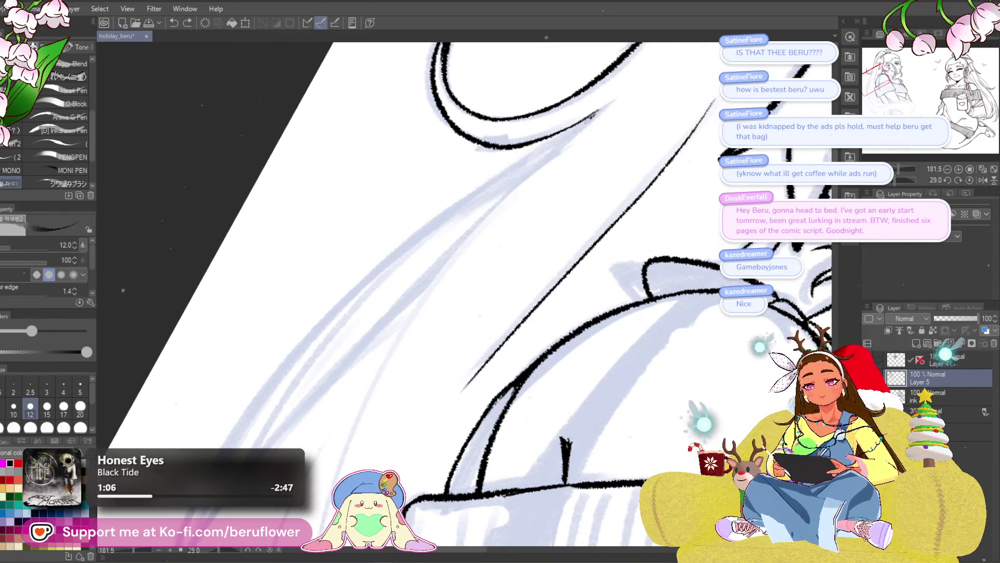
- Ink a long hair line down from the curve and pan along the hair toward the sleeve
{"action": "left_click_drag", "start_coordinate": [595, 112], "coordinate": [392, 310]}
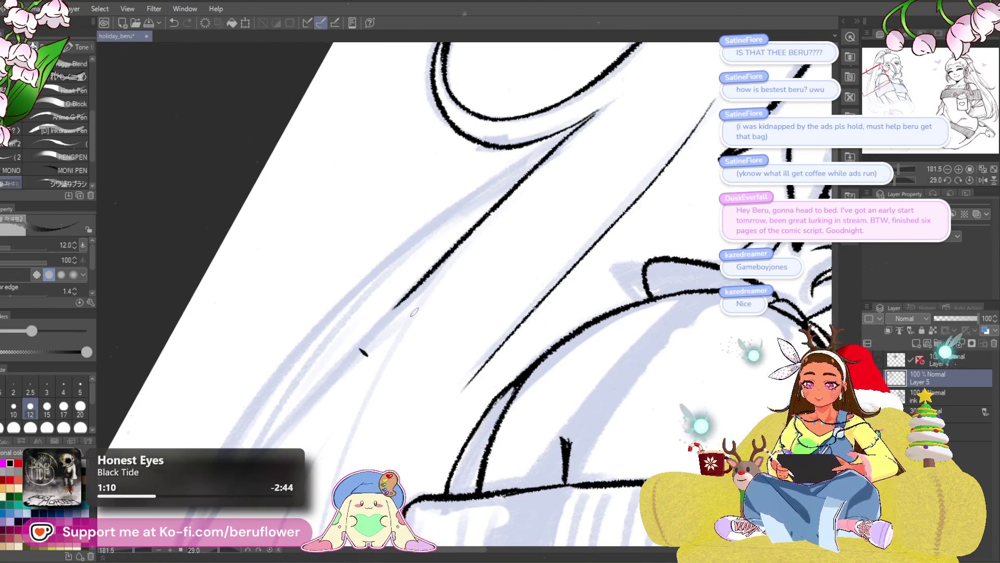
{"action": "left_click_drag", "start_coordinate": [372, 376], "coordinate": [393, 340]}
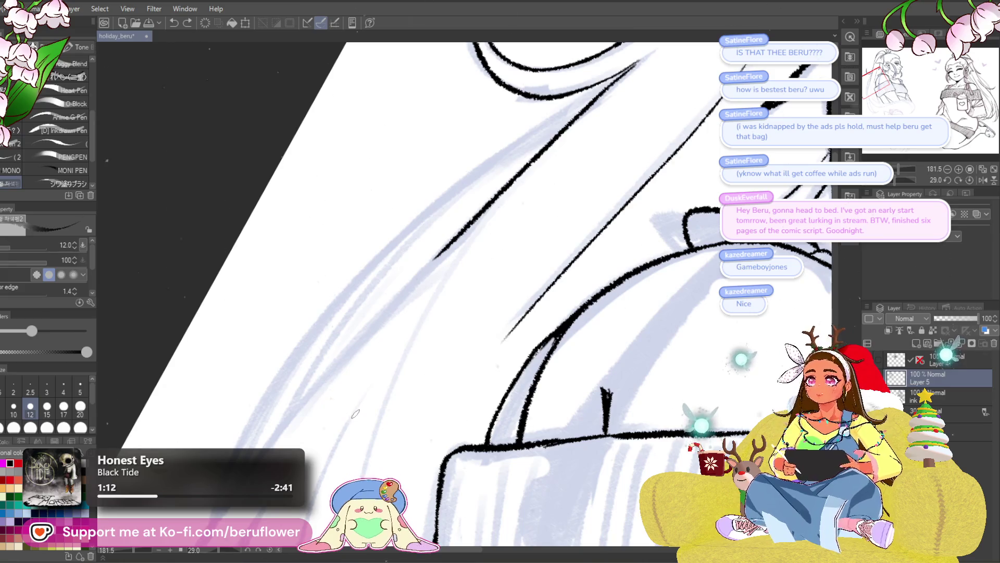
{"action": "left_click_drag", "start_coordinate": [353, 417], "coordinate": [484, 274]}
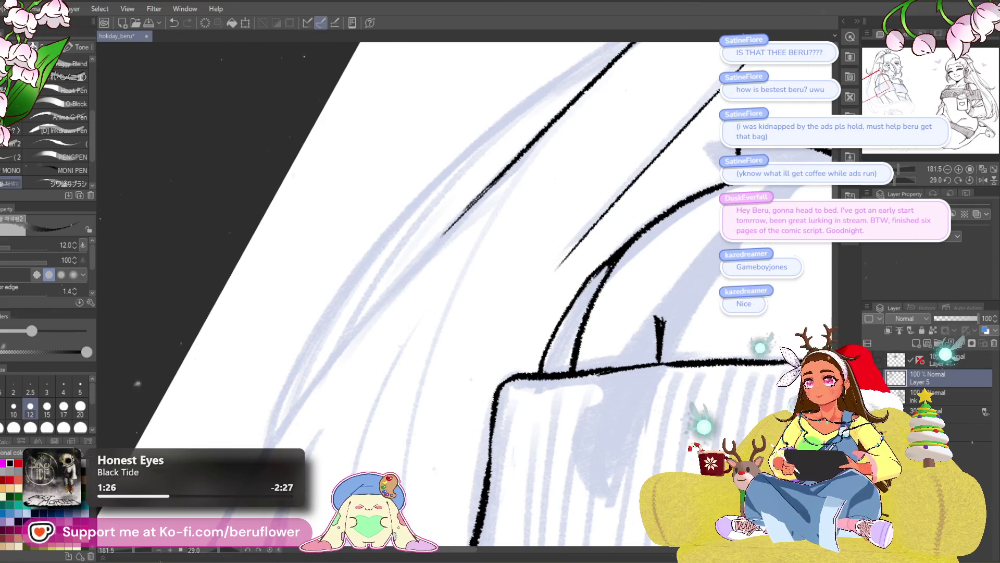
{"action": "mouse_move", "coordinate": [404, 305]}
{"action": "left_mouse_down"}
{"action": "mouse_move", "coordinate": [508, 261]}
{"action": "mouse_move", "coordinate": [429, 339]}
{"action": "mouse_move", "coordinate": [473, 228]}
{"action": "left_mouse_up"}
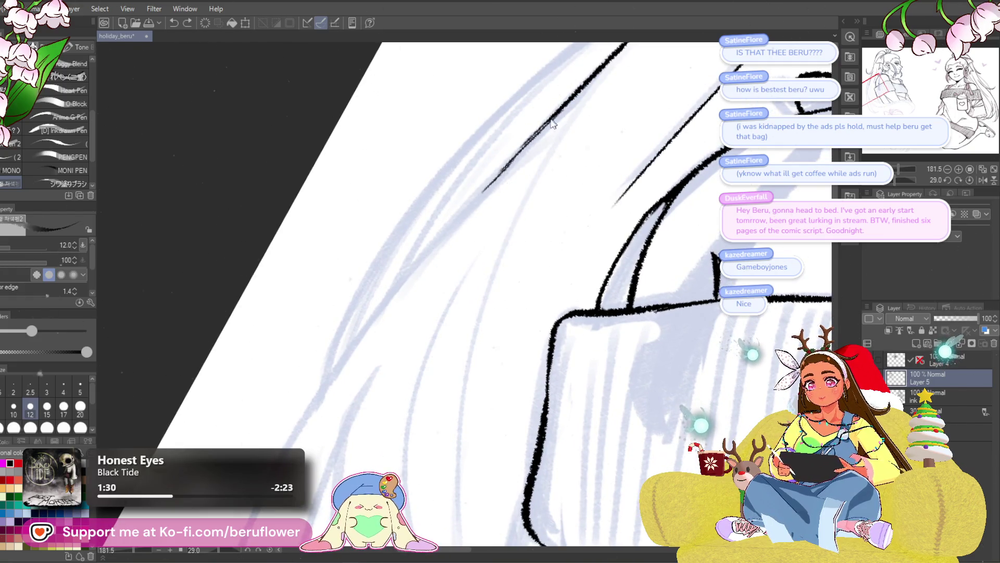
{"action": "mouse_move", "coordinate": [404, 356]}
{"action": "left_mouse_down"}
{"action": "mouse_move", "coordinate": [451, 293]}
{"action": "mouse_move", "coordinate": [437, 309]}
{"action": "left_mouse_up"}
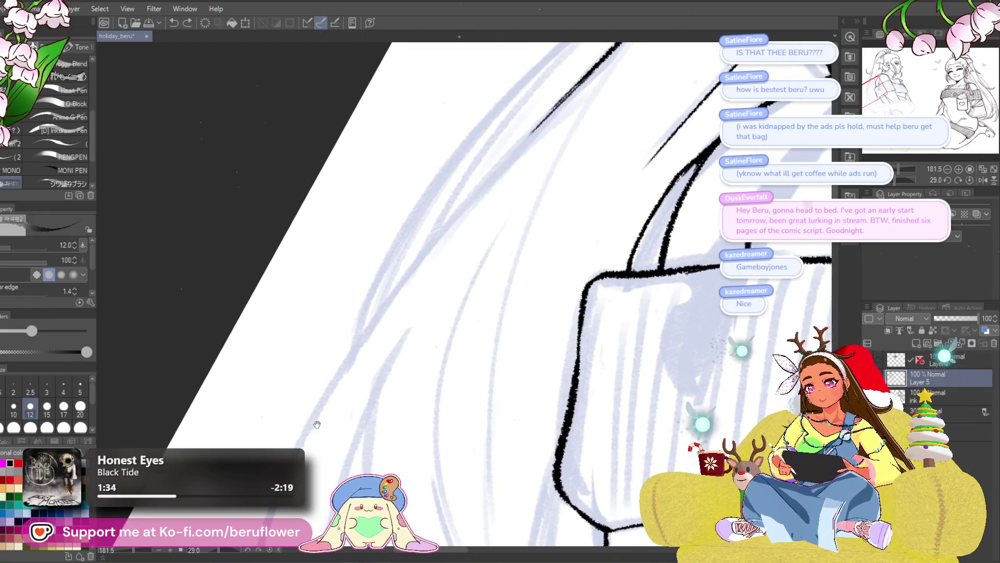
{"action": "left_click_drag", "start_coordinate": [317, 424], "coordinate": [301, 452]}
- Extend the long hair line upward and draw a down-left strand, undoing misplaced short strokes
{"action": "left_click_drag", "start_coordinate": [358, 352], "coordinate": [521, 161]}
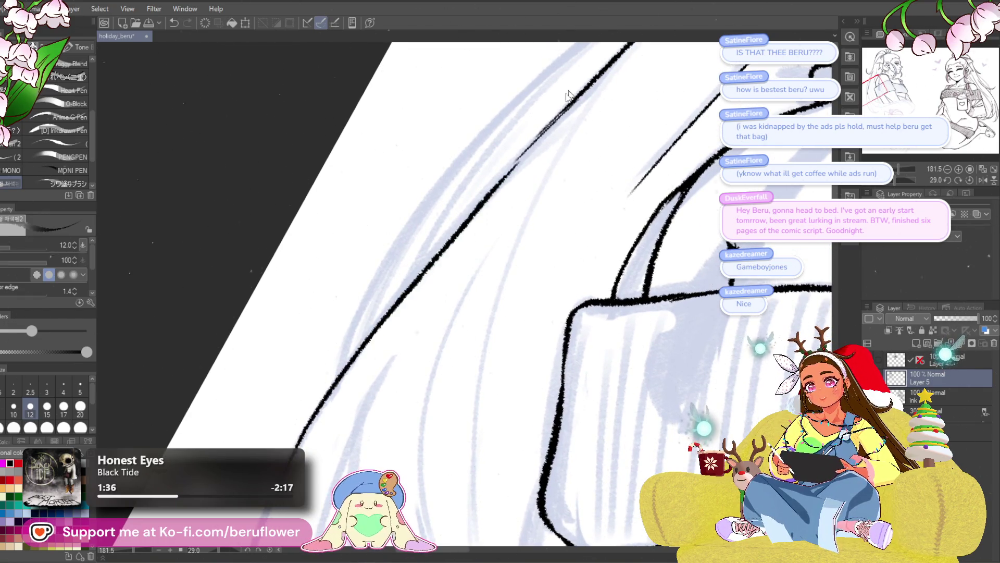
{"action": "key", "text": "ctrl+z"}
{"action": "left_click_drag", "start_coordinate": [547, 125], "coordinate": [510, 164]}
{"action": "mouse_move", "coordinate": [542, 133]}
{"action": "left_mouse_down"}
{"action": "mouse_move", "coordinate": [317, 410]}
{"action": "mouse_move", "coordinate": [386, 231]}
{"action": "left_mouse_up"}
{"action": "left_click_drag", "start_coordinate": [407, 196], "coordinate": [371, 250]}
{"action": "key", "text": "ctrl+z"}
{"action": "left_click_drag", "start_coordinate": [407, 196], "coordinate": [375, 242]}
{"action": "key", "text": "ctrl+z"}
- Ink the left hair line down to the bottom and add another strand lower down
{"action": "left_click_drag", "start_coordinate": [409, 195], "coordinate": [296, 450]}
{"action": "mouse_move", "coordinate": [297, 406]}
{"action": "left_mouse_down"}
{"action": "mouse_move", "coordinate": [316, 211]}
{"action": "mouse_move", "coordinate": [311, 288]}
{"action": "left_mouse_up"}
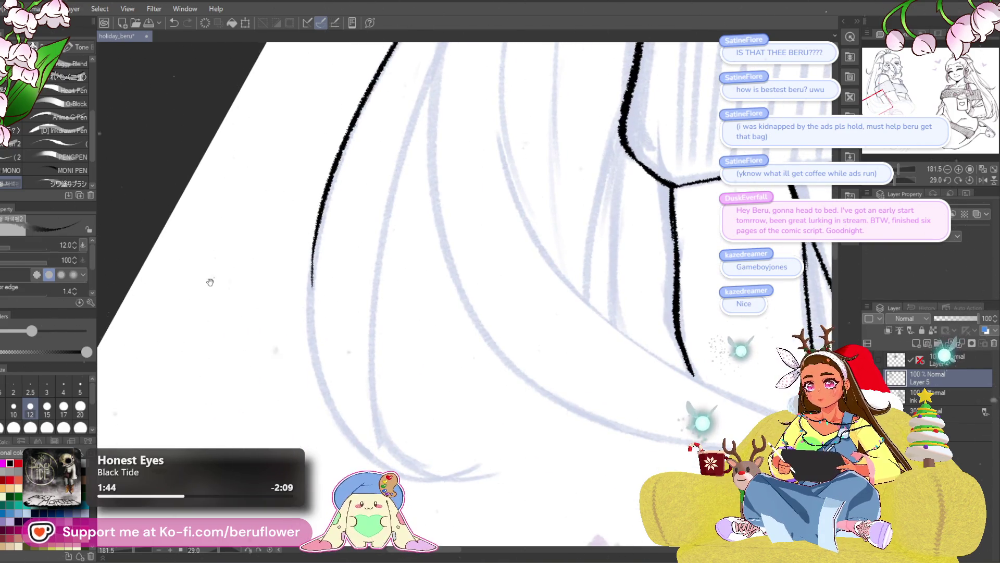
{"action": "left_click_drag", "start_coordinate": [209, 281], "coordinate": [201, 278]}
{"action": "key", "text": "ctrl+z"}
{"action": "mouse_move", "coordinate": [310, 222]}
{"action": "left_mouse_down"}
{"action": "mouse_move", "coordinate": [311, 354]}
{"action": "mouse_move", "coordinate": [358, 444]}
{"action": "left_mouse_up"}
{"action": "mouse_move", "coordinate": [457, 365]}
{"action": "left_mouse_down"}
{"action": "mouse_move", "coordinate": [384, 268]}
{"action": "mouse_move", "coordinate": [348, 189]}
{"action": "mouse_move", "coordinate": [263, 364]}
{"action": "left_mouse_up"}
{"action": "left_click_drag", "start_coordinate": [899, 178], "coordinate": [898, 179]}
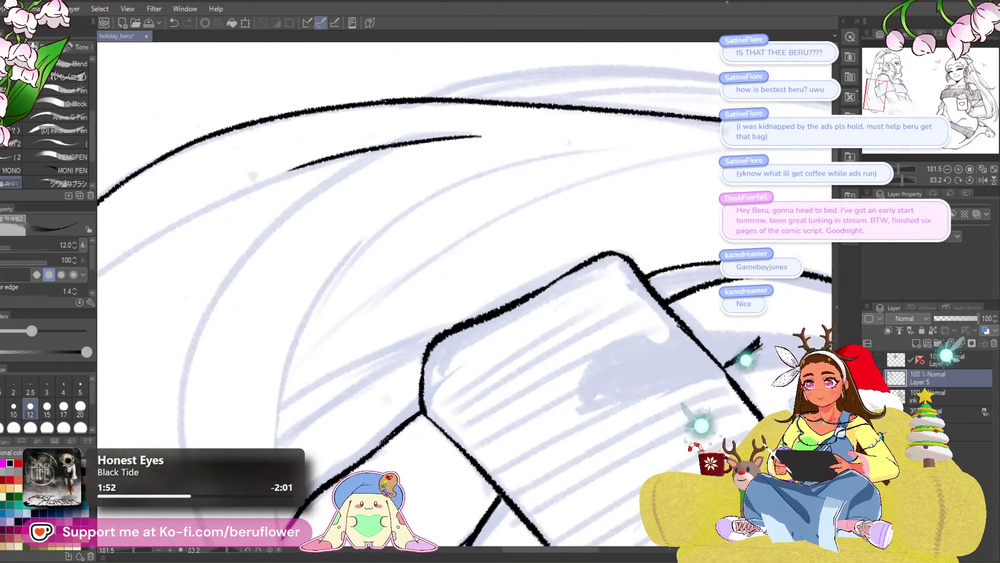
- Redraw the inner hair curve toward the upper right until it follows the sketch, darkening its top
{"action": "left_click_drag", "start_coordinate": [329, 457], "coordinate": [664, 186]}
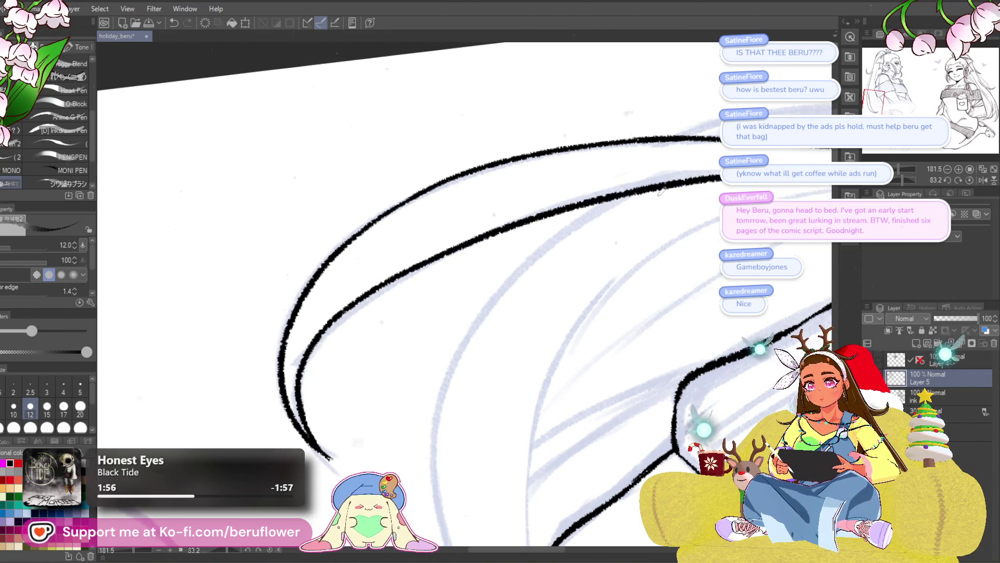
{"action": "key", "text": "ctrl+z"}
{"action": "mouse_move", "coordinate": [329, 452]}
{"action": "left_mouse_down"}
{"action": "mouse_move", "coordinate": [313, 381]}
{"action": "mouse_move", "coordinate": [721, 167]}
{"action": "left_mouse_up"}
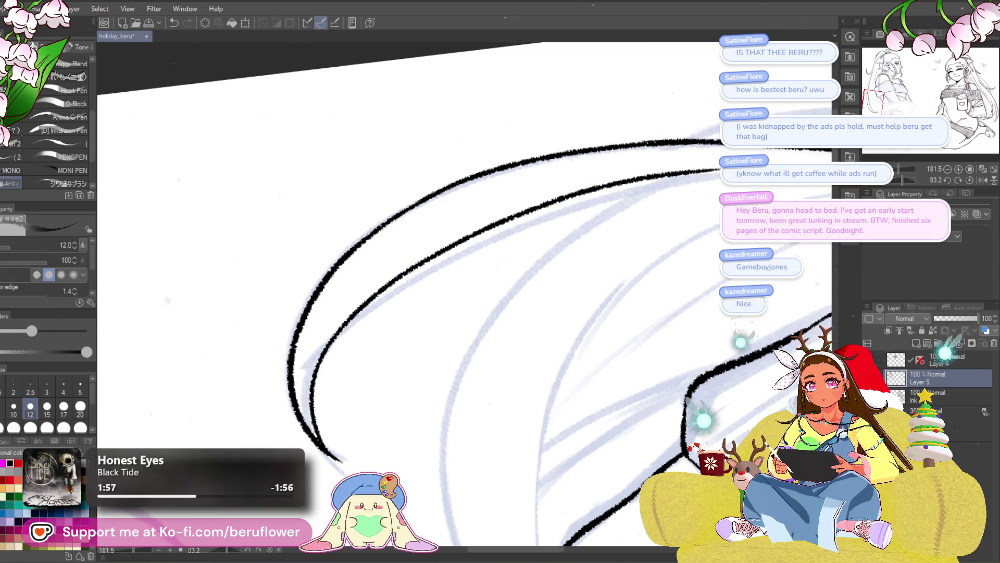
{"action": "key", "text": "ctrl+z"}
{"action": "left_click_drag", "start_coordinate": [339, 461], "coordinate": [721, 167]}
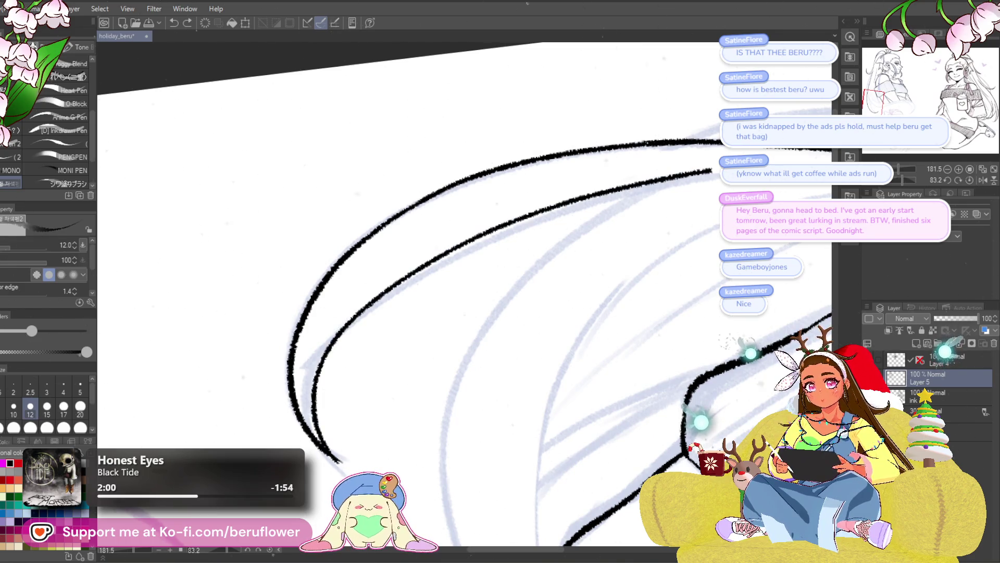
{"action": "key", "text": "ctrl+z"}
{"action": "left_click_drag", "start_coordinate": [340, 461], "coordinate": [721, 167]}
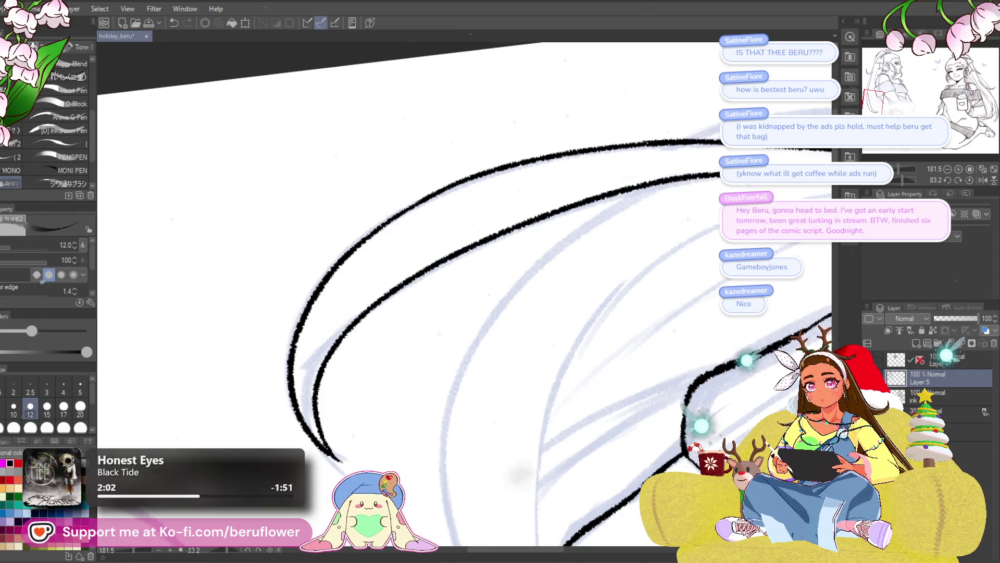
{"action": "mouse_move", "coordinate": [611, 294]}
{"action": "left_mouse_down"}
{"action": "mouse_move", "coordinate": [563, 283]}
{"action": "mouse_move", "coordinate": [552, 261]}
{"action": "left_mouse_up"}
{"action": "key", "text": "ctrl+z"}
{"action": "mouse_move", "coordinate": [316, 452]}
{"action": "left_mouse_down"}
{"action": "mouse_move", "coordinate": [301, 356]}
{"action": "mouse_move", "coordinate": [720, 167]}
{"action": "left_mouse_up"}
{"action": "mouse_move", "coordinate": [717, 203]}
{"action": "left_mouse_down"}
{"action": "mouse_move", "coordinate": [537, 133]}
{"action": "mouse_move", "coordinate": [448, 173]}
{"action": "left_mouse_up"}
{"action": "left_click_drag", "start_coordinate": [536, 134], "coordinate": [449, 175]}
- Ink a new hair line down-left and extend the left contour with a bold stroke
{"action": "mouse_move", "coordinate": [529, 138]}
{"action": "left_mouse_down"}
{"action": "mouse_move", "coordinate": [344, 284]}
{"action": "mouse_move", "coordinate": [303, 385]}
{"action": "mouse_move", "coordinate": [507, 77]}
{"action": "mouse_move", "coordinate": [541, 63]}
{"action": "left_mouse_up"}
{"action": "mouse_move", "coordinate": [544, 62]}
{"action": "left_mouse_down"}
{"action": "mouse_move", "coordinate": [375, 183]}
{"action": "mouse_move", "coordinate": [316, 286]}
{"action": "mouse_move", "coordinate": [308, 351]}
{"action": "mouse_move", "coordinate": [328, 442]}
{"action": "mouse_move", "coordinate": [265, 219]}
{"action": "mouse_move", "coordinate": [252, 232]}
{"action": "left_mouse_up"}
{"action": "left_click_drag", "start_coordinate": [247, 196], "coordinate": [272, 263]}
{"action": "key", "text": "ctrl+z"}
{"action": "left_click_drag", "start_coordinate": [249, 220], "coordinate": [347, 428]}
{"action": "scroll", "coordinate": [350, 235], "scroll_direction": "down", "scroll_amount": 5}
{"action": "scroll", "coordinate": [469, 297], "scroll_direction": "up", "scroll_amount": 3}
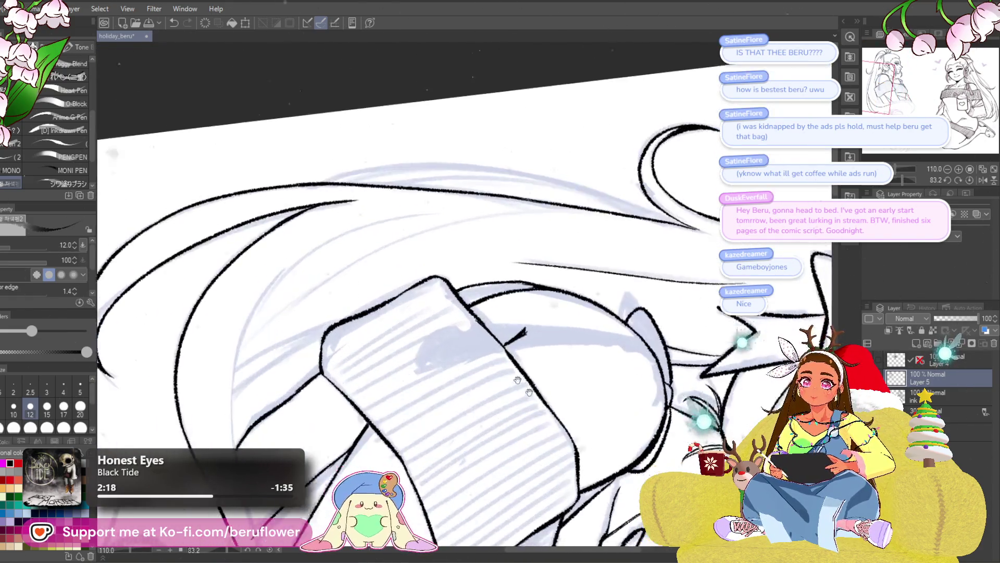
{"action": "scroll", "coordinate": [469, 297], "scroll_direction": "up", "scroll_amount": 2}
- Flip and fit the canvas to review the whole figure, then move onto the sleeve
{"action": "left_click", "coordinate": [976, 180]}
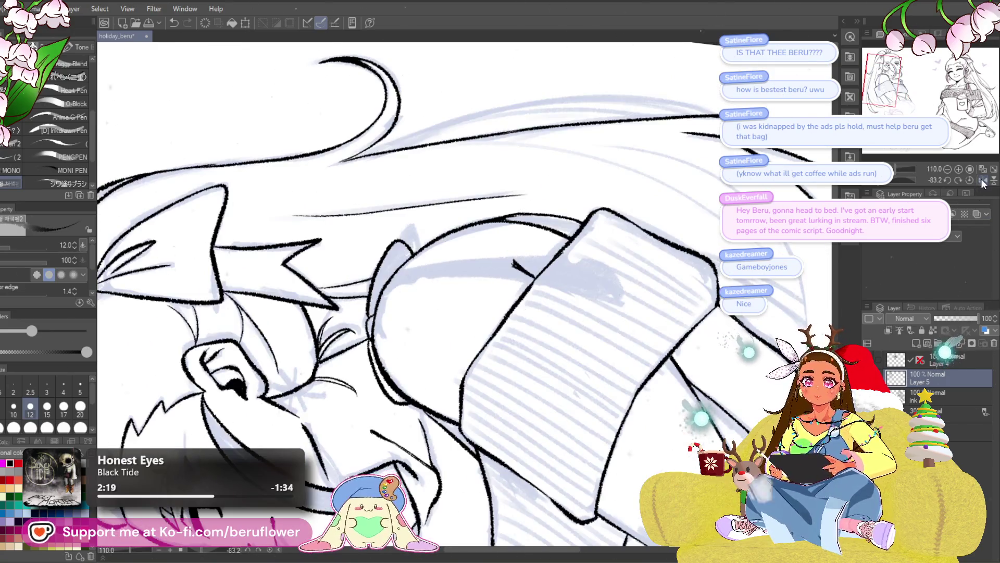
{"action": "key", "text": "ctrl+0"}
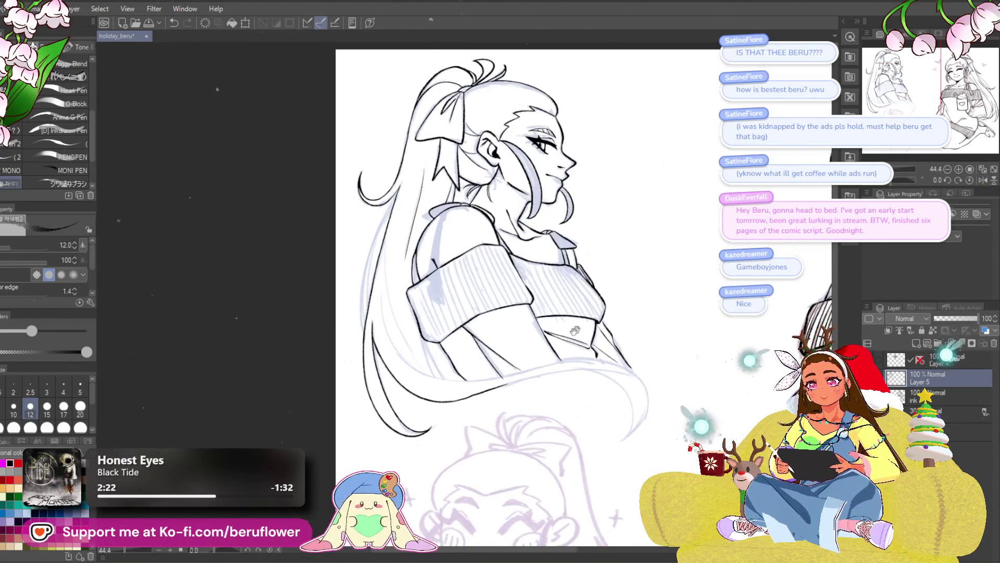
{"action": "scroll", "coordinate": [417, 237], "scroll_direction": "up", "scroll_amount": 4}
{"action": "mouse_move", "coordinate": [390, 266]}
{"action": "left_mouse_down"}
{"action": "mouse_move", "coordinate": [418, 236]}
{"action": "mouse_move", "coordinate": [436, 181]}
{"action": "mouse_move", "coordinate": [460, 169]}
{"action": "left_mouse_up"}
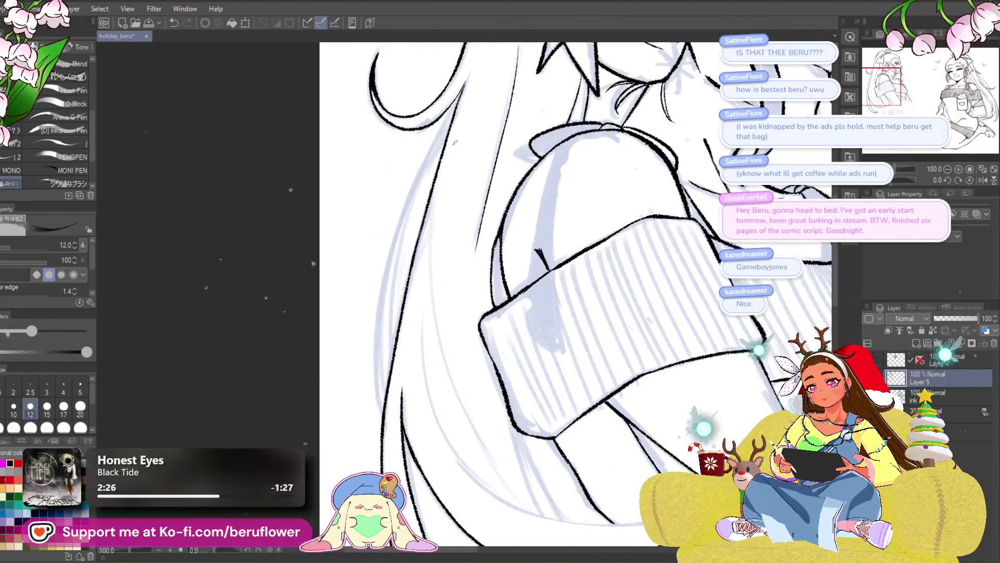
- Redraw the long hair line beside the sleeve and rotate the canvas for the next strokes
{"action": "key", "text": "ctrl+z"}
{"action": "left_click_drag", "start_coordinate": [452, 121], "coordinate": [386, 413]}
{"action": "scroll", "coordinate": [402, 399], "scroll_direction": "up", "scroll_amount": 1}
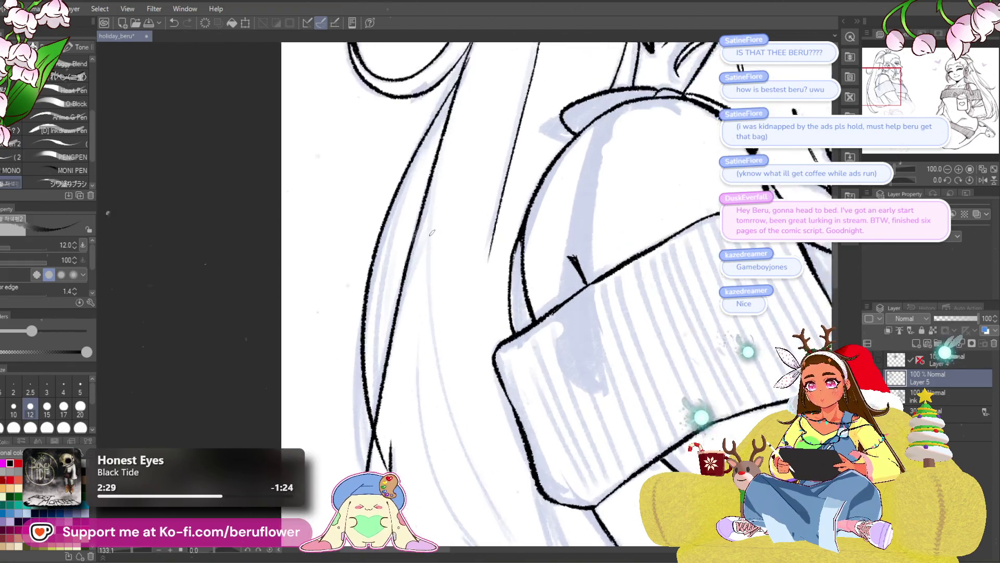
{"action": "scroll", "coordinate": [403, 399], "scroll_direction": "up", "scroll_amount": 1}
{"action": "scroll", "coordinate": [407, 400], "scroll_direction": "up", "scroll_amount": 1}
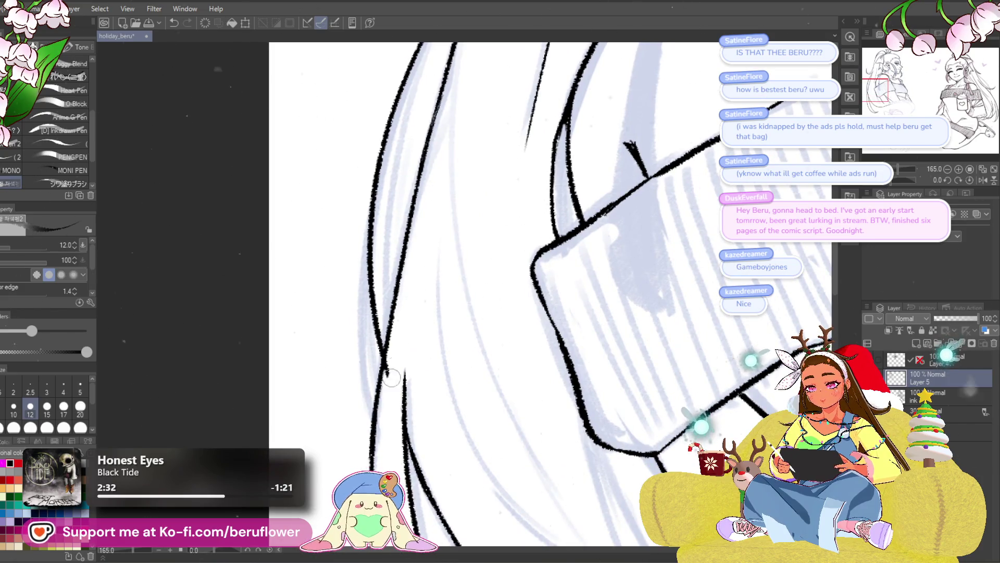
{"action": "scroll", "coordinate": [395, 338], "scroll_direction": "down", "scroll_amount": 3}
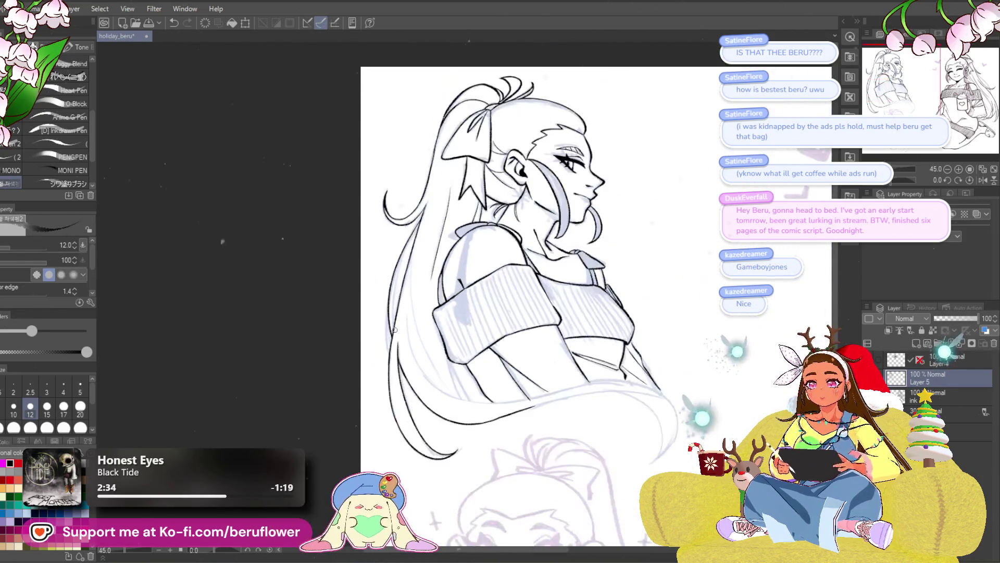
{"action": "scroll", "coordinate": [469, 332], "scroll_direction": "up", "scroll_amount": 1}
{"action": "scroll", "coordinate": [493, 329], "scroll_direction": "up", "scroll_amount": 1}
{"action": "left_click_drag", "start_coordinate": [493, 329], "coordinate": [508, 301]}
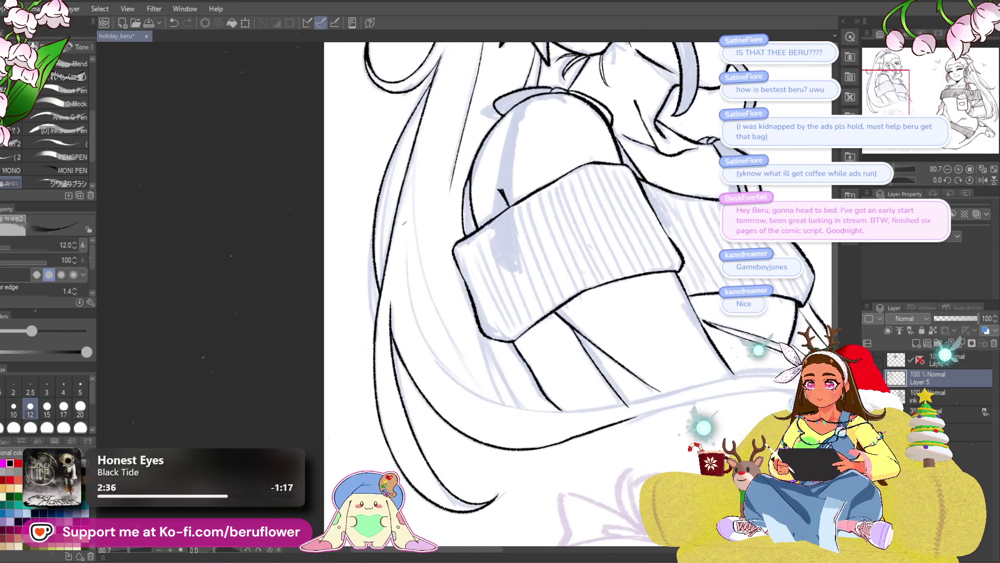
{"action": "left_click_drag", "start_coordinate": [906, 182], "coordinate": [909, 175]}
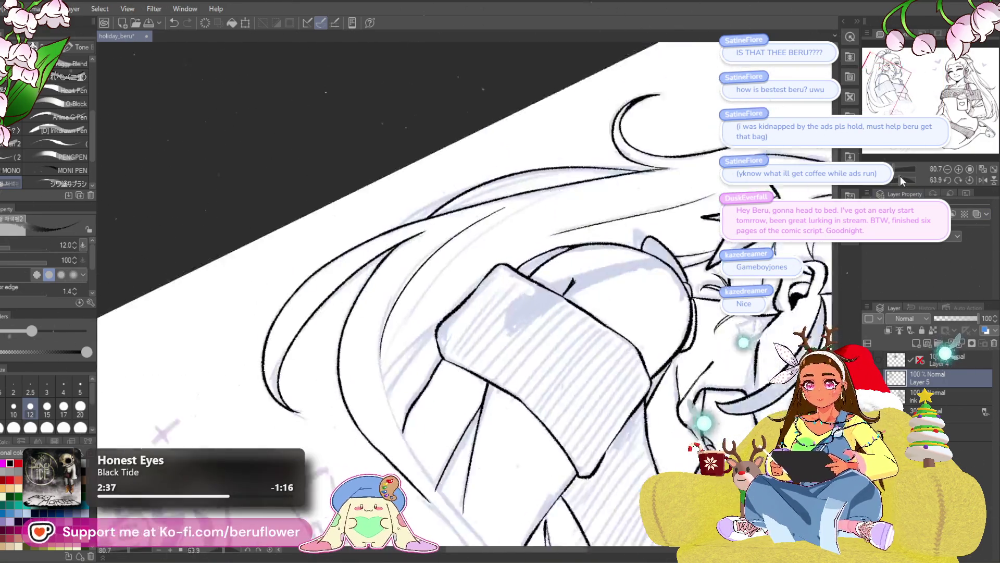
{"action": "scroll", "coordinate": [462, 205], "scroll_direction": "up", "scroll_amount": 3}
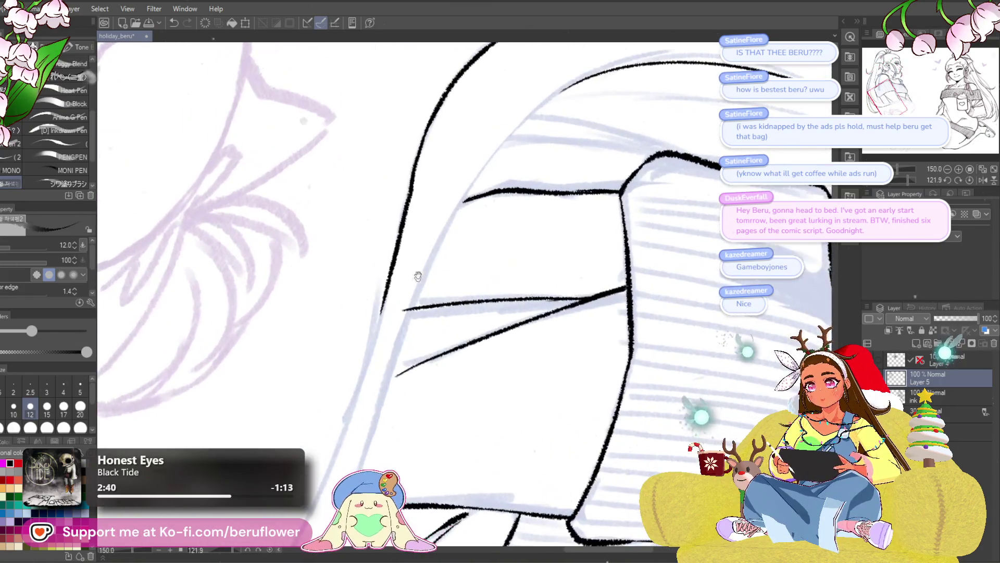
- Ink lines along the sketch and down the sleeve edge, then bring the sweater folds into view
{"action": "mouse_move", "coordinate": [388, 293]}
{"action": "left_mouse_down"}
{"action": "mouse_move", "coordinate": [443, 163]}
{"action": "mouse_move", "coordinate": [336, 442]}
{"action": "left_mouse_up"}
{"action": "mouse_move", "coordinate": [469, 293]}
{"action": "left_mouse_down"}
{"action": "mouse_move", "coordinate": [443, 340]}
{"action": "mouse_move", "coordinate": [453, 362]}
{"action": "left_mouse_up"}
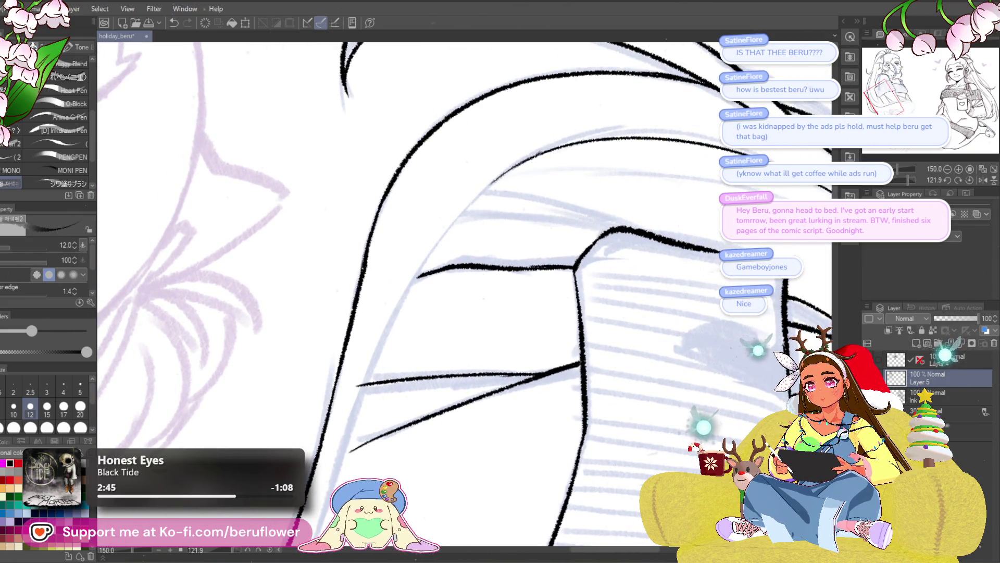
{"action": "mouse_move", "coordinate": [439, 244]}
{"action": "left_mouse_down"}
{"action": "mouse_move", "coordinate": [347, 415]}
{"action": "mouse_move", "coordinate": [361, 383]}
{"action": "left_mouse_up"}
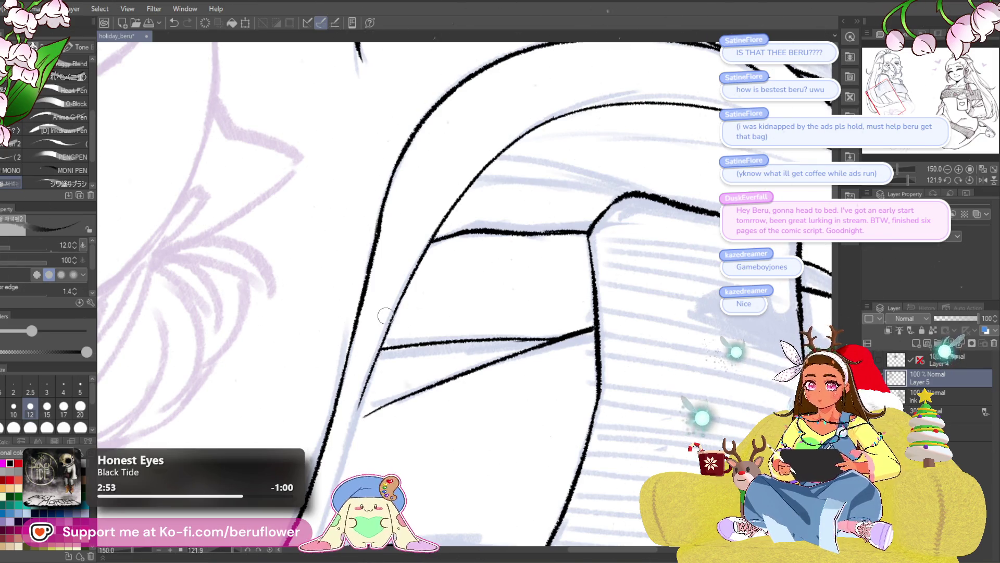
{"action": "mouse_move", "coordinate": [386, 315]}
{"action": "left_mouse_down"}
{"action": "mouse_move", "coordinate": [649, 334]}
{"action": "mouse_move", "coordinate": [551, 463]}
{"action": "left_mouse_up"}
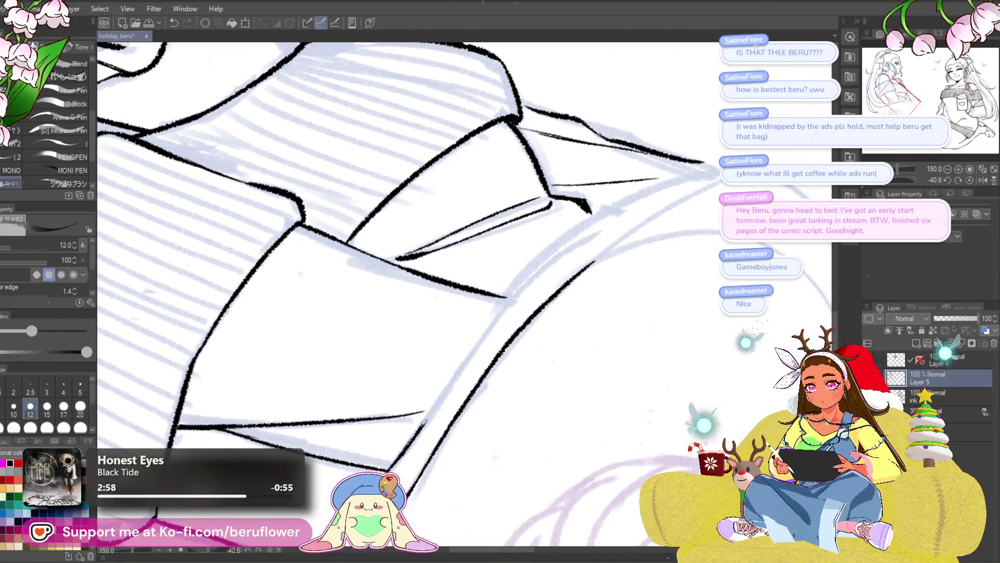
{"action": "left_click_drag", "start_coordinate": [669, 265], "coordinate": [609, 306]}
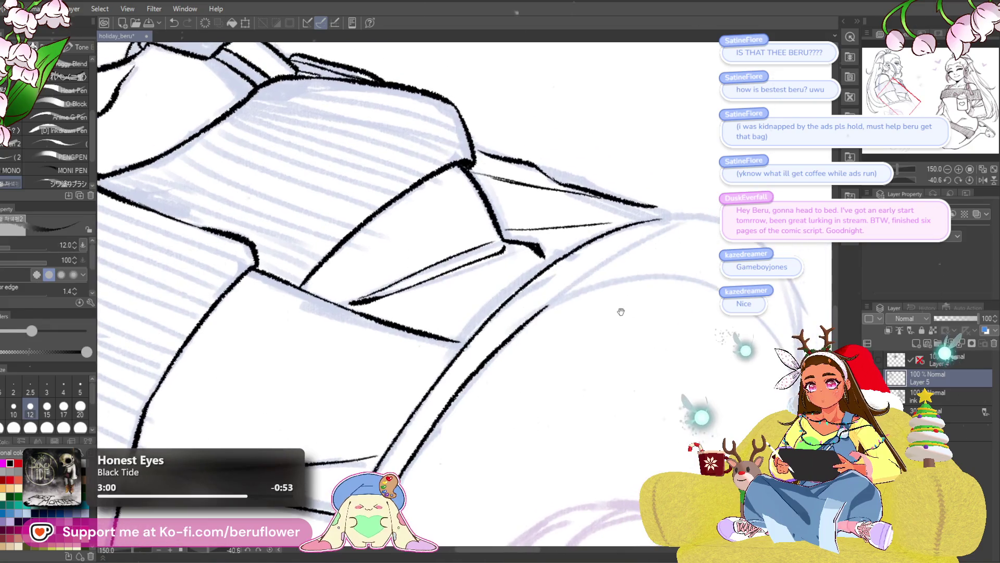
- Draw the long sweater-edge line, redoing it once for a cleaner stroke
{"action": "left_click_drag", "start_coordinate": [375, 469], "coordinate": [672, 221]}
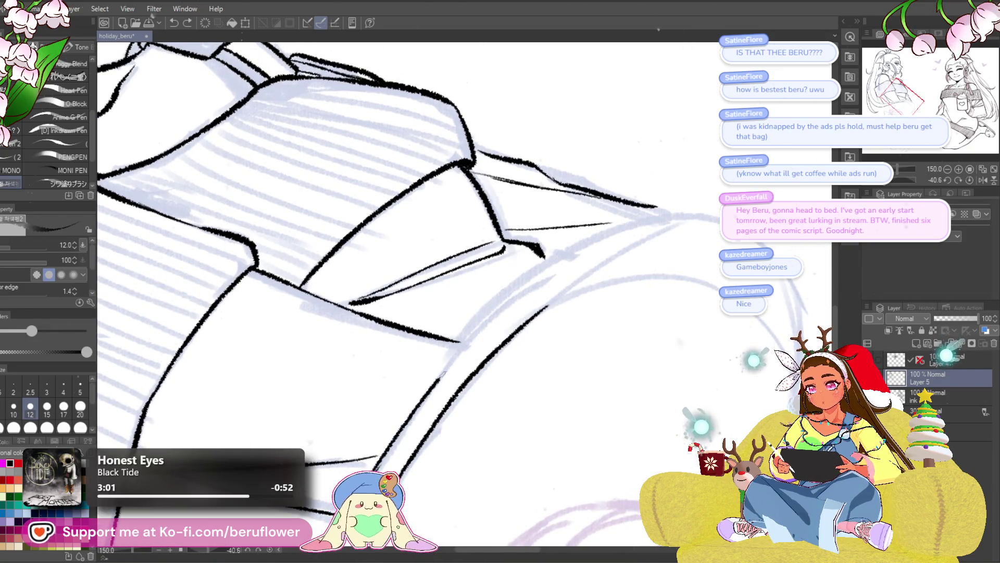
{"action": "key", "text": "ctrl+z"}
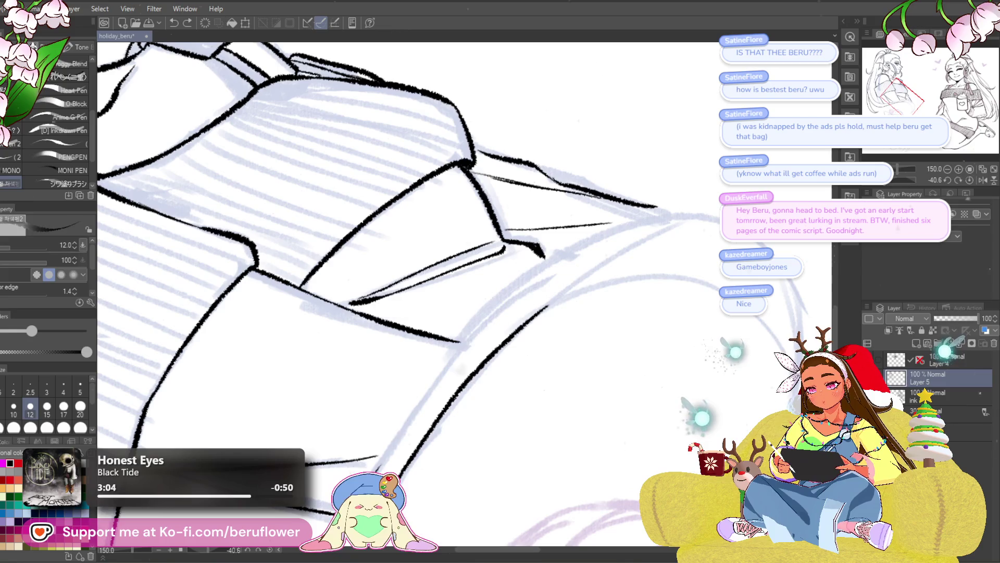
{"action": "left_click_drag", "start_coordinate": [375, 473], "coordinate": [695, 212]}
{"action": "left_click_drag", "start_coordinate": [629, 269], "coordinate": [650, 351]}
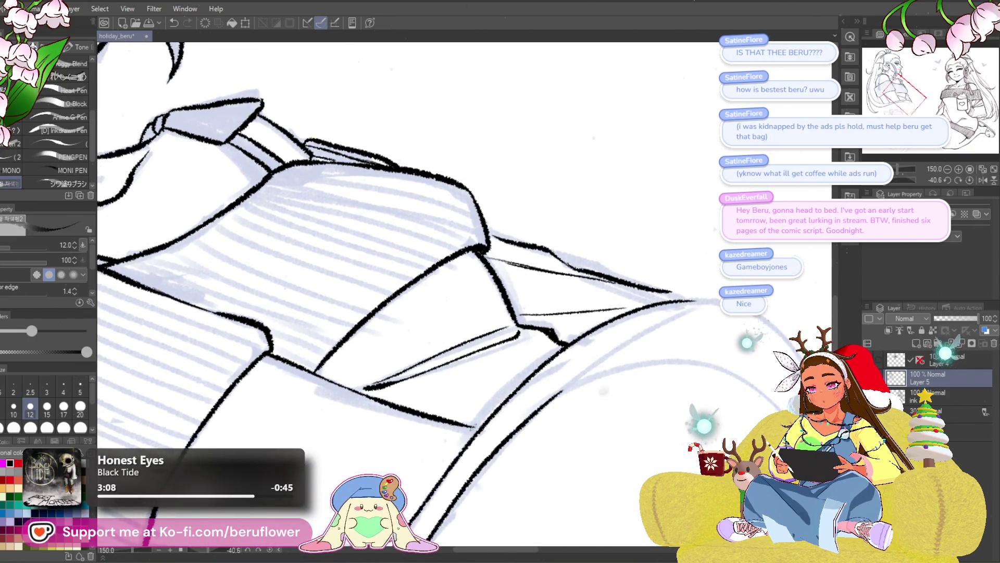
{"action": "mouse_move", "coordinate": [543, 468]}
{"action": "left_mouse_down"}
{"action": "mouse_move", "coordinate": [523, 402]}
{"action": "mouse_move", "coordinate": [453, 438]}
{"action": "mouse_move", "coordinate": [457, 473]}
{"action": "mouse_move", "coordinate": [407, 438]}
{"action": "left_mouse_up"}
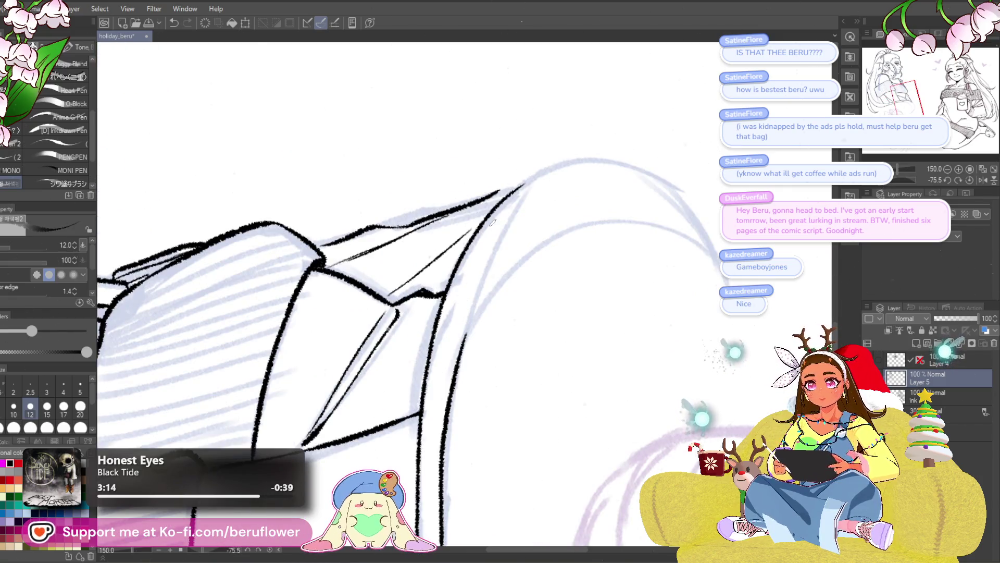
{"action": "scroll", "coordinate": [492, 221], "scroll_direction": "up", "scroll_amount": 1}
{"action": "scroll", "coordinate": [493, 222], "scroll_direction": "up", "scroll_amount": 1}
{"action": "scroll", "coordinate": [493, 222], "scroll_direction": "up", "scroll_amount": 1}
{"action": "scroll", "coordinate": [492, 220], "scroll_direction": "up", "scroll_amount": 1}
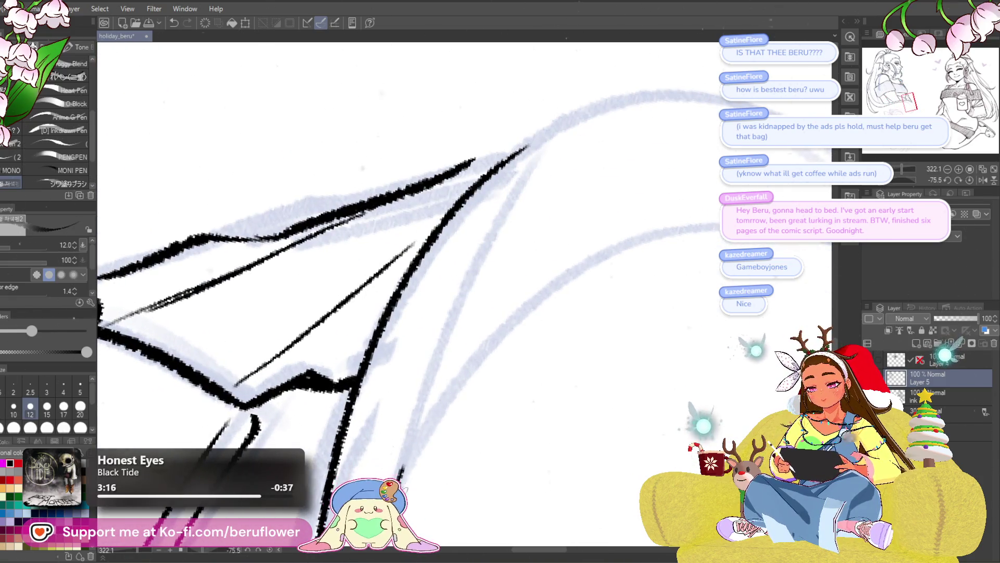
- Ink the right hair strands along the sketch, retrying rough strokes until smooth
{"action": "left_click_drag", "start_coordinate": [400, 473], "coordinate": [552, 169]}
{"action": "key", "text": "ctrl+z"}
{"action": "mouse_move", "coordinate": [401, 473]}
{"action": "left_mouse_down"}
{"action": "mouse_move", "coordinate": [458, 317]}
{"action": "mouse_move", "coordinate": [551, 168]}
{"action": "left_mouse_up"}
{"action": "key", "text": "ctrl+z"}
{"action": "left_click_drag", "start_coordinate": [402, 474], "coordinate": [552, 144]}
{"action": "mouse_move", "coordinate": [407, 472]}
{"action": "left_mouse_down"}
{"action": "mouse_move", "coordinate": [536, 299]}
{"action": "mouse_move", "coordinate": [677, 227]}
{"action": "left_mouse_up"}
{"action": "left_click_drag", "start_coordinate": [482, 198], "coordinate": [522, 336]}
{"action": "mouse_move", "coordinate": [552, 292]}
{"action": "left_mouse_down"}
{"action": "mouse_move", "coordinate": [703, 227]}
{"action": "mouse_move", "coordinate": [501, 406]}
{"action": "left_mouse_up"}
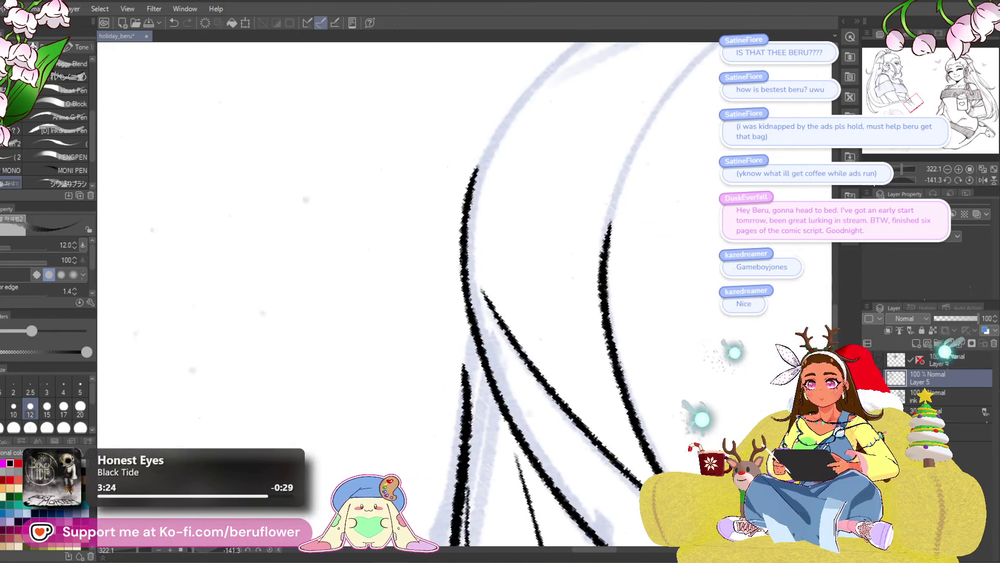
- Redraw the upper hair stroke smoothly, add a line along the sketch, and fit the view upright
{"action": "mouse_move", "coordinate": [484, 234]}
{"action": "left_mouse_down"}
{"action": "mouse_move", "coordinate": [415, 391]}
{"action": "mouse_move", "coordinate": [419, 331]}
{"action": "mouse_move", "coordinate": [556, 208]}
{"action": "mouse_move", "coordinate": [801, 190]}
{"action": "left_mouse_up"}
{"action": "key", "text": "ctrl+z"}
{"action": "mouse_move", "coordinate": [391, 387]}
{"action": "left_mouse_down"}
{"action": "mouse_move", "coordinate": [665, 187]}
{"action": "mouse_move", "coordinate": [801, 190]}
{"action": "left_mouse_up"}
{"action": "mouse_move", "coordinate": [535, 405]}
{"action": "left_mouse_down"}
{"action": "mouse_move", "coordinate": [656, 219]}
{"action": "mouse_move", "coordinate": [781, 192]}
{"action": "left_mouse_up"}
{"action": "key", "text": "ctrl+alt+0"}
{"action": "key", "text": "ctrl+alt+0"}
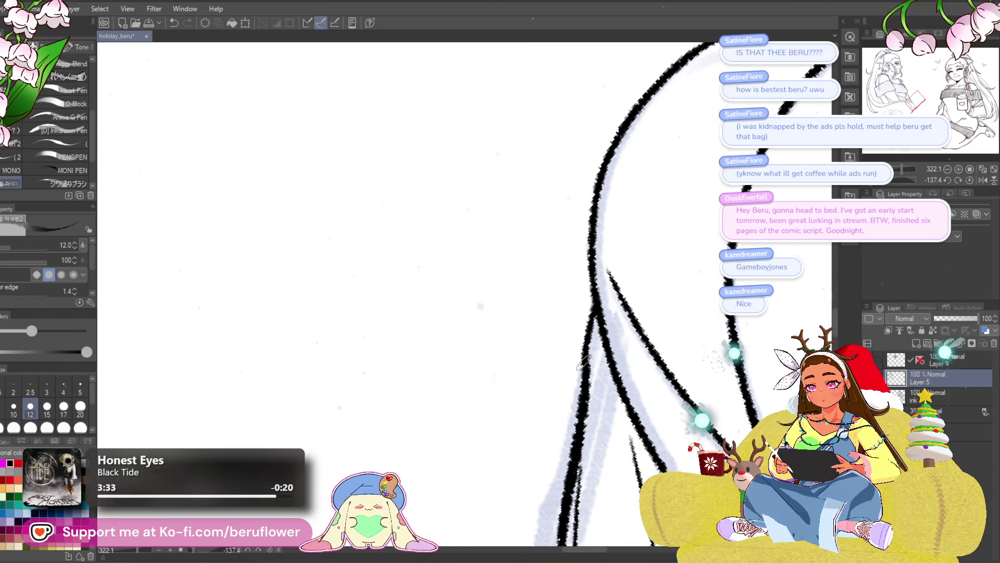
{"action": "scroll", "coordinate": [579, 391], "scroll_direction": "down", "scroll_amount": 5}
{"action": "scroll", "coordinate": [779, 252], "scroll_direction": "up", "scroll_amount": 1}
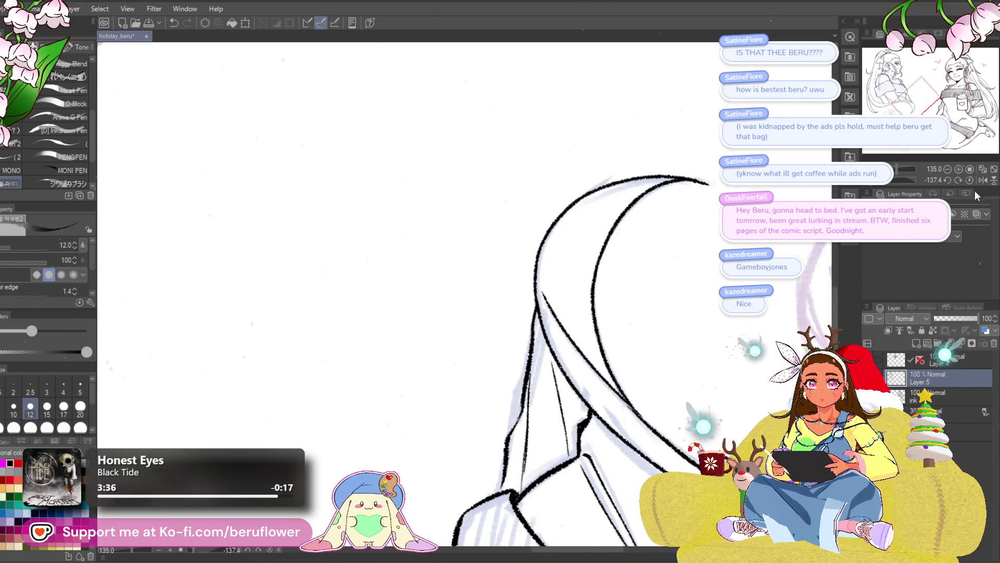
{"action": "left_click", "coordinate": [966, 180]}
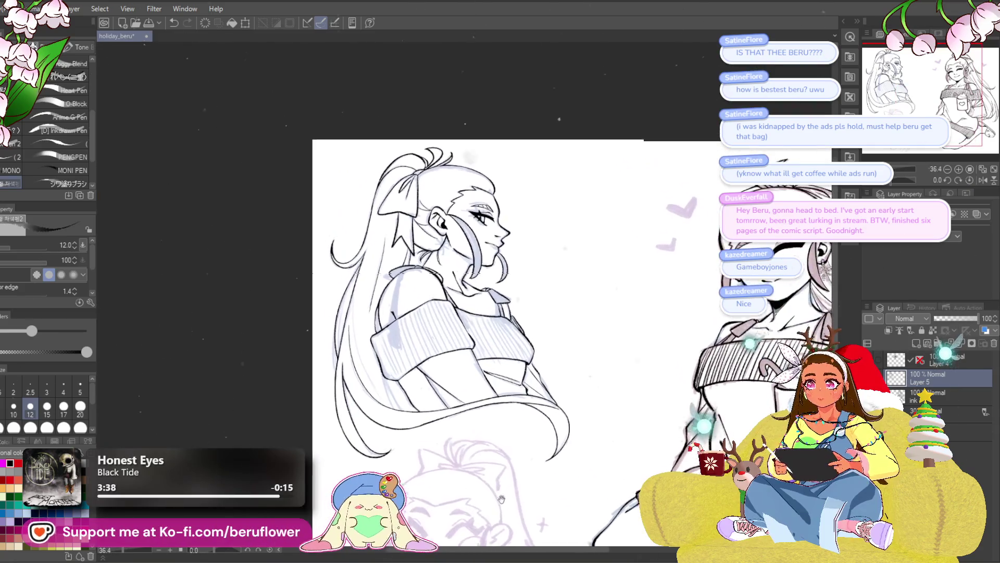
{"action": "scroll", "coordinate": [501, 499], "scroll_direction": "up", "scroll_amount": 1}
{"action": "scroll", "coordinate": [468, 390], "scroll_direction": "up", "scroll_amount": 1}
{"action": "scroll", "coordinate": [445, 328], "scroll_direction": "up", "scroll_amount": 1}
{"action": "scroll", "coordinate": [435, 297], "scroll_direction": "up", "scroll_amount": 1}
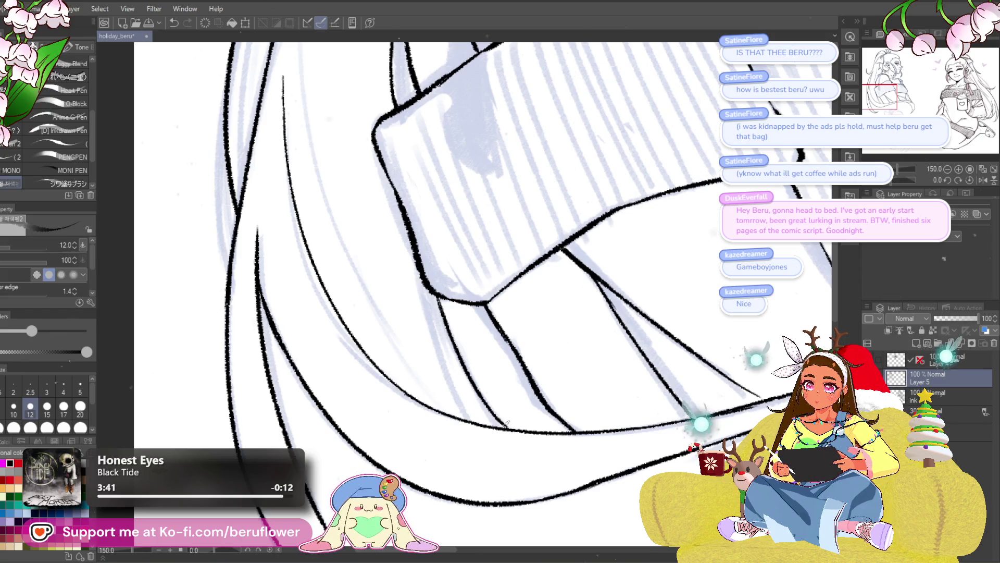
- Try a thin line from the sweater cuff, undo both attempts, and view the whole figure
{"action": "left_click_drag", "start_coordinate": [417, 257], "coordinate": [480, 419]}
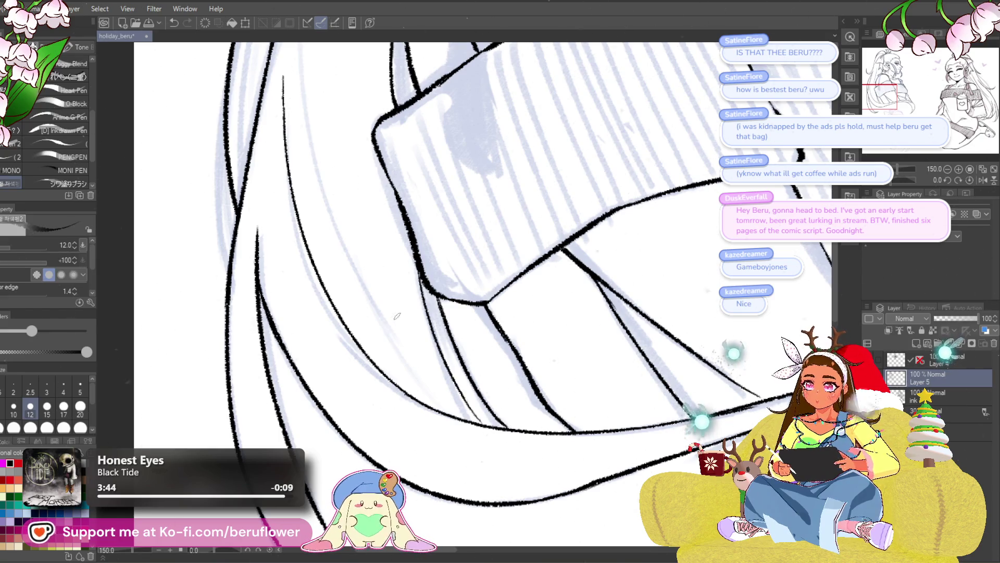
{"action": "left_click_drag", "start_coordinate": [336, 109], "coordinate": [336, 227]}
{"action": "key", "text": "ctrl+z"}
{"action": "left_click_drag", "start_coordinate": [300, 67], "coordinate": [395, 451]}
{"action": "key", "text": "ctrl+z"}
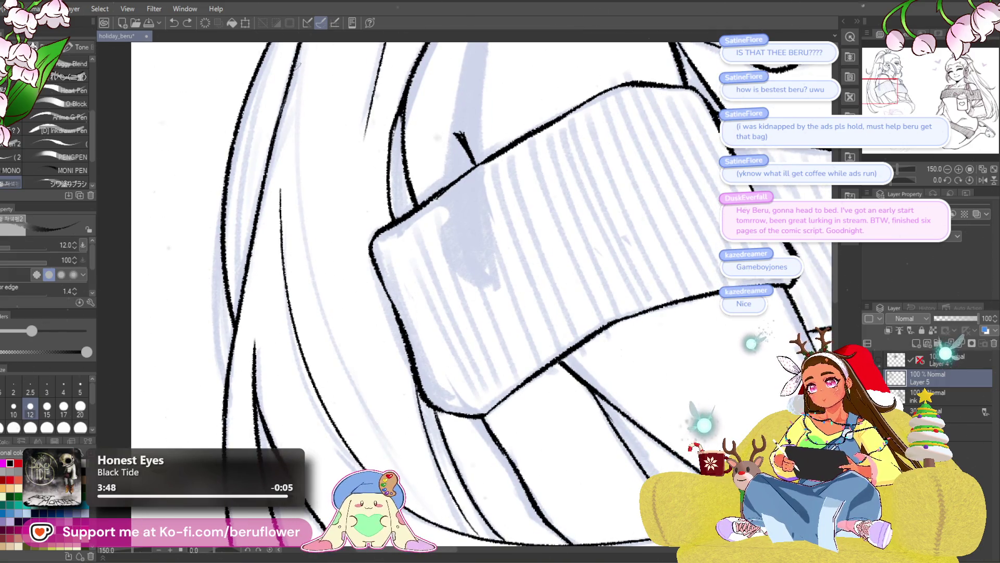
{"action": "scroll", "coordinate": [568, 431], "scroll_direction": "down", "scroll_amount": 5}
{"action": "mouse_move", "coordinate": [568, 432]}
{"action": "left_mouse_down"}
{"action": "mouse_move", "coordinate": [575, 371]}
{"action": "mouse_move", "coordinate": [609, 412]}
{"action": "left_mouse_up"}
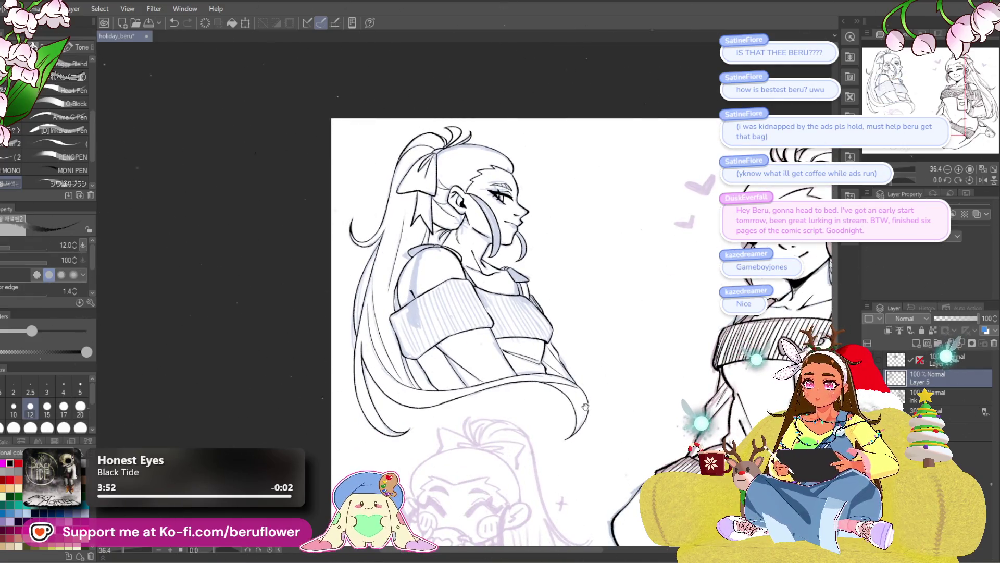
{"action": "scroll", "coordinate": [498, 486], "scroll_direction": "down", "scroll_amount": 1}
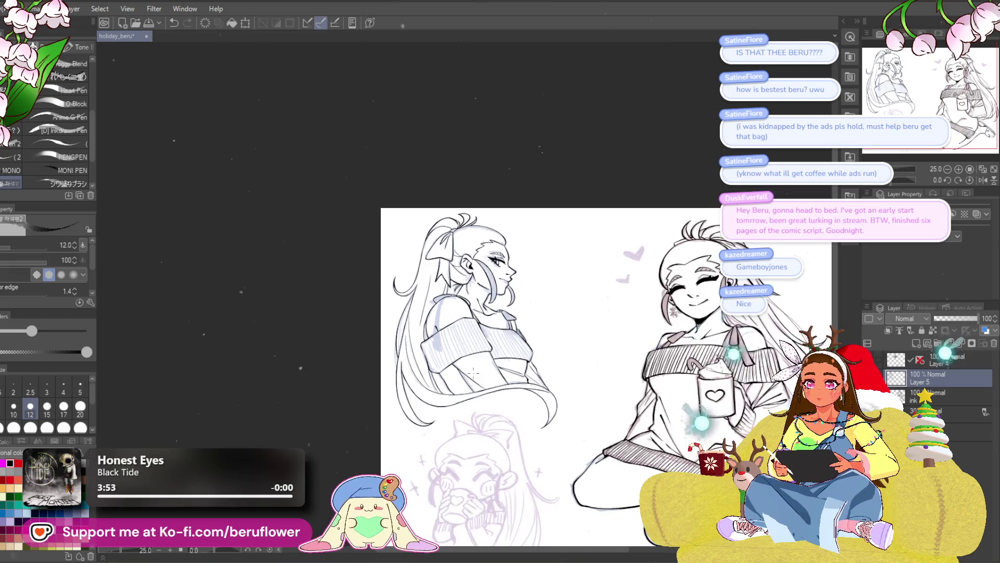
{"action": "scroll", "coordinate": [498, 487], "scroll_direction": "up", "scroll_amount": 2}
{"action": "scroll", "coordinate": [497, 486], "scroll_direction": "up", "scroll_amount": 1}
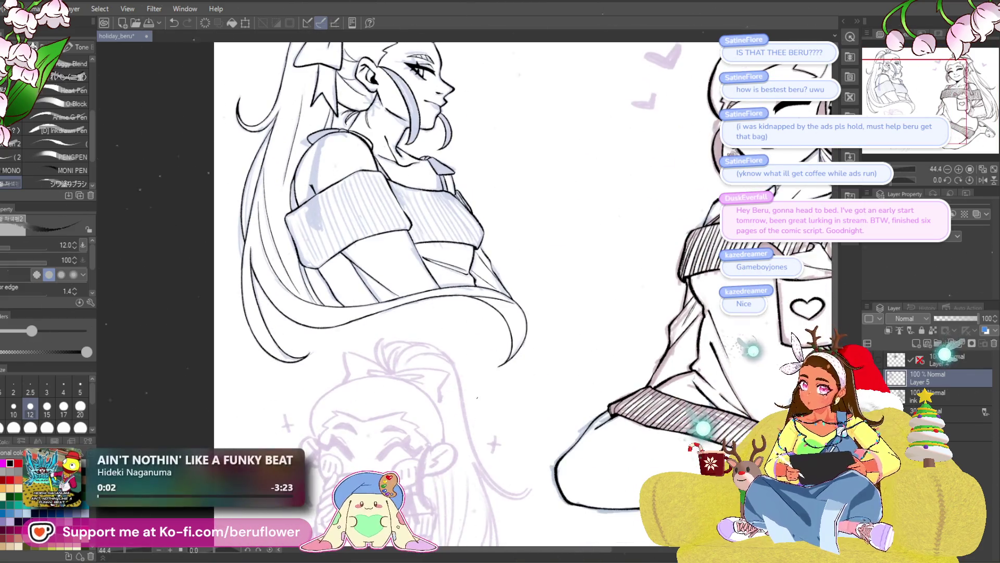
- Pan to the left girl's torso and add diagonal hatching across it
{"action": "left_click_drag", "start_coordinate": [575, 354], "coordinate": [598, 417]}
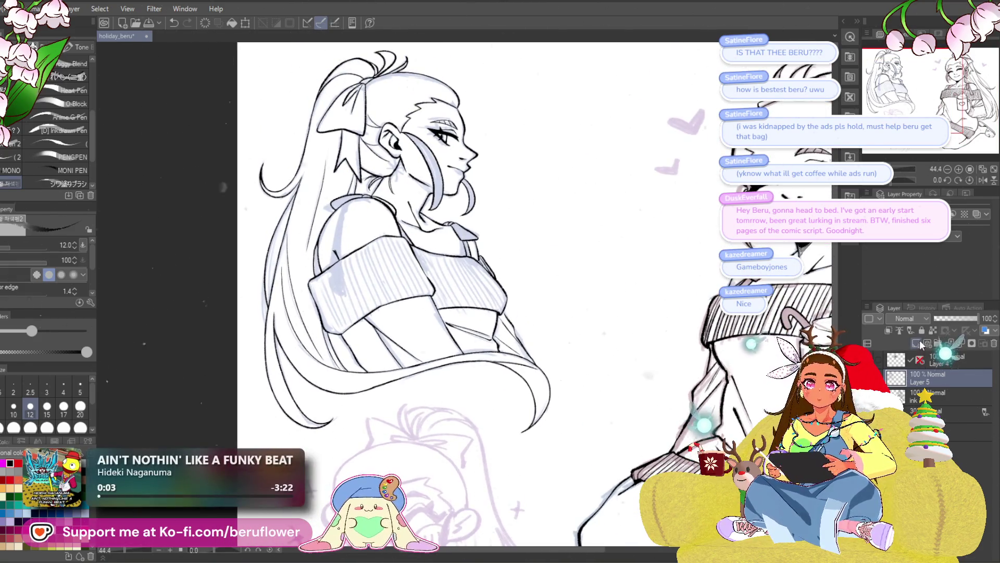
{"action": "scroll", "coordinate": [507, 307], "scroll_direction": "up", "scroll_amount": 2}
{"action": "scroll", "coordinate": [508, 307], "scroll_direction": "up", "scroll_amount": 3}
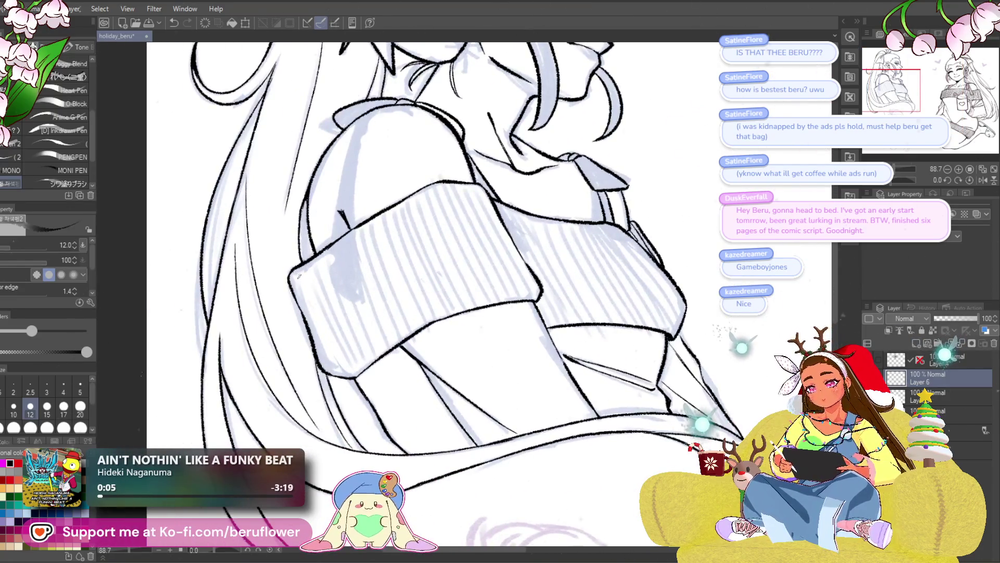
{"action": "left_click_drag", "start_coordinate": [305, 282], "coordinate": [164, 339]}
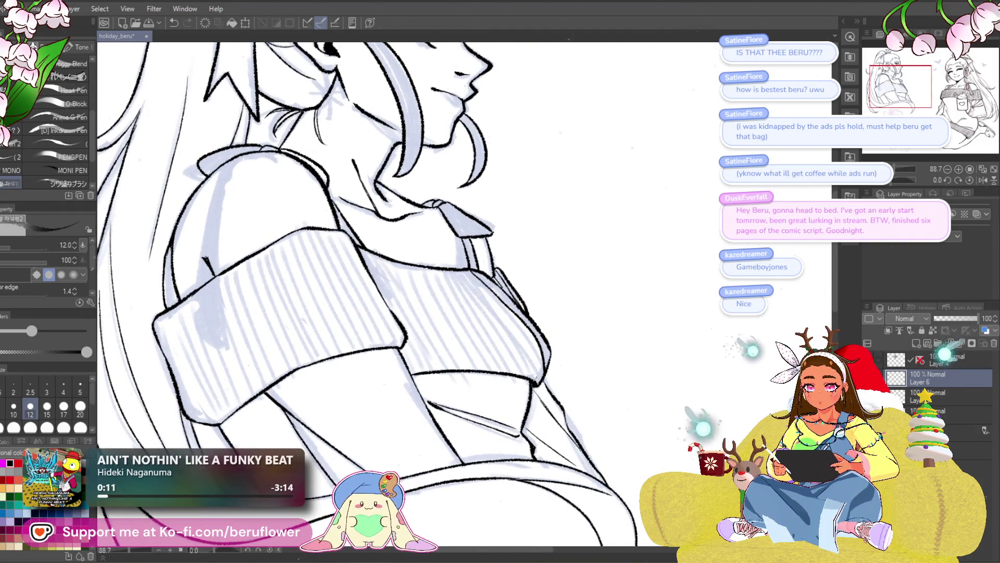
{"action": "mouse_move", "coordinate": [382, 257]}
{"action": "left_mouse_down"}
{"action": "mouse_move", "coordinate": [448, 368]}
{"action": "mouse_move", "coordinate": [469, 383]}
{"action": "left_mouse_up"}
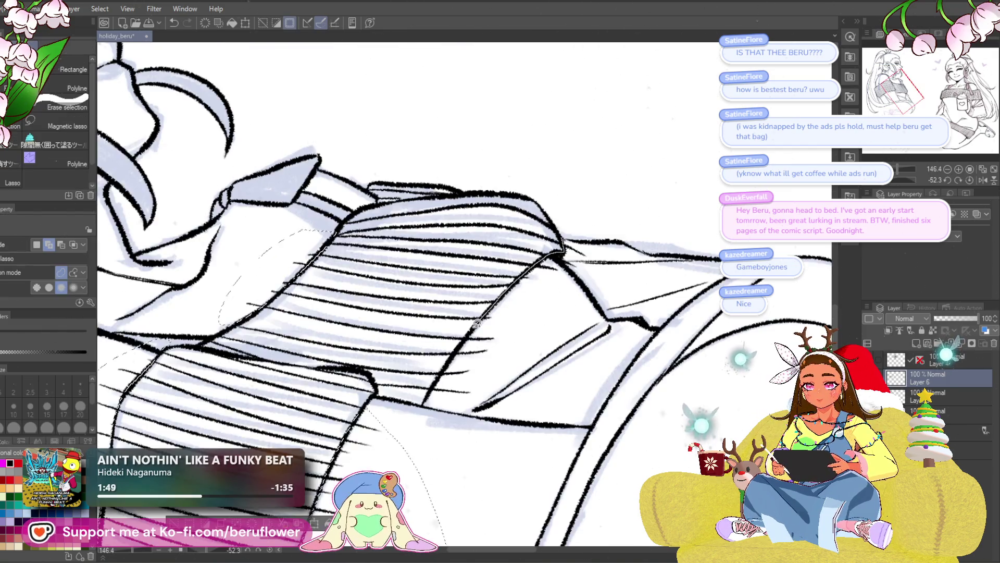
{"action": "scroll", "coordinate": [602, 248], "scroll_direction": "down", "scroll_amount": 3}
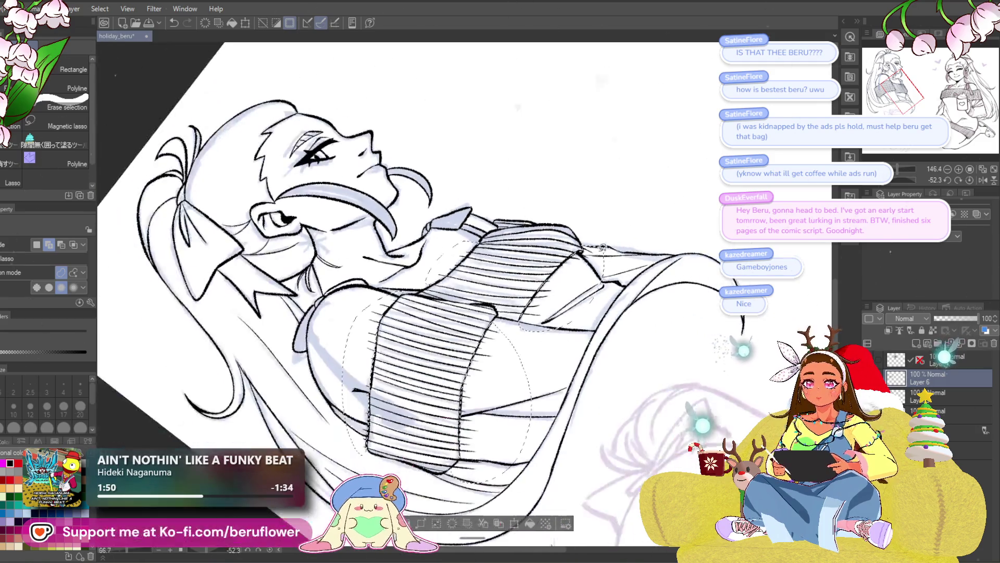
- Straighten the view, deselect, select both ink layers and bring up their context menu
{"action": "left_click", "coordinate": [961, 181]}
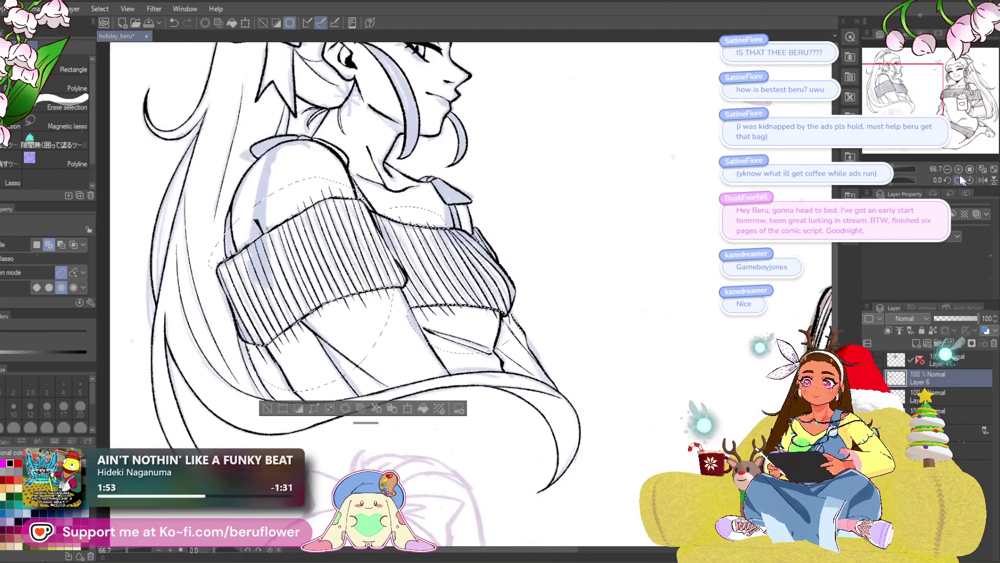
{"action": "key", "text": "ctrl+d"}
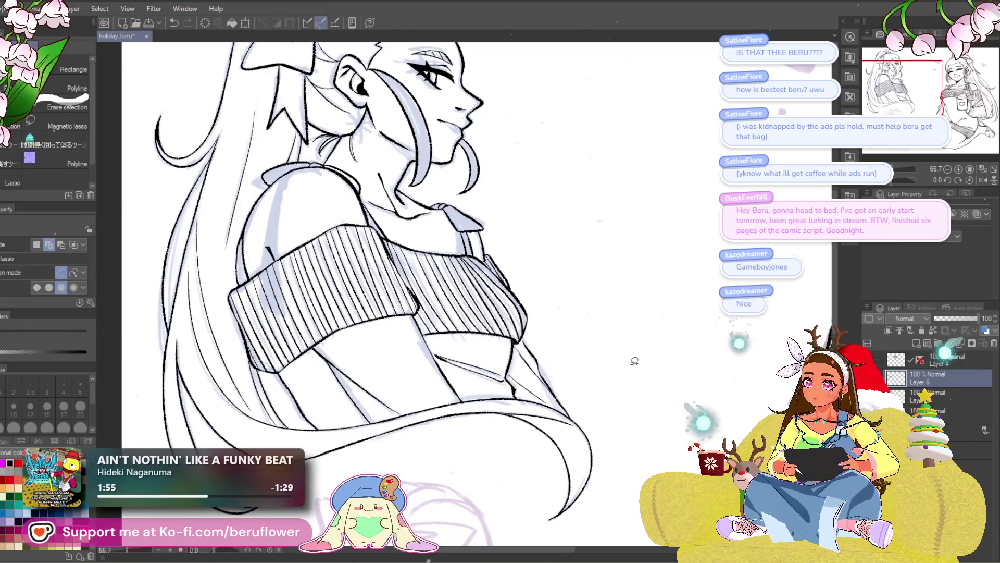
{"action": "scroll", "coordinate": [634, 360], "scroll_direction": "down", "scroll_amount": 3}
{"action": "scroll", "coordinate": [634, 360], "scroll_direction": "up", "scroll_amount": 3}
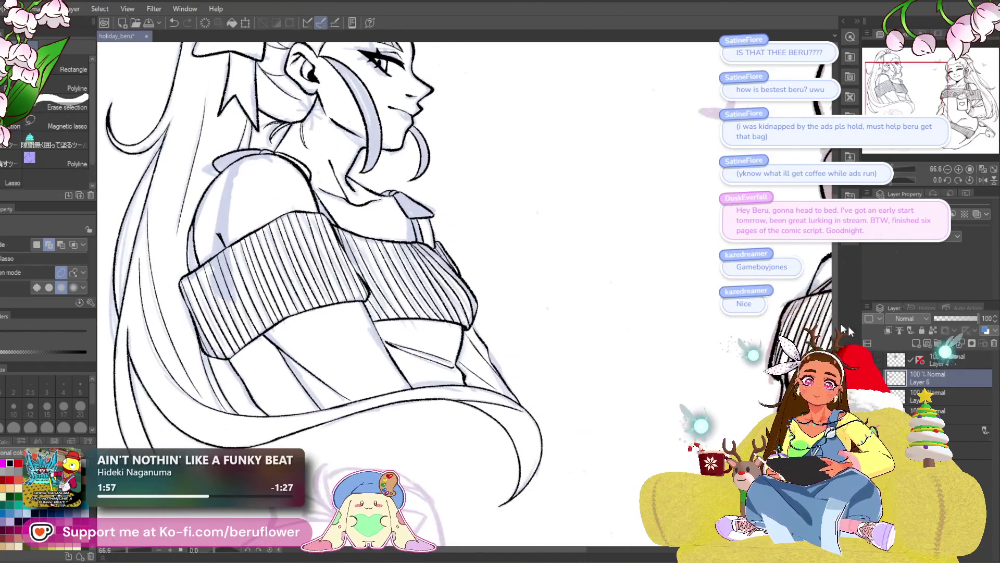
{"action": "left_click", "coordinate": [938, 395], "text": "ctrl"}
{"action": "right_click", "coordinate": [939, 375]}
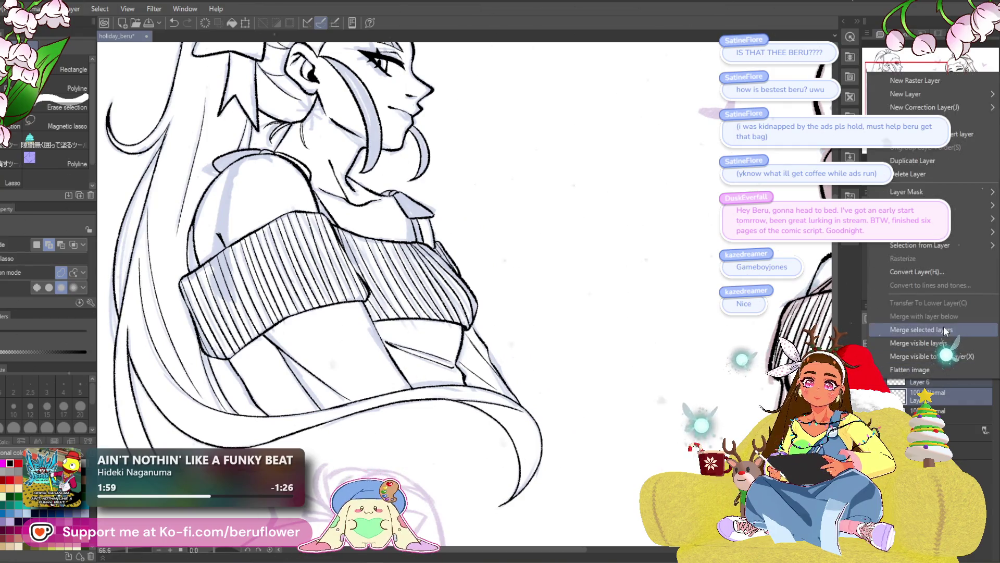
- Merge the selected layers into 'ink 2' and zoom out to see both drawings
{"action": "left_click", "coordinate": [944, 331]}
{"action": "type", "text": "ink 2"}
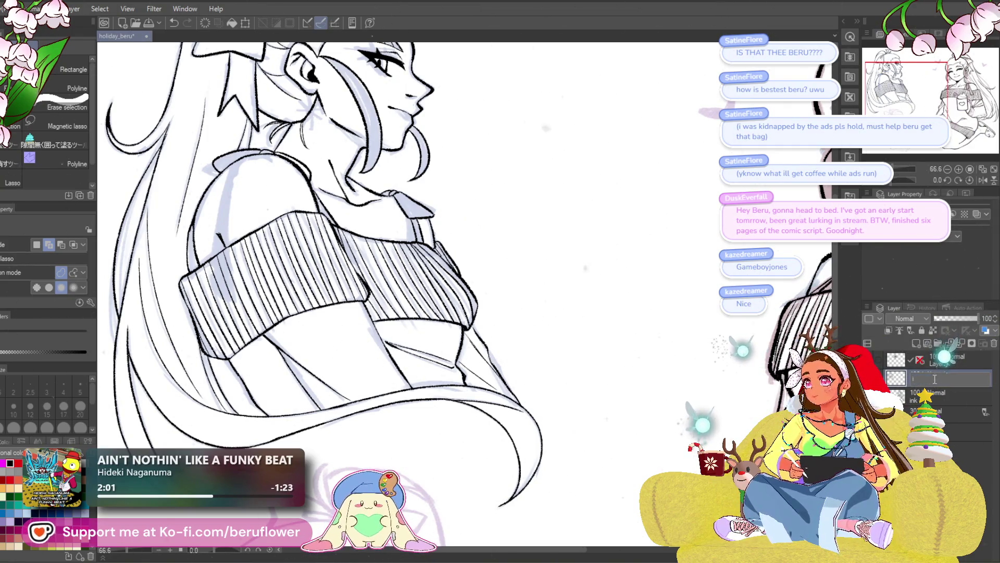
{"action": "key", "text": "Return"}
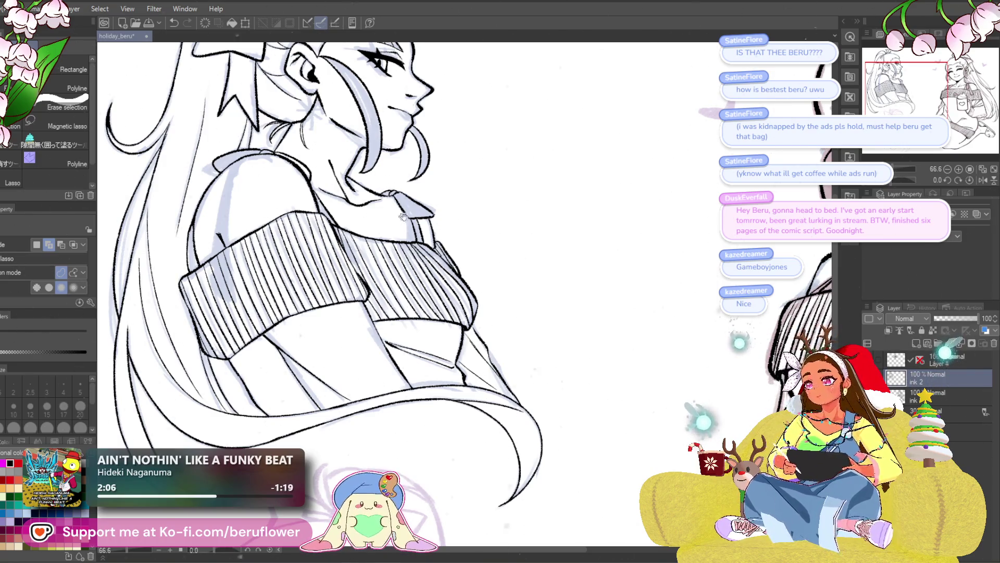
{"action": "key", "text": "minus"}
{"action": "key", "text": "p"}
{"action": "key", "text": "p"}
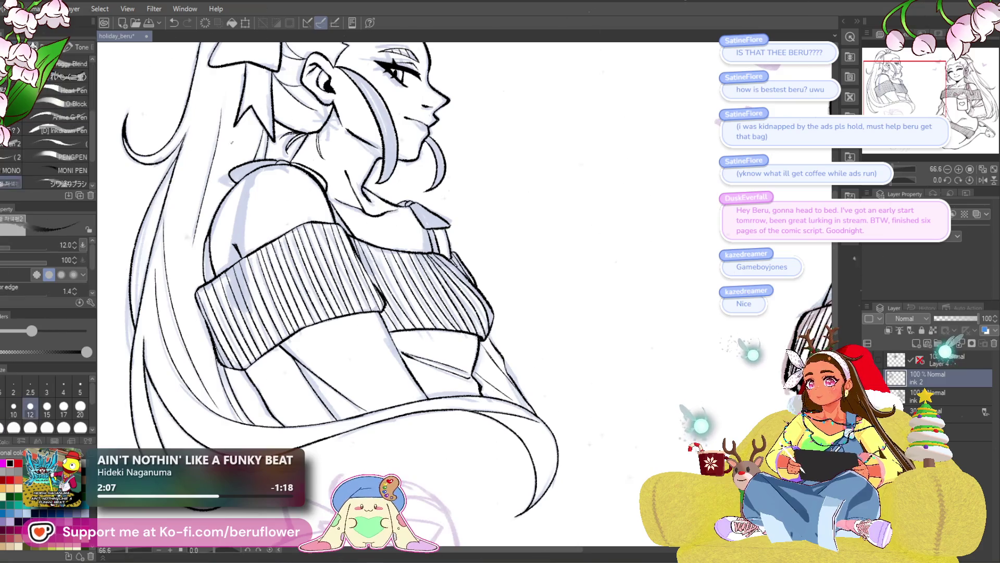
{"action": "key", "text": "minus"}
{"action": "key", "text": "minus"}
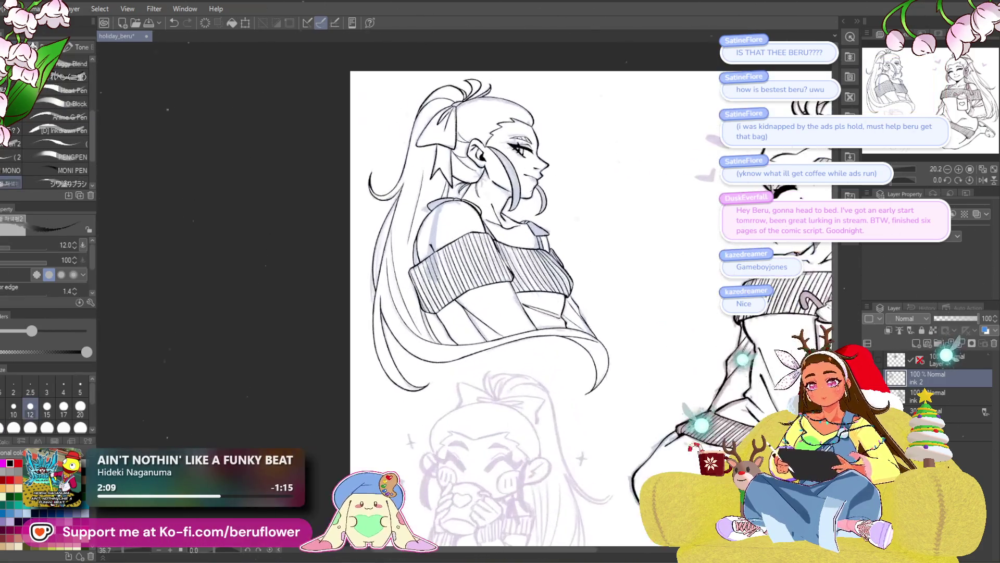
{"action": "key", "text": "minus"}
{"action": "key", "text": "minus"}
- Copy and paste Layer 4 to create Layer 4 Copy
{"action": "left_click", "coordinate": [925, 367]}
{"action": "key", "text": "ctrl+c"}
{"action": "key", "text": "ctrl+v"}
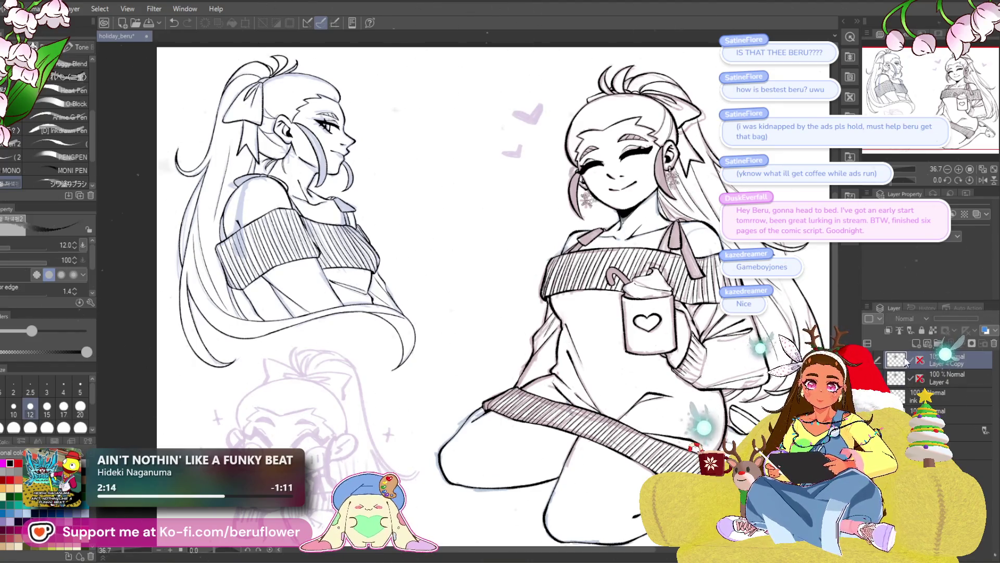
- Paste the black snowflake between the girls and confirm its initial placement
{"action": "left_click", "coordinate": [895, 367]}
{"action": "key", "text": "ctrl+v"}
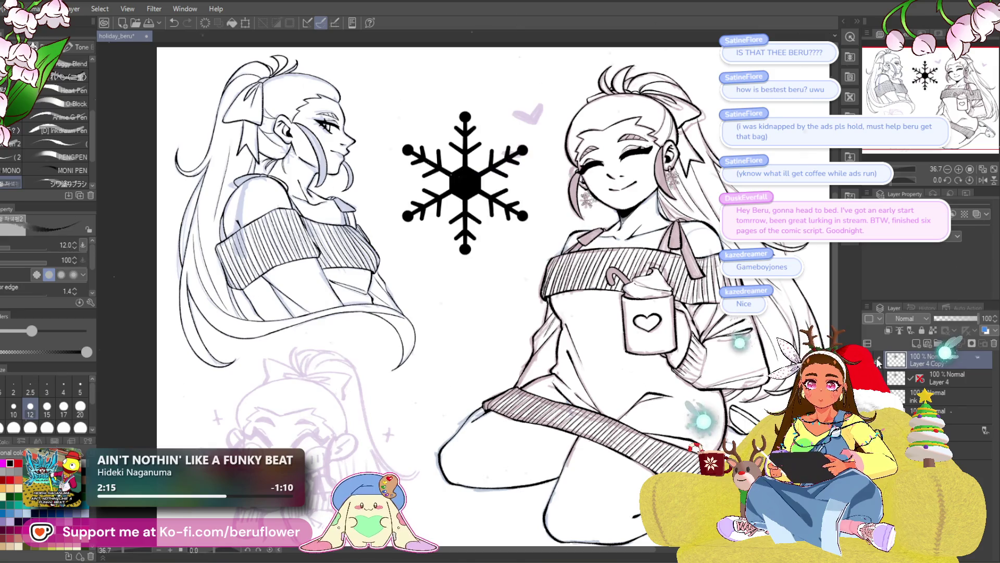
{"action": "key", "text": "ctrl+t"}
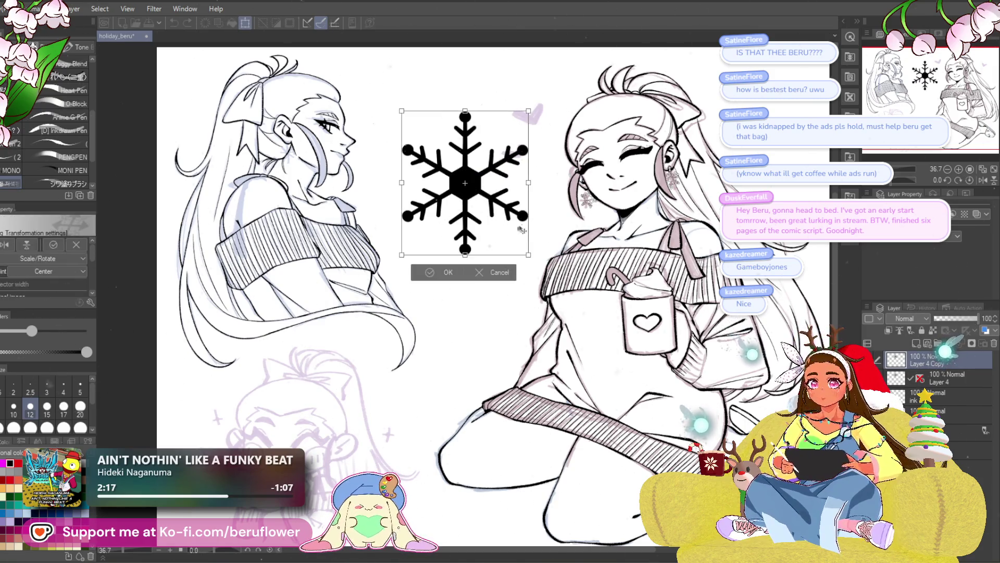
{"action": "key", "text": "Return"}
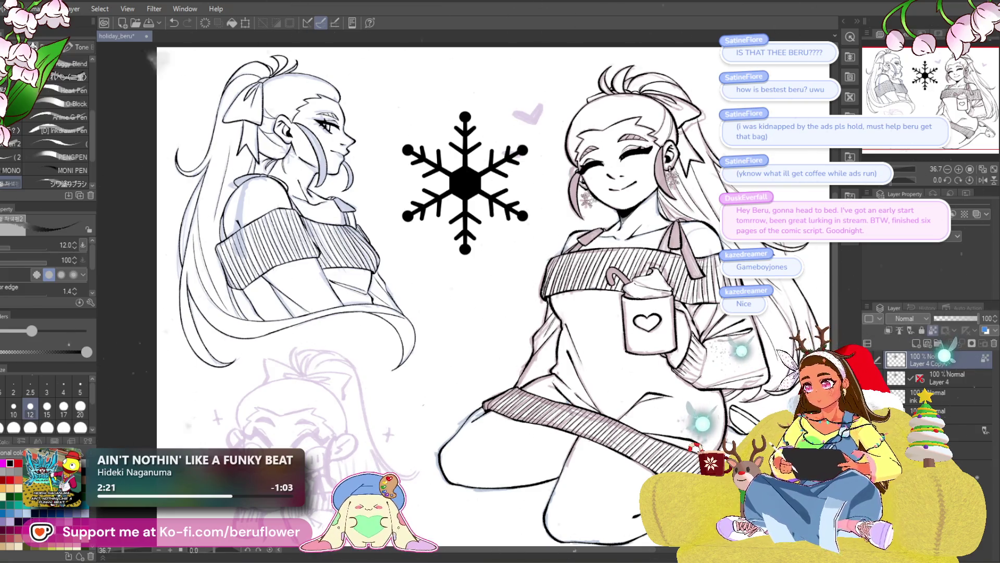
{"action": "left_click", "coordinate": [230, 21]}
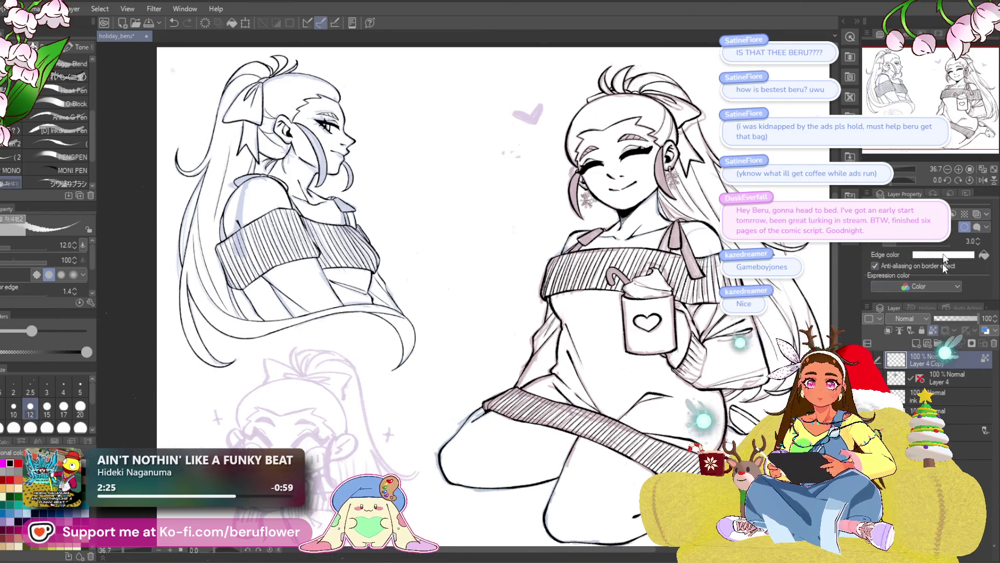
- Give the snowflake a black border effect of width 9.4 and start transforming it
{"action": "left_click", "coordinate": [943, 257]}
{"action": "left_click", "coordinate": [905, 288]}
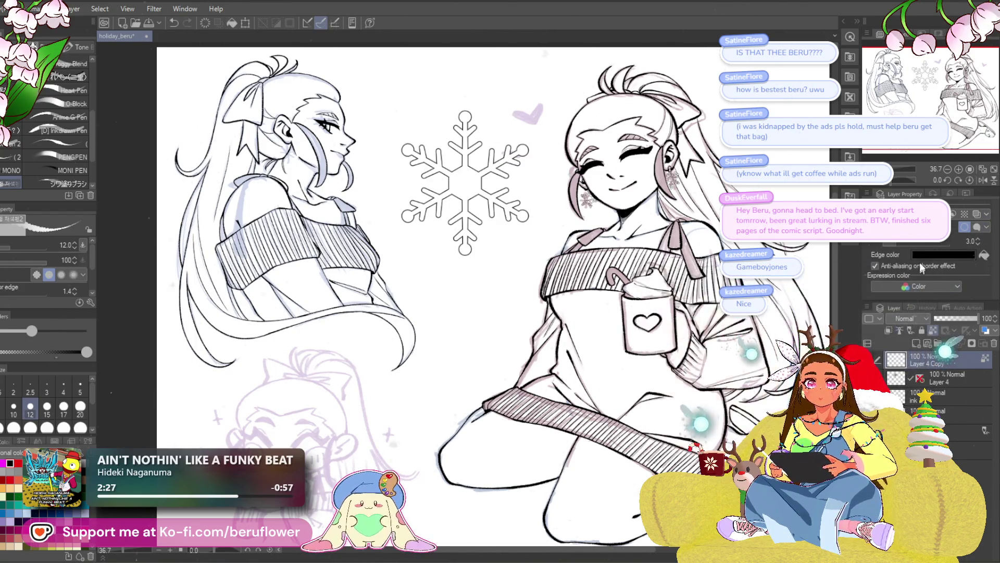
{"action": "left_click_drag", "start_coordinate": [909, 243], "coordinate": [911, 243]}
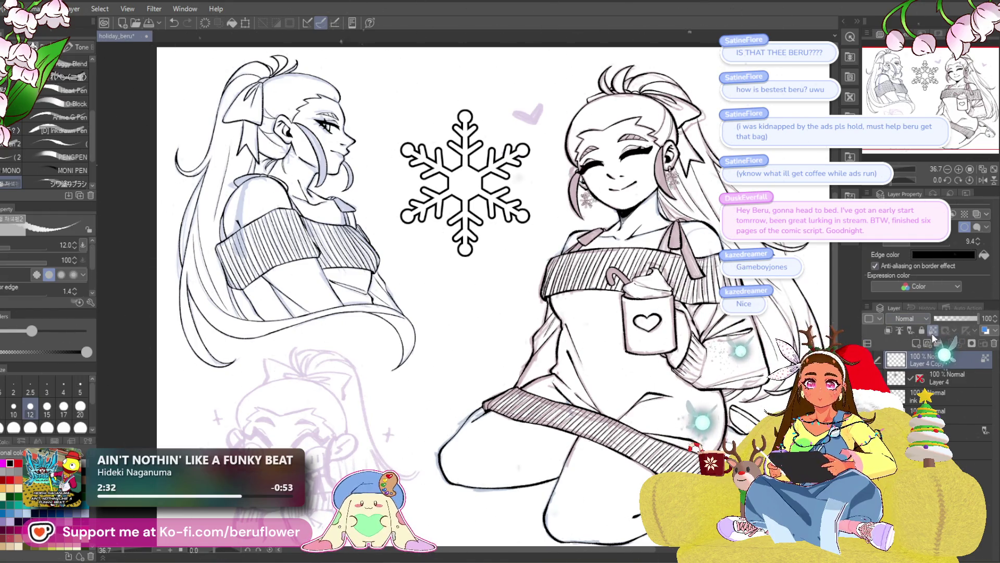
{"action": "right_click", "coordinate": [931, 336]}
{"action": "left_click", "coordinate": [962, 278]}
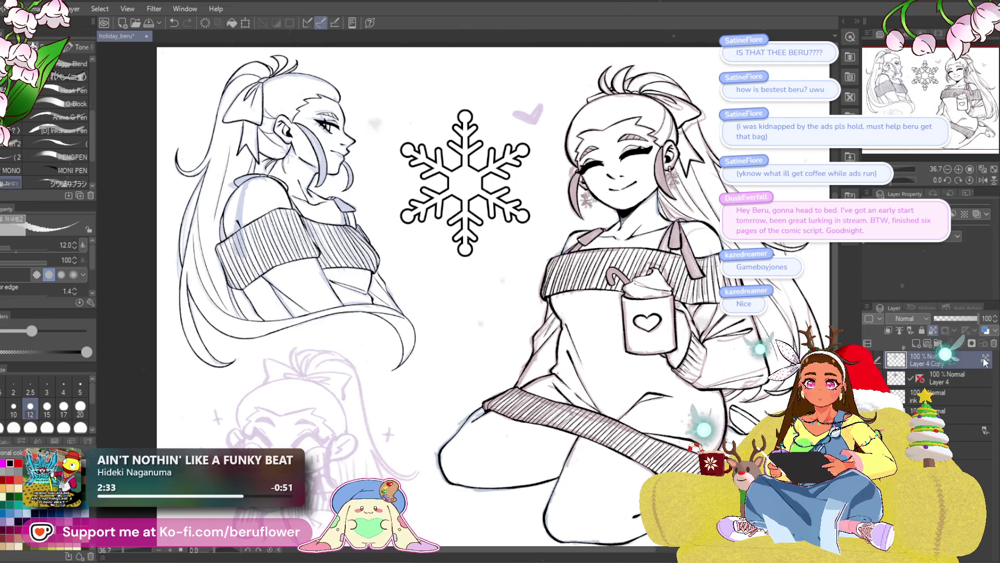
{"action": "key", "text": "ctrl+t"}
- Move the snowflake onto the left girl, shrink it to earring size and settle it just below her ear
{"action": "mouse_move", "coordinate": [540, 212]}
{"action": "left_mouse_down"}
{"action": "mouse_move", "coordinate": [623, 267]}
{"action": "mouse_move", "coordinate": [462, 280]}
{"action": "mouse_move", "coordinate": [414, 270]}
{"action": "left_mouse_up"}
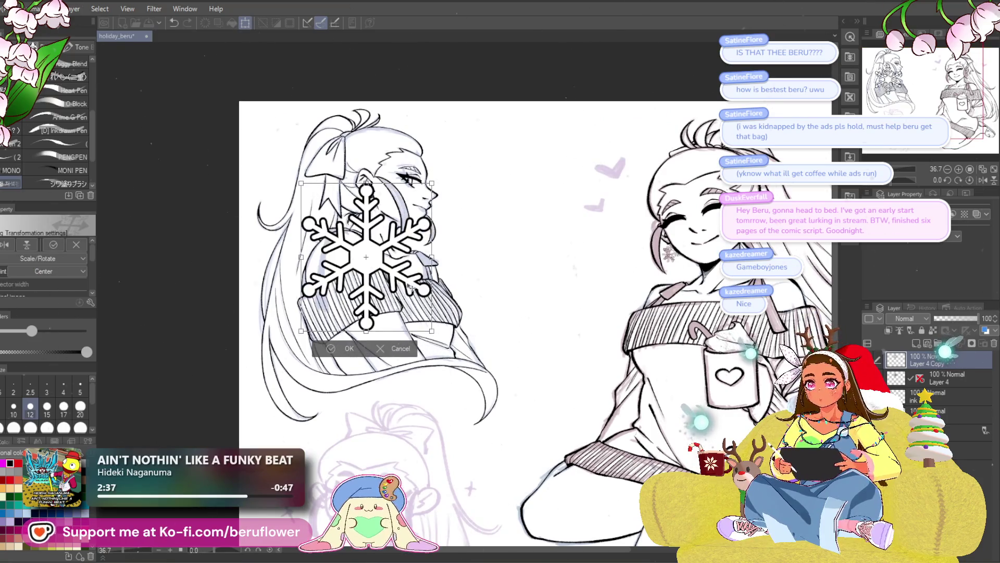
{"action": "left_click_drag", "start_coordinate": [426, 313], "coordinate": [392, 225]}
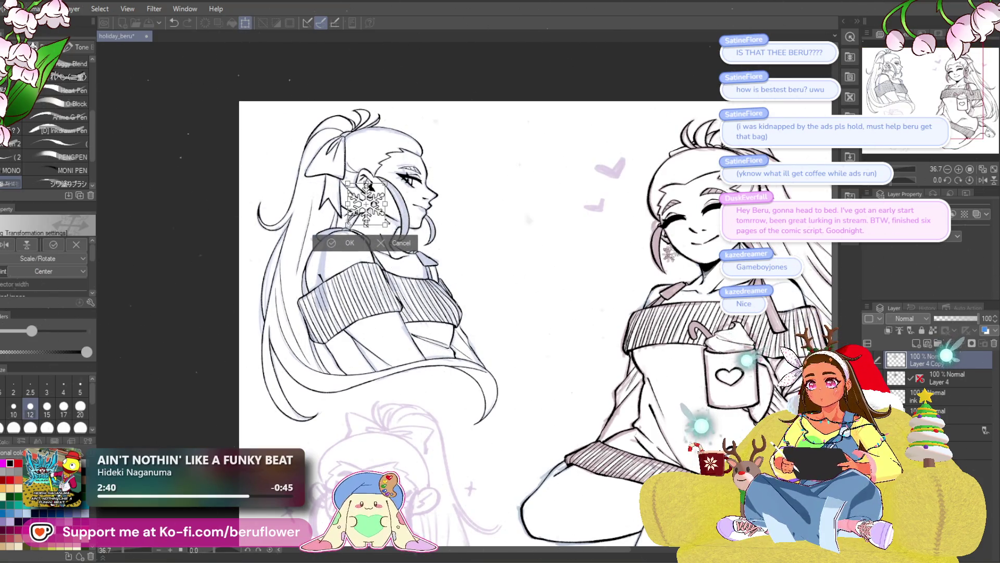
{"action": "scroll", "coordinate": [390, 226], "scroll_direction": "up", "scroll_amount": 3}
{"action": "scroll", "coordinate": [422, 282], "scroll_direction": "up", "scroll_amount": 2}
{"action": "mouse_move", "coordinate": [434, 305]}
{"action": "left_mouse_down"}
{"action": "mouse_move", "coordinate": [413, 292]}
{"action": "mouse_move", "coordinate": [382, 305]}
{"action": "left_mouse_up"}
{"action": "scroll", "coordinate": [441, 281], "scroll_direction": "up", "scroll_amount": 4}
{"action": "scroll", "coordinate": [397, 305], "scroll_direction": "down", "scroll_amount": 4}
{"action": "scroll", "coordinate": [396, 305], "scroll_direction": "up", "scroll_amount": 1}
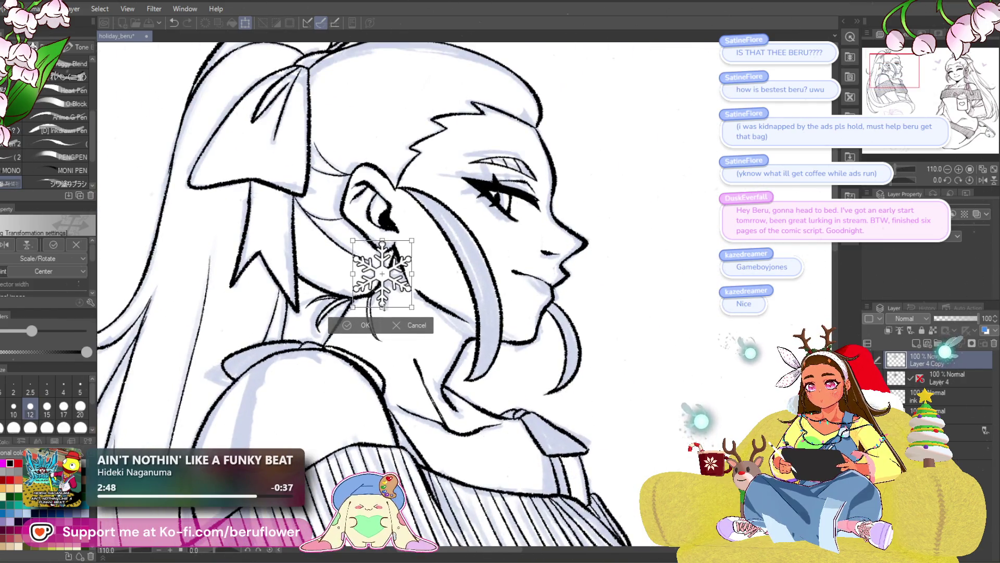
{"action": "scroll", "coordinate": [394, 300], "scroll_direction": "down", "scroll_amount": 3}
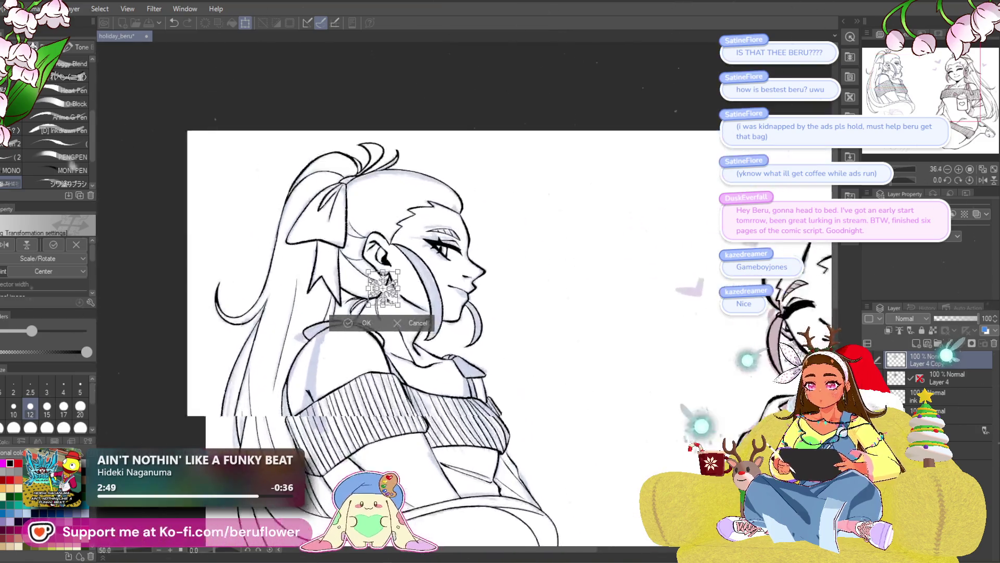
{"action": "scroll", "coordinate": [389, 303], "scroll_direction": "up", "scroll_amount": 1}
{"action": "left_click_drag", "start_coordinate": [391, 302], "coordinate": [385, 322]}
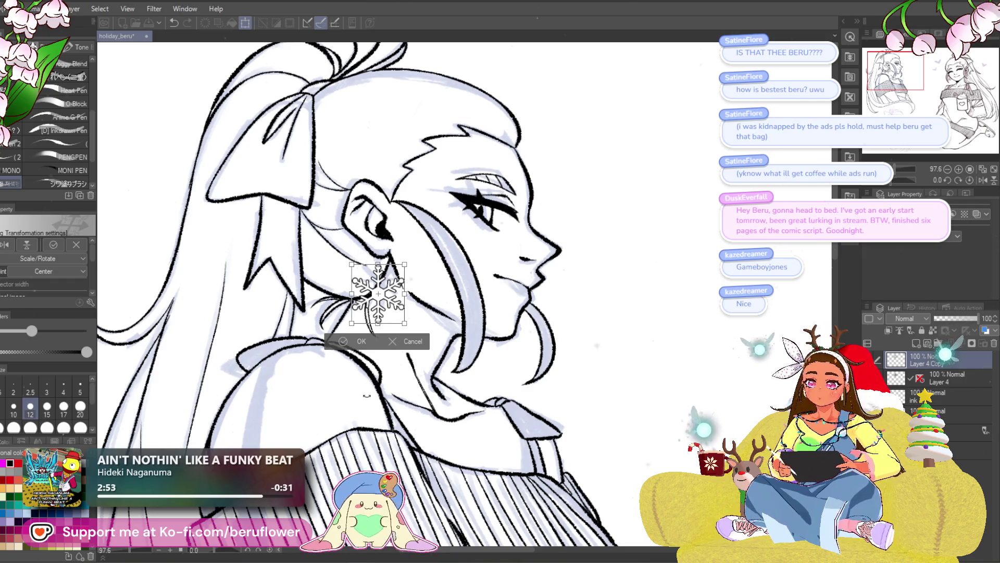
{"action": "key", "text": "Return"}
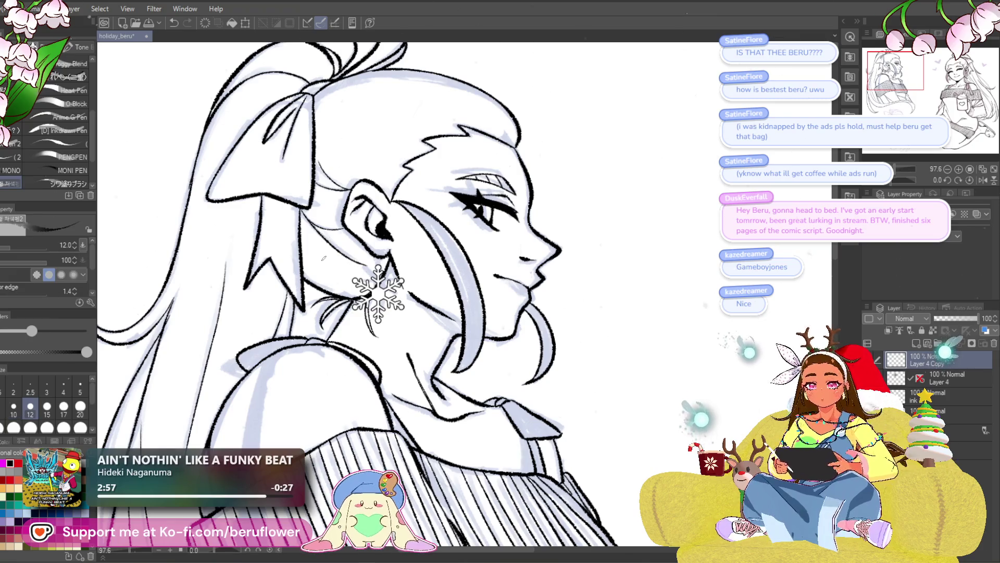
{"action": "scroll", "coordinate": [323, 257], "scroll_direction": "up", "scroll_amount": 2}
{"action": "scroll", "coordinate": [344, 250], "scroll_direction": "up", "scroll_amount": 1}
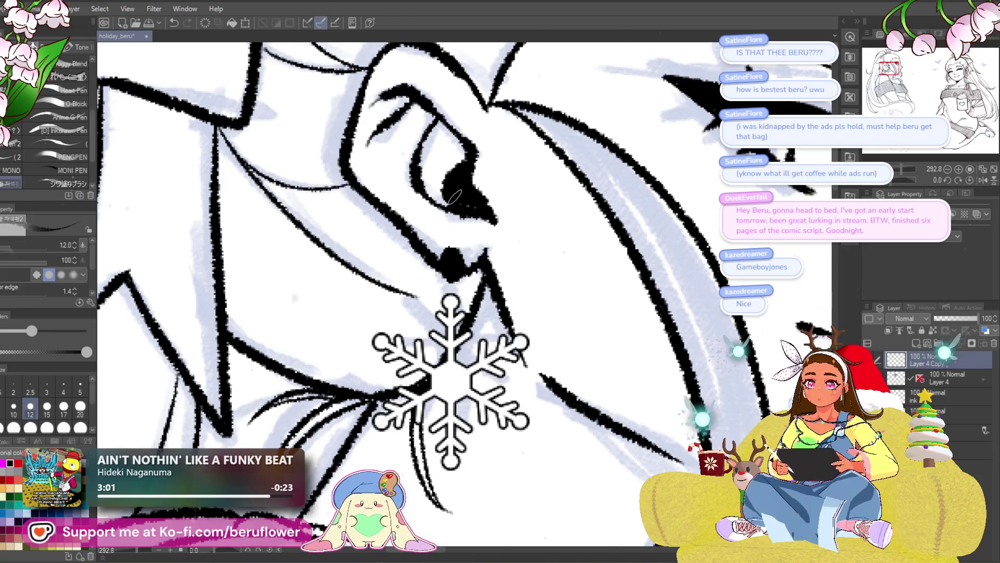
- Reorder the snowflake layer and add a new 'ink 2' layer above the ink layer
{"action": "left_click_drag", "start_coordinate": [939, 377], "coordinate": [944, 397]}
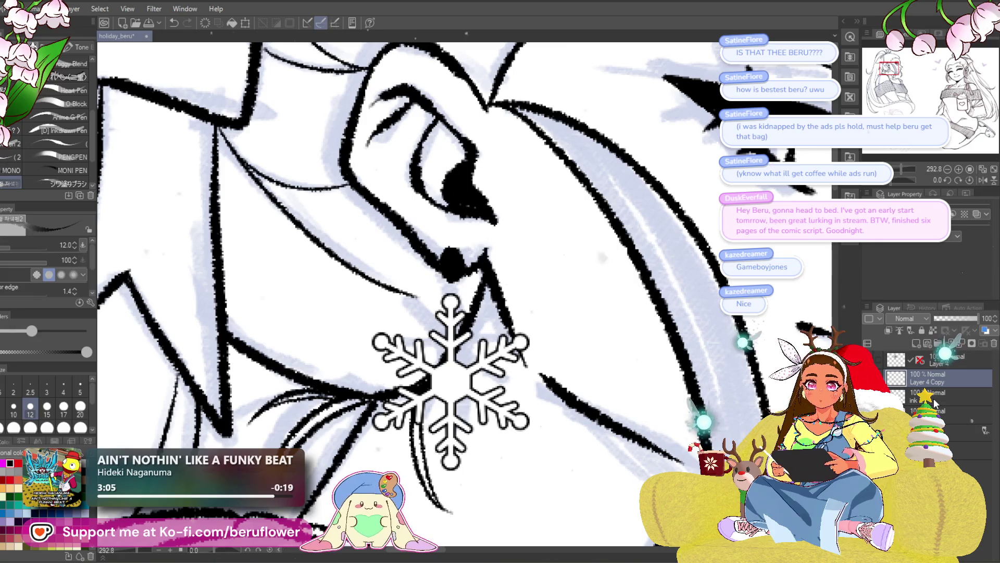
{"action": "left_click", "coordinate": [934, 397]}
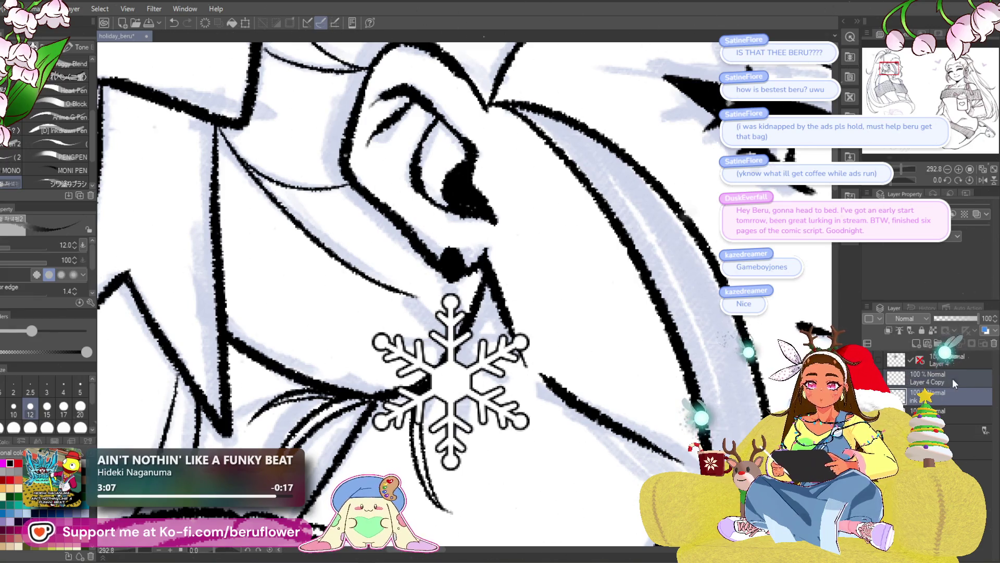
{"action": "right_click", "coordinate": [951, 388]}
{"action": "left_click", "coordinate": [945, 366]}
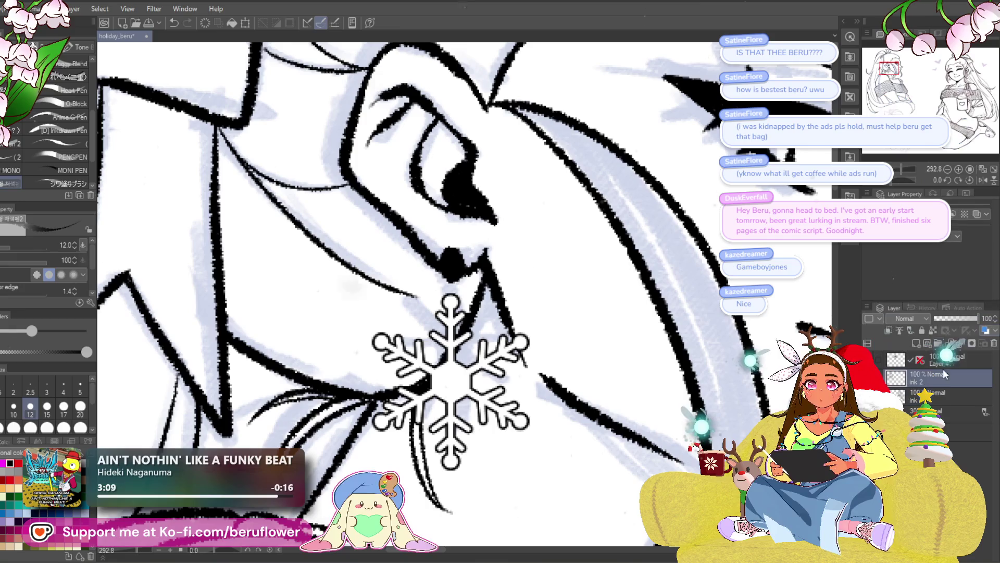
- Draw the small ring above the snowflake and hollow out its centre to form the earring hoop
{"action": "left_click", "coordinate": [16, 8]}
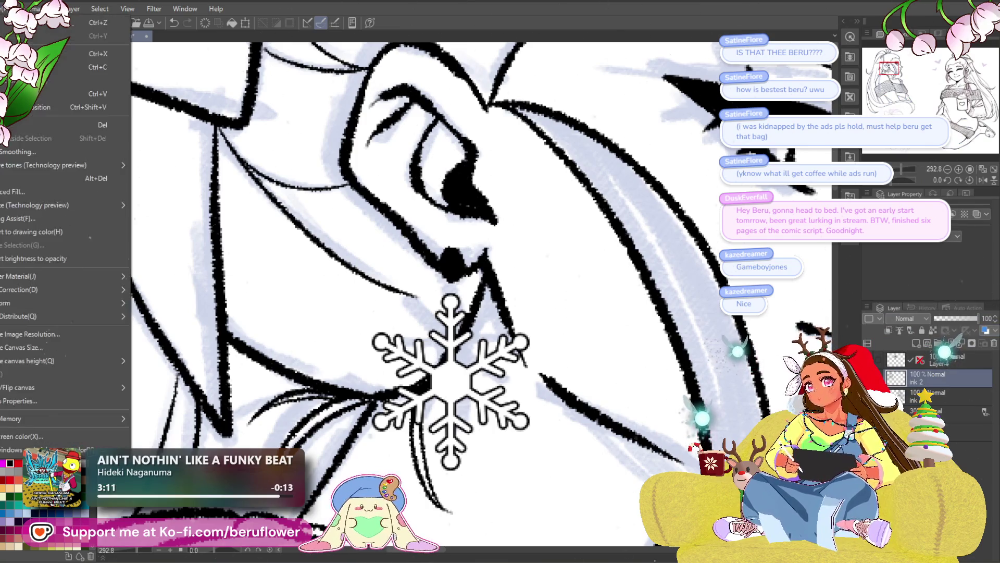
{"action": "left_click", "coordinate": [32, 258]}
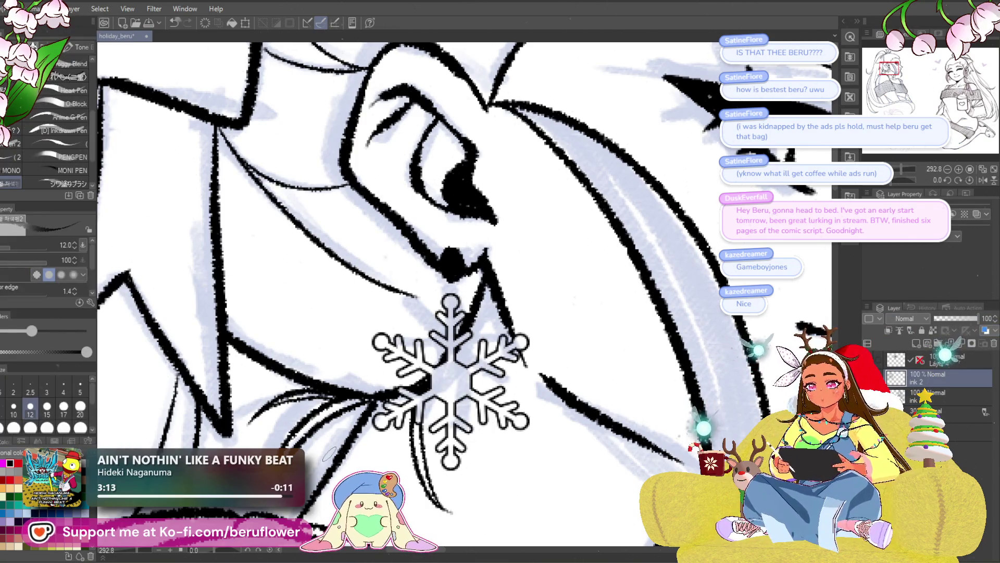
{"action": "left_click", "coordinate": [451, 264]}
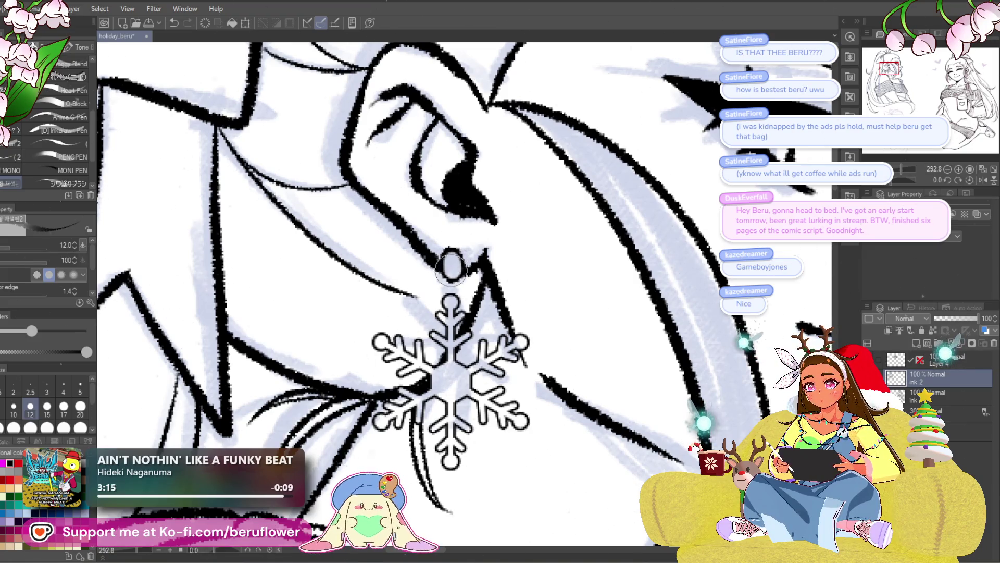
{"action": "scroll", "coordinate": [452, 264], "scroll_direction": "down", "scroll_amount": 5}
{"action": "scroll", "coordinate": [452, 265], "scroll_direction": "down", "scroll_amount": 3}
{"action": "scroll", "coordinate": [452, 267], "scroll_direction": "down", "scroll_amount": 2}
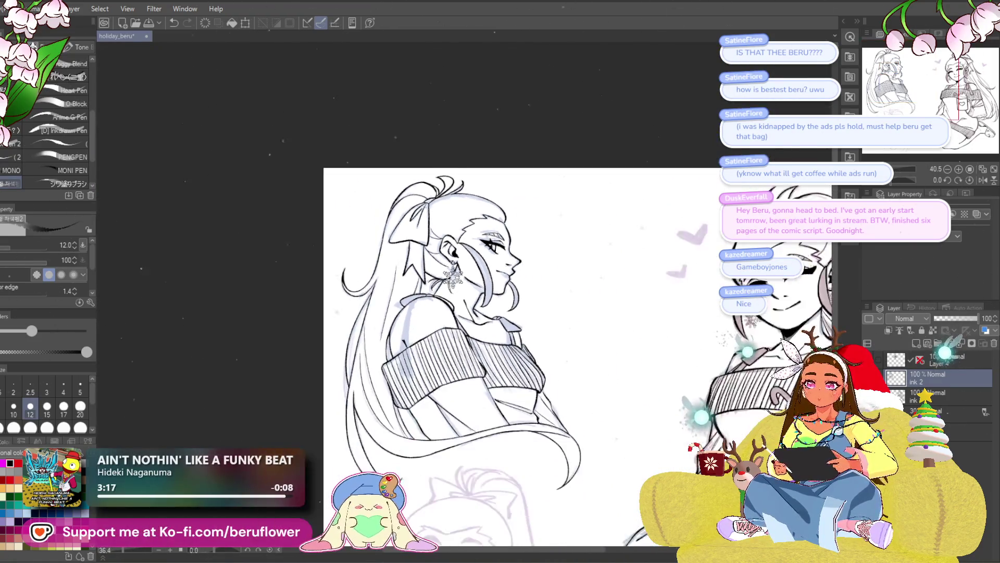
{"action": "scroll", "coordinate": [452, 270], "scroll_direction": "down", "scroll_amount": 1}
- Pan and zoom to about 146% so the chibi girl's sketched face fills the view
{"action": "left_click_drag", "start_coordinate": [581, 554], "coordinate": [463, 428]}
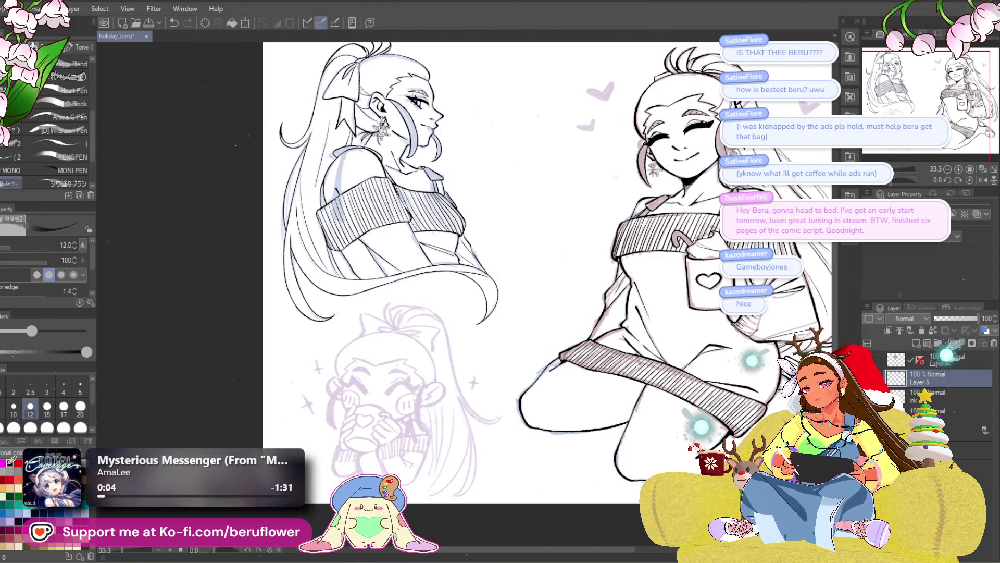
{"action": "left_click_drag", "start_coordinate": [496, 376], "coordinate": [520, 337]}
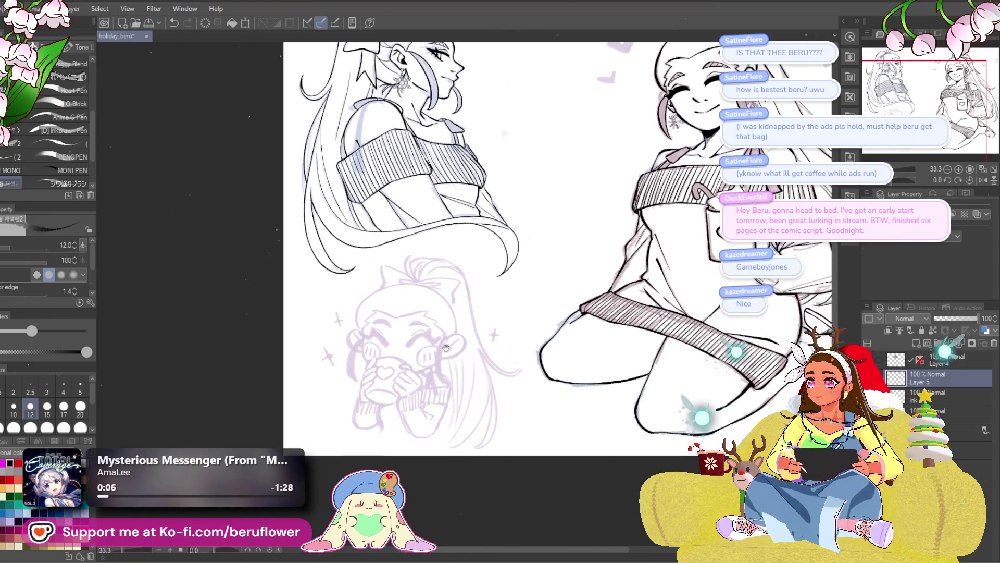
{"action": "scroll", "coordinate": [425, 332], "scroll_direction": "up", "scroll_amount": 5}
{"action": "left_click_drag", "start_coordinate": [425, 331], "coordinate": [506, 293]}
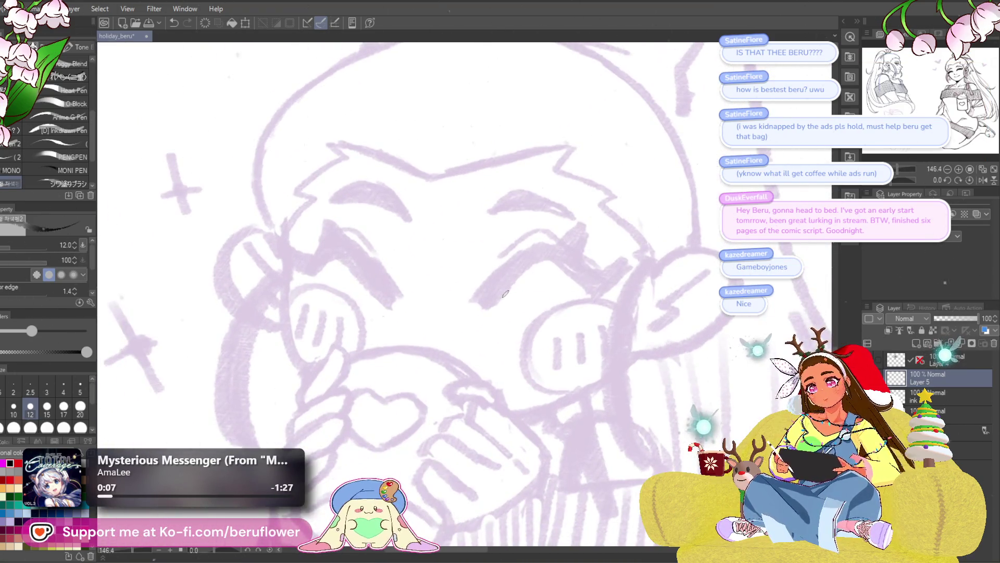
- Enlarge the brush to size 17 and frame the view tightly around the chibi's eyes
{"action": "left_click_drag", "start_coordinate": [601, 272], "coordinate": [586, 297]}
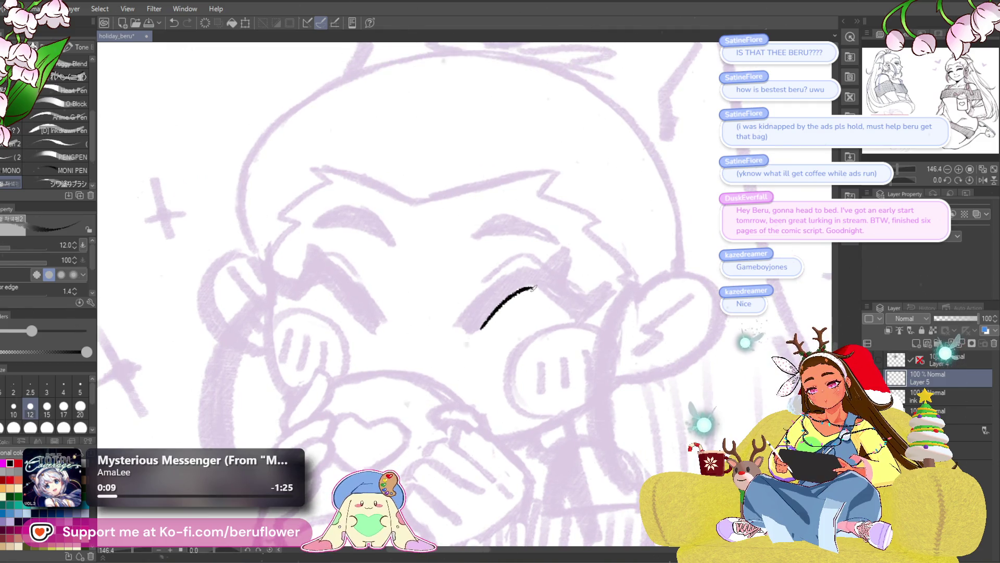
{"action": "key", "text": "bracketright"}
{"action": "key", "text": "bracketright"}
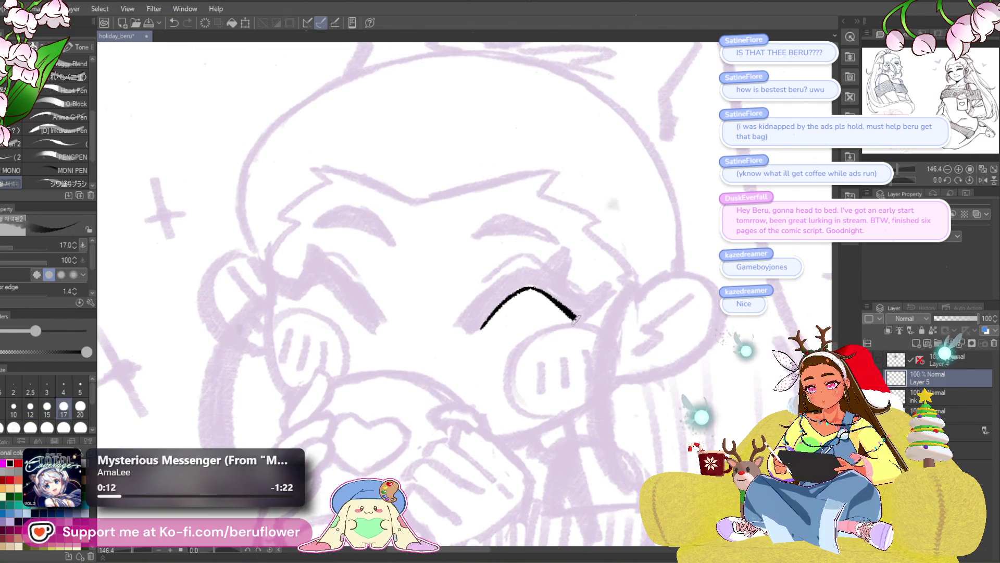
{"action": "left_click_drag", "start_coordinate": [523, 319], "coordinate": [541, 325]}
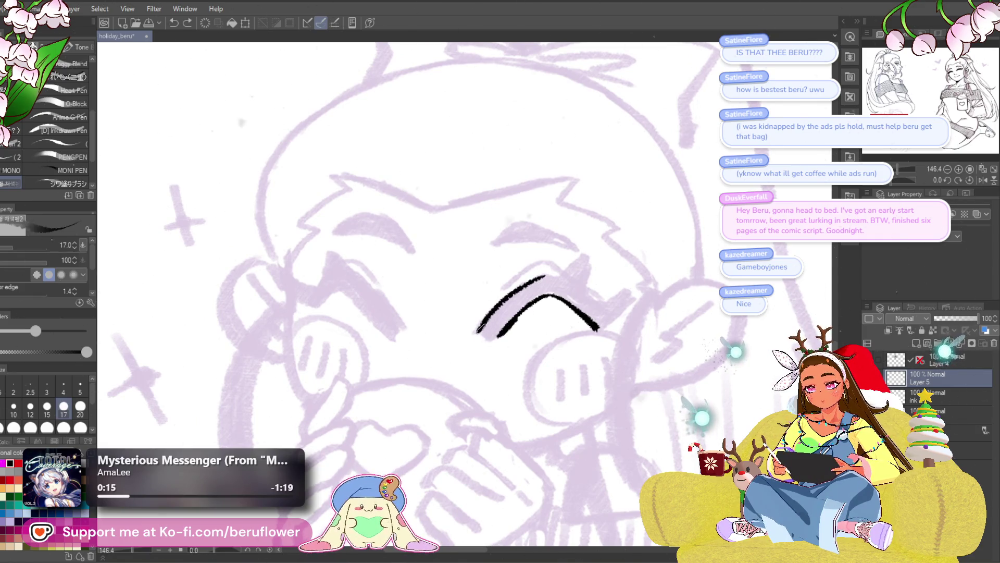
{"action": "left_click_drag", "start_coordinate": [689, 306], "coordinate": [634, 321]}
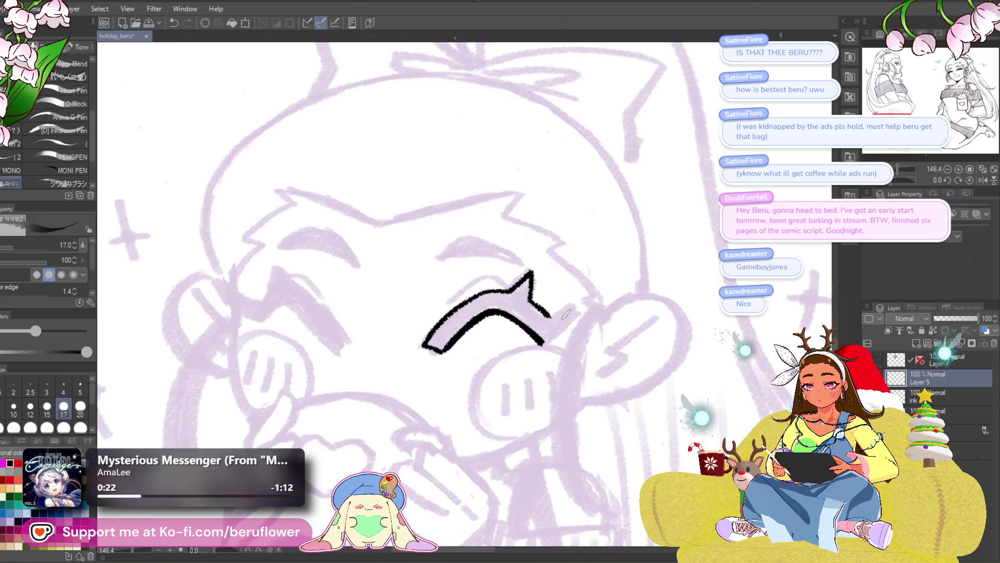
{"action": "mouse_move", "coordinate": [548, 343]}
{"action": "left_mouse_down"}
{"action": "mouse_move", "coordinate": [578, 350]}
{"action": "mouse_move", "coordinate": [589, 293]}
{"action": "left_mouse_up"}
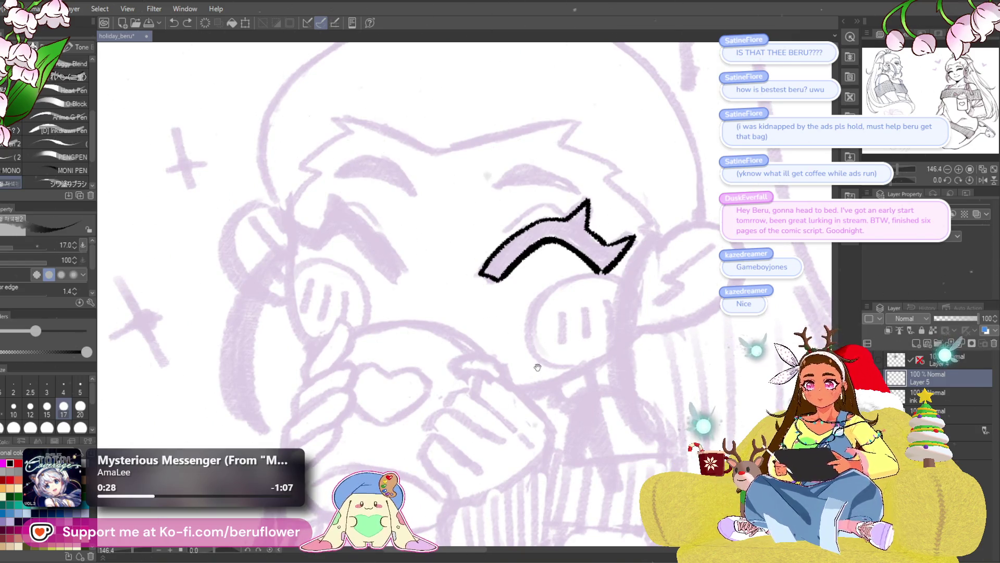
{"action": "left_click_drag", "start_coordinate": [538, 368], "coordinate": [530, 308]}
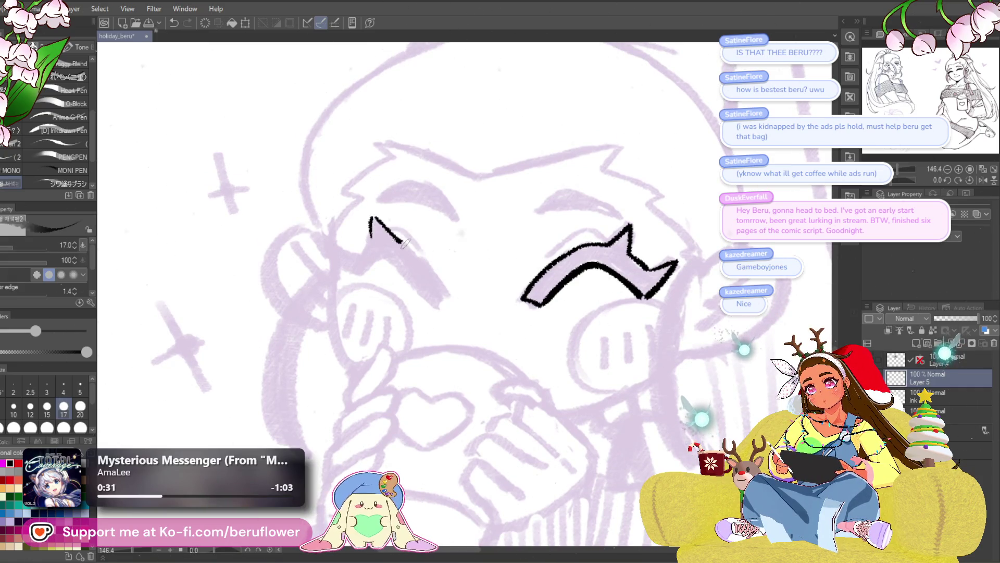
- Undo the stray strokes and redraw the chibi's left closed eye outline in black ink, retrying as needed
{"action": "key", "text": "ctrl+z"}
{"action": "key", "text": "ctrl+z"}
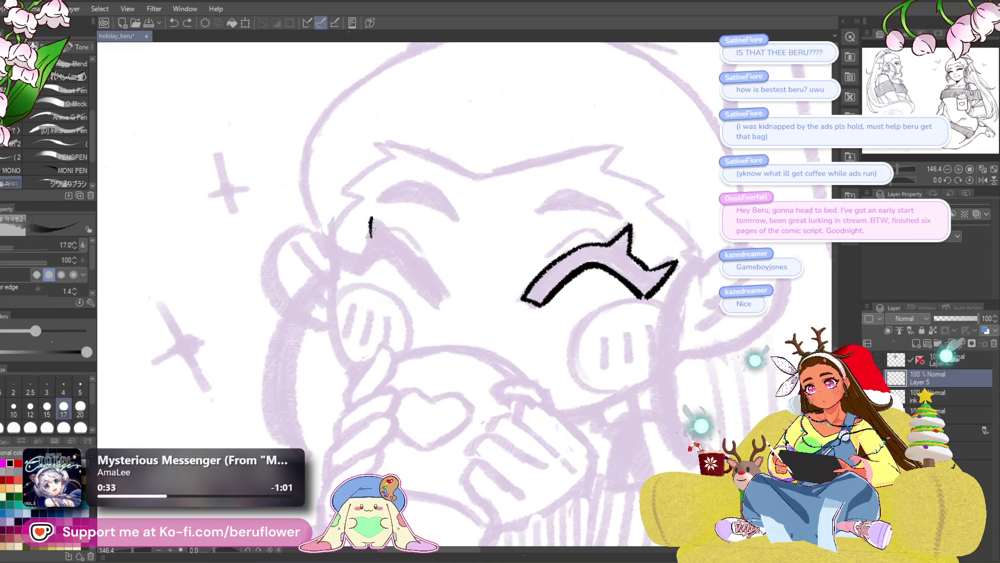
{"action": "left_click_drag", "start_coordinate": [408, 269], "coordinate": [422, 279]}
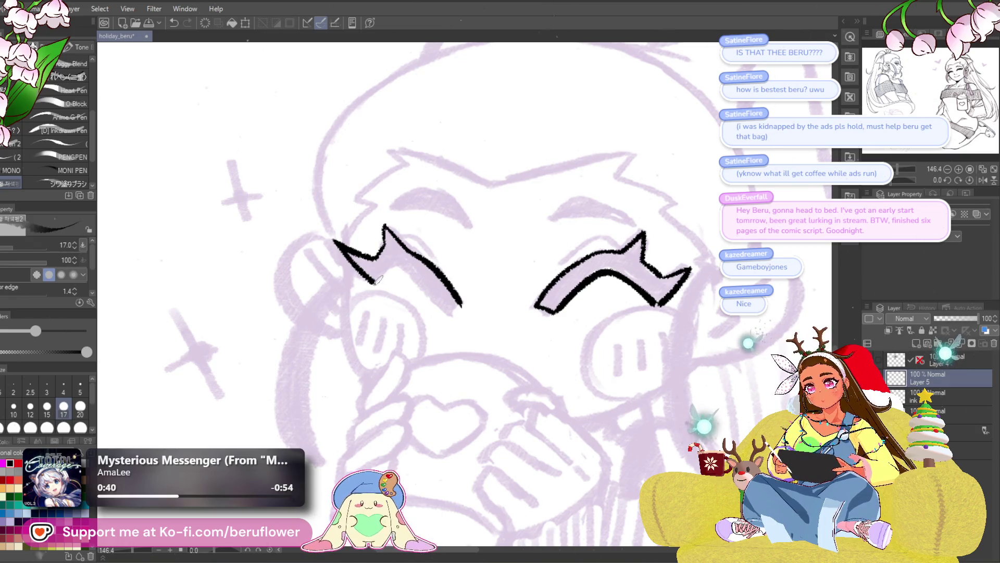
{"action": "key", "text": "ctrl+z"}
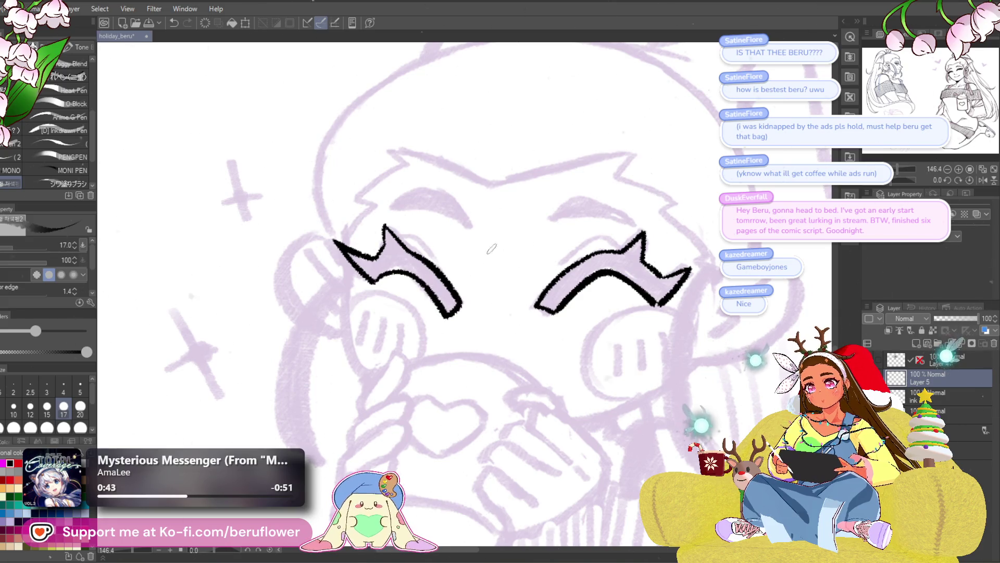
{"action": "scroll", "coordinate": [577, 166], "scroll_direction": "down", "scroll_amount": 5}
{"action": "scroll", "coordinate": [575, 166], "scroll_direction": "up", "scroll_amount": 5}
{"action": "key", "text": "ctrl+z"}
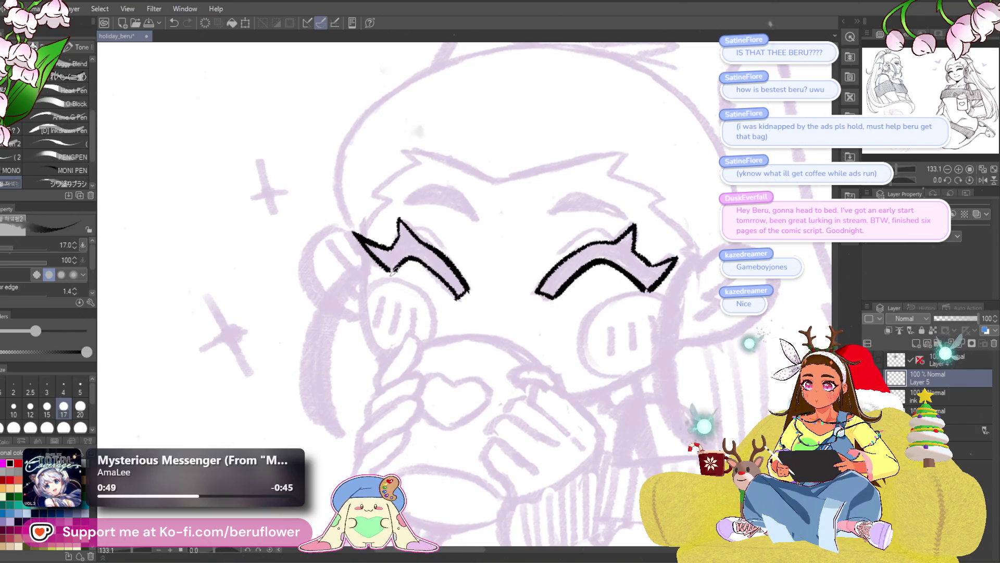
{"action": "scroll", "coordinate": [392, 233], "scroll_direction": "down", "scroll_amount": 5}
{"action": "scroll", "coordinate": [391, 233], "scroll_direction": "up", "scroll_amount": 5}
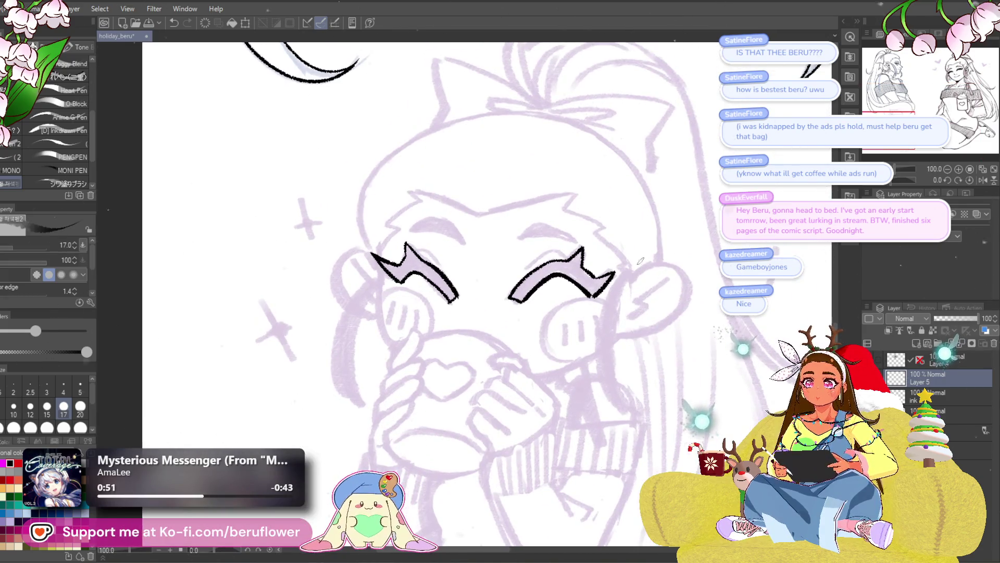
{"action": "scroll", "coordinate": [592, 222], "scroll_direction": "up", "scroll_amount": 2}
- Trim the overlong left-eye tail and ink the chibi's left cheek contour
{"action": "left_click_drag", "start_coordinate": [411, 316], "coordinate": [533, 277]}
{"action": "key", "text": "ctrl+z"}
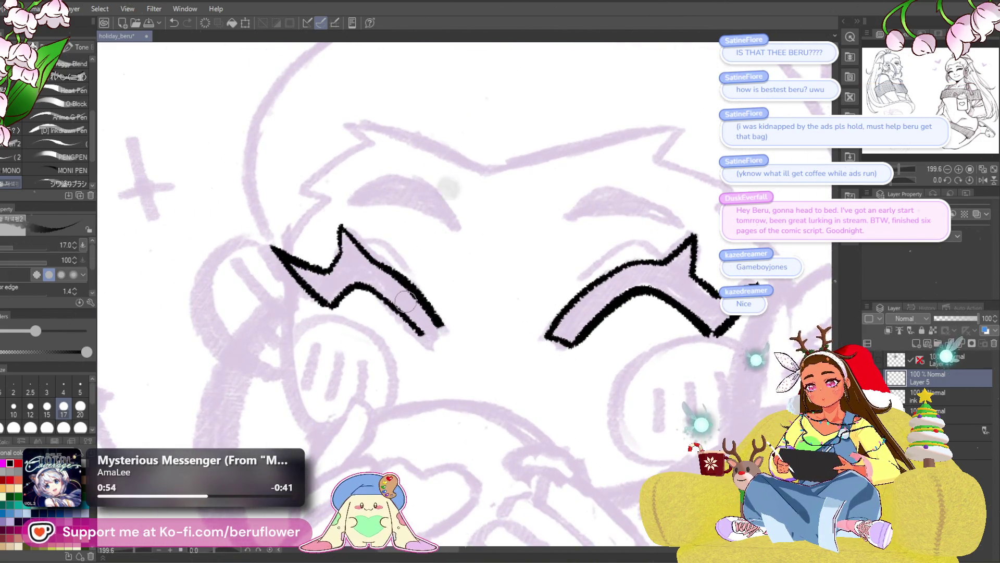
{"action": "scroll", "coordinate": [436, 322], "scroll_direction": "down", "scroll_amount": 5}
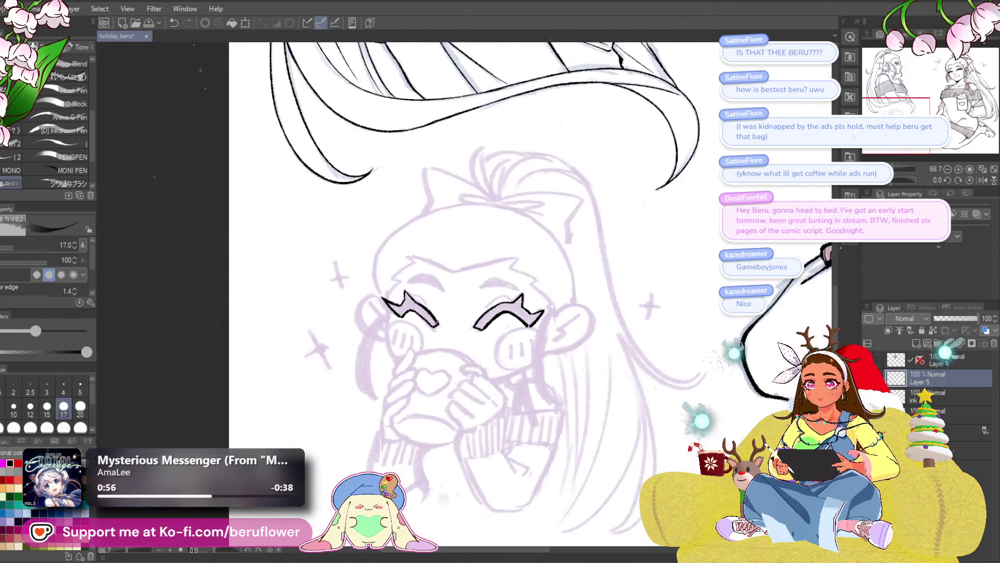
{"action": "scroll", "coordinate": [468, 313], "scroll_direction": "up", "scroll_amount": 3}
{"action": "scroll", "coordinate": [508, 305], "scroll_direction": "up", "scroll_amount": 1}
{"action": "scroll", "coordinate": [555, 294], "scroll_direction": "up", "scroll_amount": 1}
{"action": "mouse_move", "coordinate": [308, 272]}
{"action": "left_mouse_down"}
{"action": "mouse_move", "coordinate": [368, 216]}
{"action": "mouse_move", "coordinate": [357, 319]}
{"action": "left_mouse_up"}
{"action": "left_click_drag", "start_coordinate": [342, 182], "coordinate": [340, 272]}
{"action": "scroll", "coordinate": [361, 328], "scroll_direction": "down", "scroll_amount": 5}
{"action": "scroll", "coordinate": [534, 330], "scroll_direction": "up", "scroll_amount": 3}
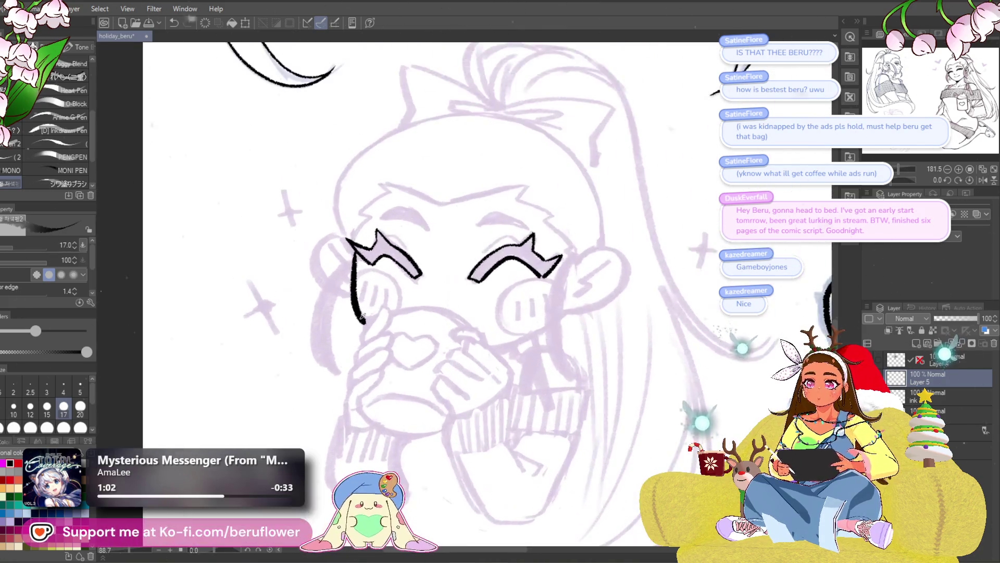
{"action": "scroll", "coordinate": [533, 330], "scroll_direction": "up", "scroll_amount": 3}
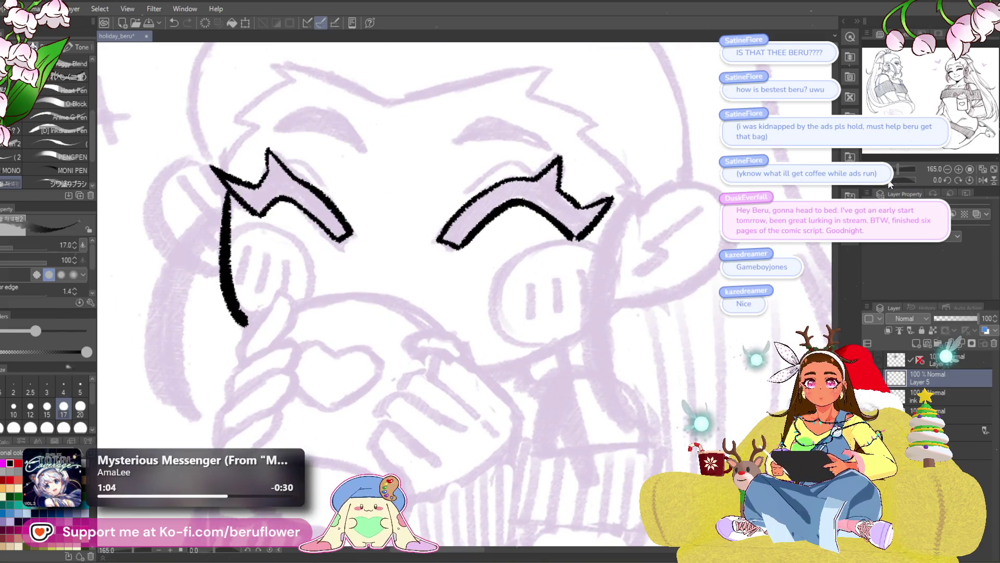
- Rotate the canvas to ink the chibi's smiling mouth line, then set the canvas upright again
{"action": "left_click_drag", "start_coordinate": [890, 183], "coordinate": [899, 180]}
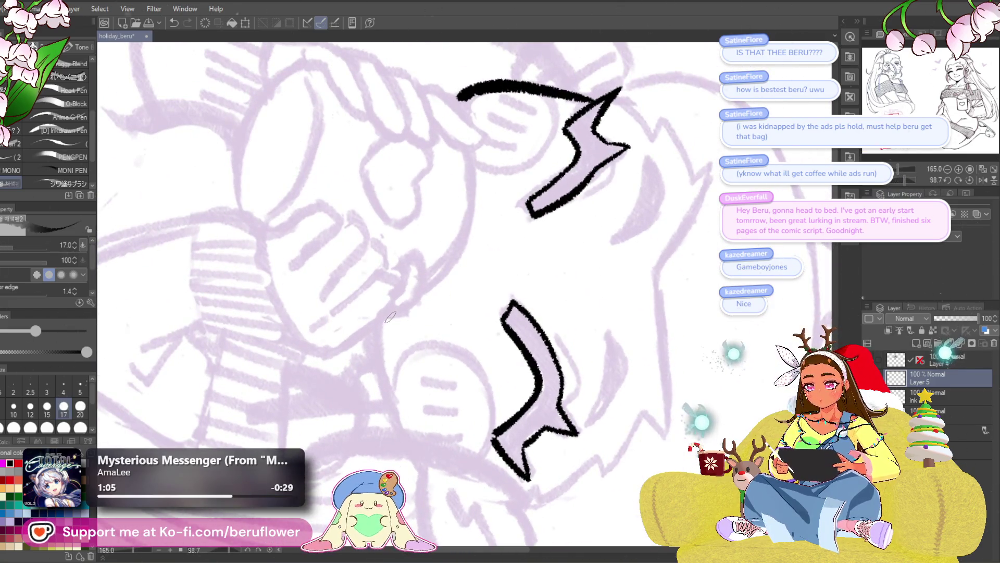
{"action": "left_click_drag", "start_coordinate": [389, 317], "coordinate": [392, 404]}
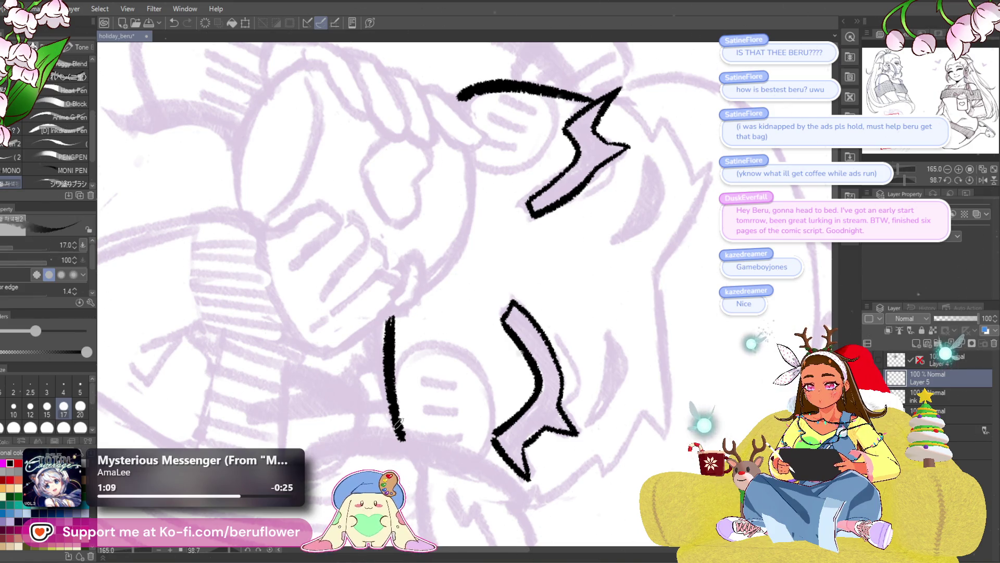
{"action": "left_click", "coordinate": [967, 179]}
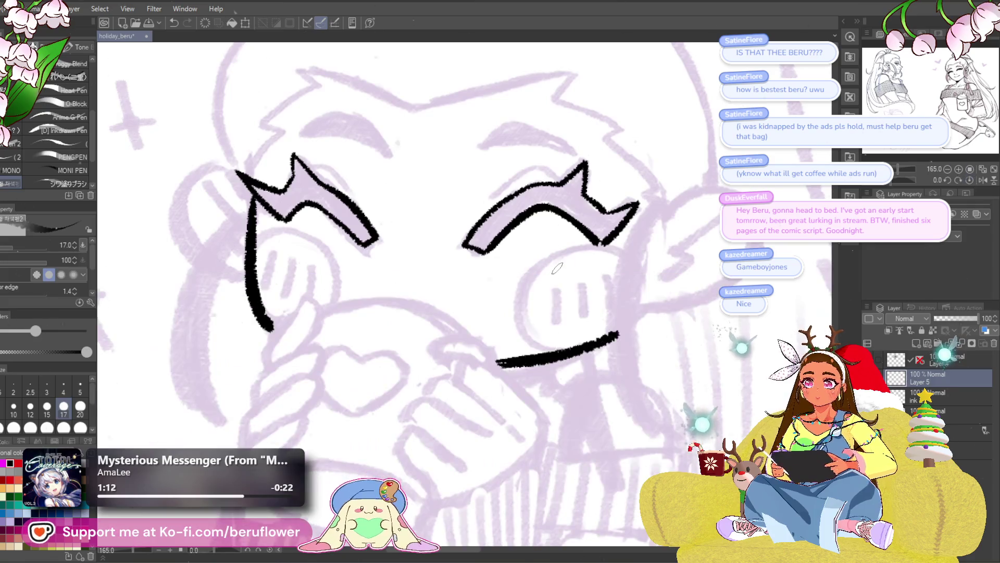
{"action": "scroll", "coordinate": [557, 268], "scroll_direction": "down", "scroll_amount": 5}
{"action": "scroll", "coordinate": [558, 268], "scroll_direction": "up", "scroll_amount": 5}
{"action": "scroll", "coordinate": [565, 345], "scroll_direction": "up", "scroll_amount": 2}
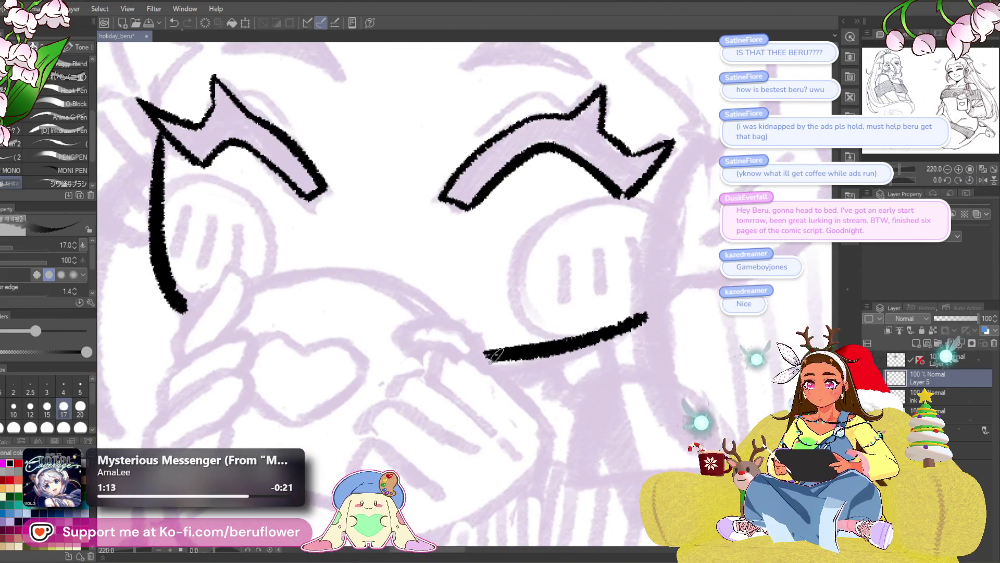
{"action": "scroll", "coordinate": [493, 355], "scroll_direction": "down", "scroll_amount": 3}
{"action": "scroll", "coordinate": [493, 356], "scroll_direction": "down", "scroll_amount": 3}
{"action": "mouse_move", "coordinate": [429, 432]}
{"action": "left_mouse_down"}
{"action": "mouse_move", "coordinate": [493, 416]}
{"action": "mouse_move", "coordinate": [500, 539]}
{"action": "mouse_move", "coordinate": [492, 390]}
{"action": "mouse_move", "coordinate": [504, 371]}
{"action": "left_mouse_up"}
{"action": "left_click_drag", "start_coordinate": [449, 391], "coordinate": [483, 344]}
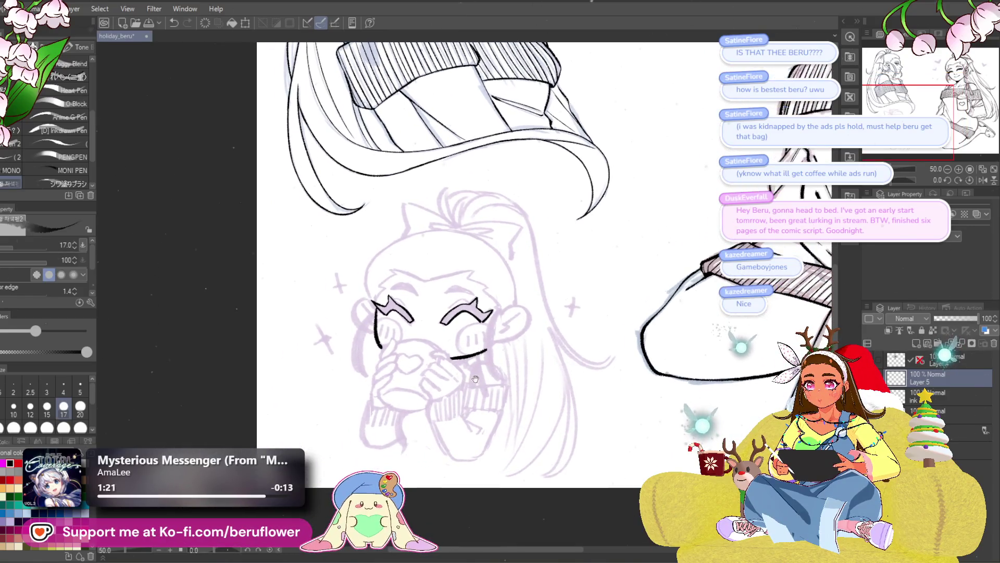
{"action": "scroll", "coordinate": [436, 387], "scroll_direction": "up", "scroll_amount": 3}
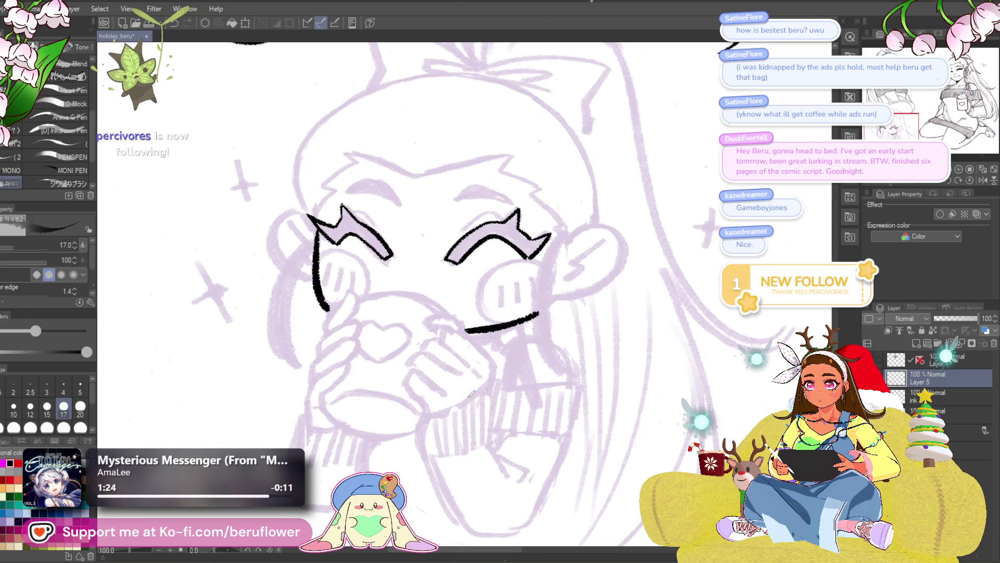
- Ink the two long curved lines framing the right side of the chibi's face
{"action": "left_click_drag", "start_coordinate": [472, 408], "coordinate": [455, 398]}
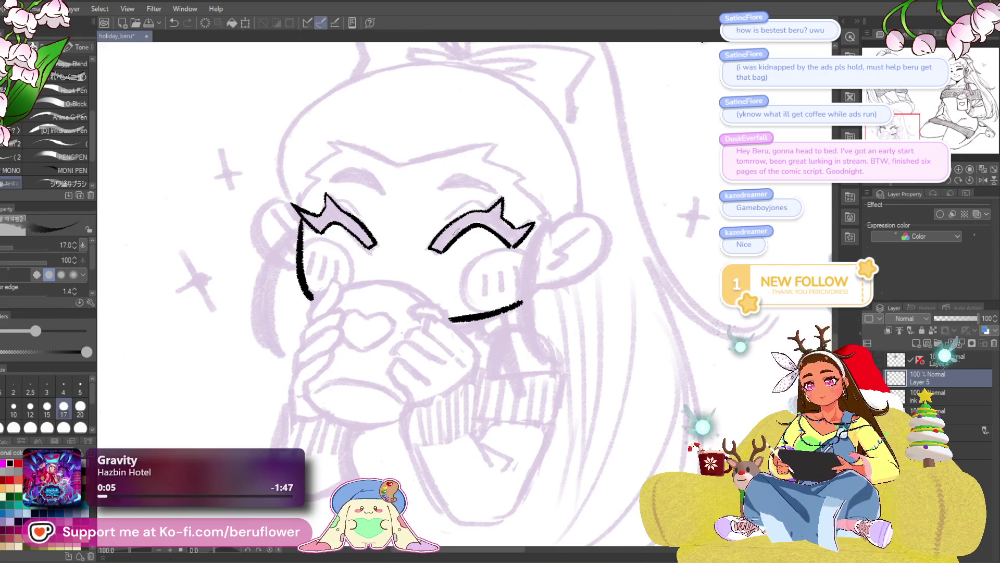
{"action": "scroll", "coordinate": [494, 251], "scroll_direction": "up", "scroll_amount": 1}
{"action": "scroll", "coordinate": [532, 273], "scroll_direction": "up", "scroll_amount": 1}
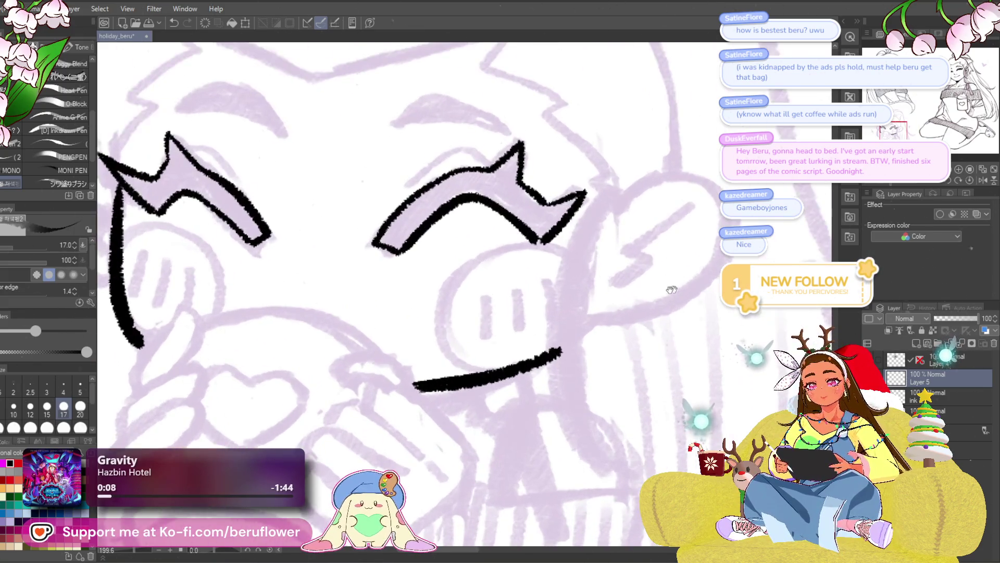
{"action": "scroll", "coordinate": [563, 300], "scroll_direction": "up", "scroll_amount": 1}
{"action": "left_click_drag", "start_coordinate": [507, 178], "coordinate": [524, 467]}
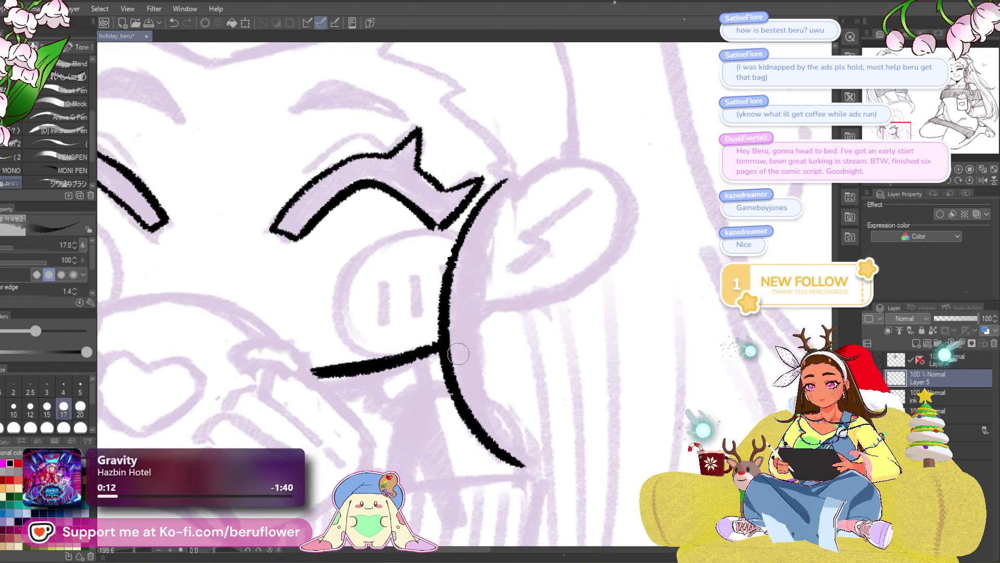
{"action": "left_click_drag", "start_coordinate": [541, 231], "coordinate": [542, 224]}
{"action": "left_click_drag", "start_coordinate": [506, 172], "coordinate": [517, 455]}
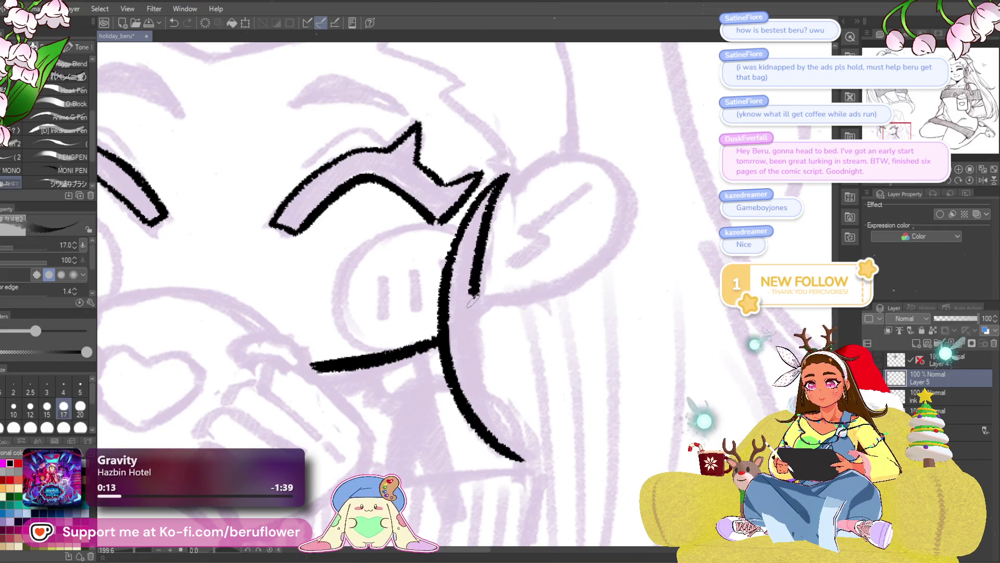
{"action": "scroll", "coordinate": [518, 455], "scroll_direction": "down", "scroll_amount": 3}
{"action": "scroll", "coordinate": [459, 170], "scroll_direction": "up", "scroll_amount": 2}
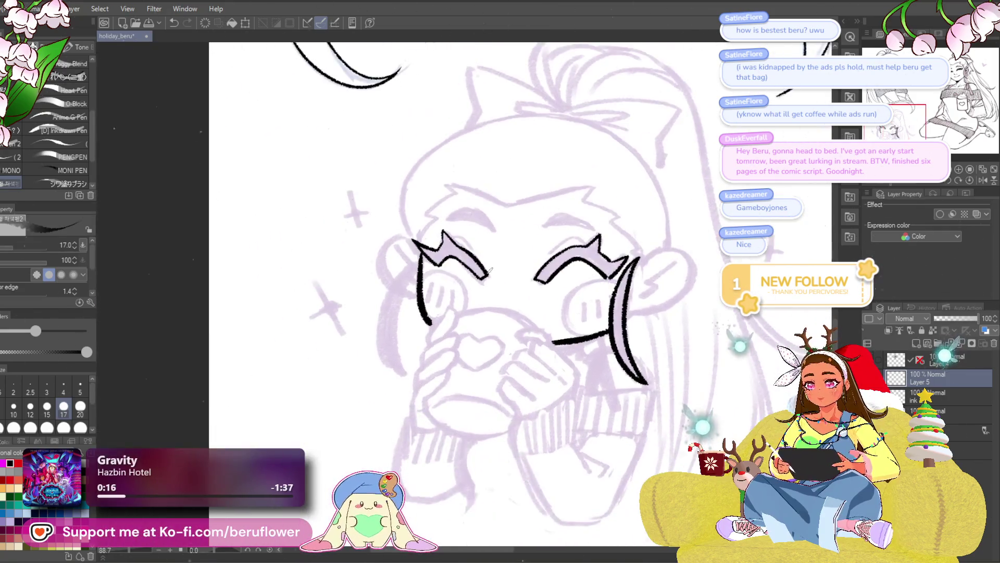
{"action": "scroll", "coordinate": [459, 170], "scroll_direction": "up", "scroll_amount": 2}
{"action": "scroll", "coordinate": [460, 170], "scroll_direction": "up", "scroll_amount": 2}
{"action": "scroll", "coordinate": [459, 170], "scroll_direction": "up", "scroll_amount": 1}
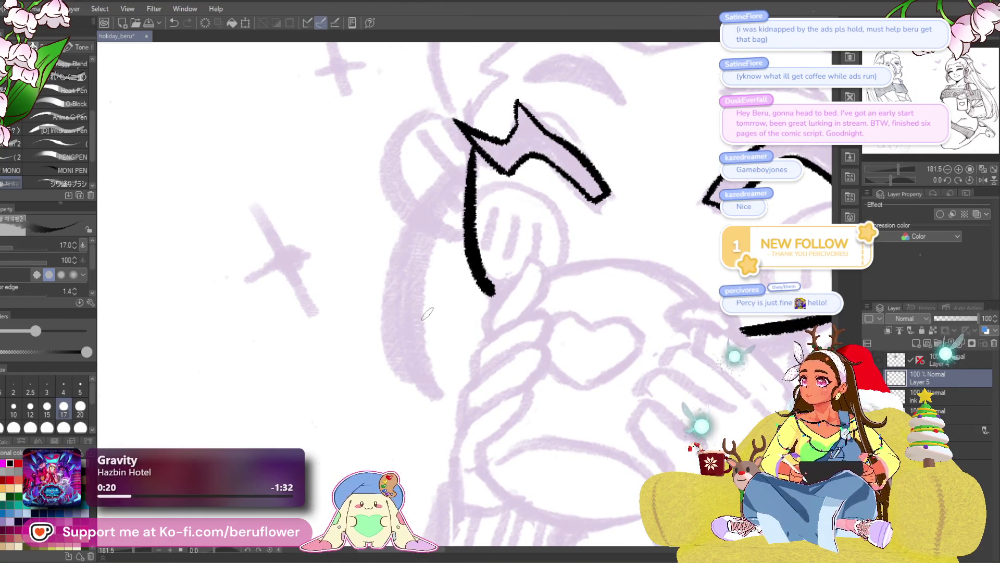
- Ink the long outer curve along the left side of the face, redoing it until it sits right
{"action": "left_click_drag", "start_coordinate": [436, 293], "coordinate": [456, 287]}
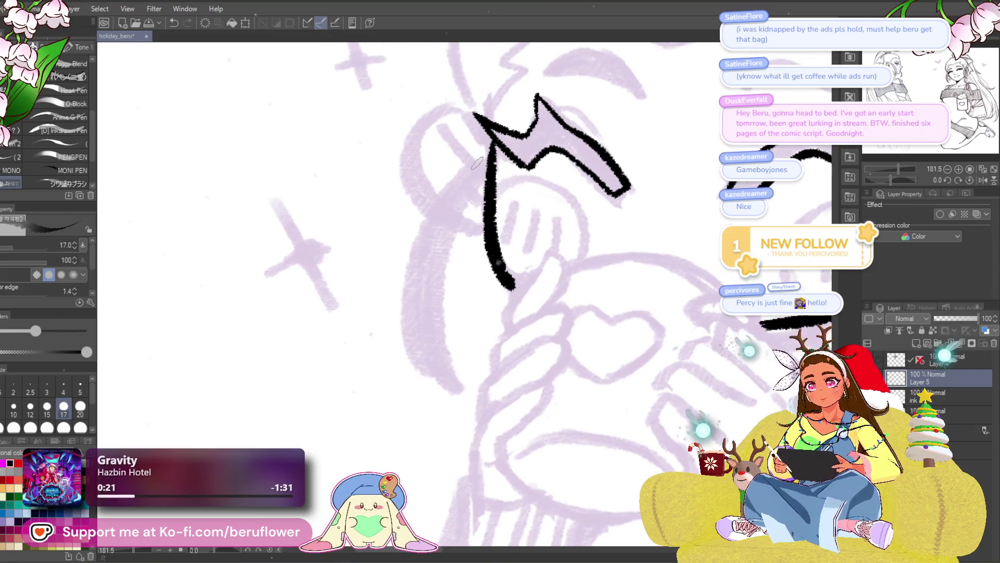
{"action": "left_click_drag", "start_coordinate": [484, 154], "coordinate": [423, 369]}
{"action": "key", "text": "ctrl+z"}
{"action": "left_click_drag", "start_coordinate": [484, 157], "coordinate": [467, 399]}
{"action": "key", "text": "ctrl+z"}
{"action": "mouse_move", "coordinate": [497, 157]}
{"action": "left_mouse_down"}
{"action": "mouse_move", "coordinate": [426, 211]}
{"action": "mouse_move", "coordinate": [463, 389]}
{"action": "left_mouse_up"}
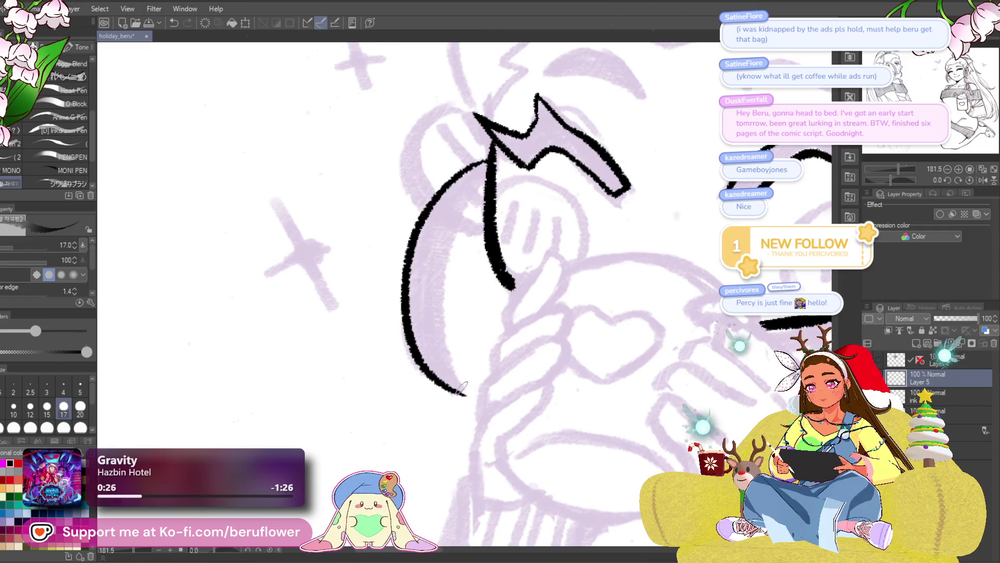
- Ink the inner curve beside the left cheek, redrawing it from its bottom tip
{"action": "mouse_move", "coordinate": [438, 337]}
{"action": "left_mouse_down"}
{"action": "mouse_move", "coordinate": [487, 171]}
{"action": "mouse_move", "coordinate": [426, 328]}
{"action": "left_mouse_up"}
{"action": "key", "text": "ctrl+z"}
{"action": "key", "text": "ctrl+z"}
{"action": "left_click_drag", "start_coordinate": [492, 160], "coordinate": [443, 346]}
{"action": "key", "text": "ctrl+z"}
{"action": "left_click_drag", "start_coordinate": [466, 394], "coordinate": [489, 166]}
{"action": "scroll", "coordinate": [469, 297], "scroll_direction": "down", "scroll_amount": 5}
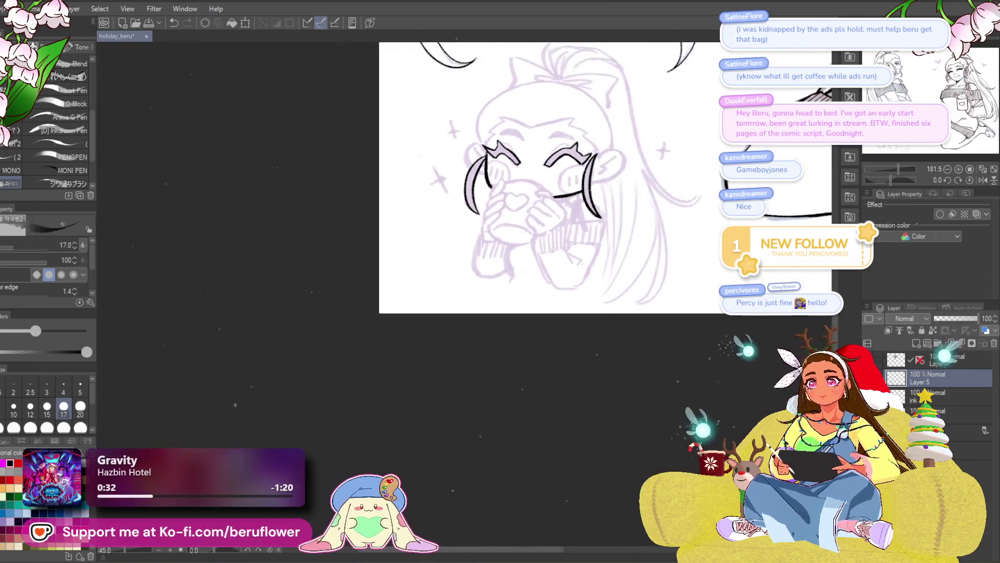
{"action": "scroll", "coordinate": [468, 297], "scroll_direction": "up", "scroll_amount": 3}
{"action": "scroll", "coordinate": [418, 394], "scroll_direction": "down", "scroll_amount": 3}
{"action": "scroll", "coordinate": [418, 394], "scroll_direction": "up", "scroll_amount": 3}
- Ink the bold bangs line with its downward hook across the chibi's forehead
{"action": "mouse_move", "coordinate": [418, 394]}
{"action": "left_mouse_down"}
{"action": "mouse_move", "coordinate": [587, 409]}
{"action": "mouse_move", "coordinate": [601, 344]}
{"action": "left_mouse_up"}
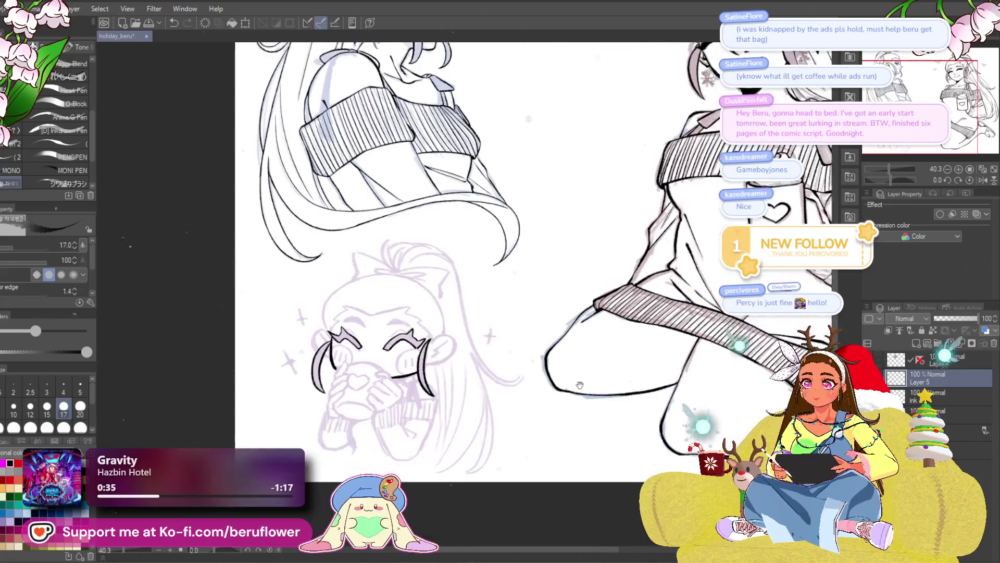
{"action": "scroll", "coordinate": [478, 339], "scroll_direction": "up", "scroll_amount": 3}
{"action": "scroll", "coordinate": [479, 339], "scroll_direction": "up", "scroll_amount": 2}
{"action": "scroll", "coordinate": [479, 340], "scroll_direction": "up", "scroll_amount": 1}
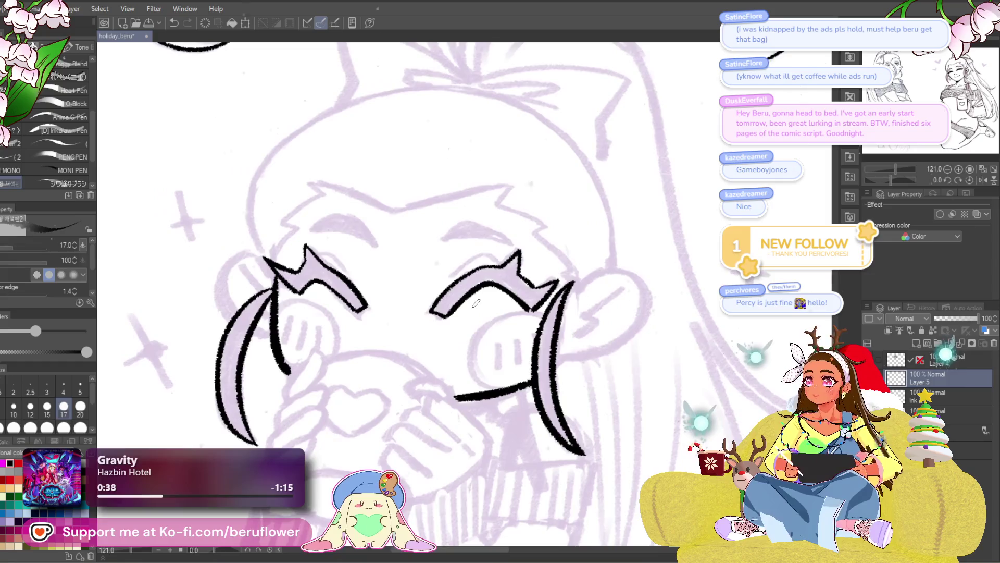
{"action": "scroll", "coordinate": [478, 339], "scroll_direction": "up", "scroll_amount": 1}
{"action": "scroll", "coordinate": [536, 249], "scroll_direction": "up", "scroll_amount": 1}
{"action": "mouse_move", "coordinate": [468, 260]}
{"action": "left_mouse_down"}
{"action": "mouse_move", "coordinate": [647, 212]}
{"action": "mouse_move", "coordinate": [573, 239]}
{"action": "mouse_move", "coordinate": [551, 283]}
{"action": "left_mouse_up"}
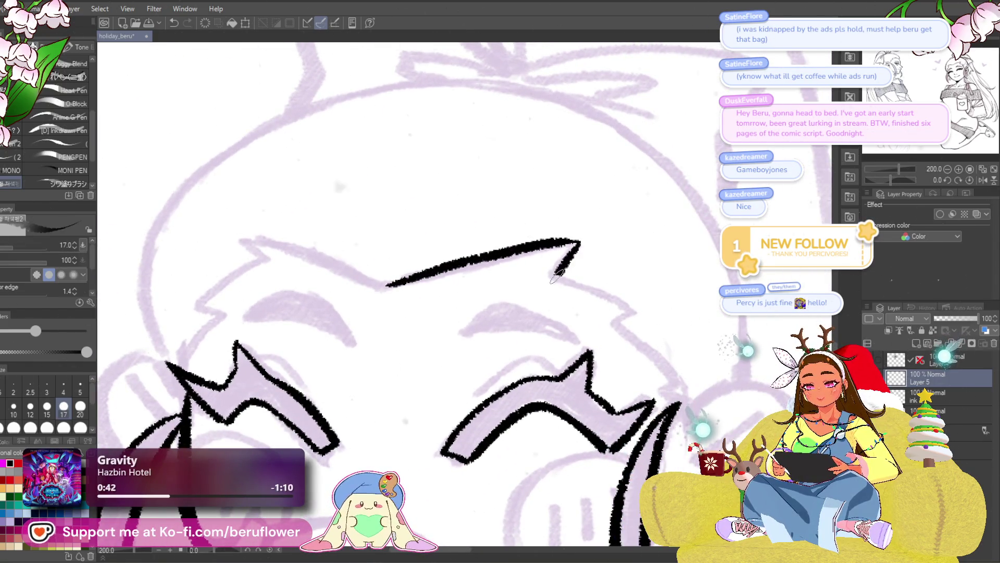
{"action": "left_click_drag", "start_coordinate": [642, 269], "coordinate": [539, 274]}
{"action": "left_click_drag", "start_coordinate": [888, 180], "coordinate": [885, 177]}
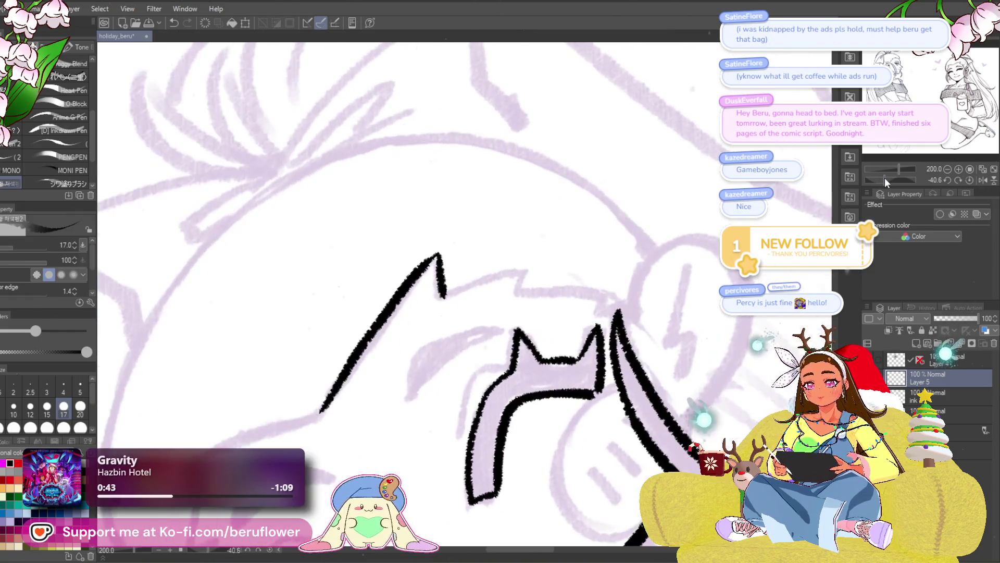
{"action": "left_click", "coordinate": [970, 180]}
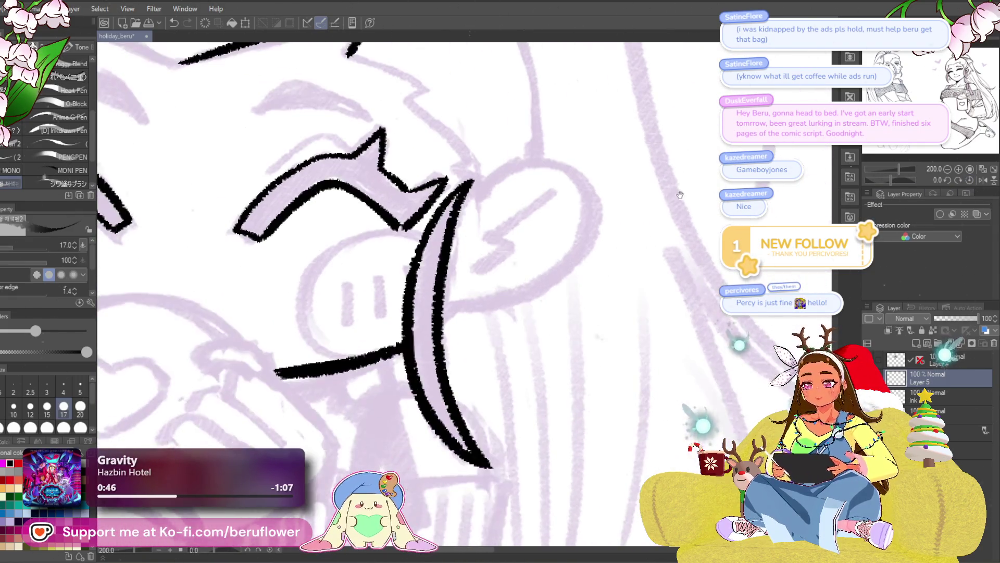